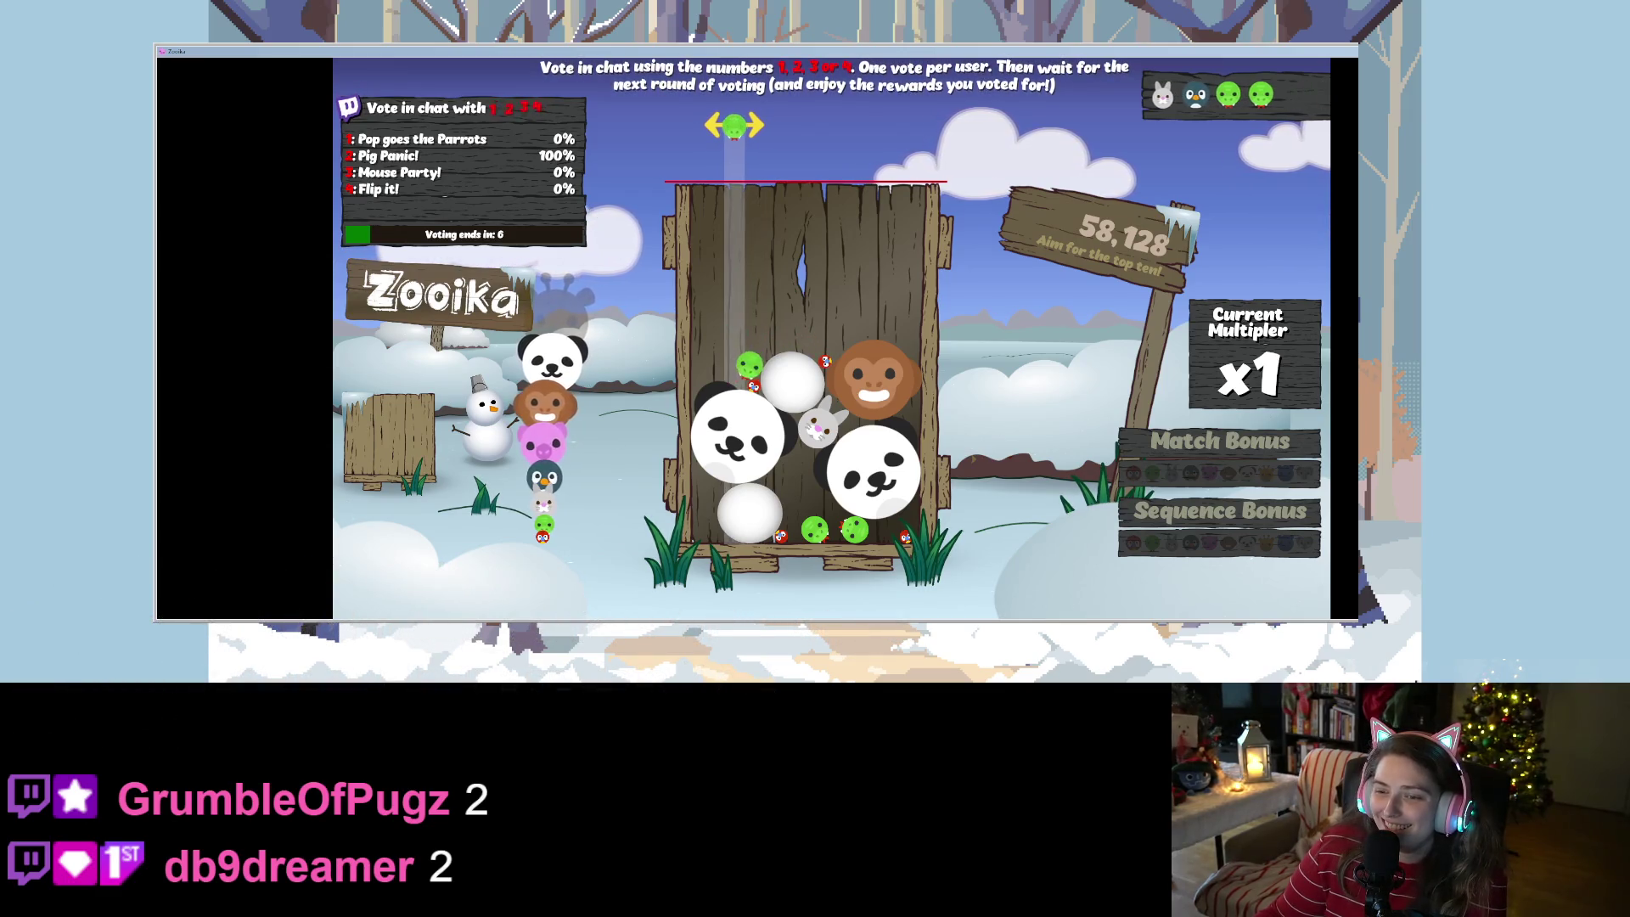
# - Drop five animals into the Zooika box, merging them up into a bunny, penguin and pig
pyautogui.click(733, 153)
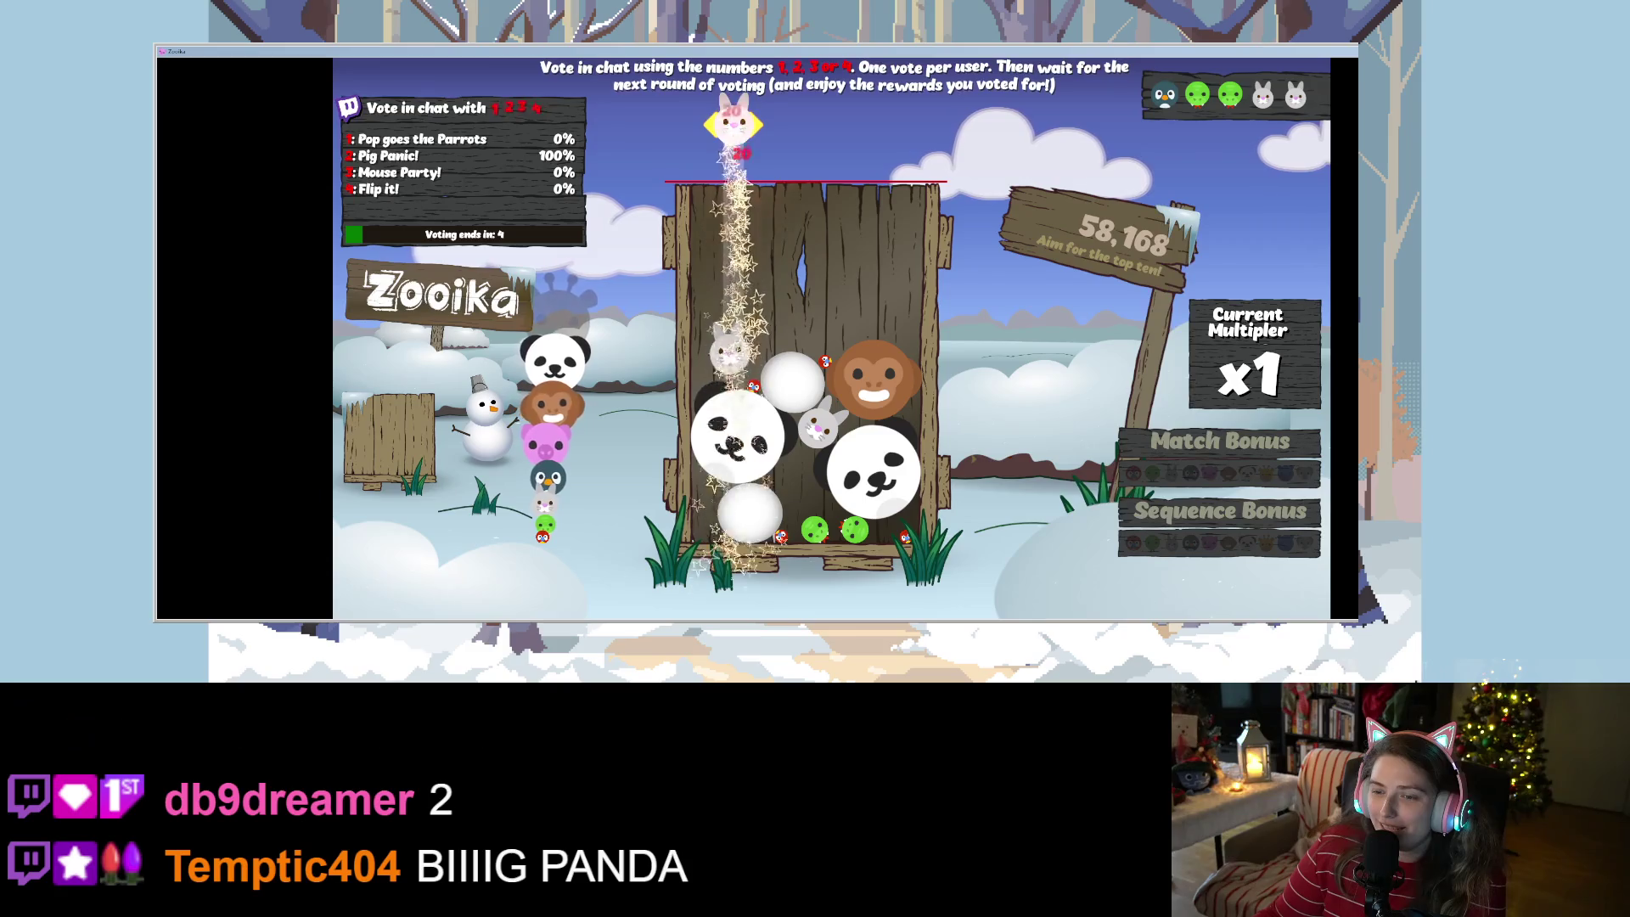
pyautogui.click(732, 153)
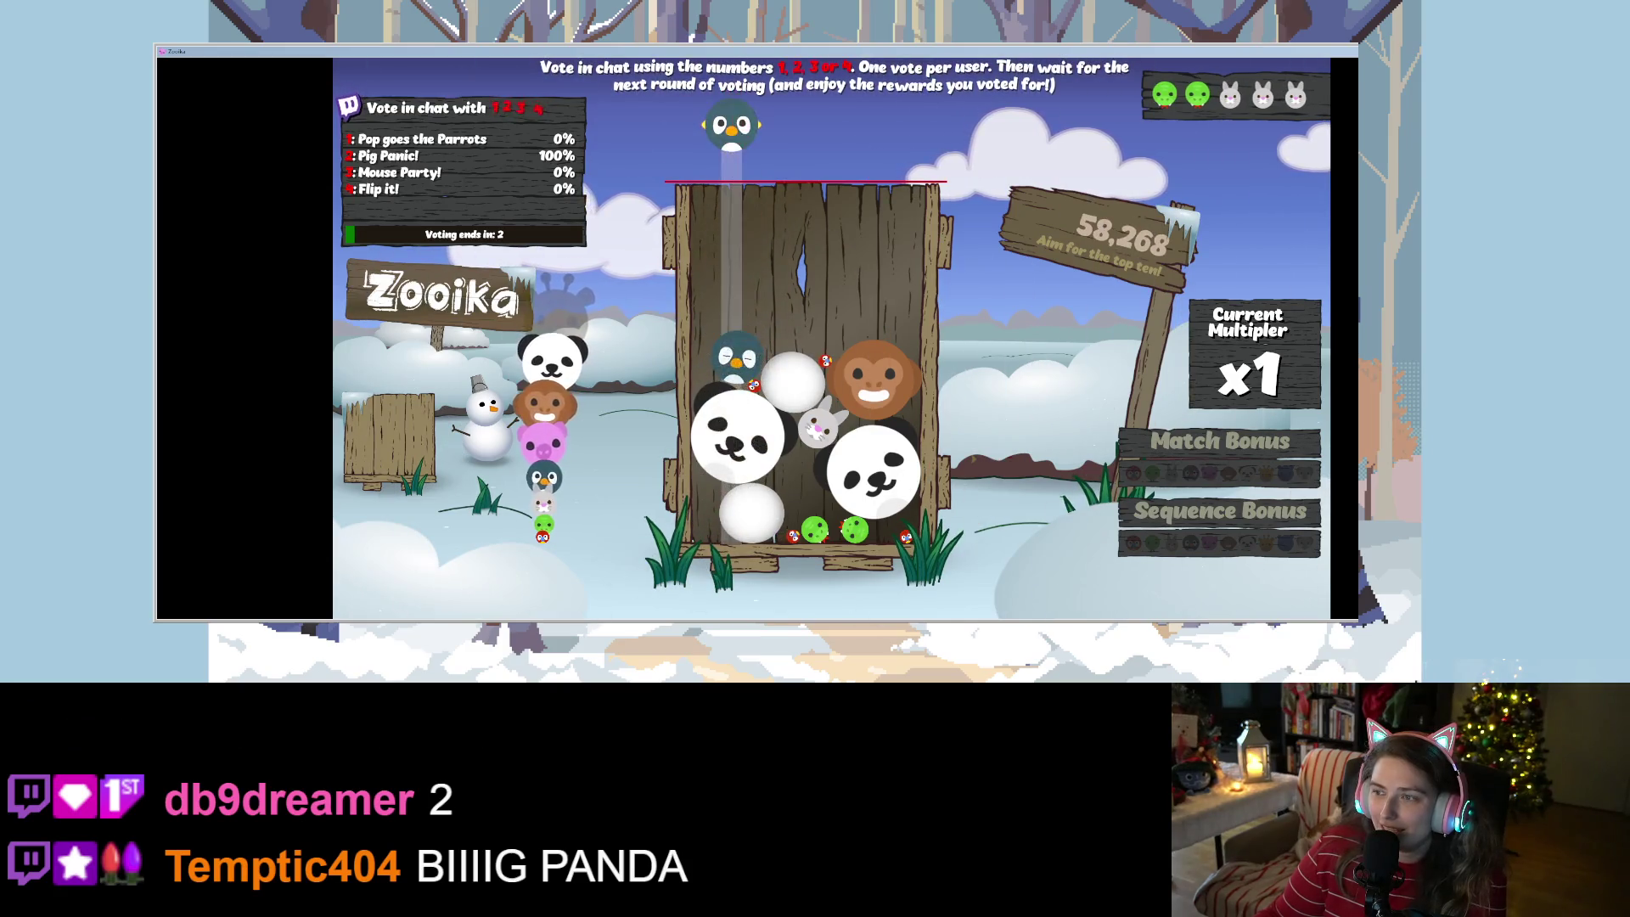
pyautogui.click(732, 152)
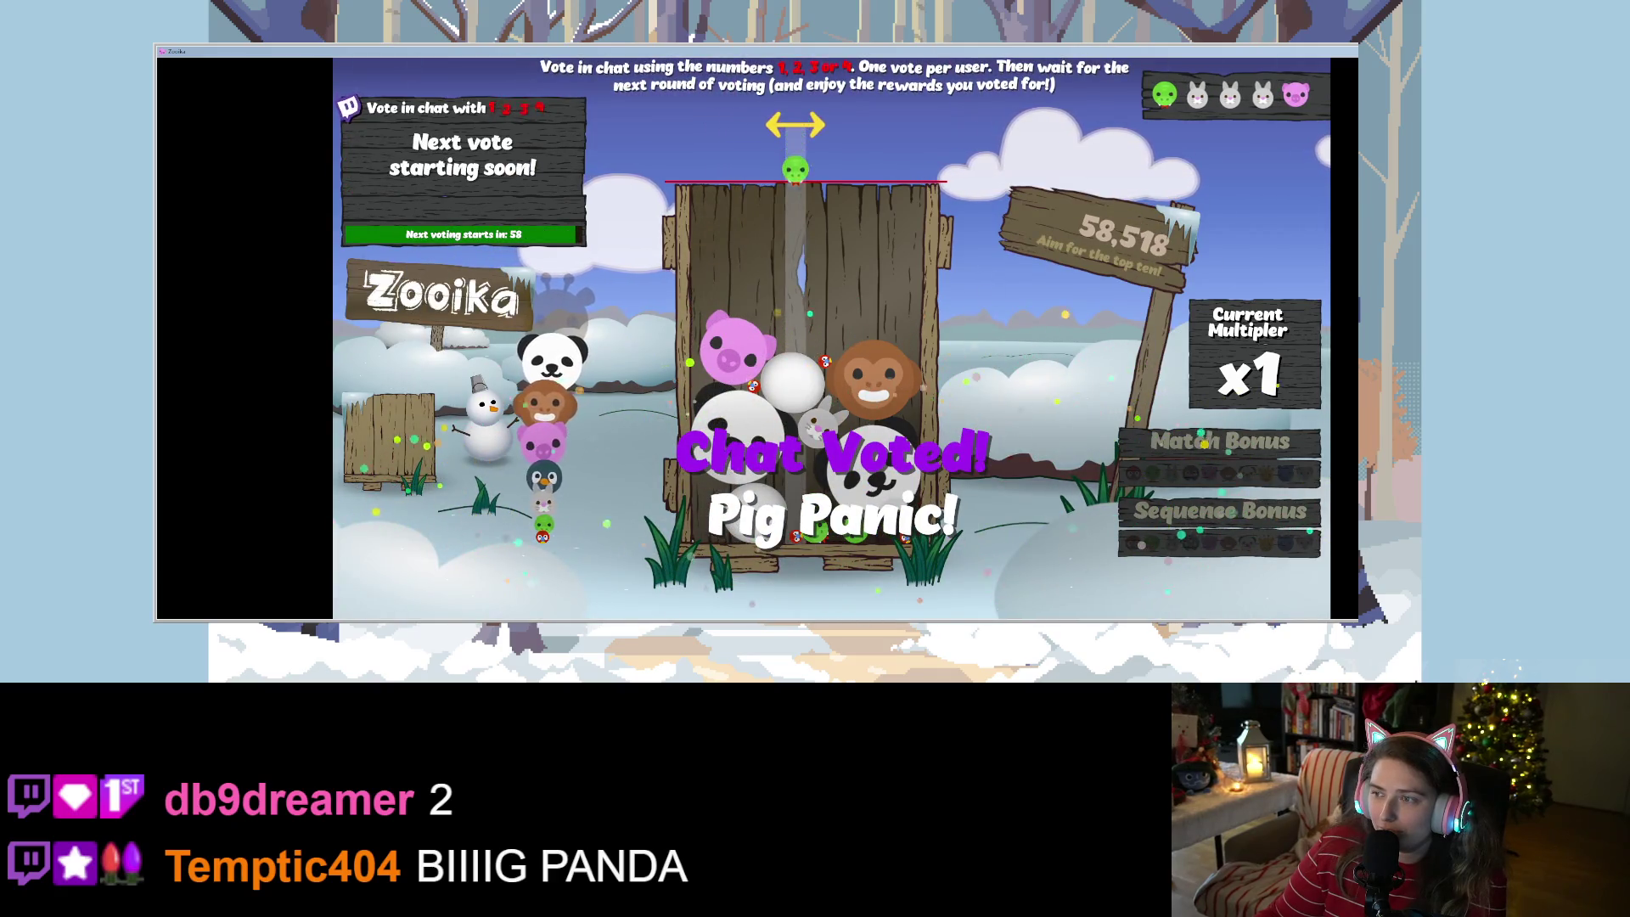
pyautogui.click(822, 153)
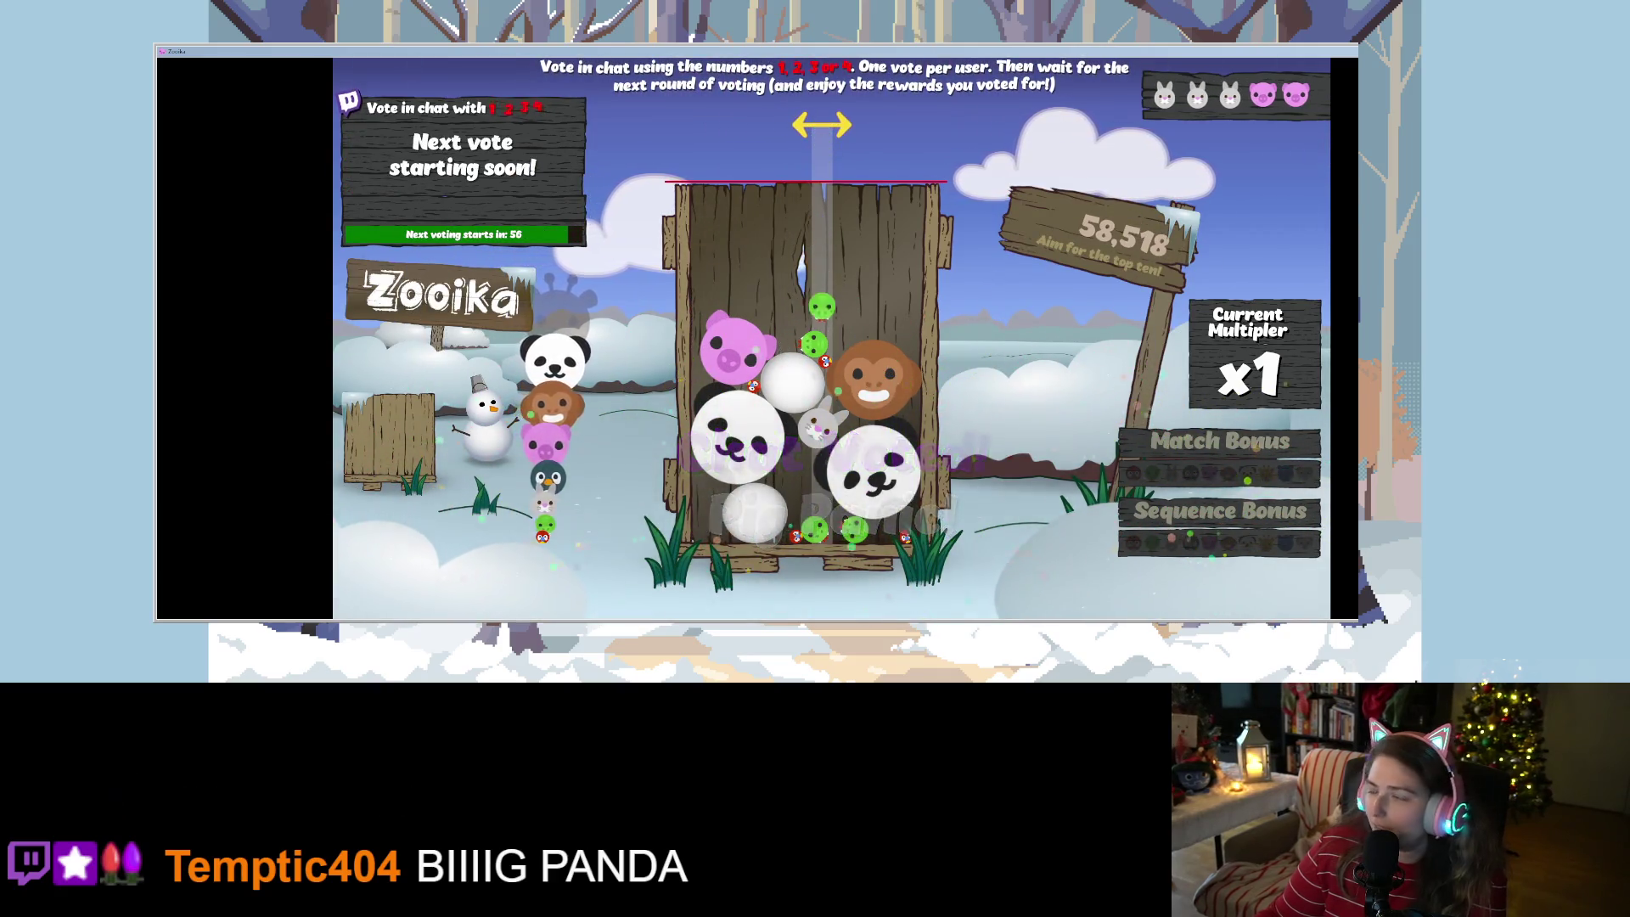
pyautogui.click(822, 153)
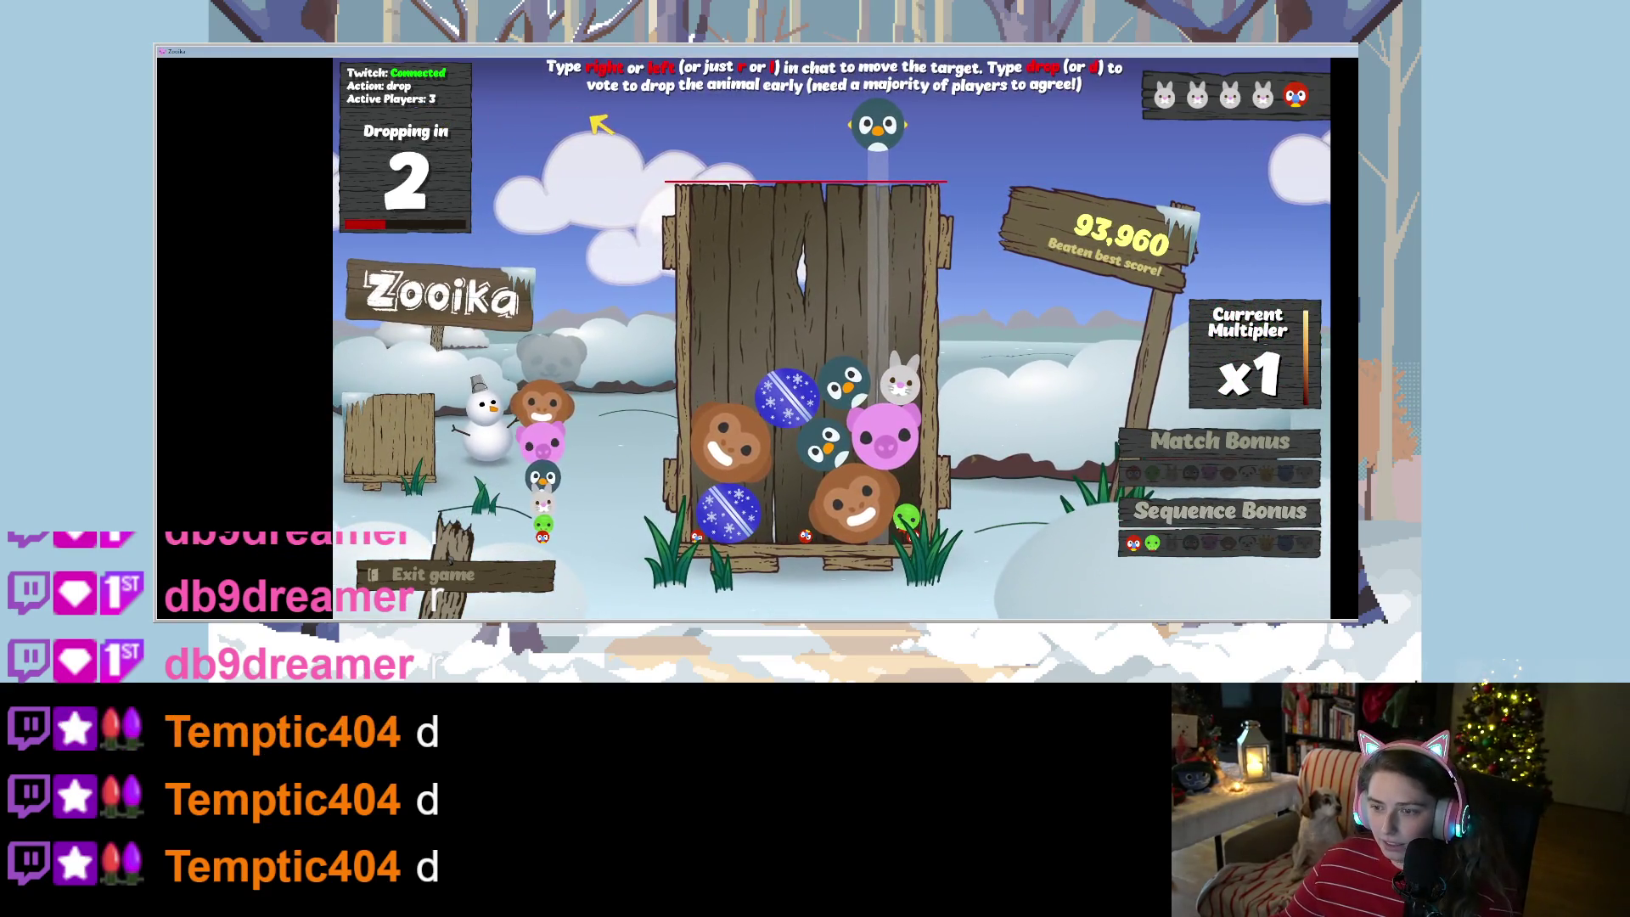
# - Pause the Zooika game with Escape at 93,960 points
pyautogui.press('Escape')
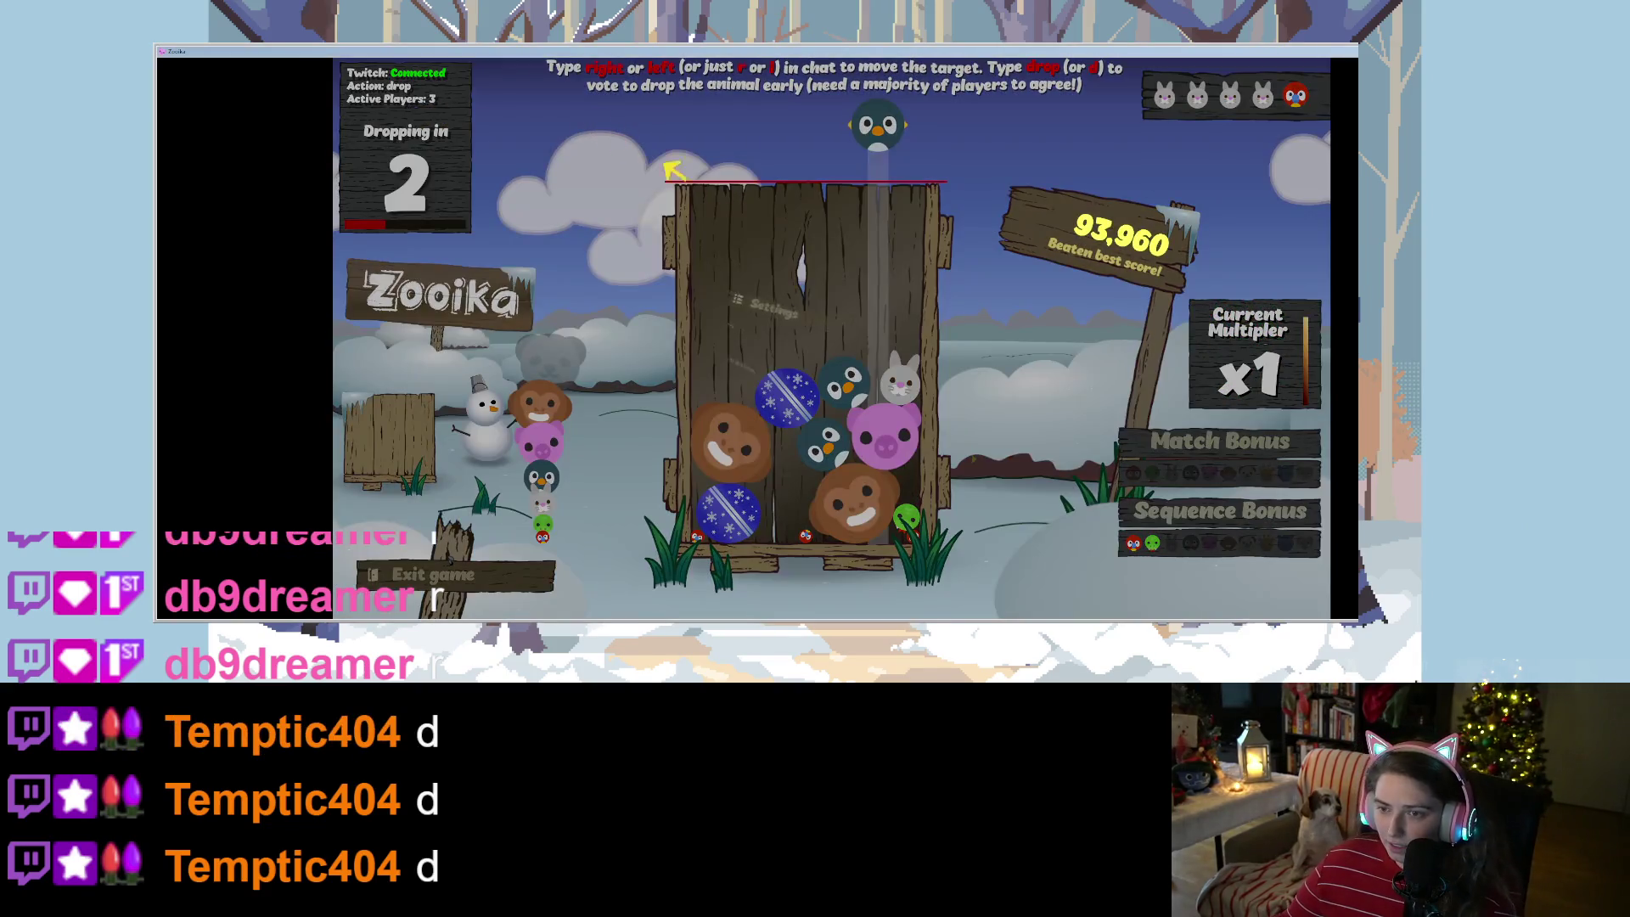
# - Turn Zooika's Overall Volume all the way down in Settings and resume the game
pyautogui.click(845, 314)
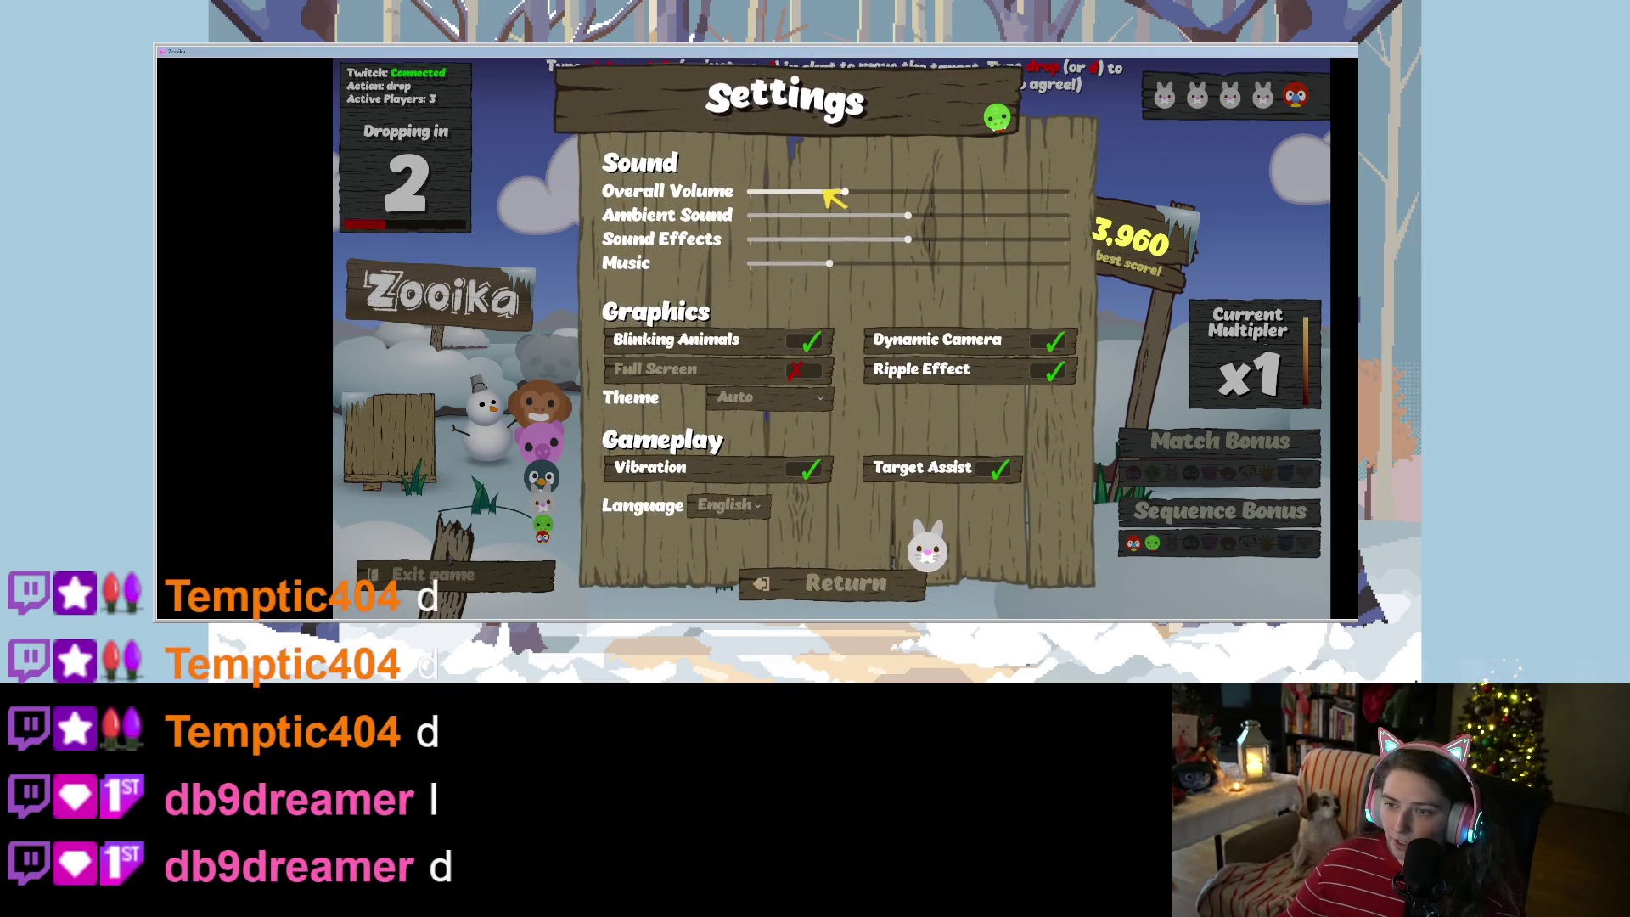
pyautogui.moveTo(828, 192); pyautogui.dragTo(735, 197)
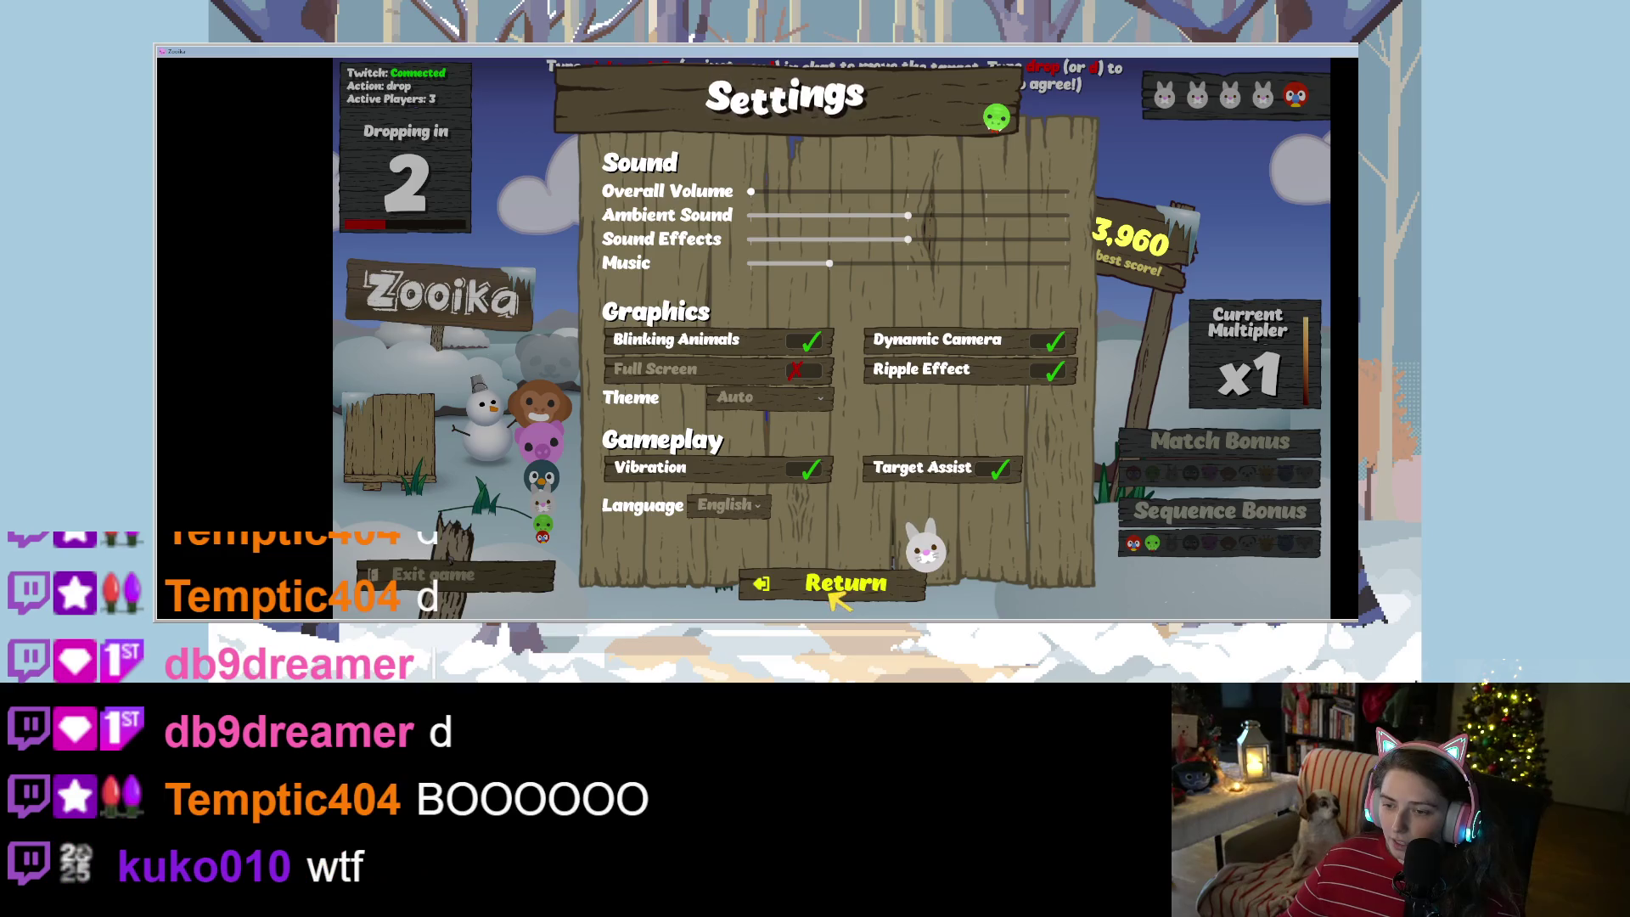
pyautogui.click(836, 586)
pyautogui.click(802, 344)
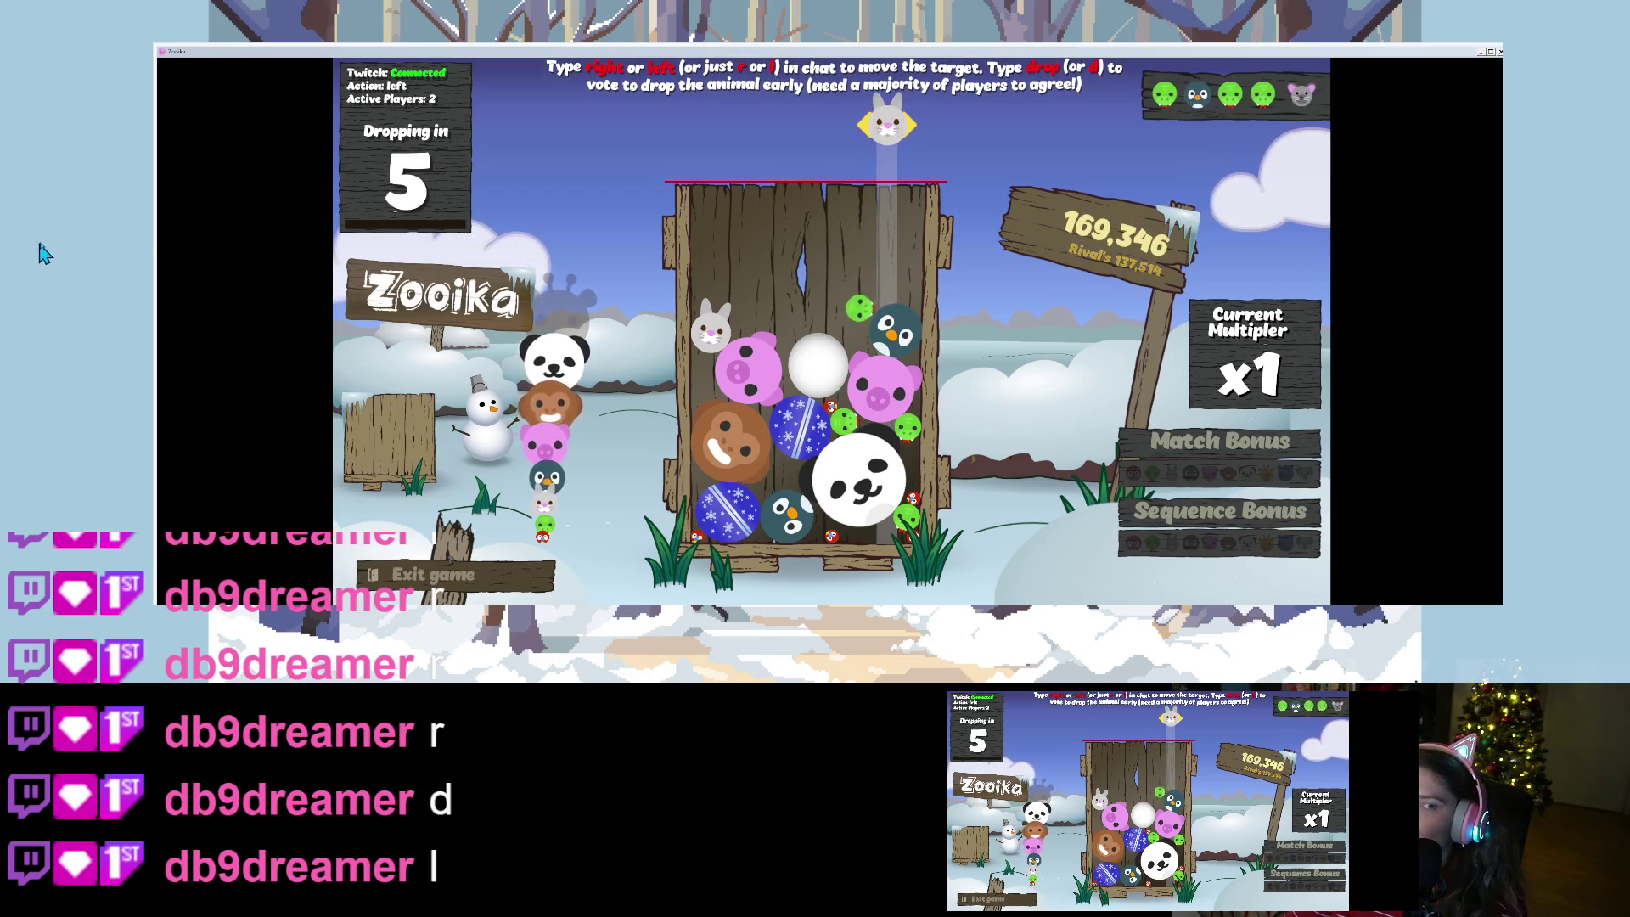
# - Shrink the Zooika window from its left and top edges
pyautogui.moveTo(156, 227)
pyautogui.mouseDown()
pyautogui.moveTo(791, 226)
pyautogui.moveTo(775, 233)
pyautogui.mouseUp()
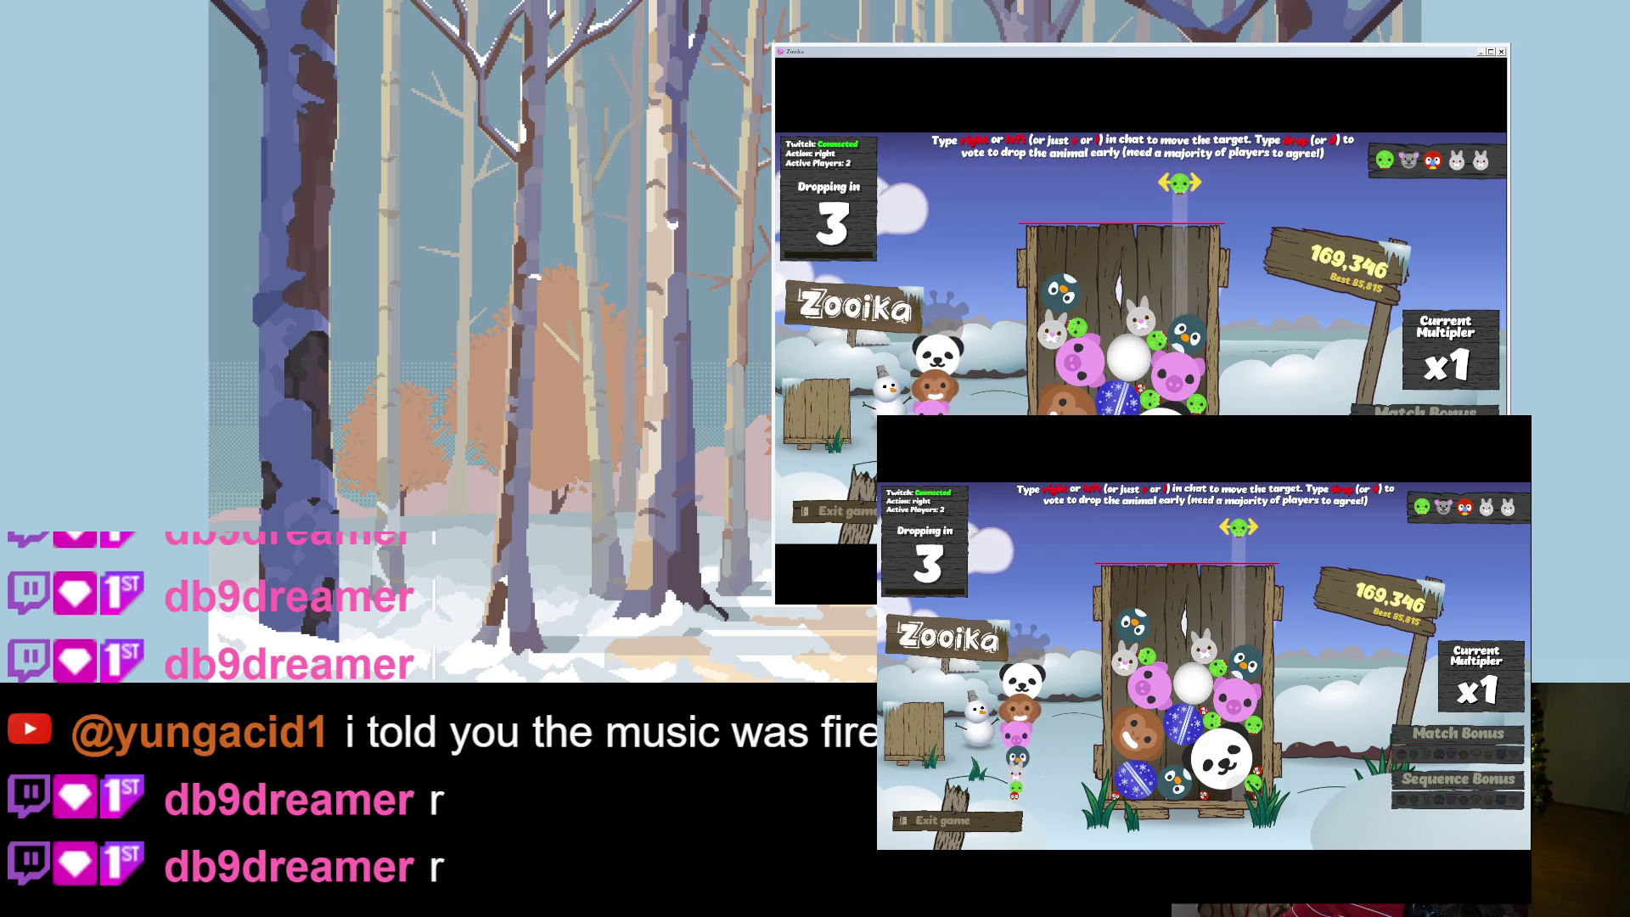
pyautogui.moveTo(1240, 43); pyautogui.dragTo(1227, 177)
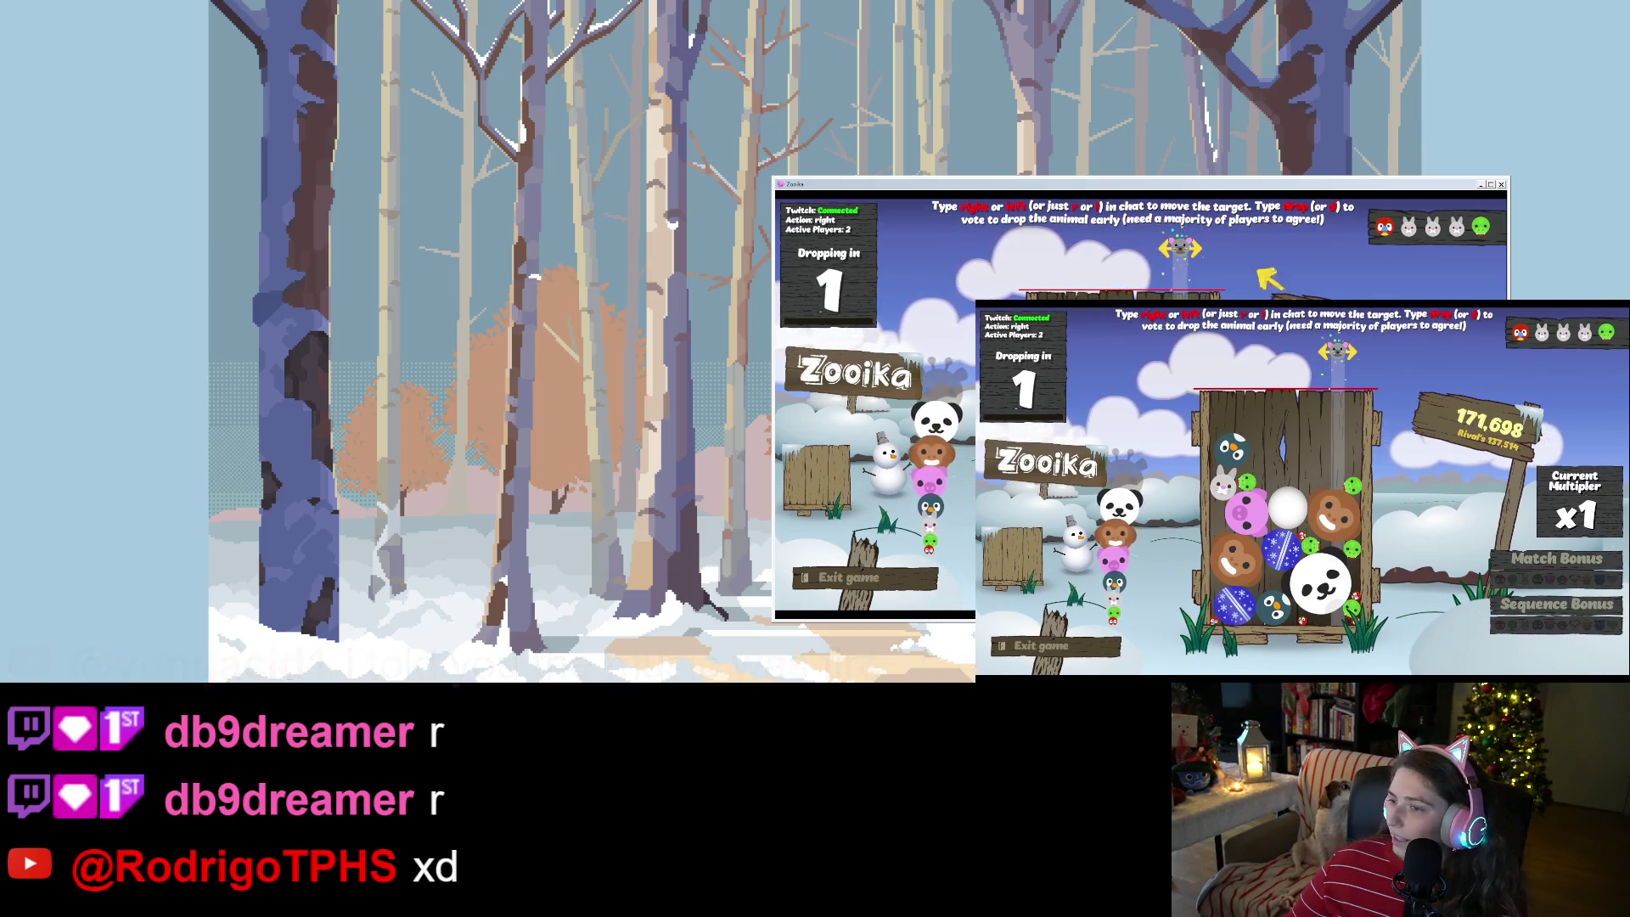
pyautogui.moveTo(1258, 178); pyautogui.dragTo(1260, 192)
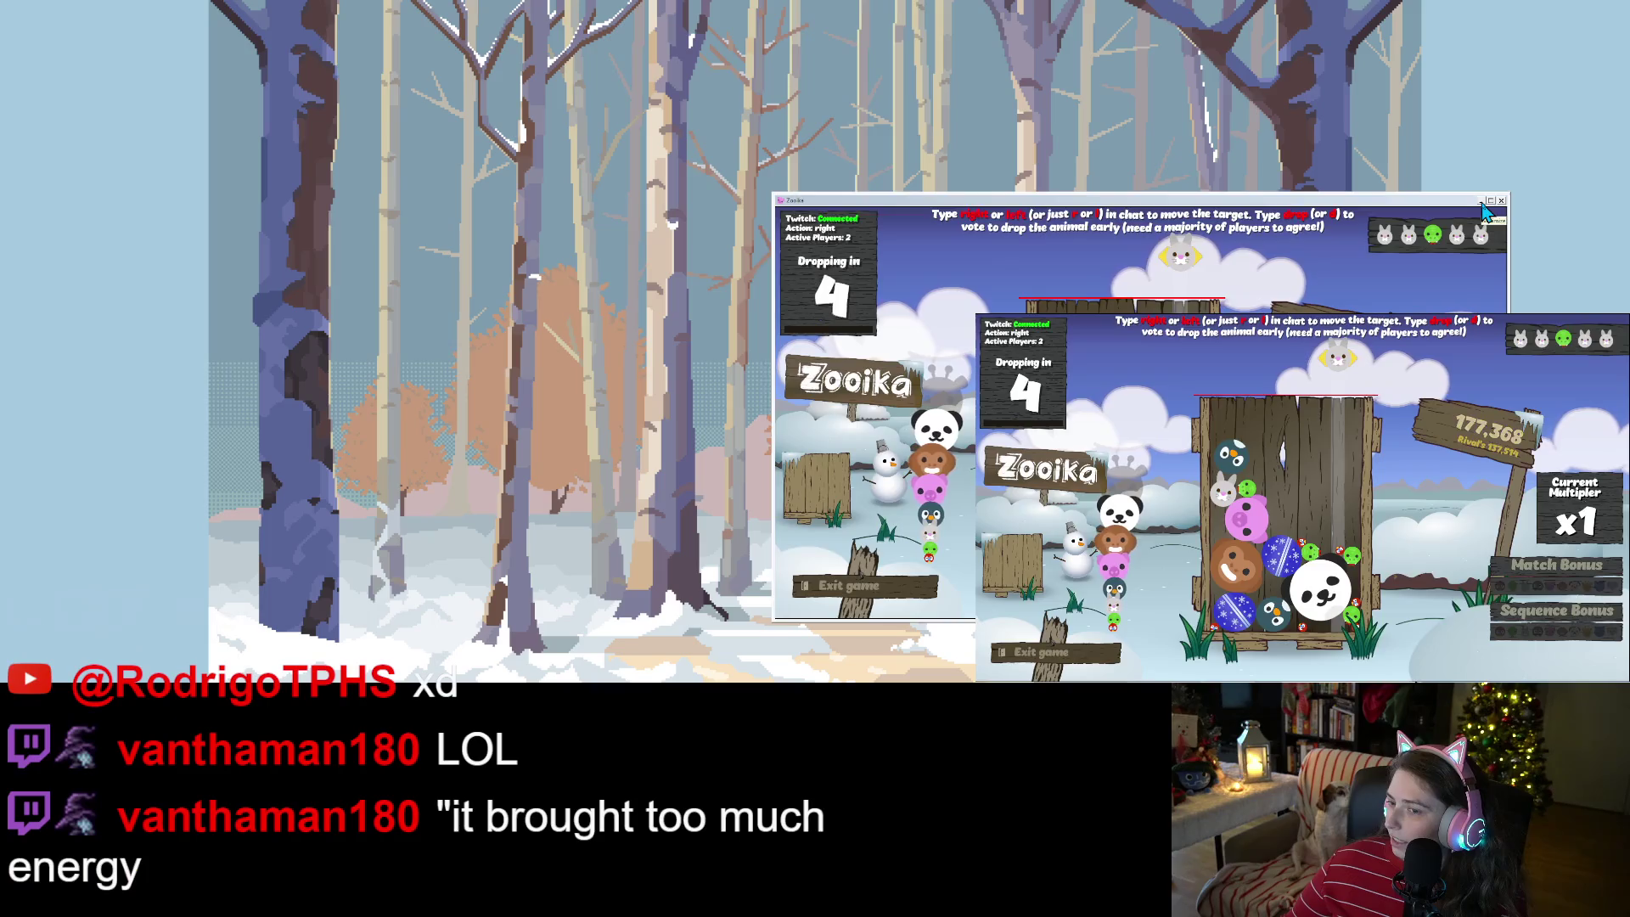
# - Minimize Zooika, bring it back, and drag it behind the game capture area
pyautogui.click(1482, 204)
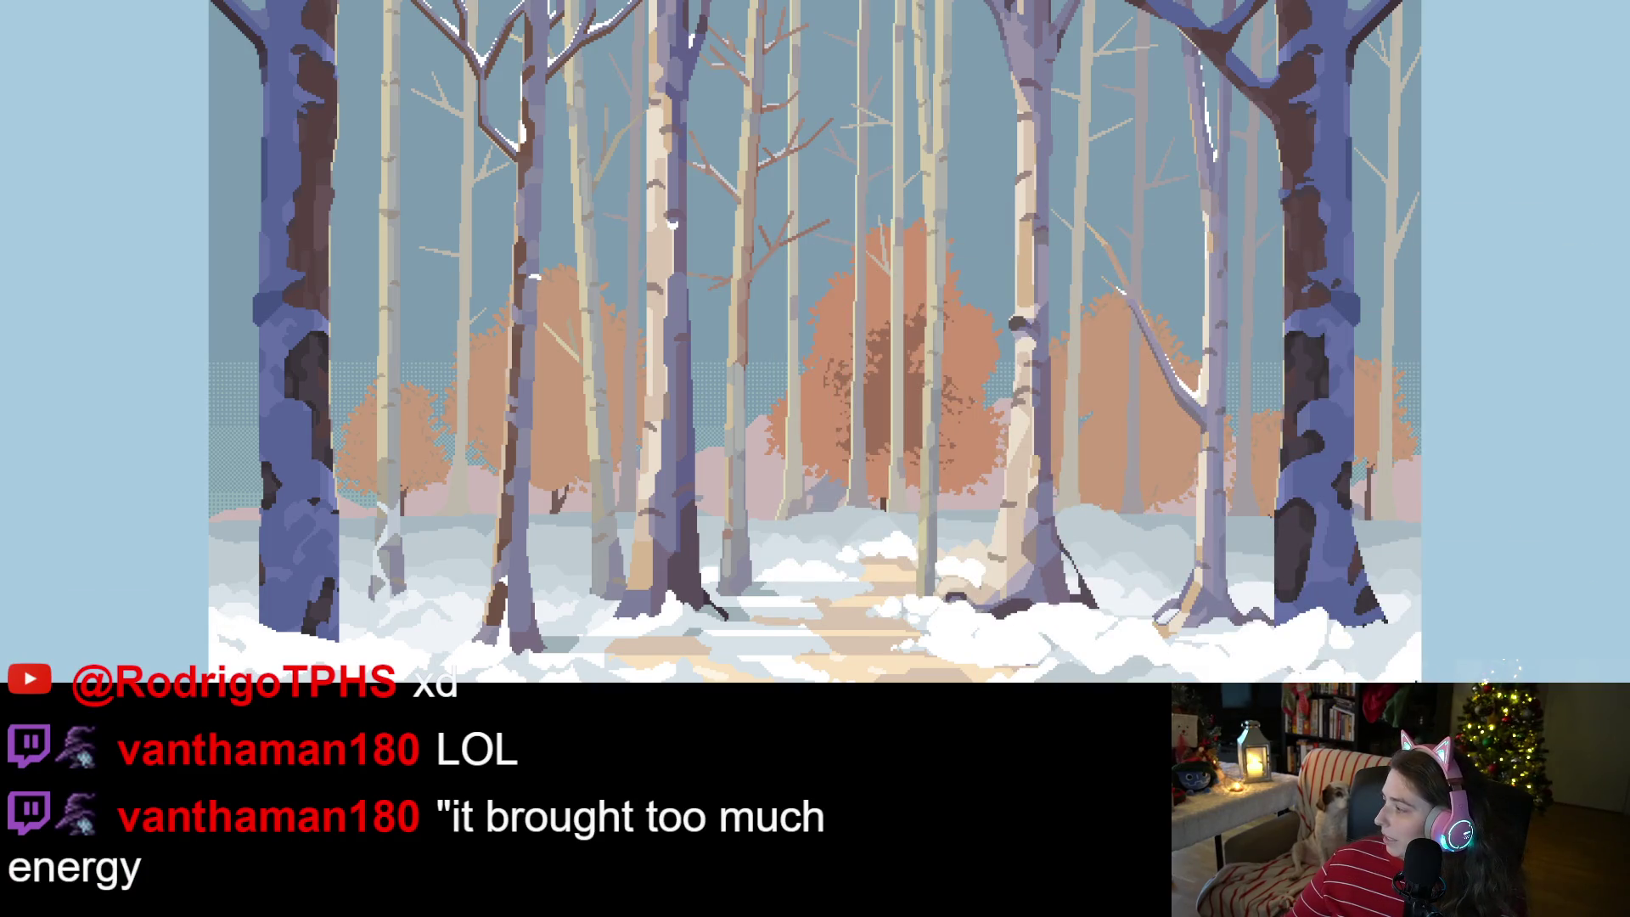
pyautogui.hotkey('alt', 'Tab')
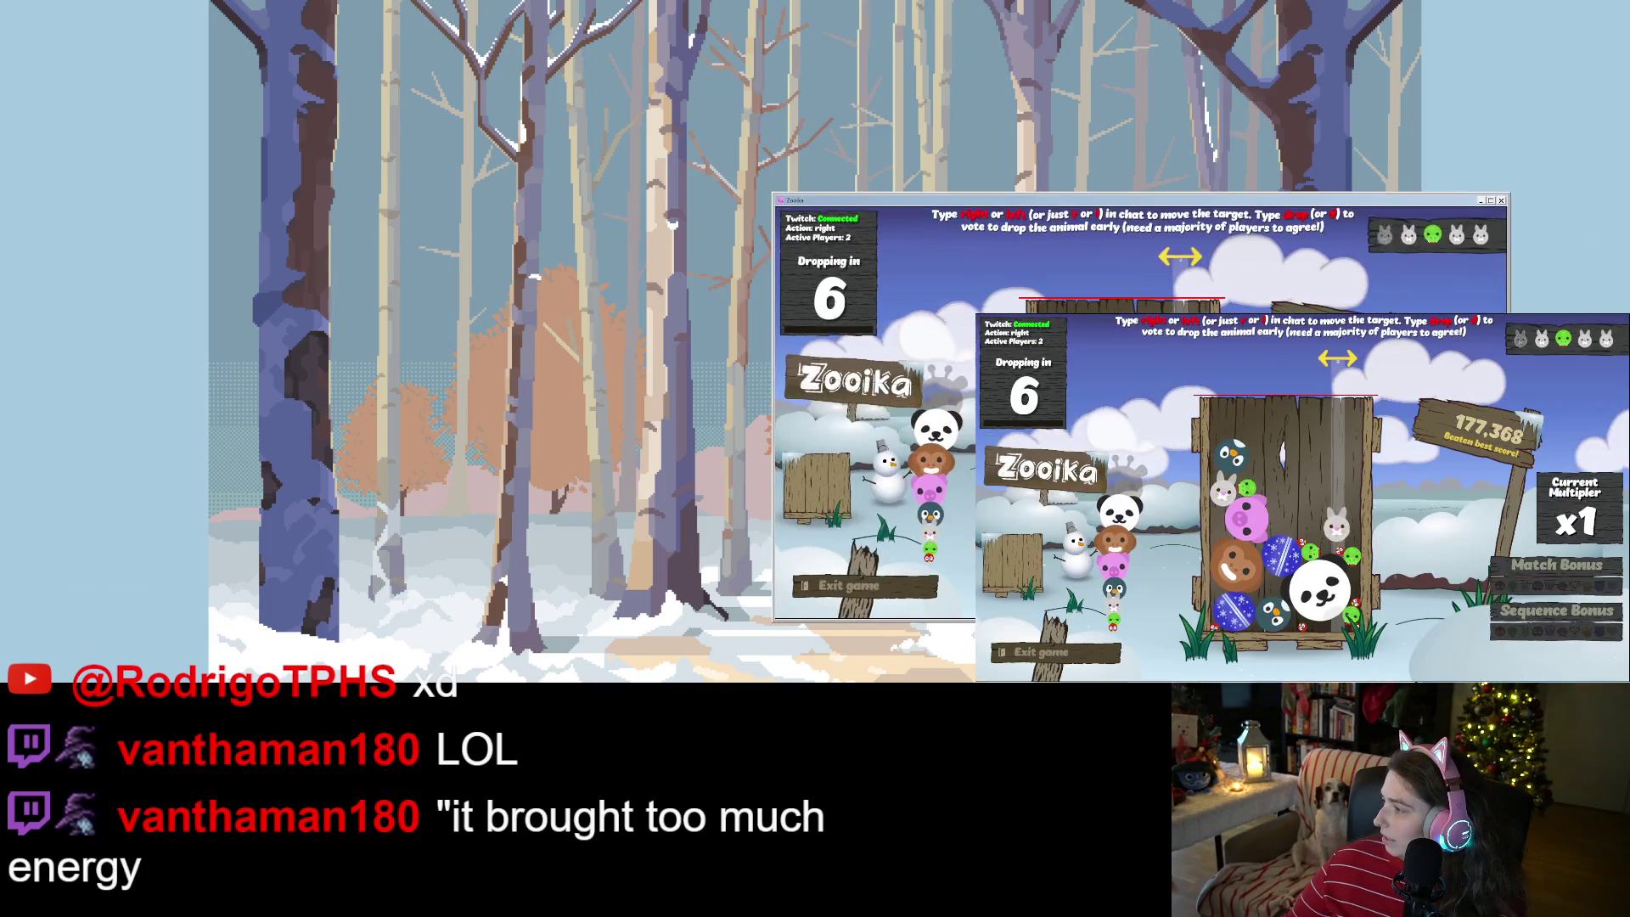
pyautogui.moveTo(1329, 207)
pyautogui.mouseDown()
pyautogui.moveTo(1460, 212)
pyautogui.moveTo(1537, 331)
pyautogui.mouseUp()
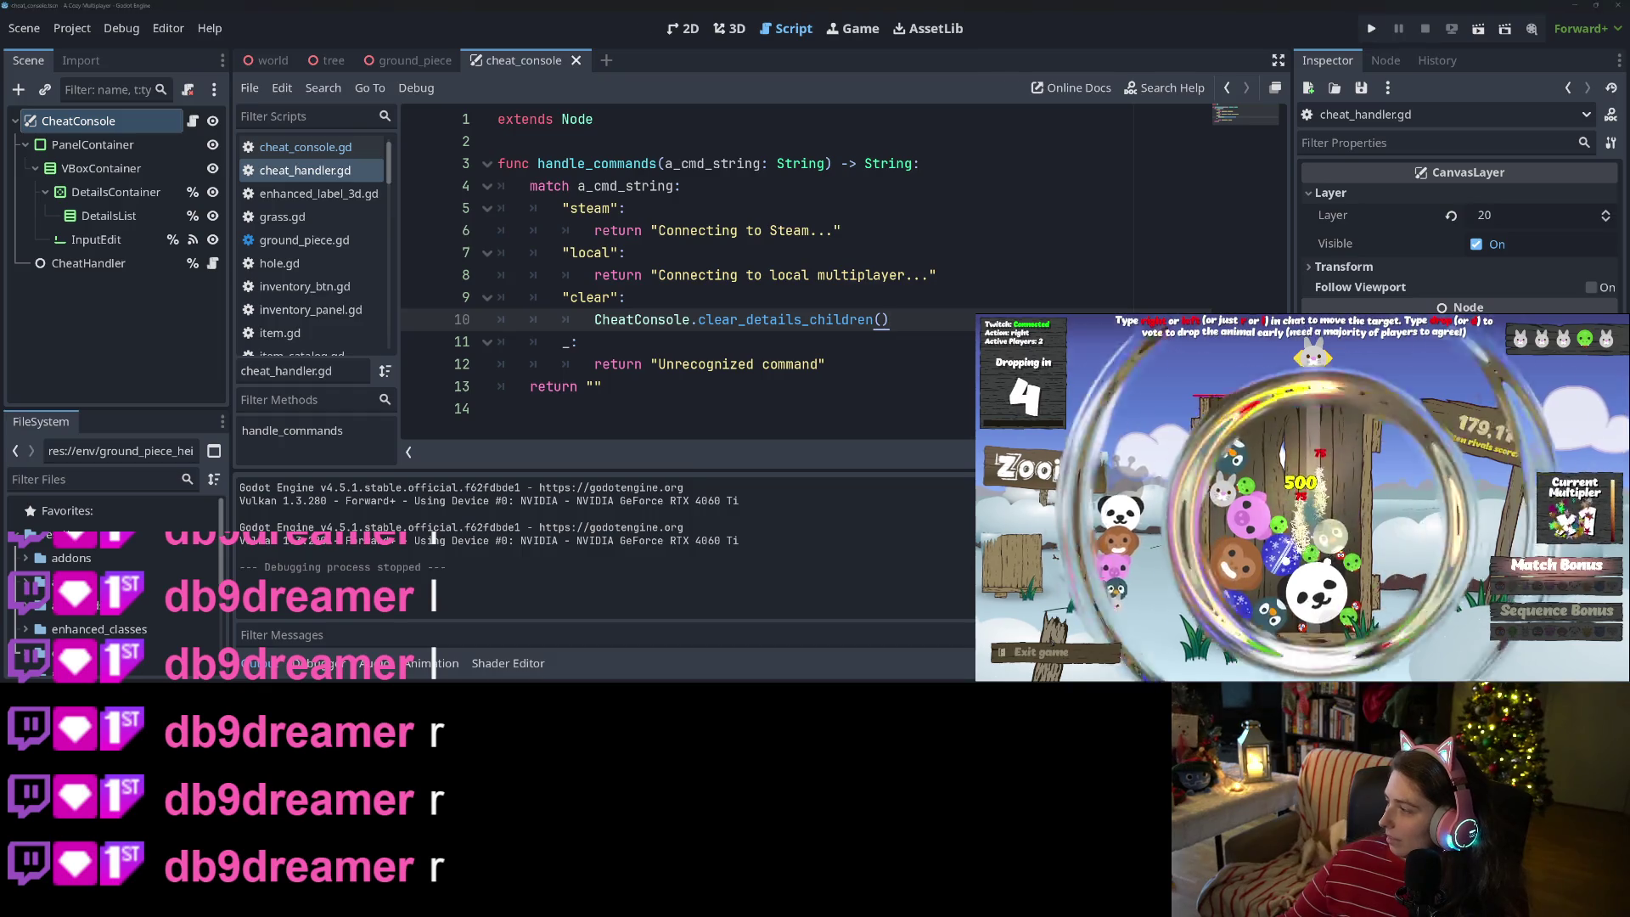
# - Switch from Godot's cheat_handler script to the Trello board in Chrome
pyautogui.hotkey('alt', 'Tab')
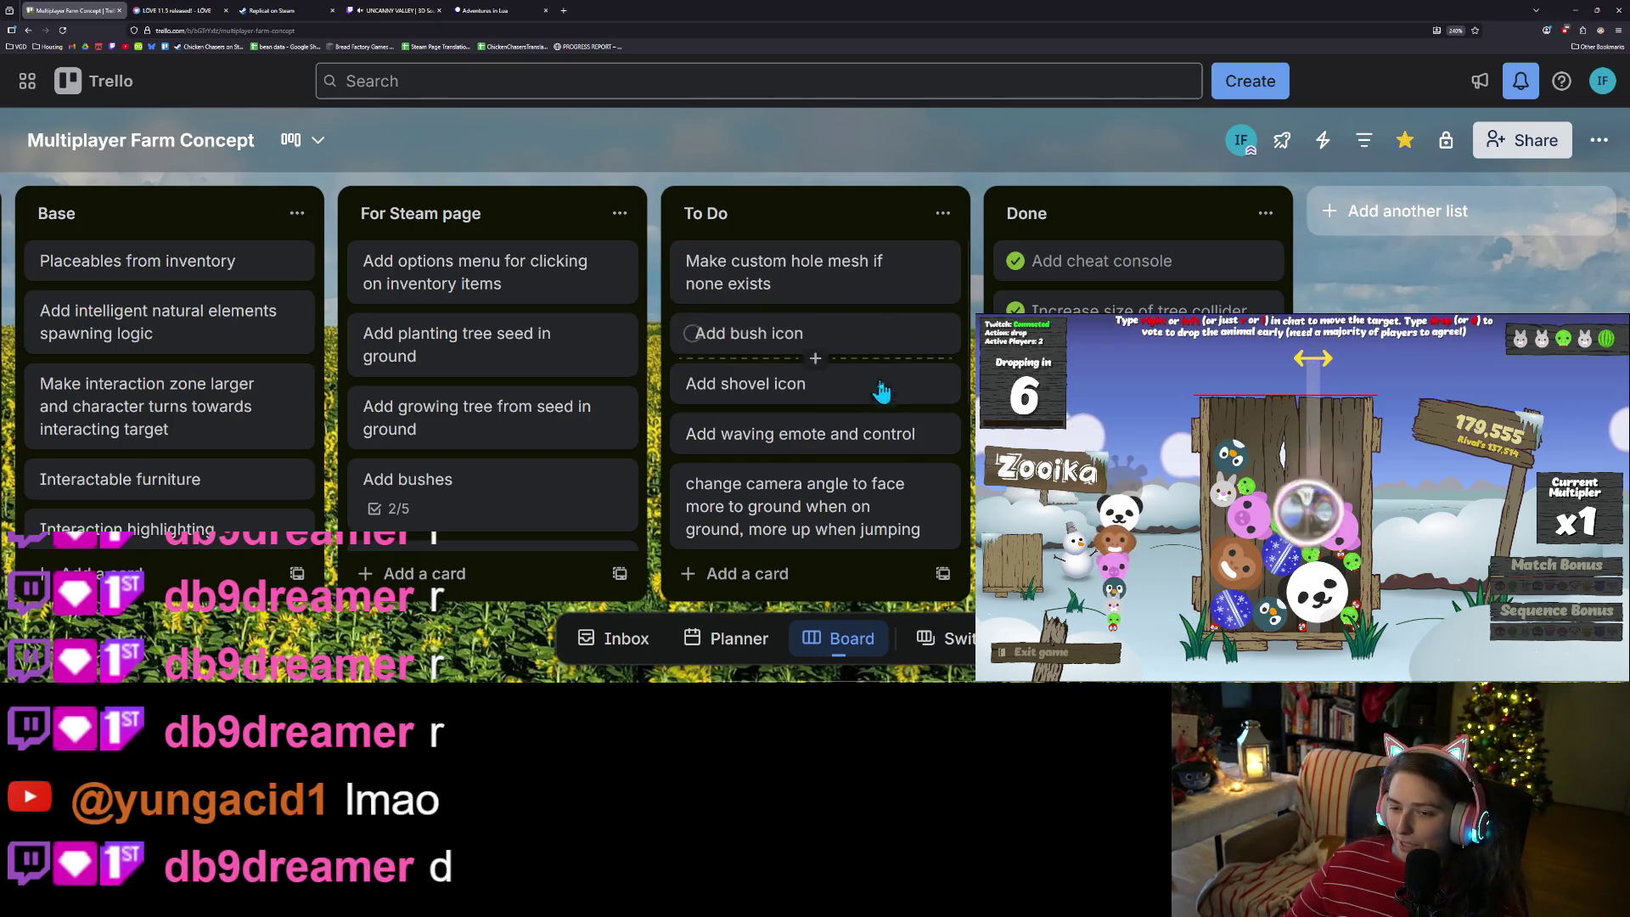
# - Scroll through the Trello To Do list, reviewing cards like Add shovel icon
pyautogui.scroll(-2, 870, 401)
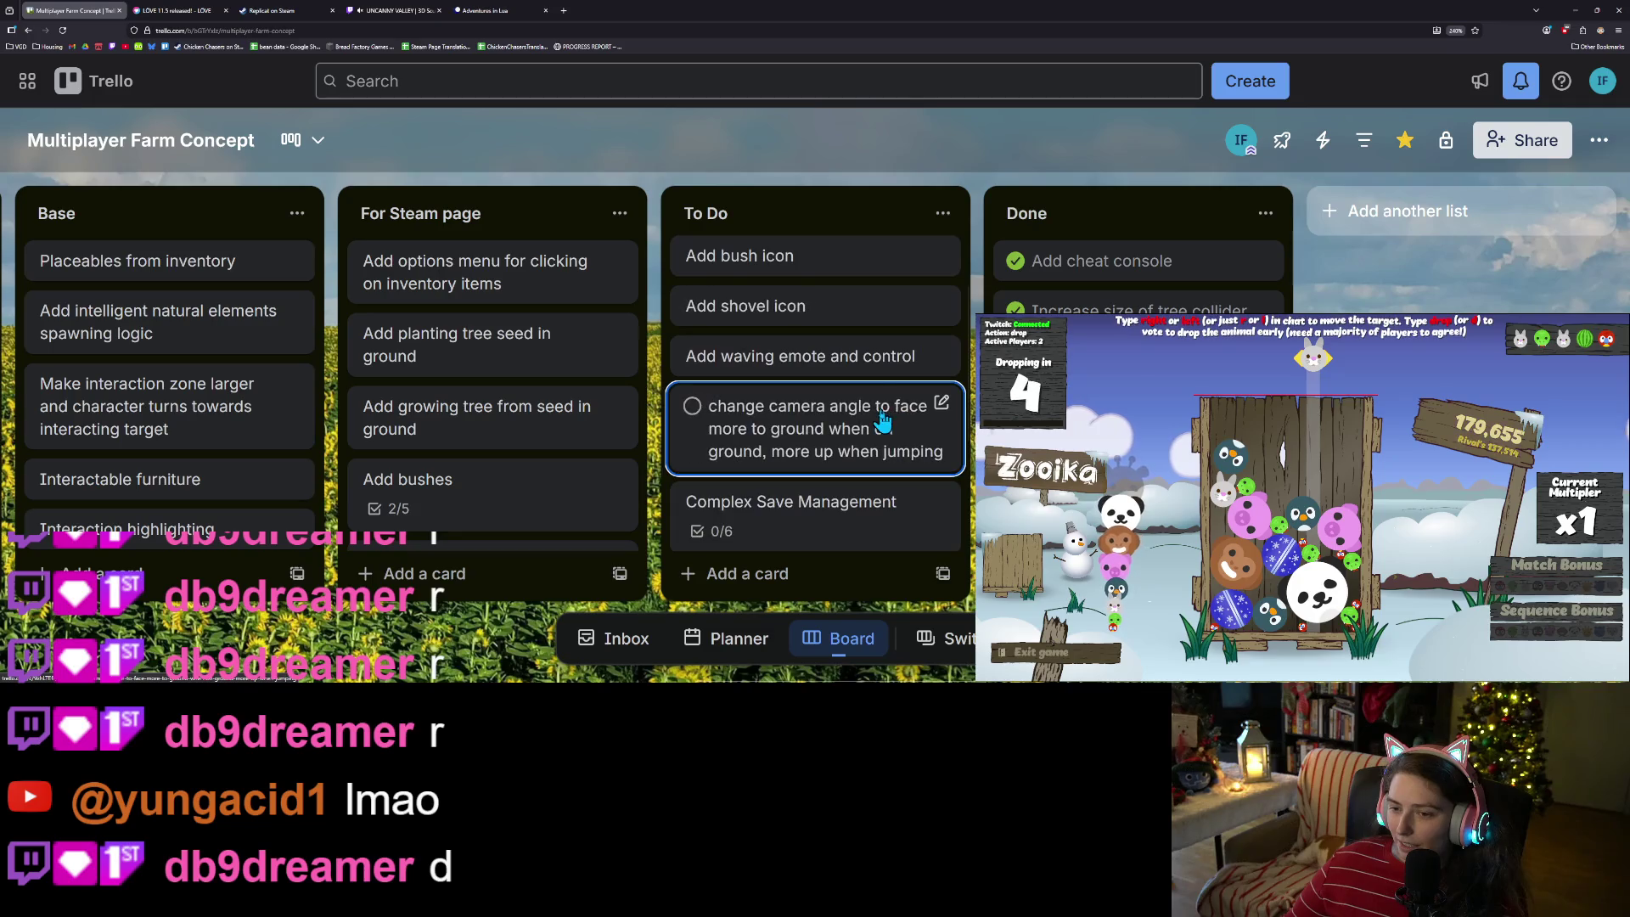
pyautogui.scroll(2, 878, 378)
pyautogui.scroll(-2, 877, 400)
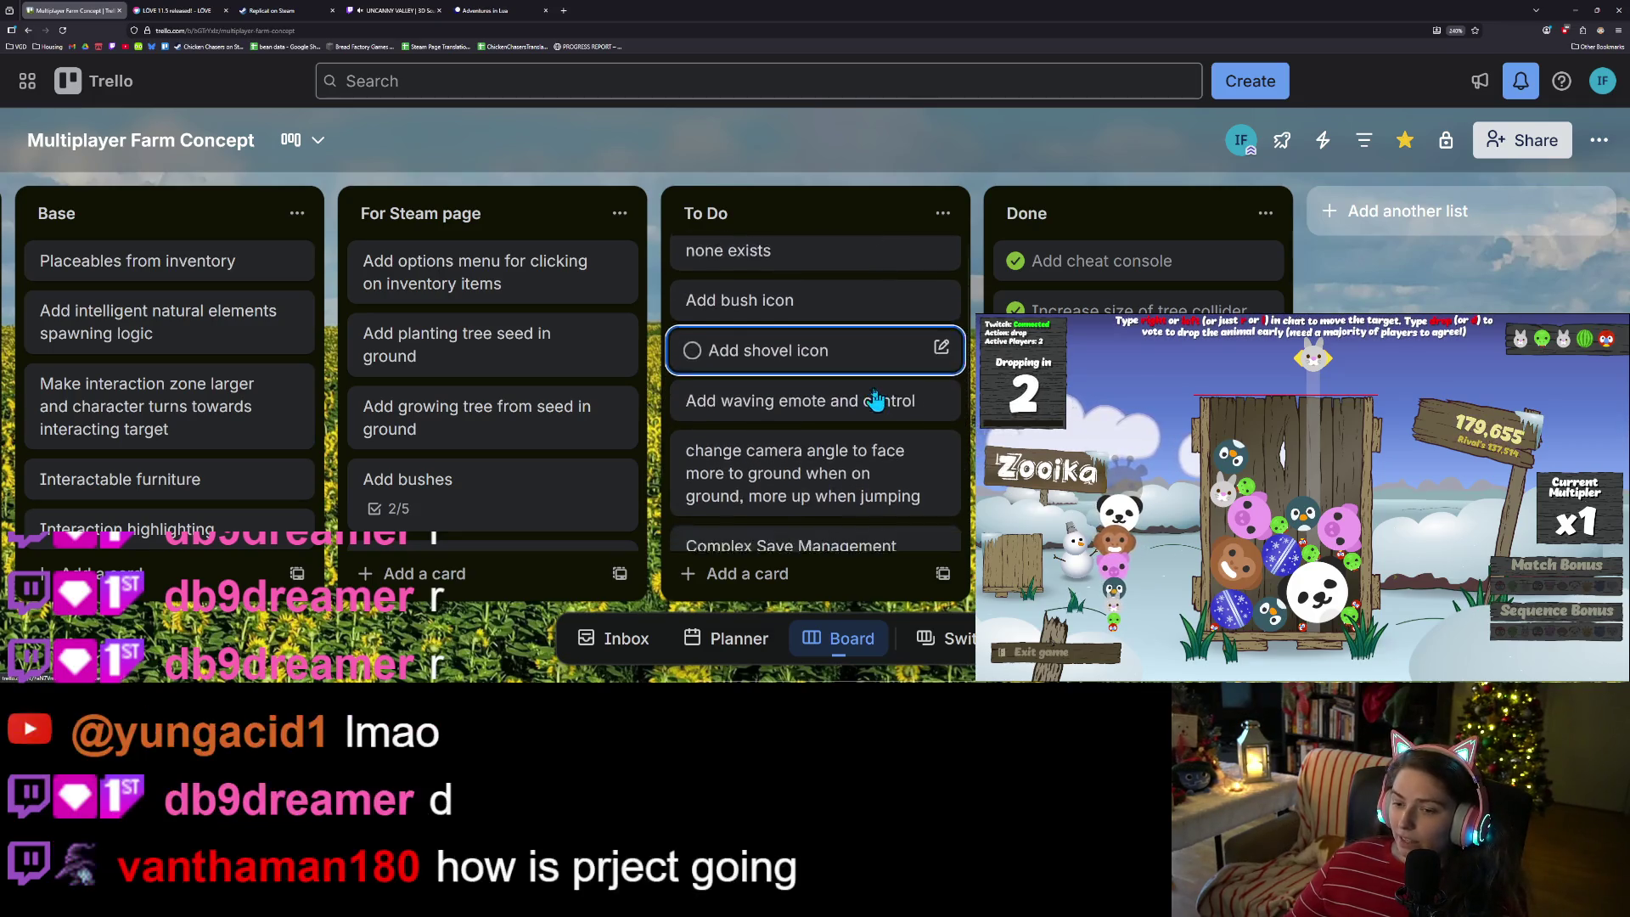
pyautogui.scroll(-3, 924, 448)
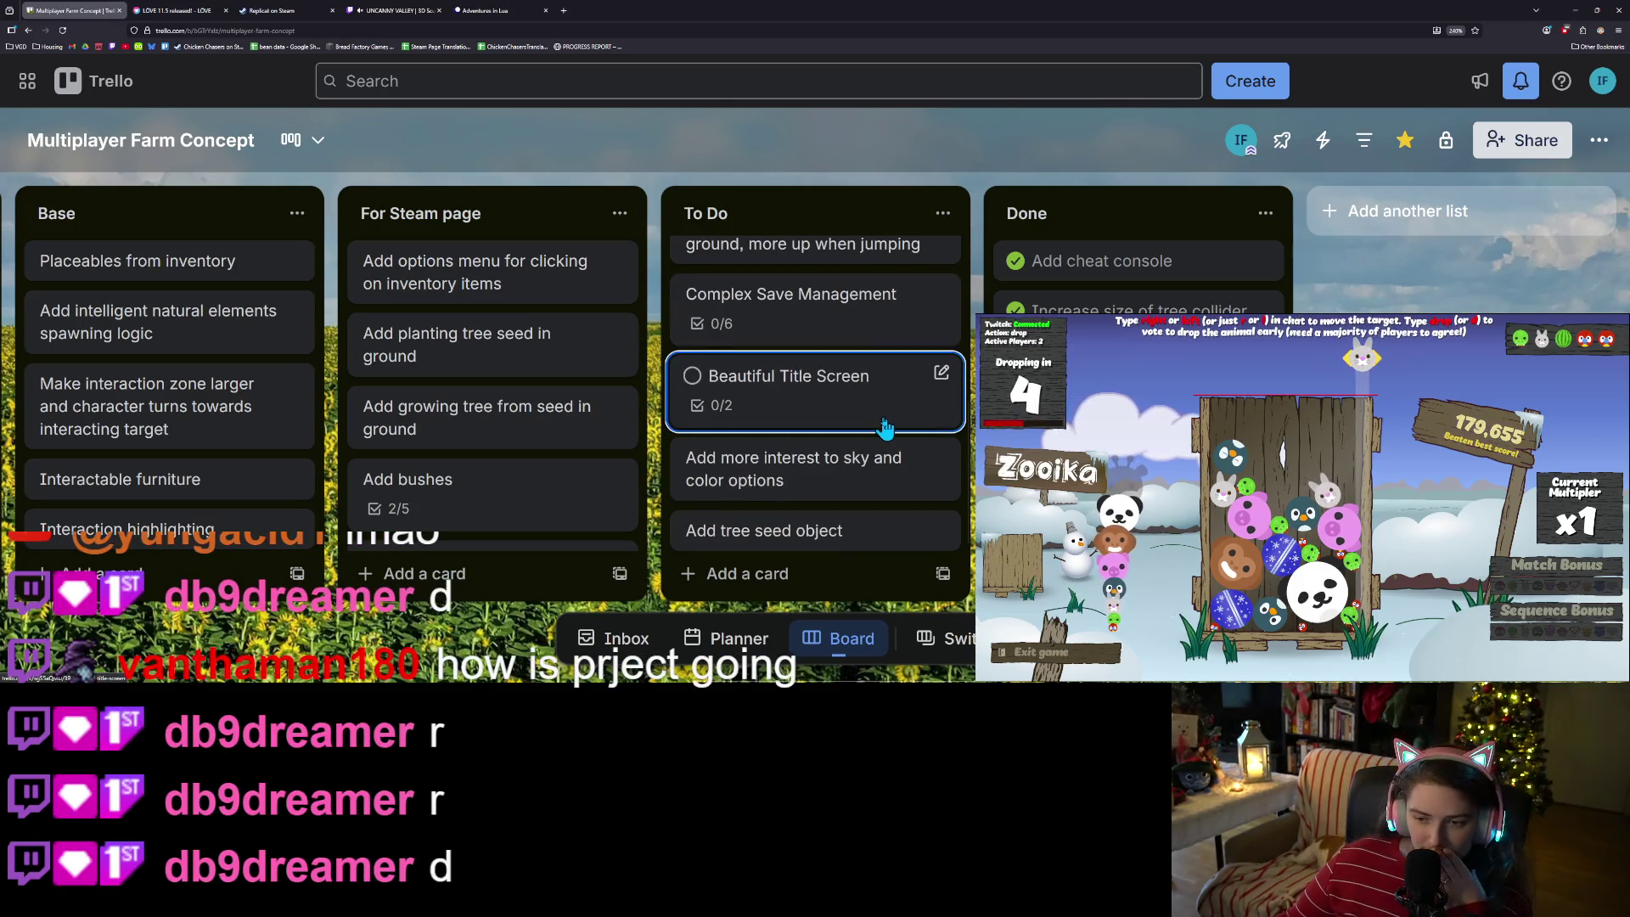
pyautogui.scroll(-1, 884, 427)
pyautogui.scroll(3, 884, 427)
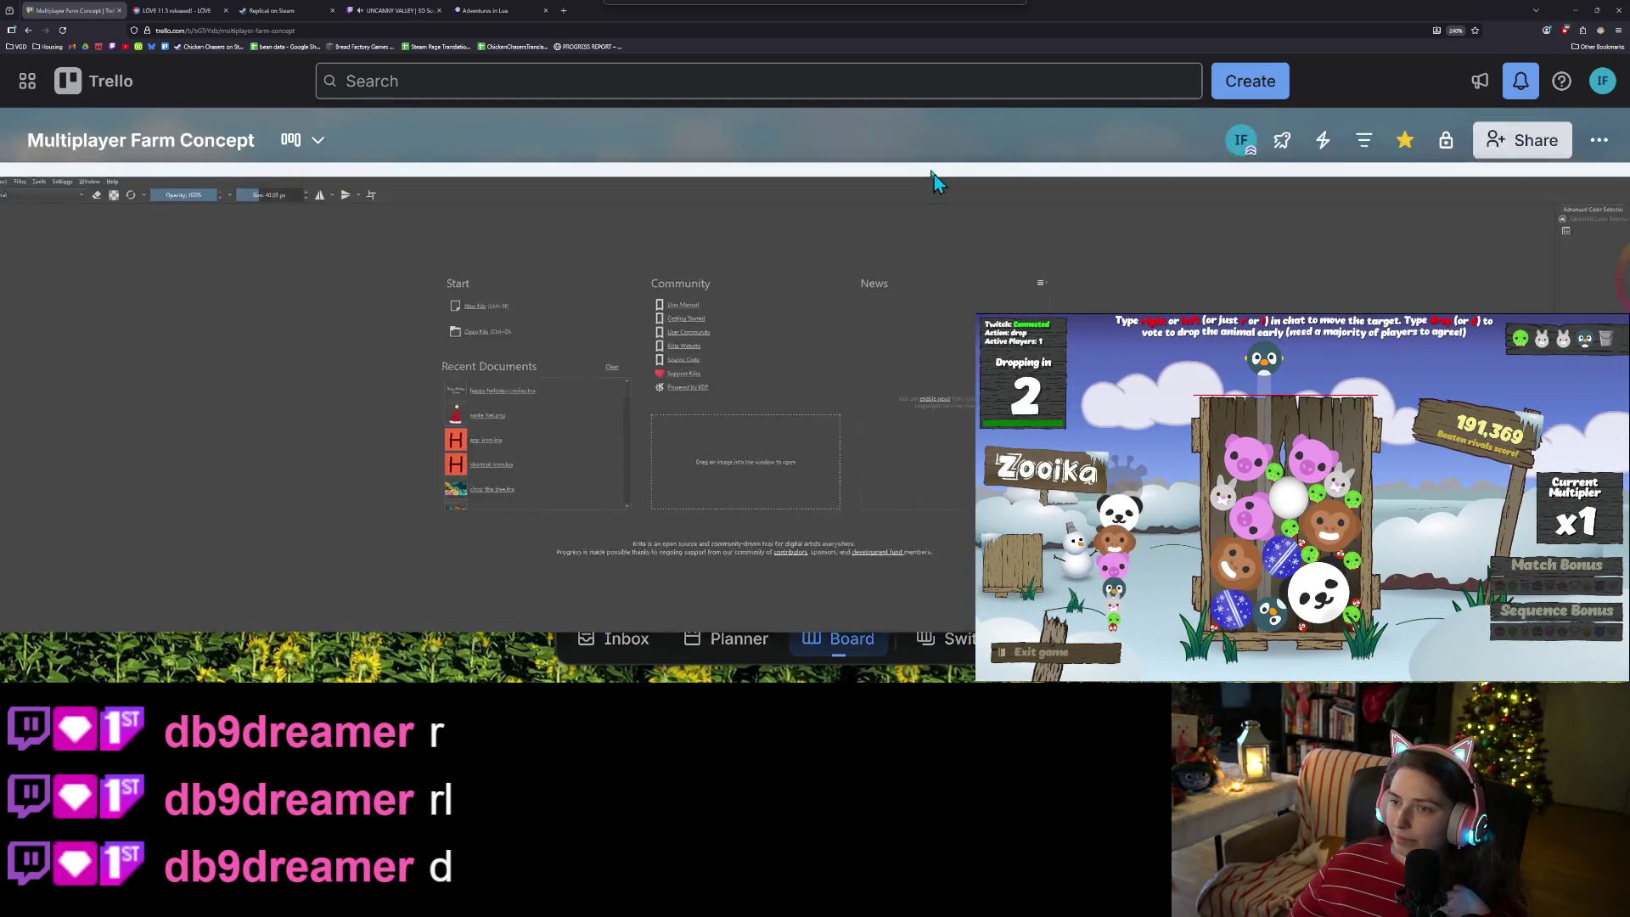
# - Open colored_pencil.kra from Krita's Recent Documents
pyautogui.scroll(-2, 490, 438)
pyautogui.scroll(-4, 490, 437)
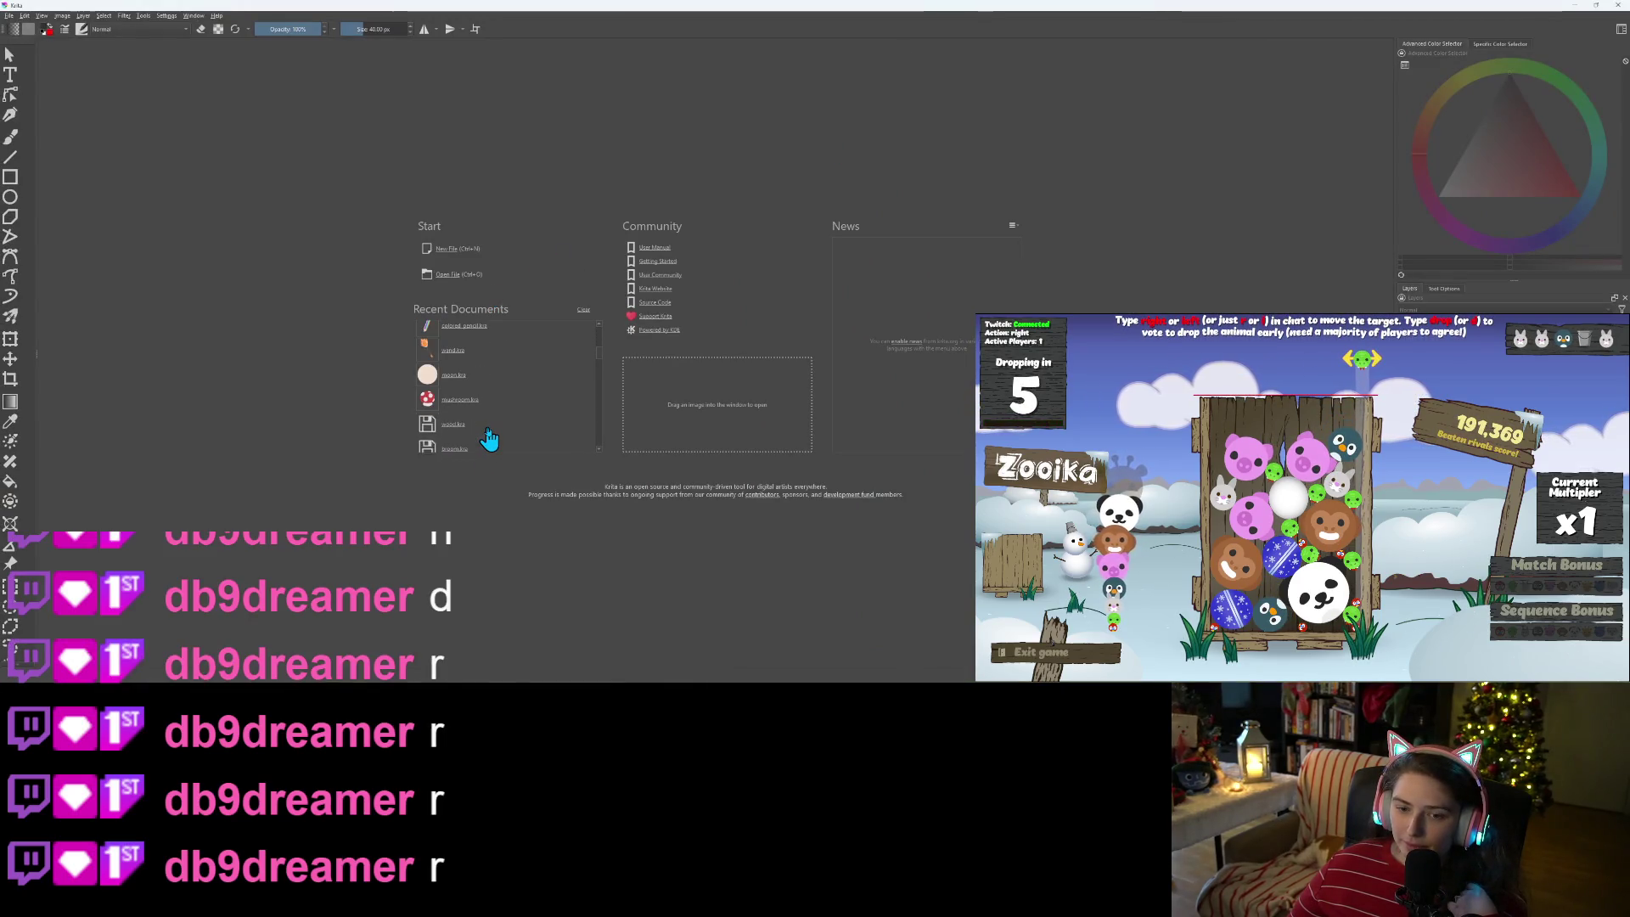
pyautogui.scroll(2, 490, 438)
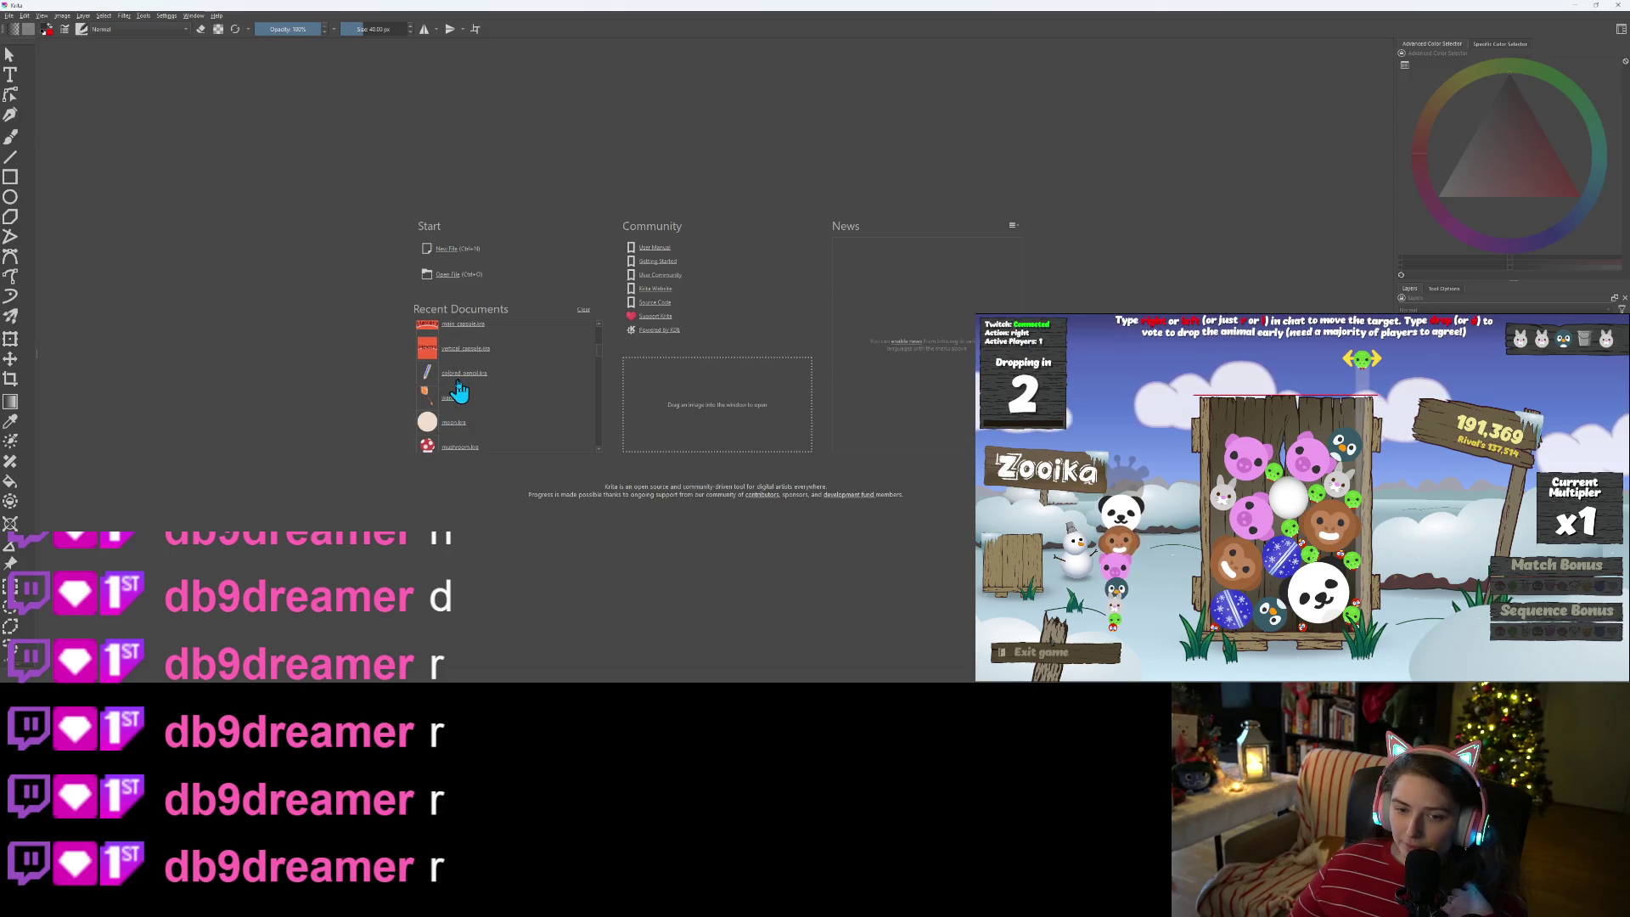
pyautogui.click(455, 380)
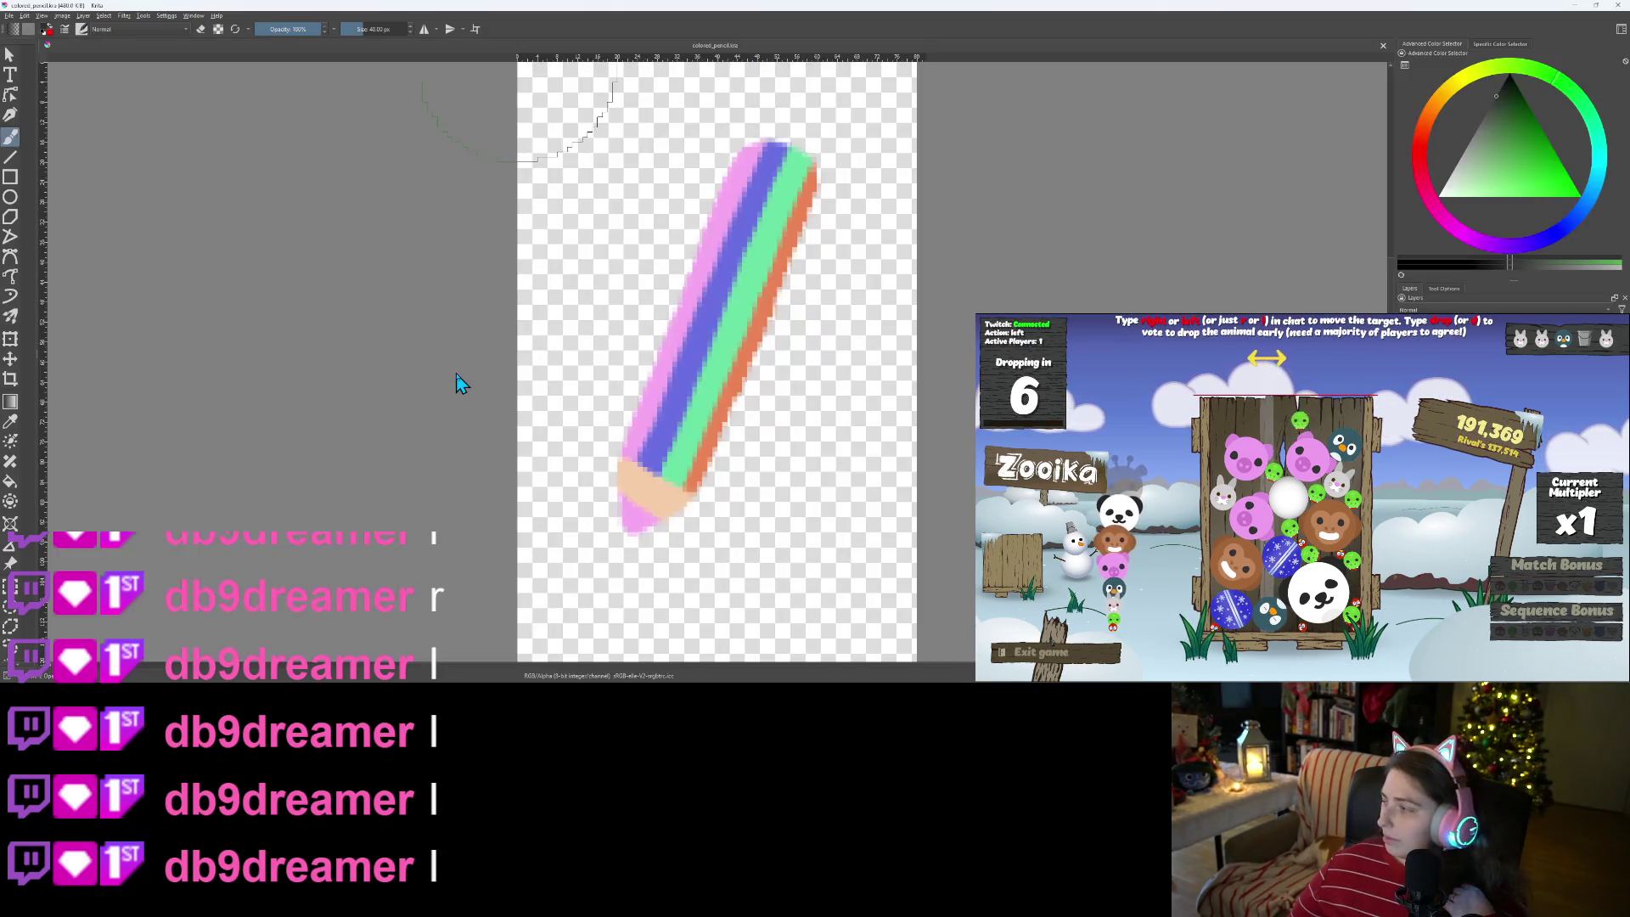
pyautogui.scroll(-1, 805, 450)
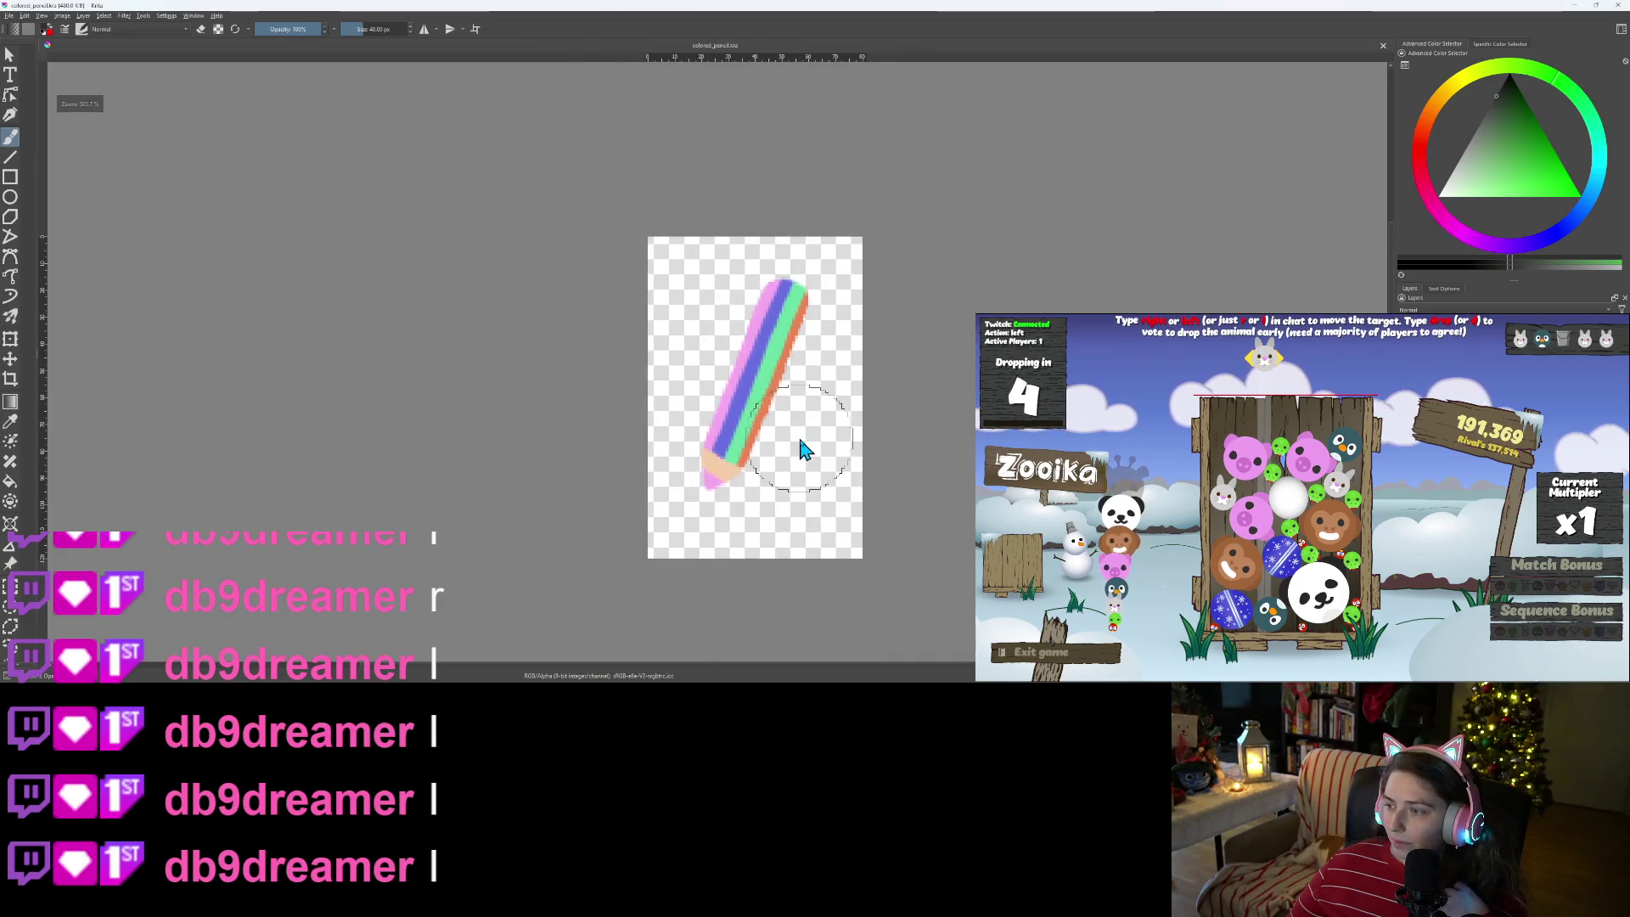
# - Bring up the File > Open browser to load another image
pyautogui.click(9, 15)
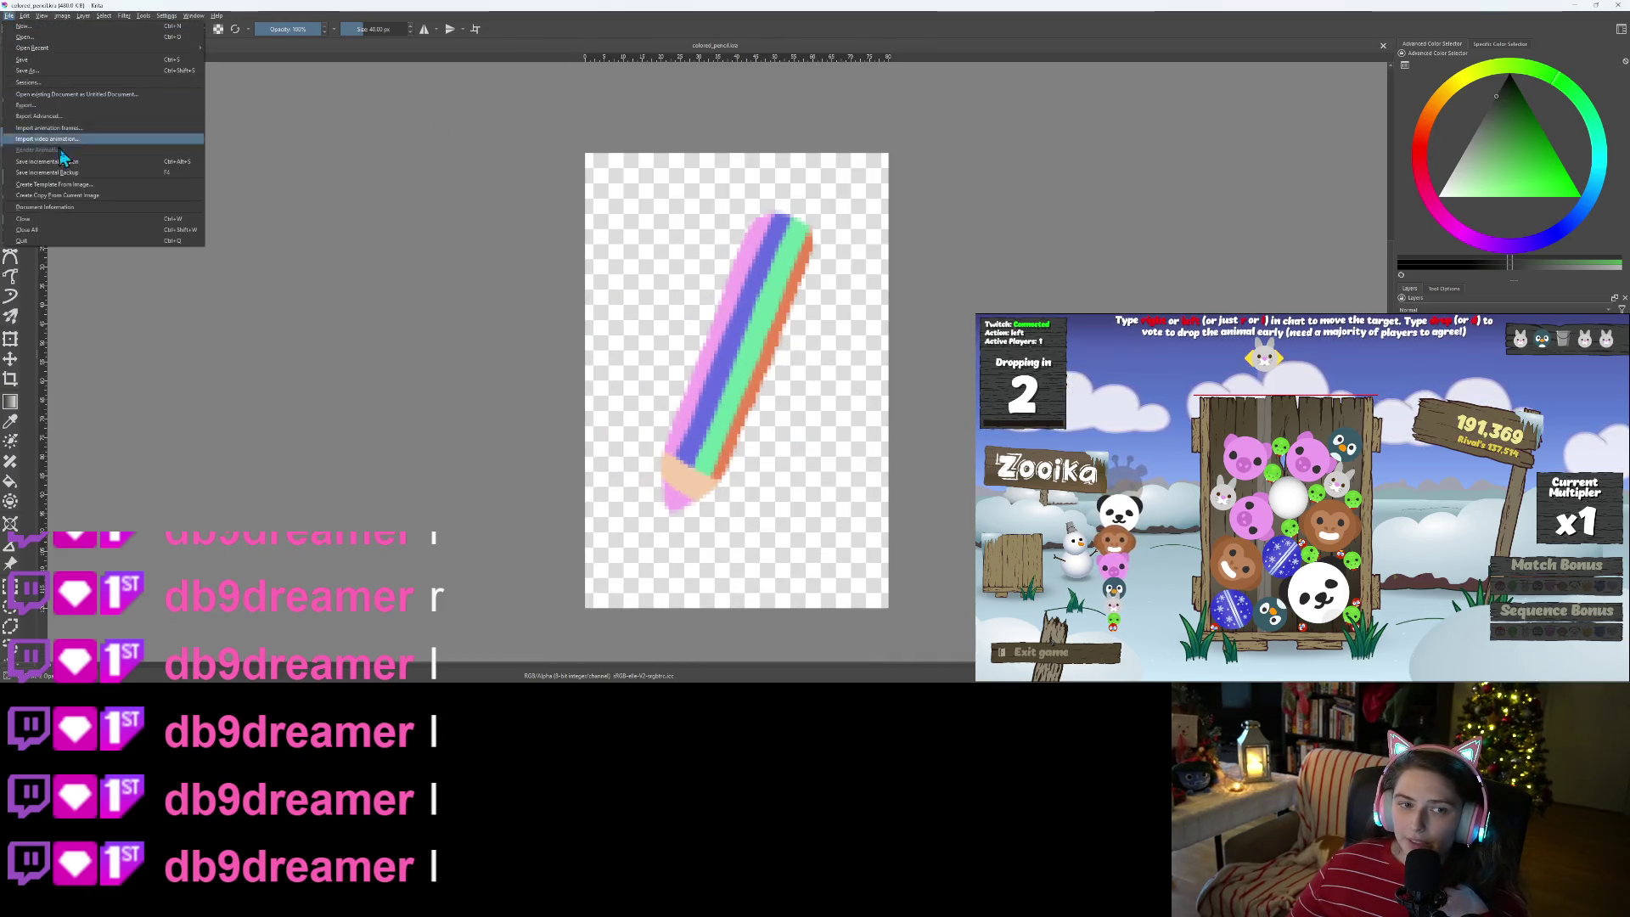
pyautogui.moveTo(85, 48)
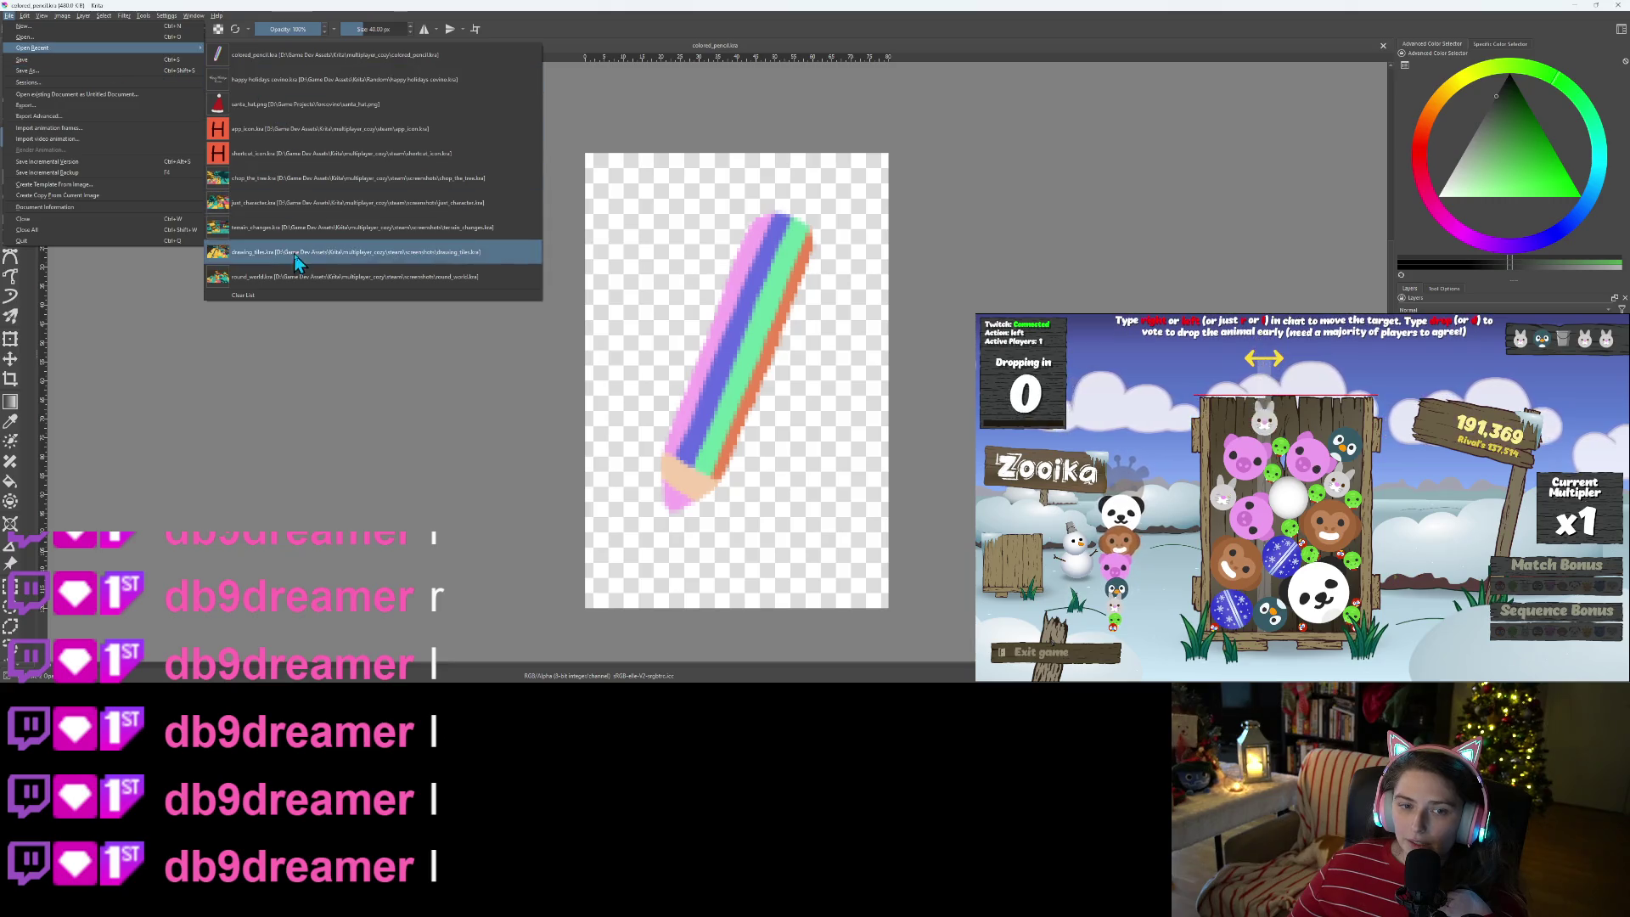
pyautogui.click(34, 34)
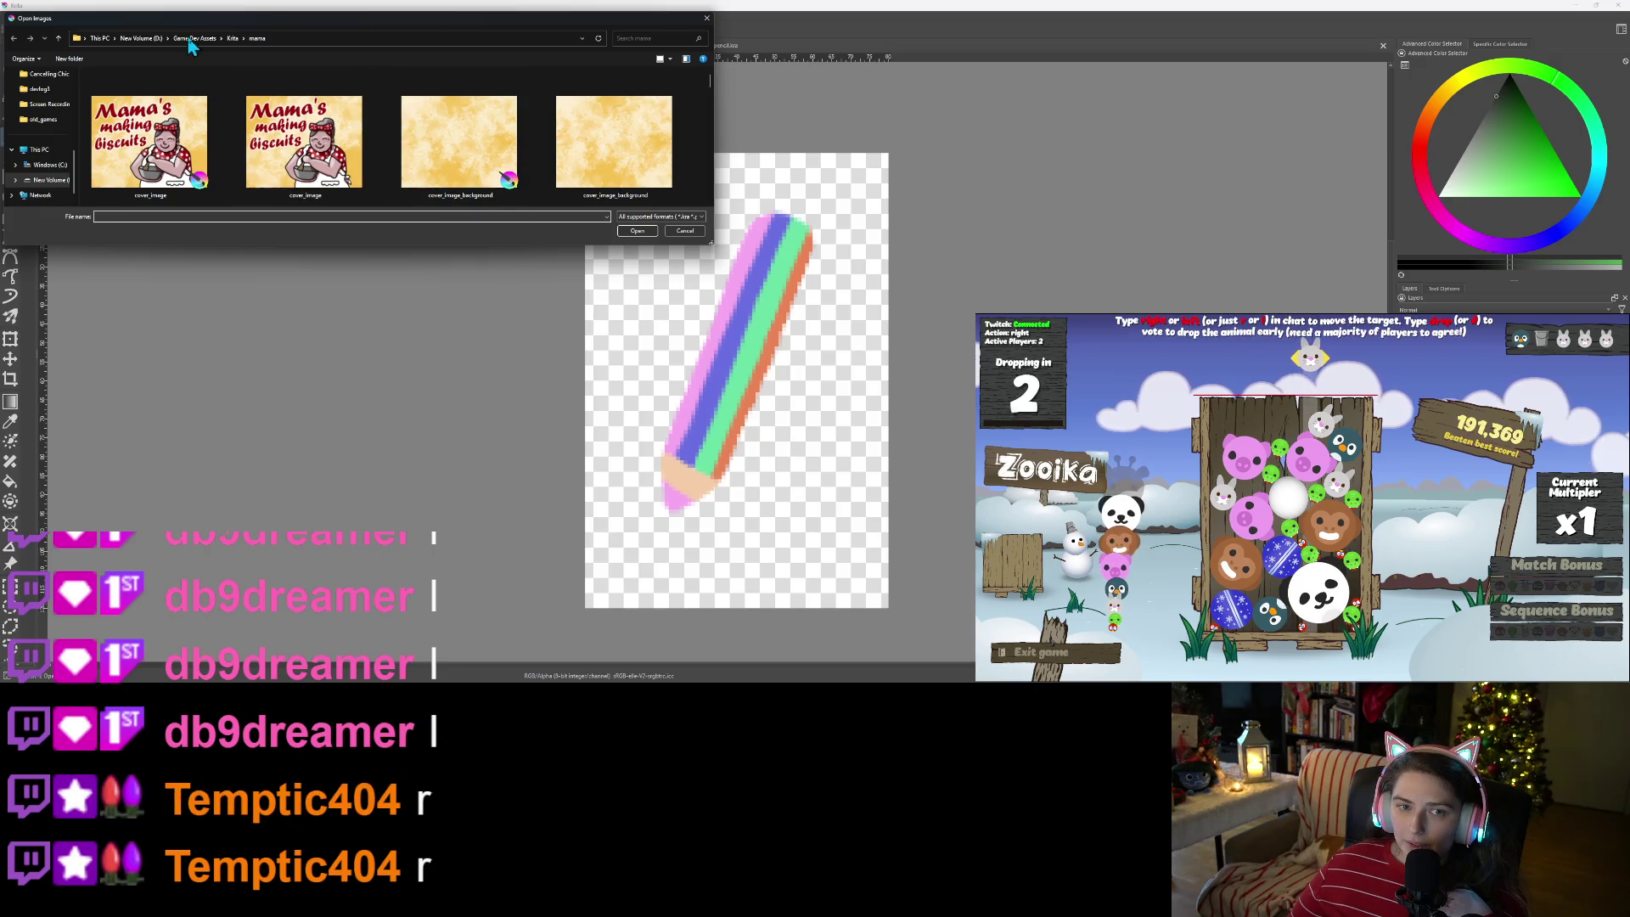
# - Browse into the multiplayer_cozy folder and open axe.kra as a new document
pyautogui.click(232, 39)
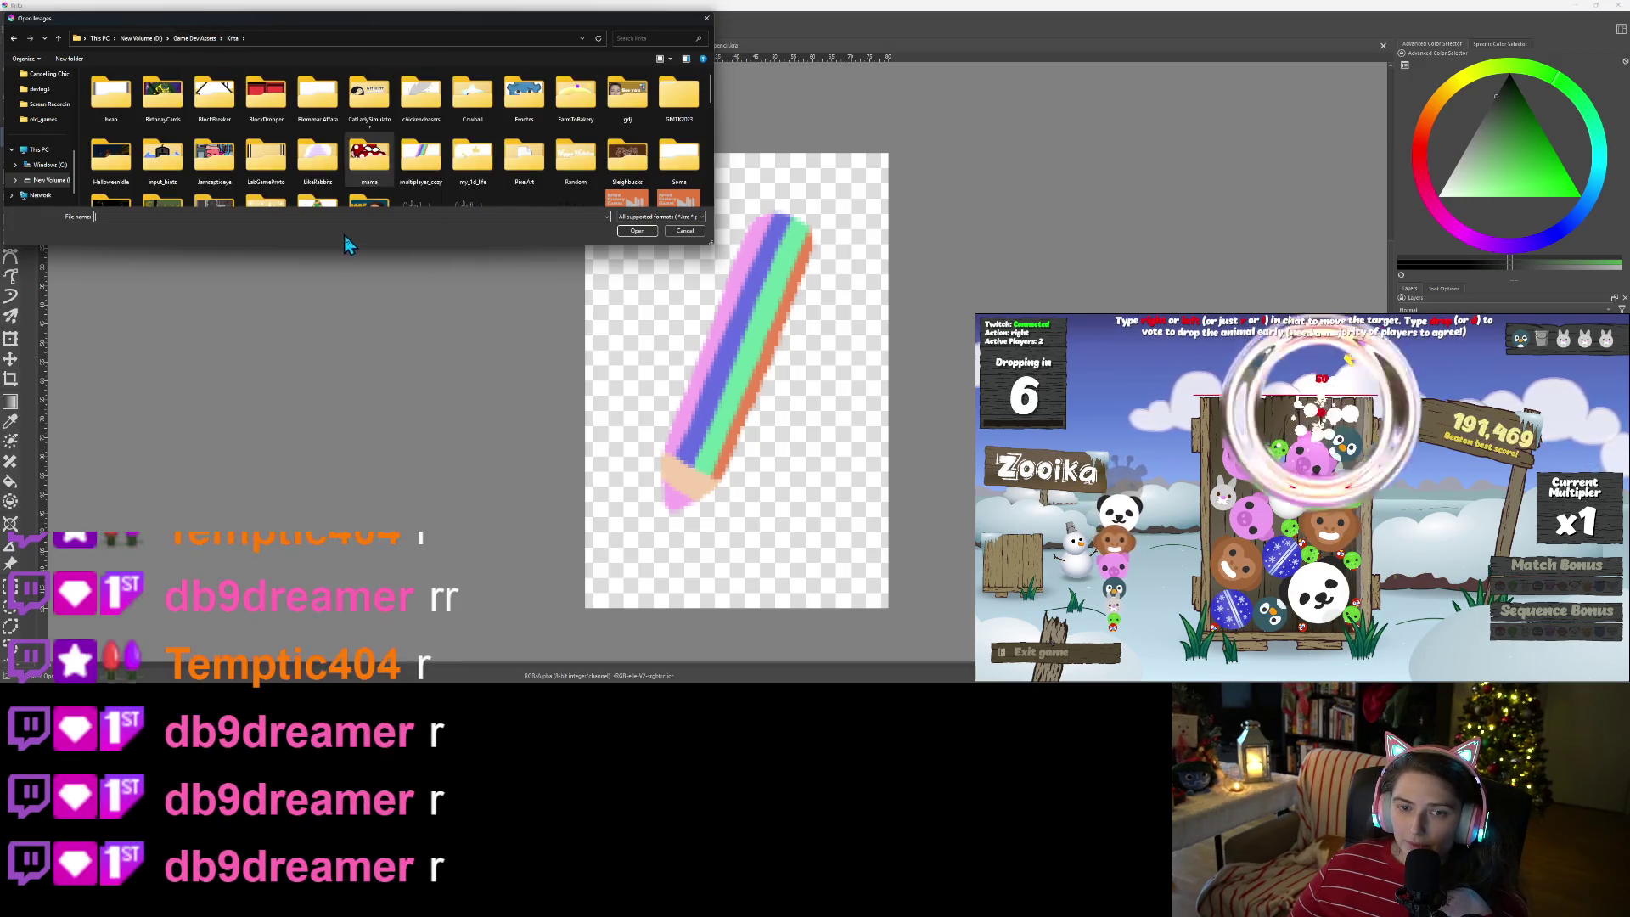
pyautogui.moveTo(345, 246)
pyautogui.mouseDown()
pyautogui.moveTo(346, 464)
pyautogui.moveTo(346, 444)
pyautogui.mouseUp()
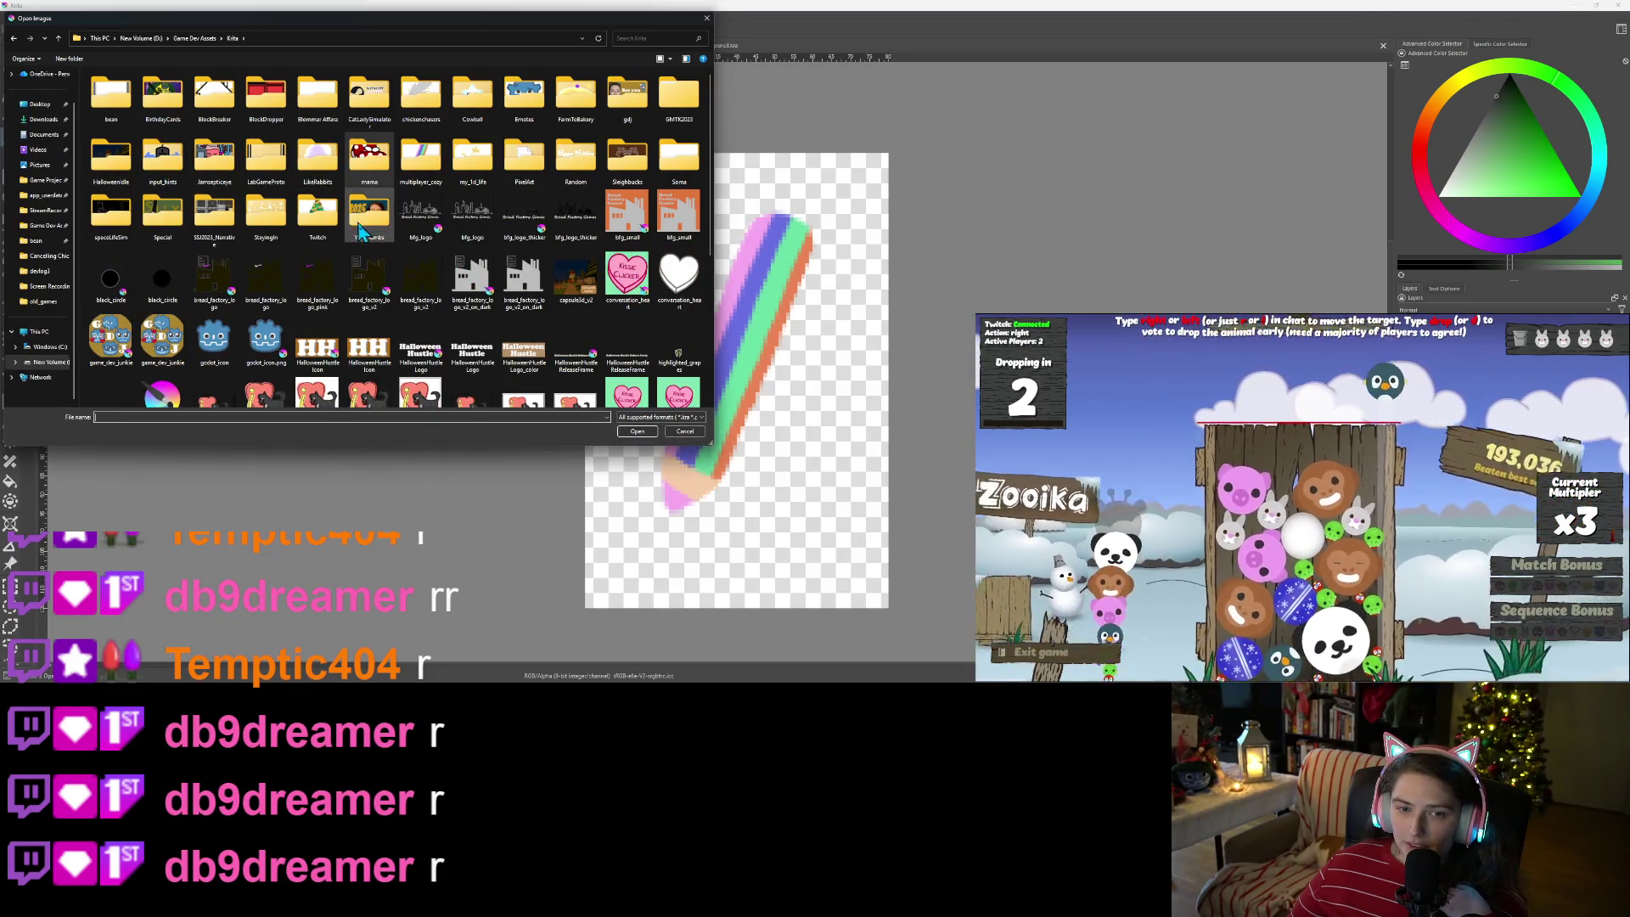
pyautogui.doubleClick(418, 162)
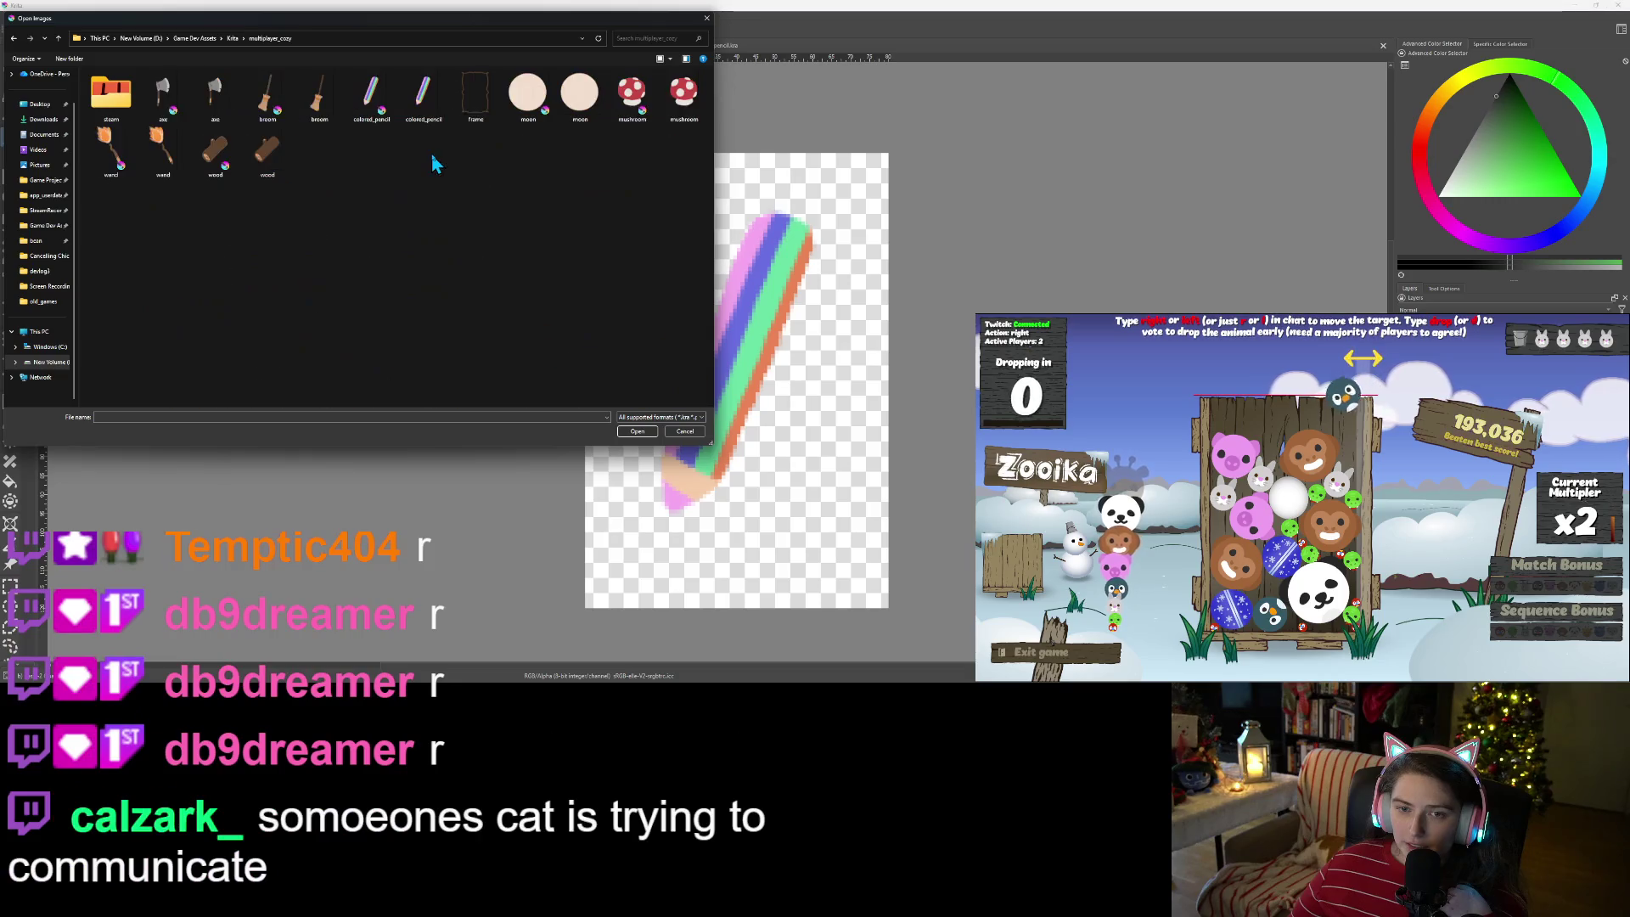
pyautogui.doubleClick(166, 92)
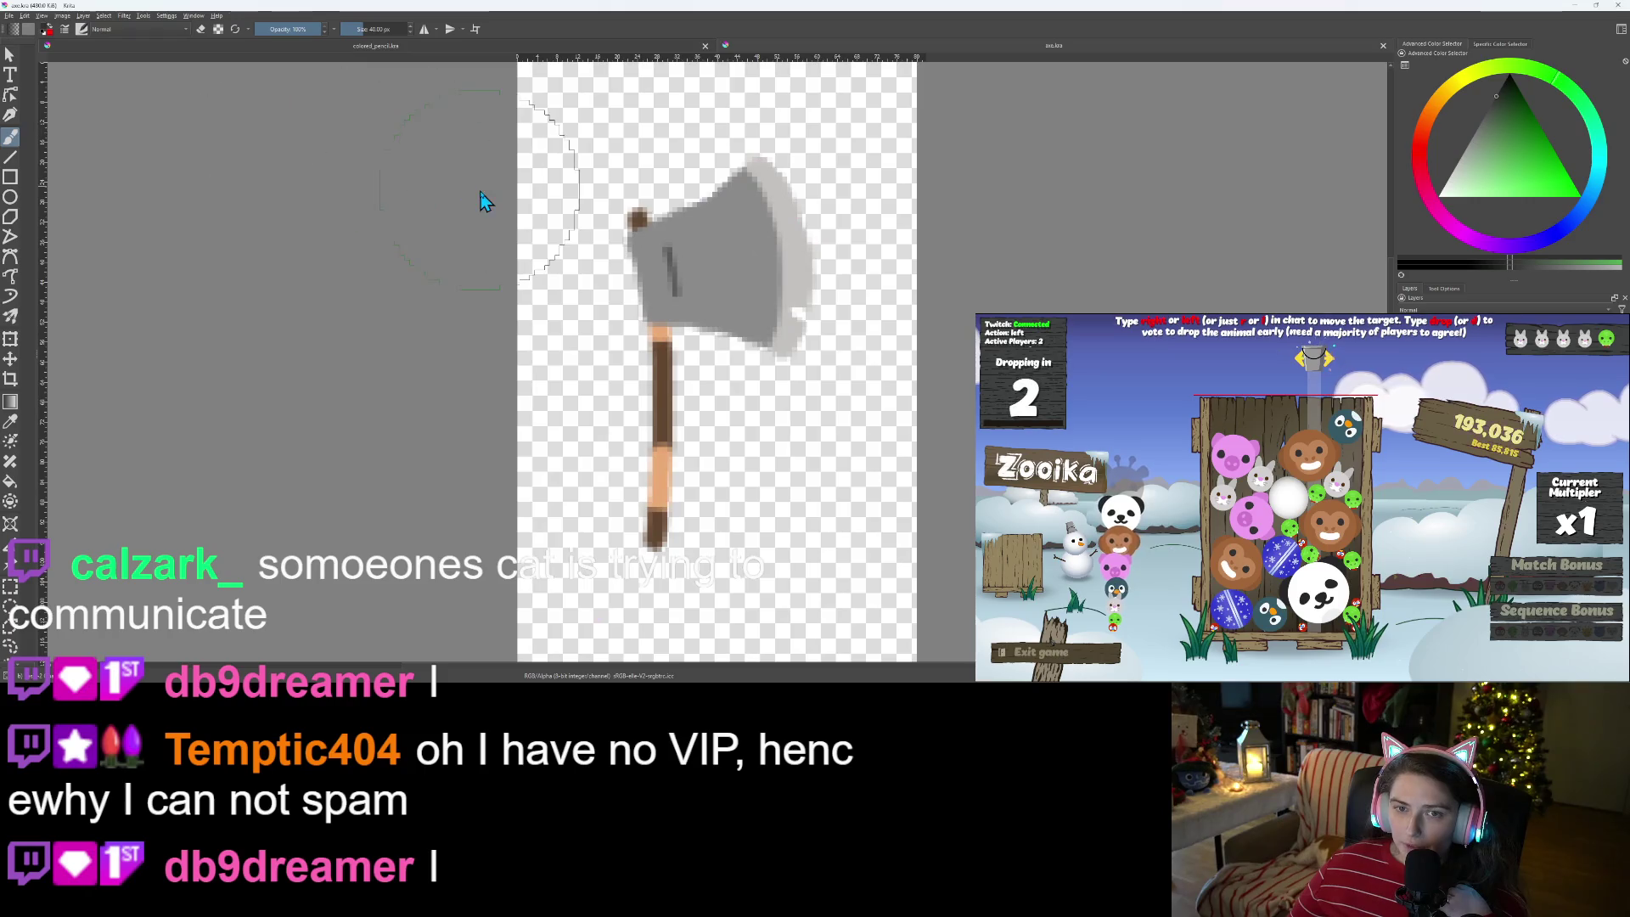
pyautogui.scroll(-2, 586, 270)
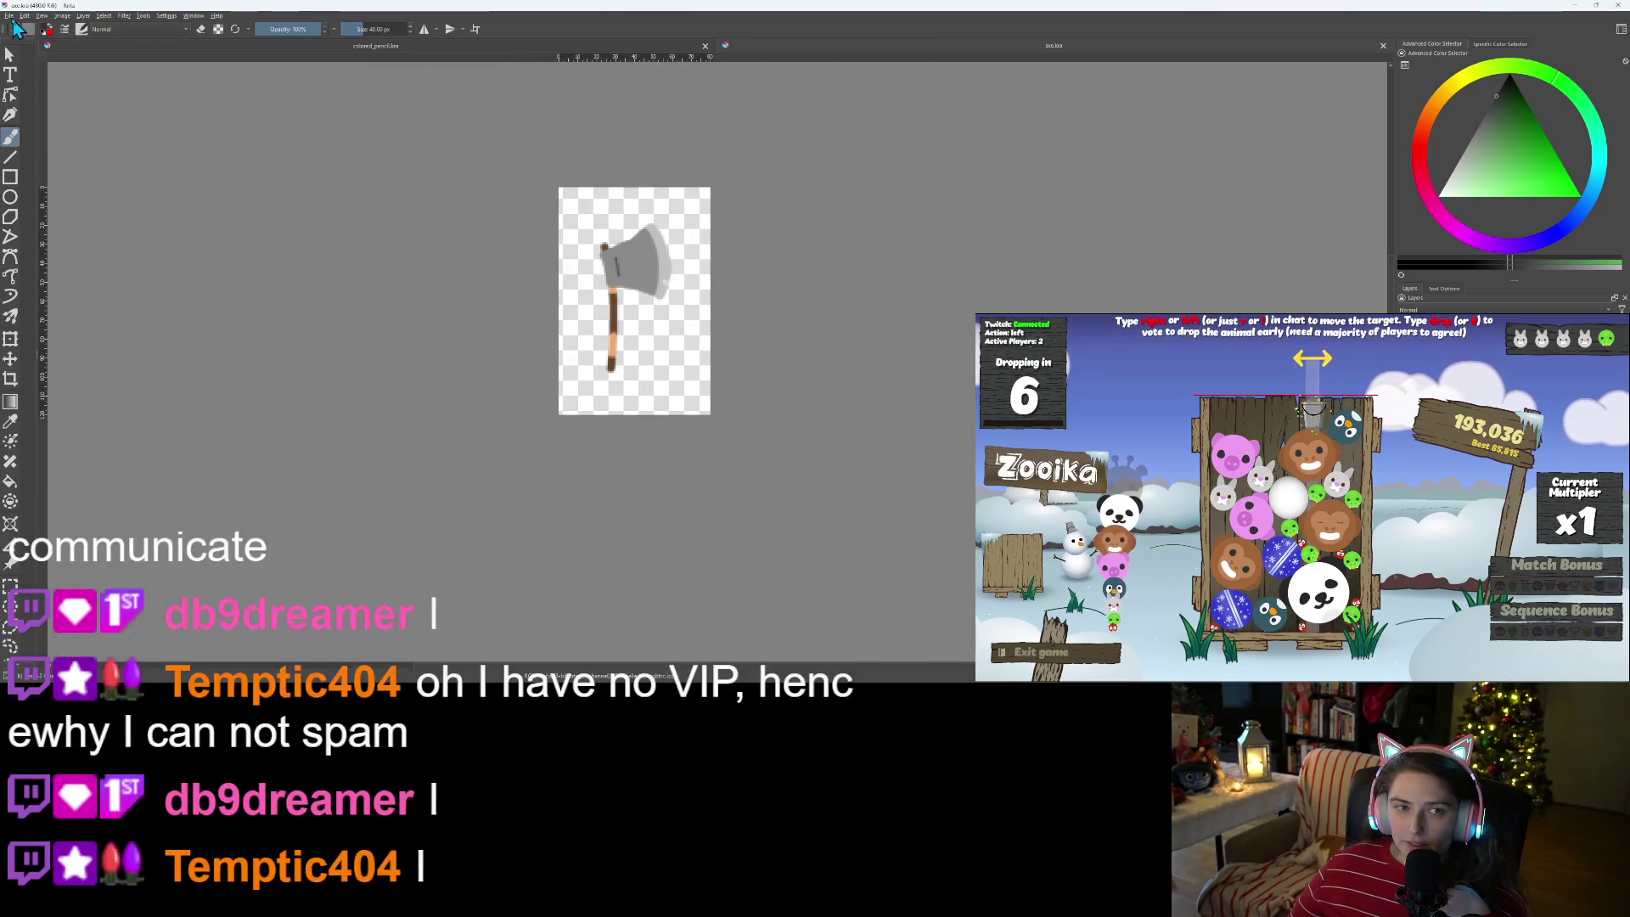
pyautogui.click(9, 16)
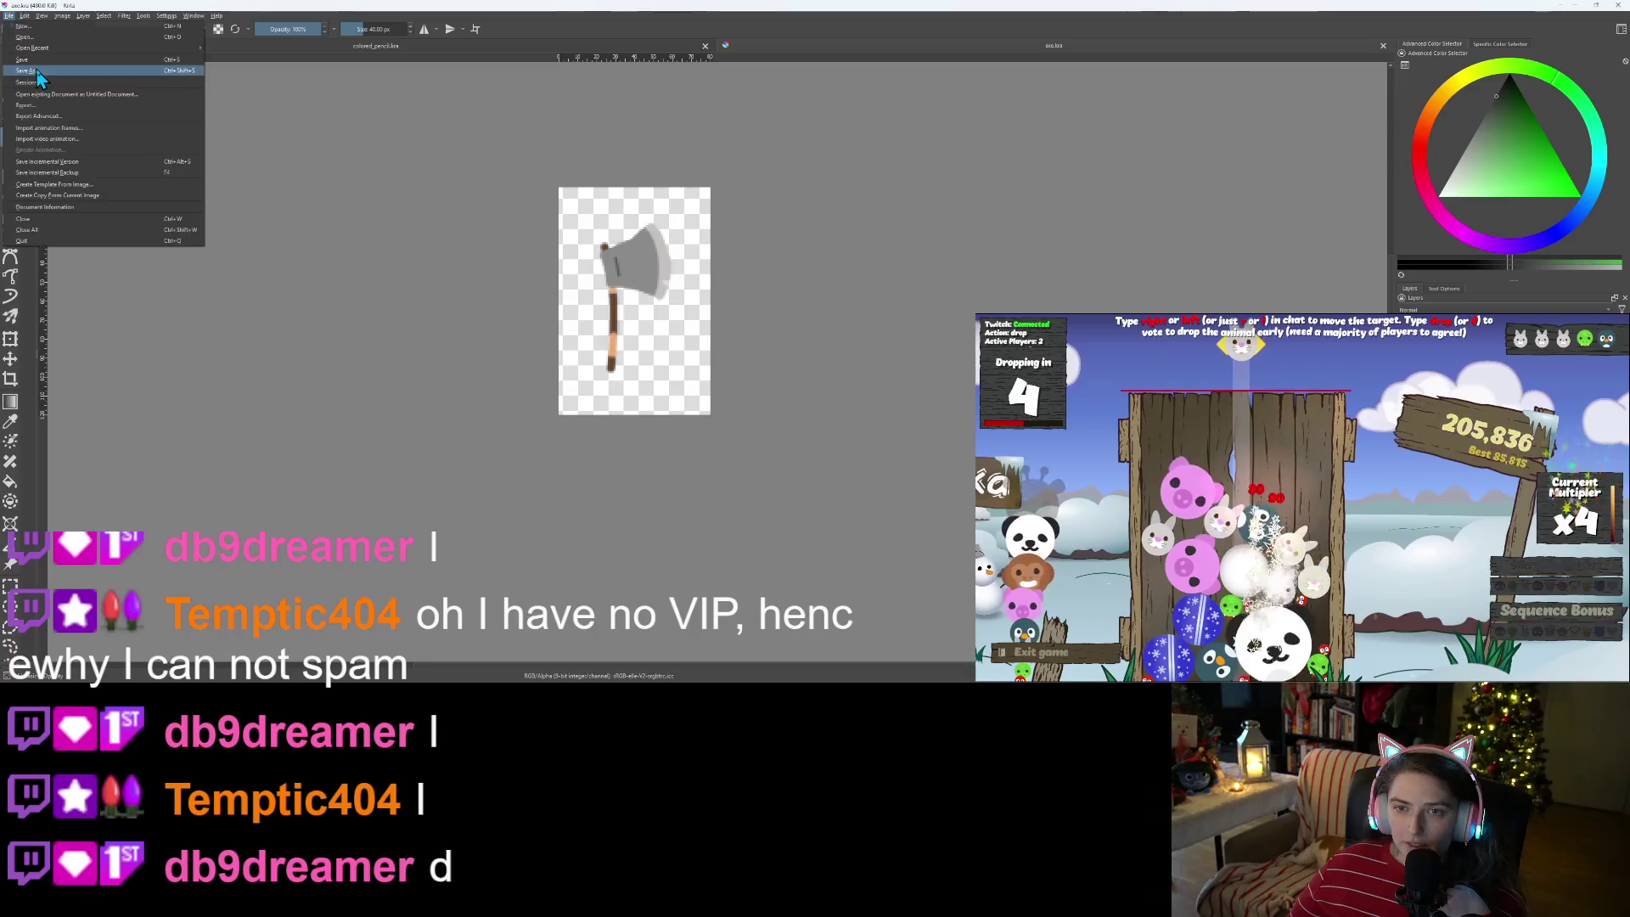
# - Save the axe drawing as shovel.kra, then drag the Zooika window over the canvas
pyautogui.click(34, 72)
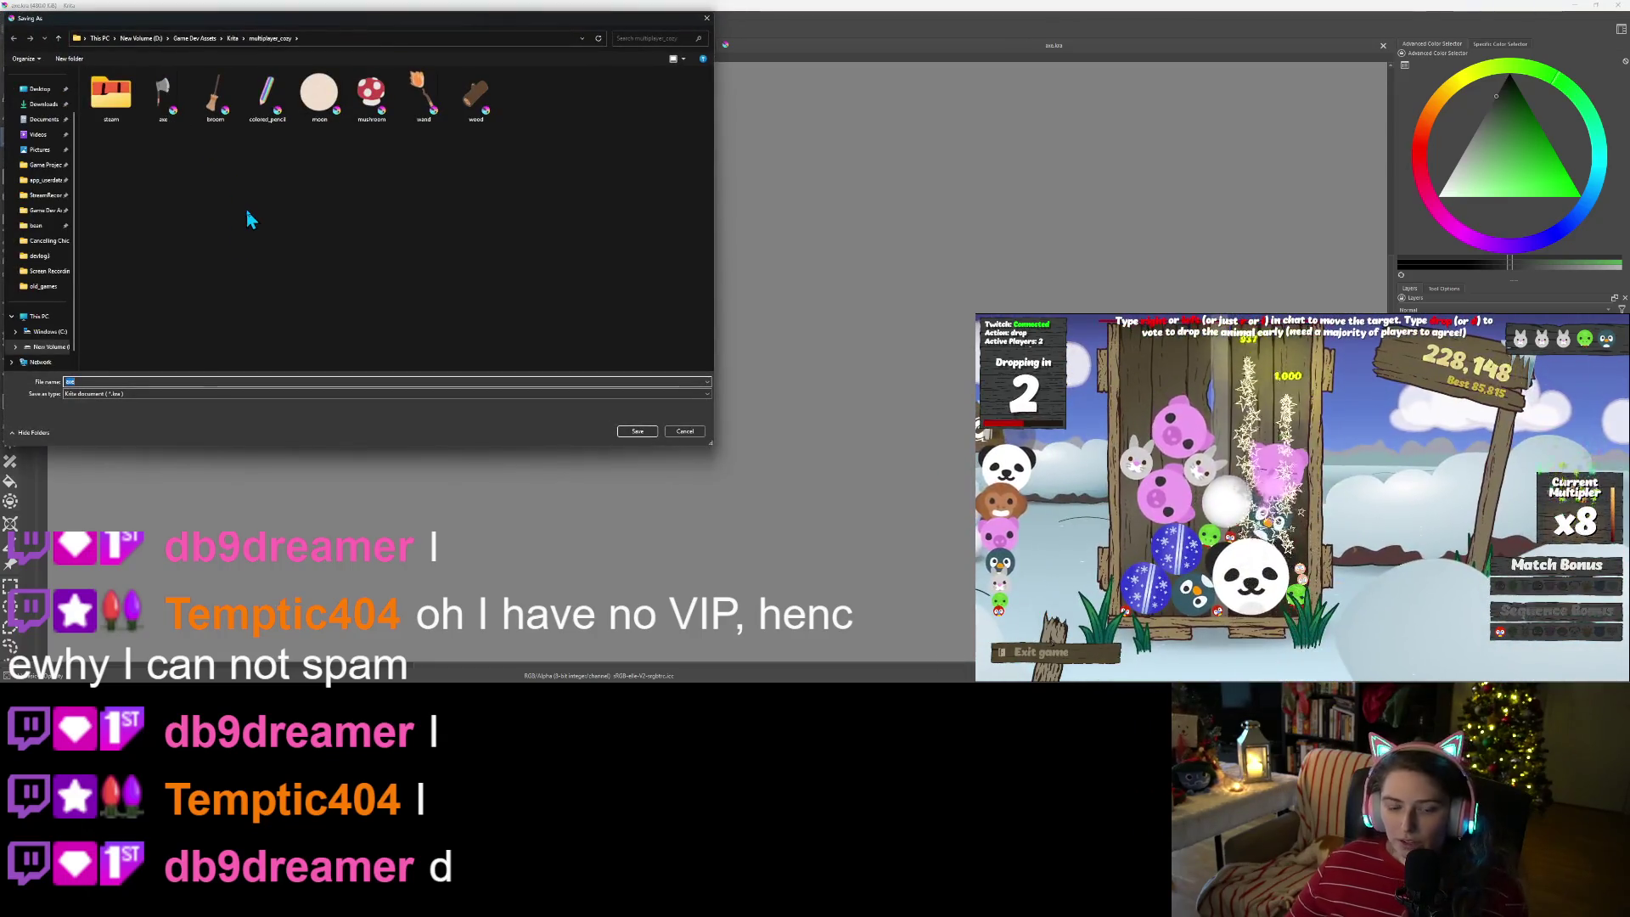
pyautogui.write('shovel')
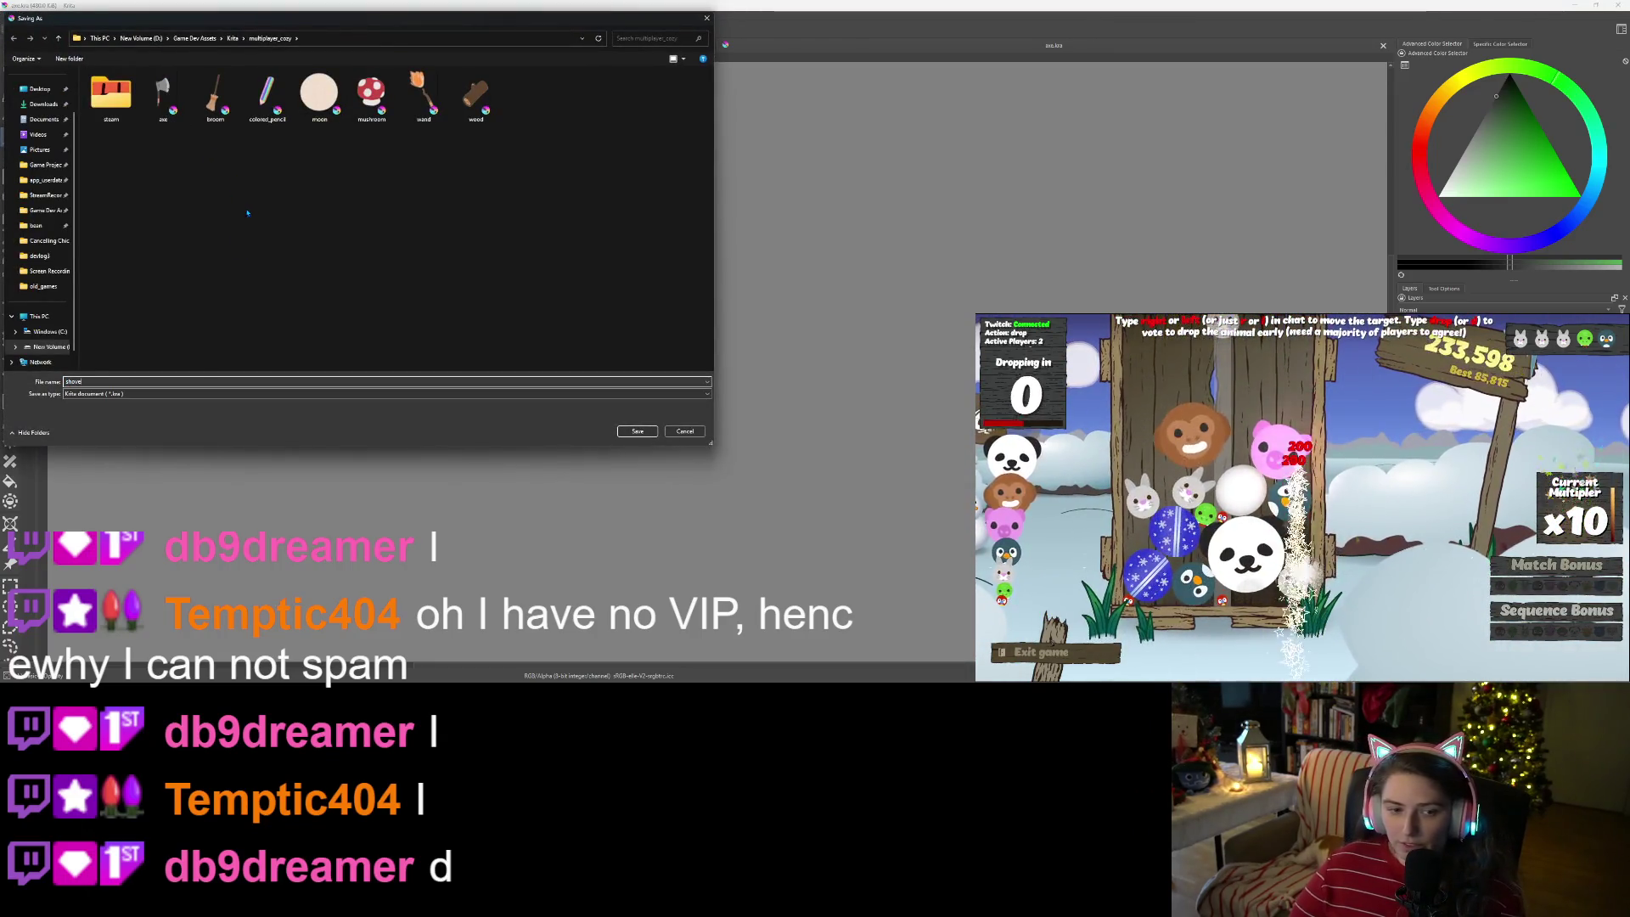
pyautogui.press('Return')
pyautogui.scroll(3, 599, 353)
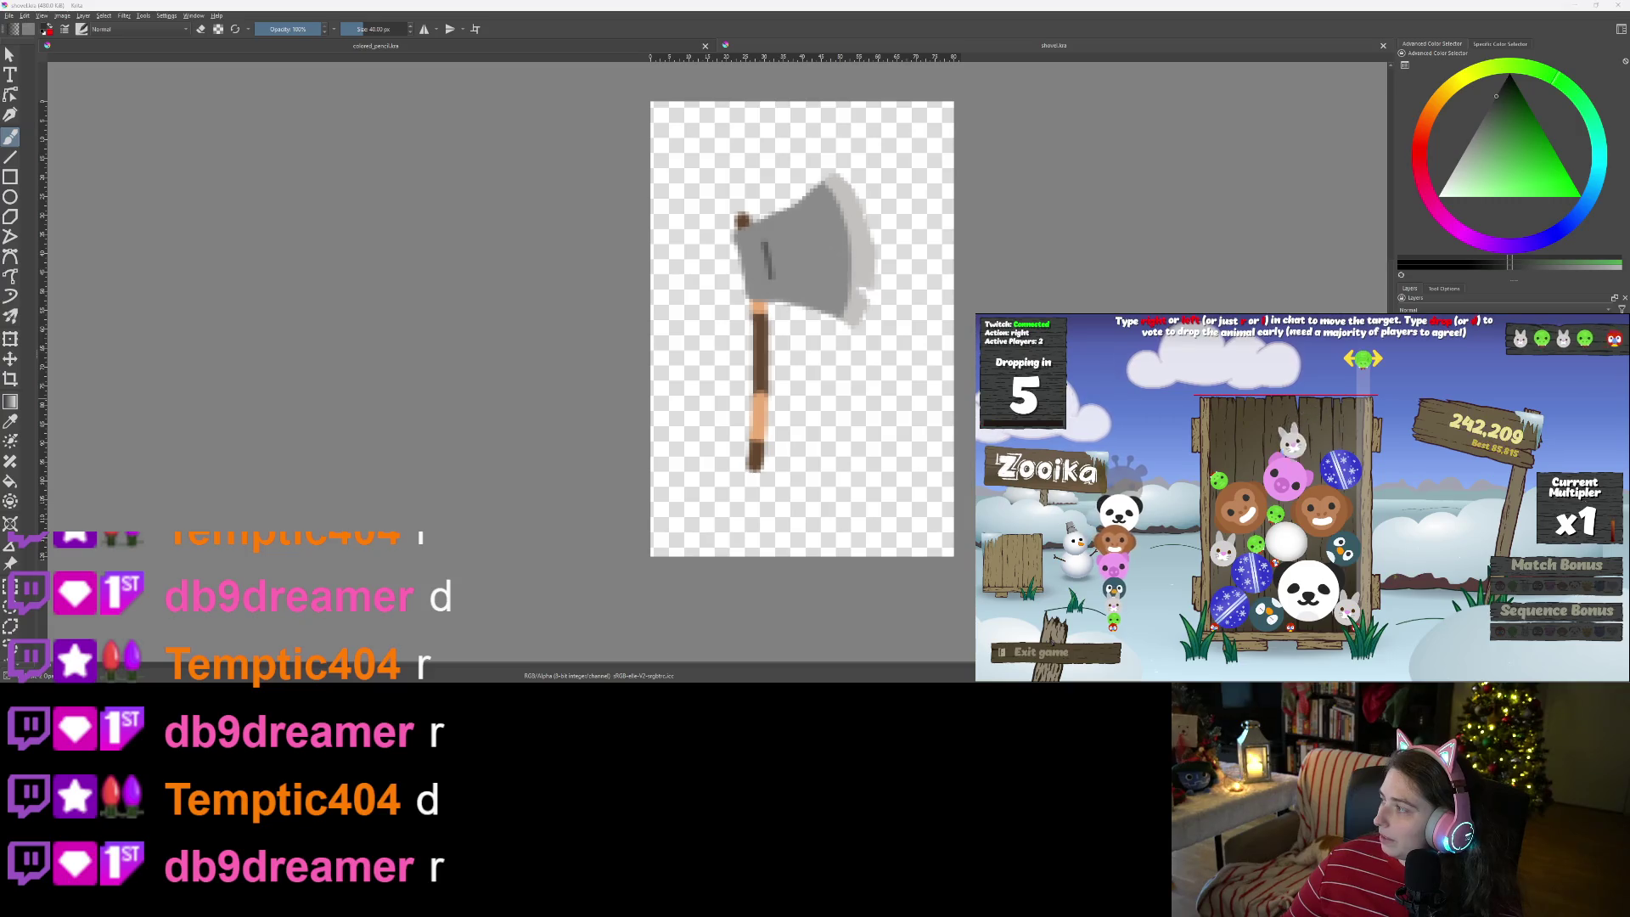
pyautogui.moveTo(1629, 280); pyautogui.dragTo(733, 195)
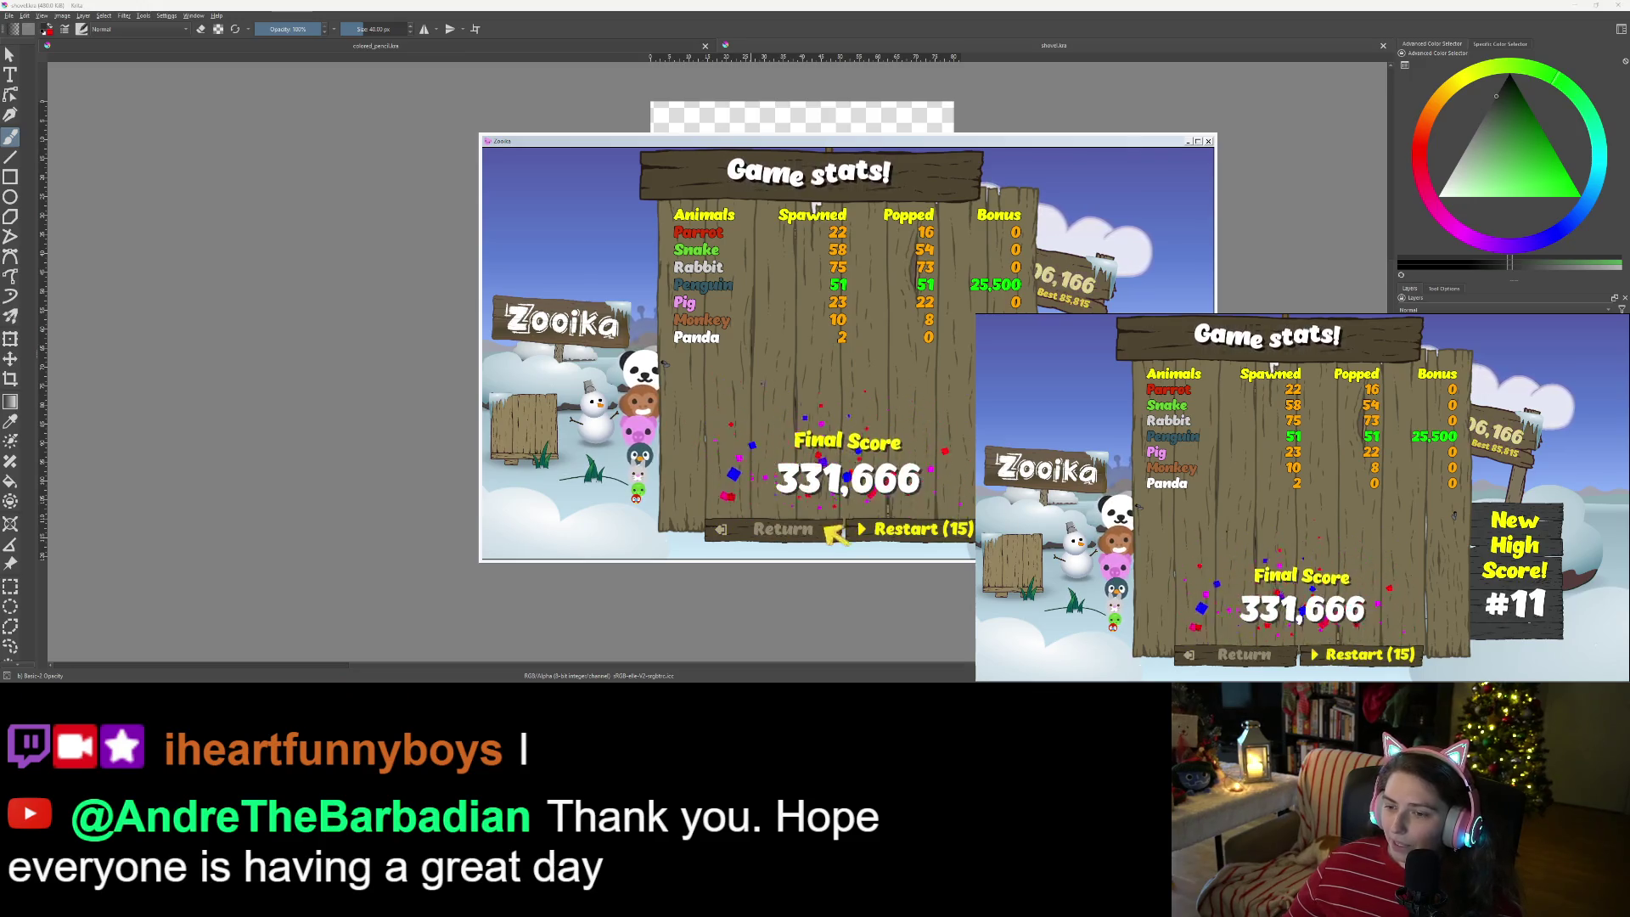
# - Leave Zooika's stats screen, close the game windows, and switch to the Trello board
pyautogui.click(783, 530)
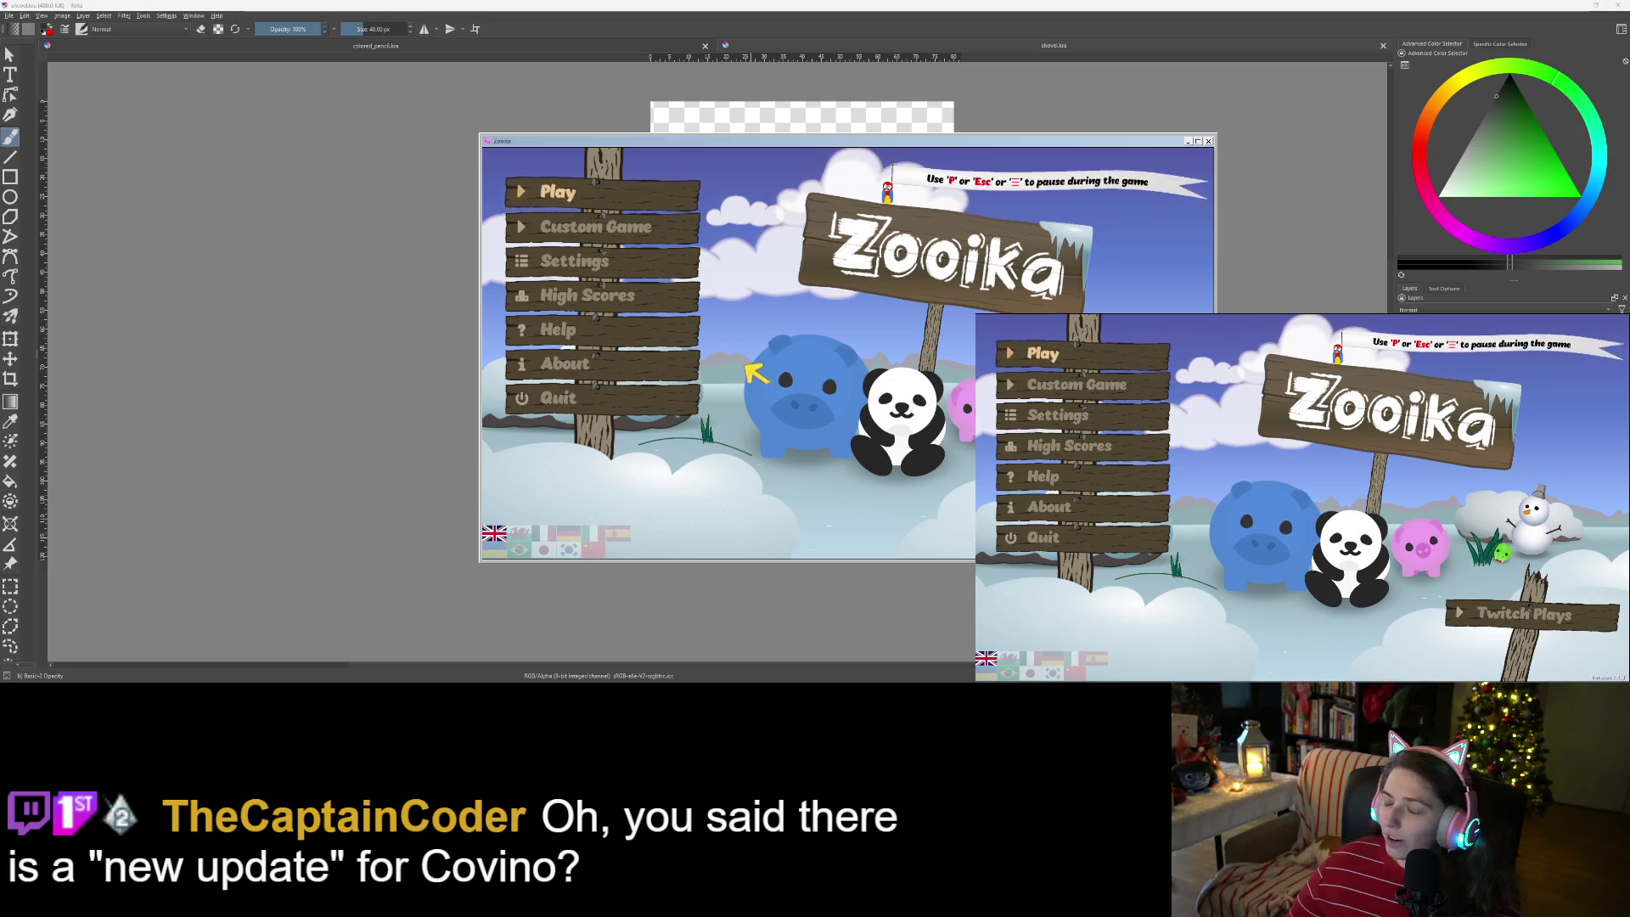
pyautogui.click(1209, 142)
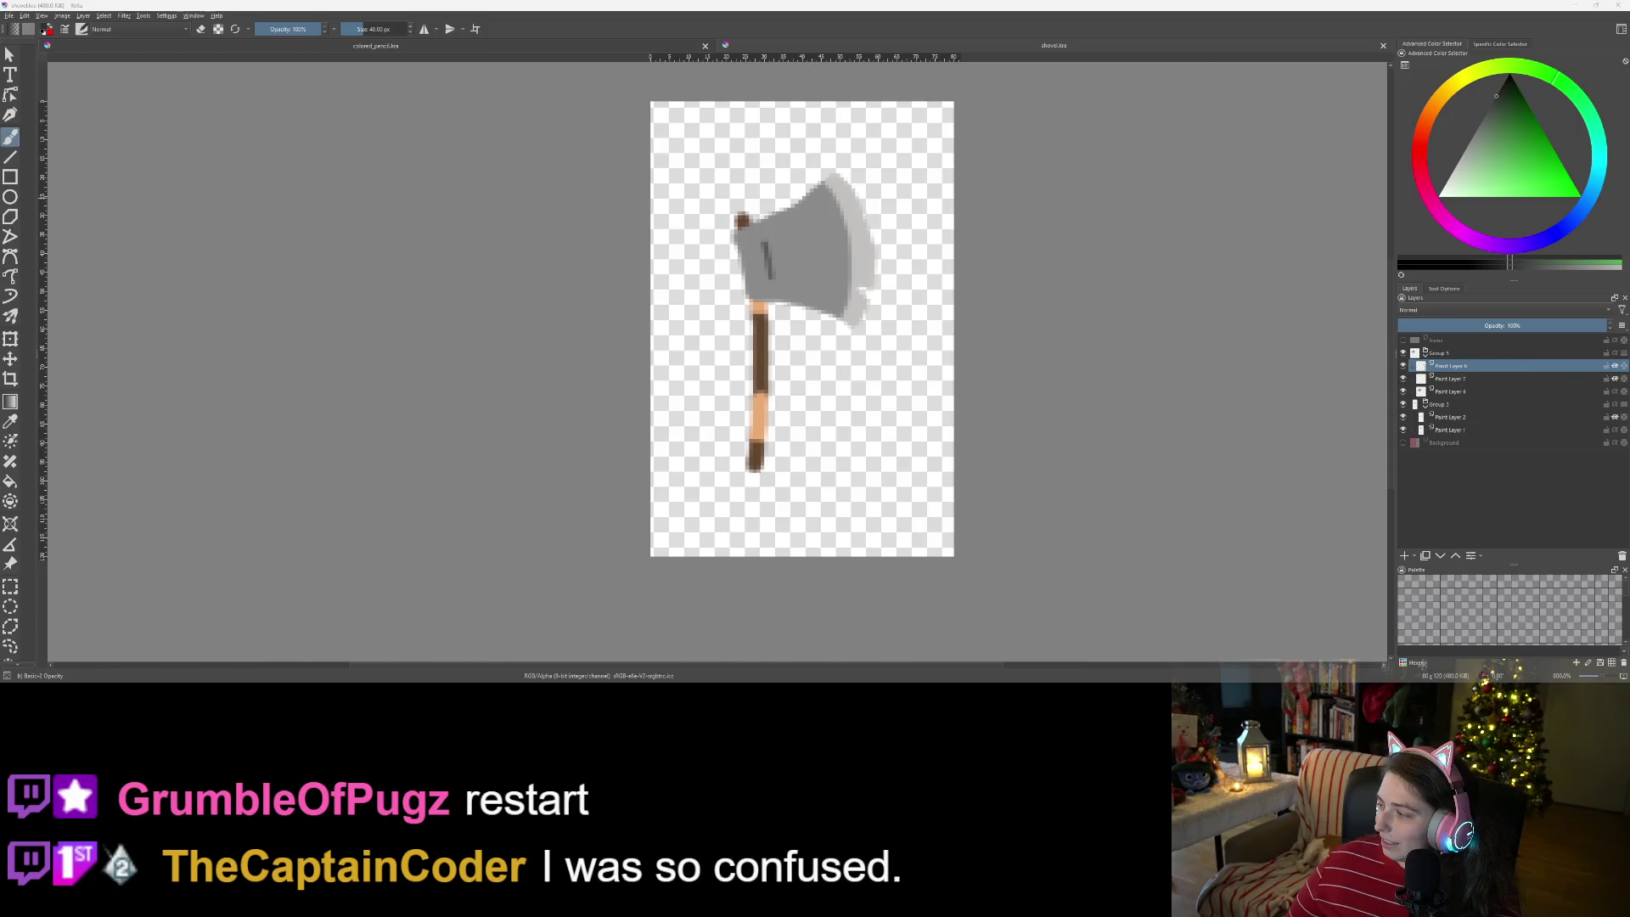
pyautogui.hotkey('alt', 'Tab')
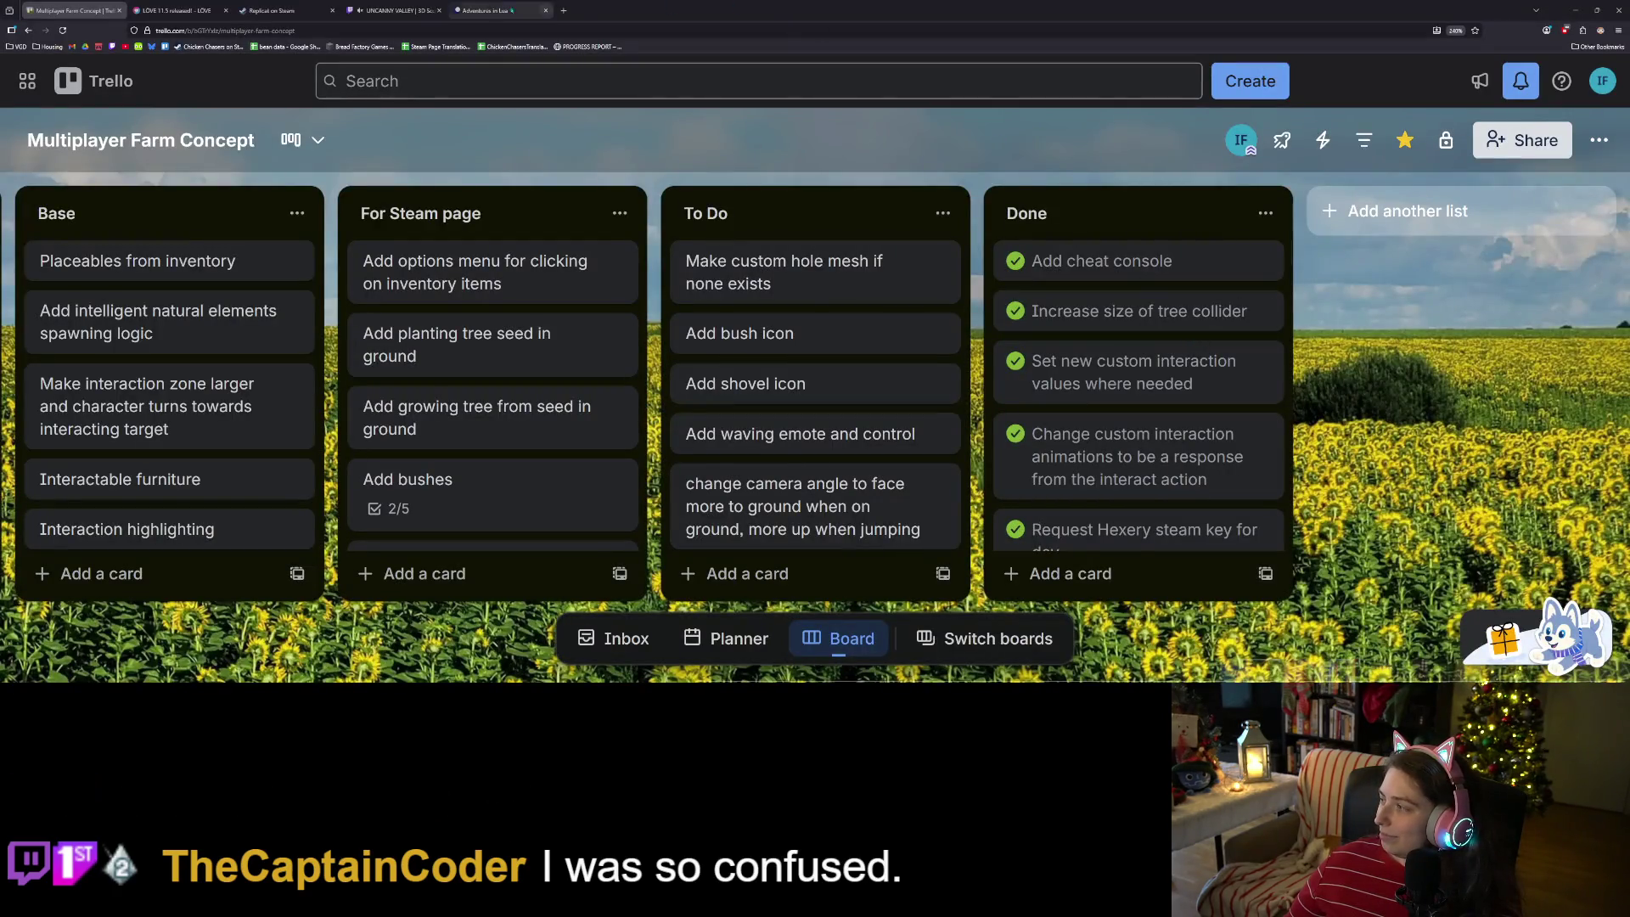
# - In a new tab, open the For Covino game page from the itch.io creator dashboard
pyautogui.click(563, 10)
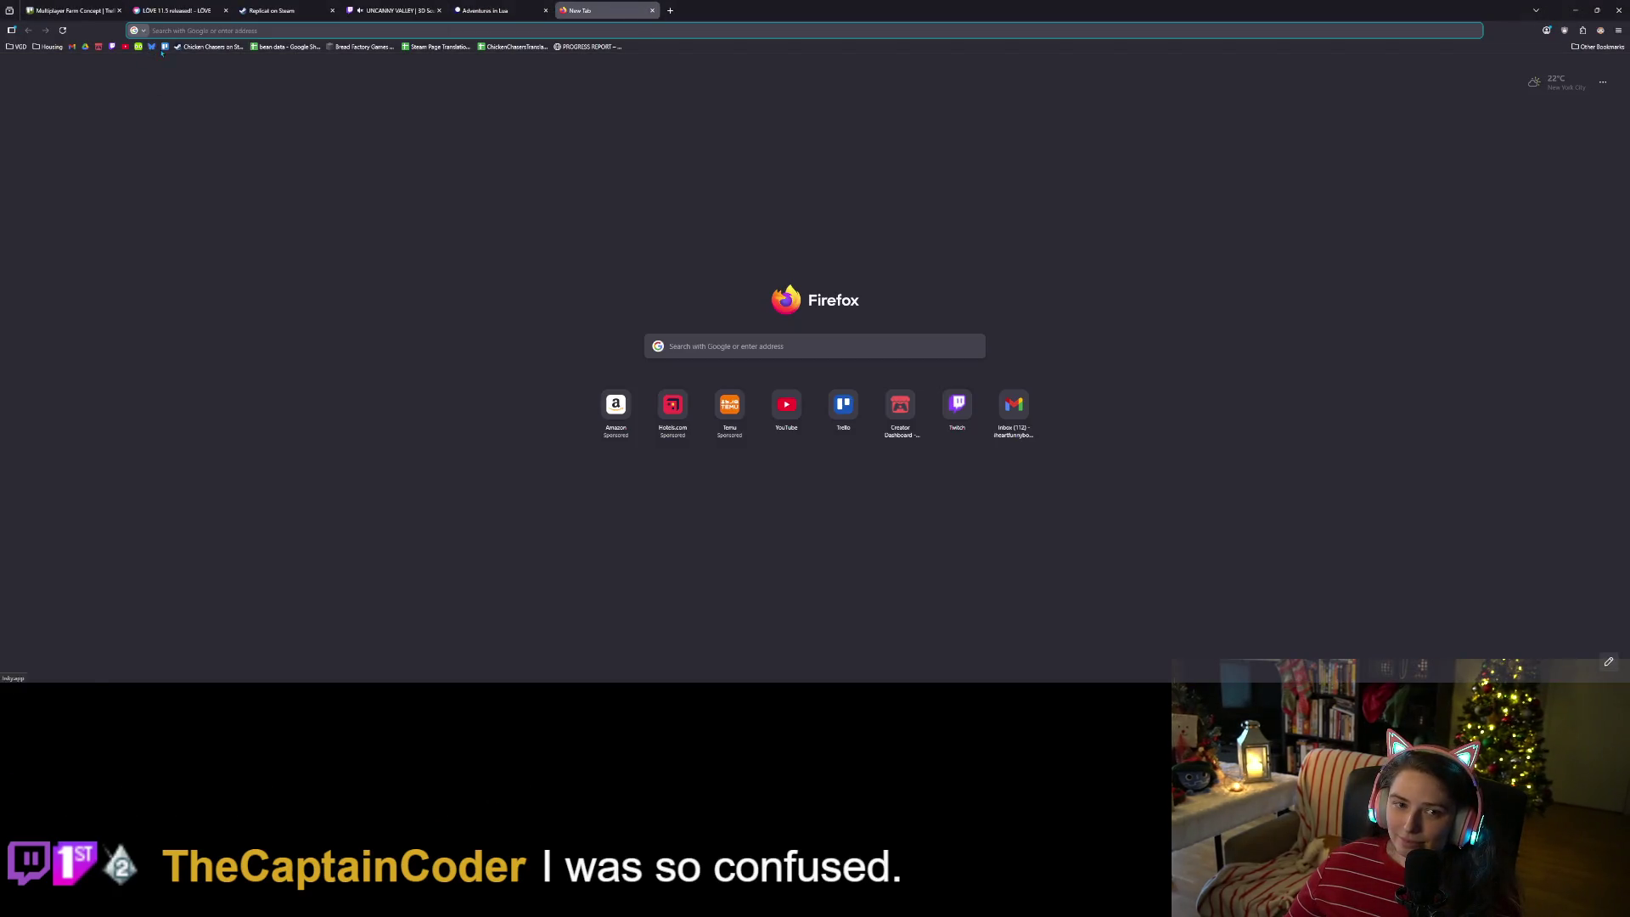
pyautogui.click(99, 47)
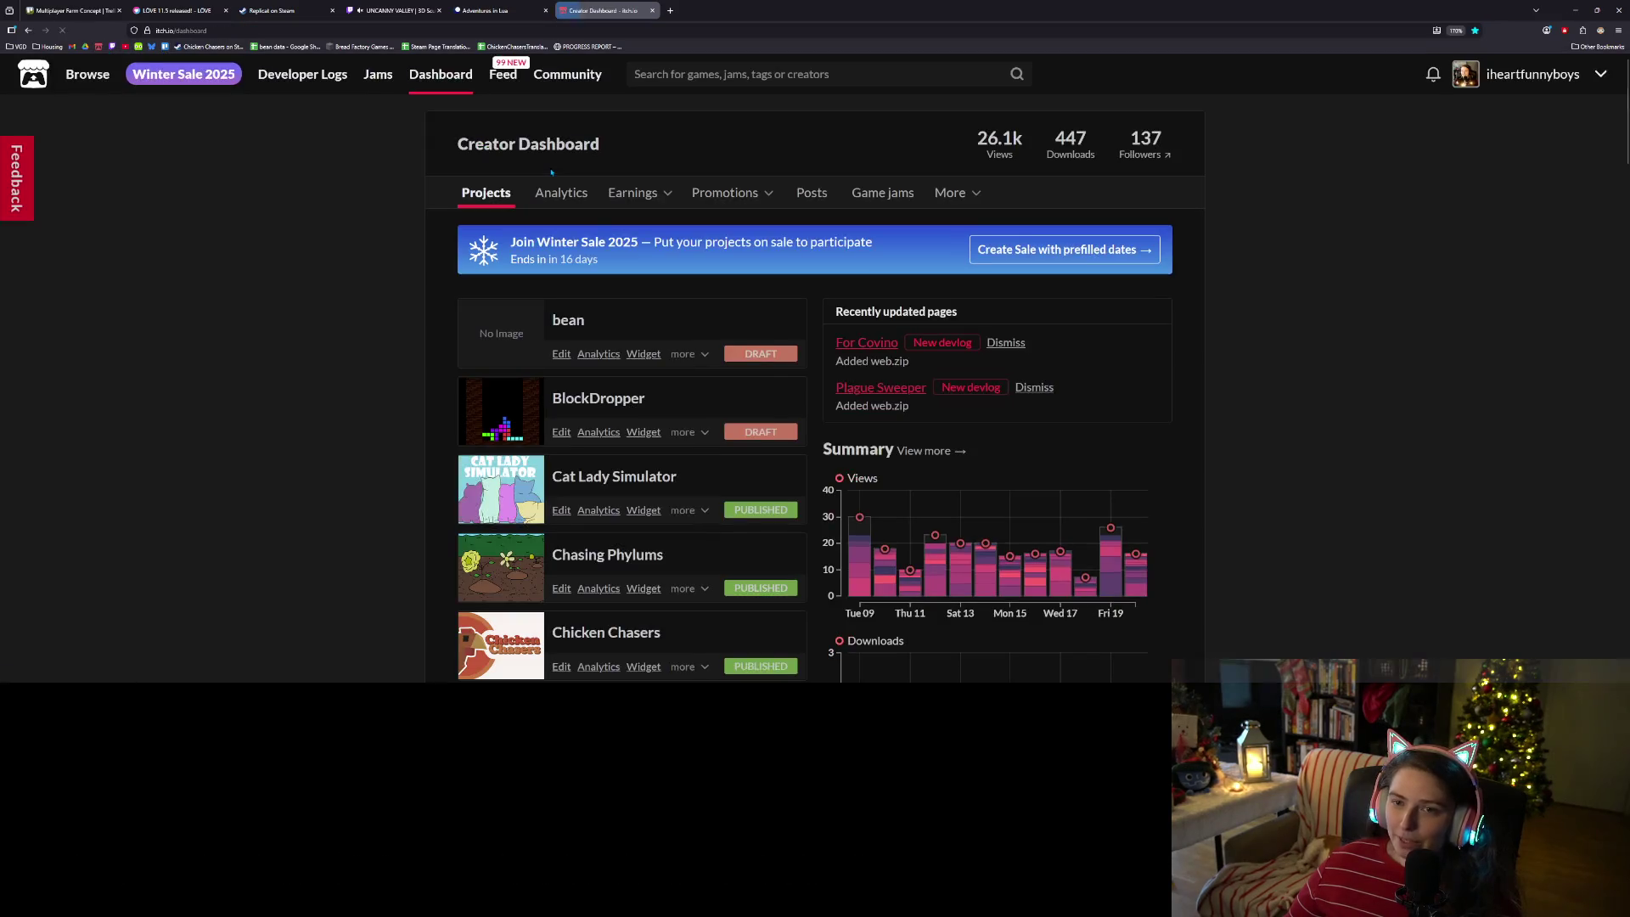
pyautogui.scroll(-3, 403, 441)
pyautogui.scroll(-6, 408, 440)
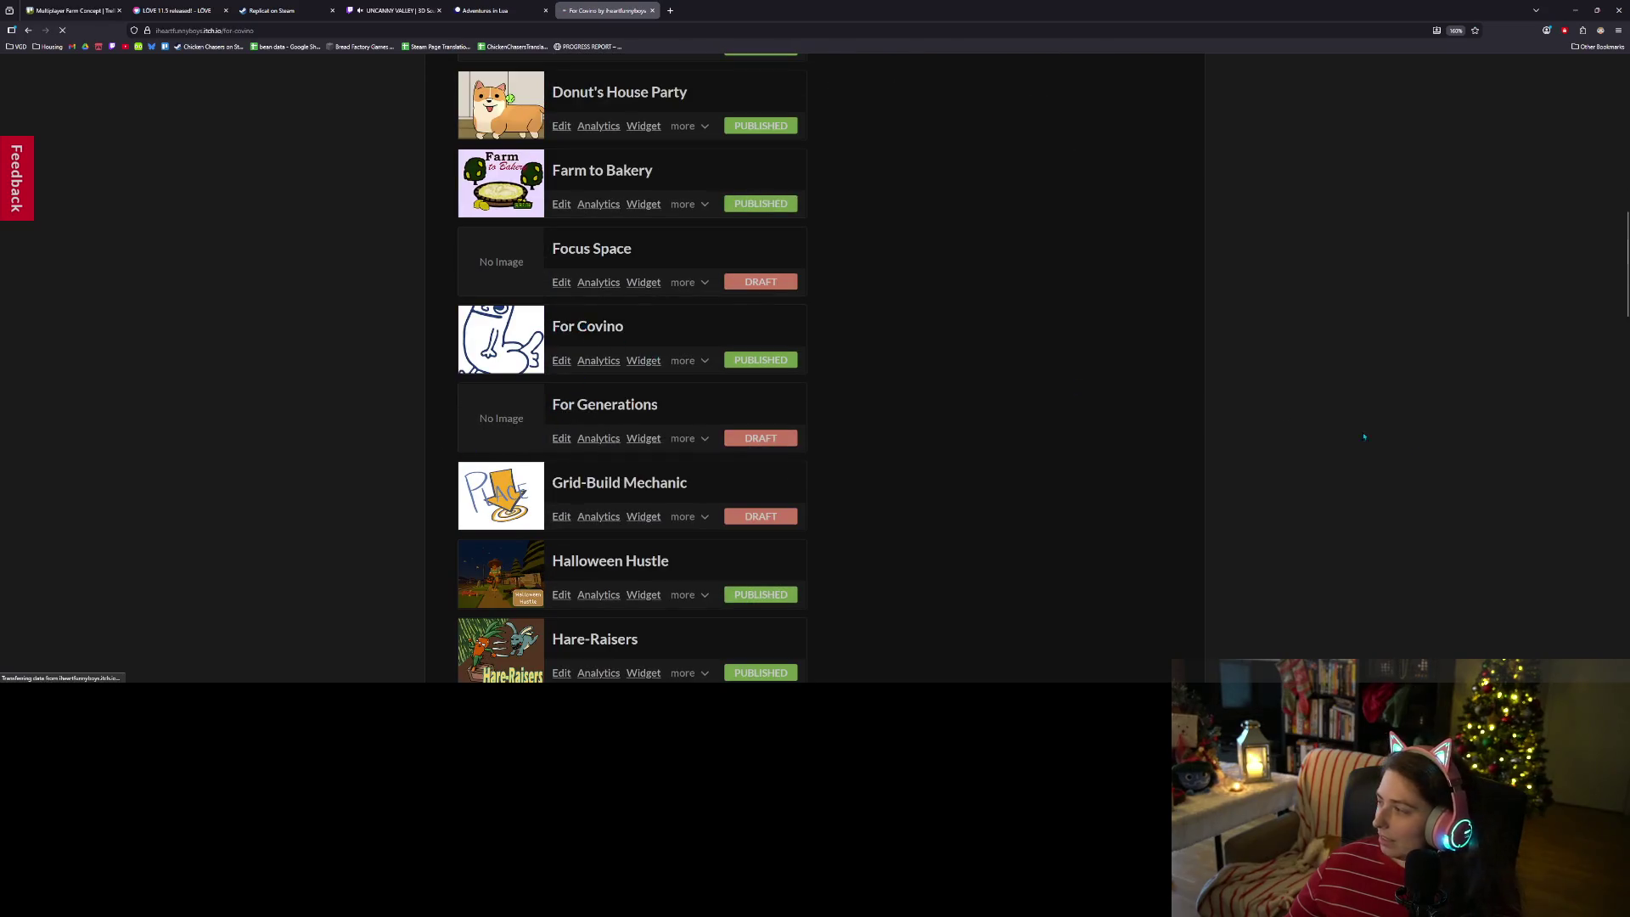
pyautogui.click(584, 326)
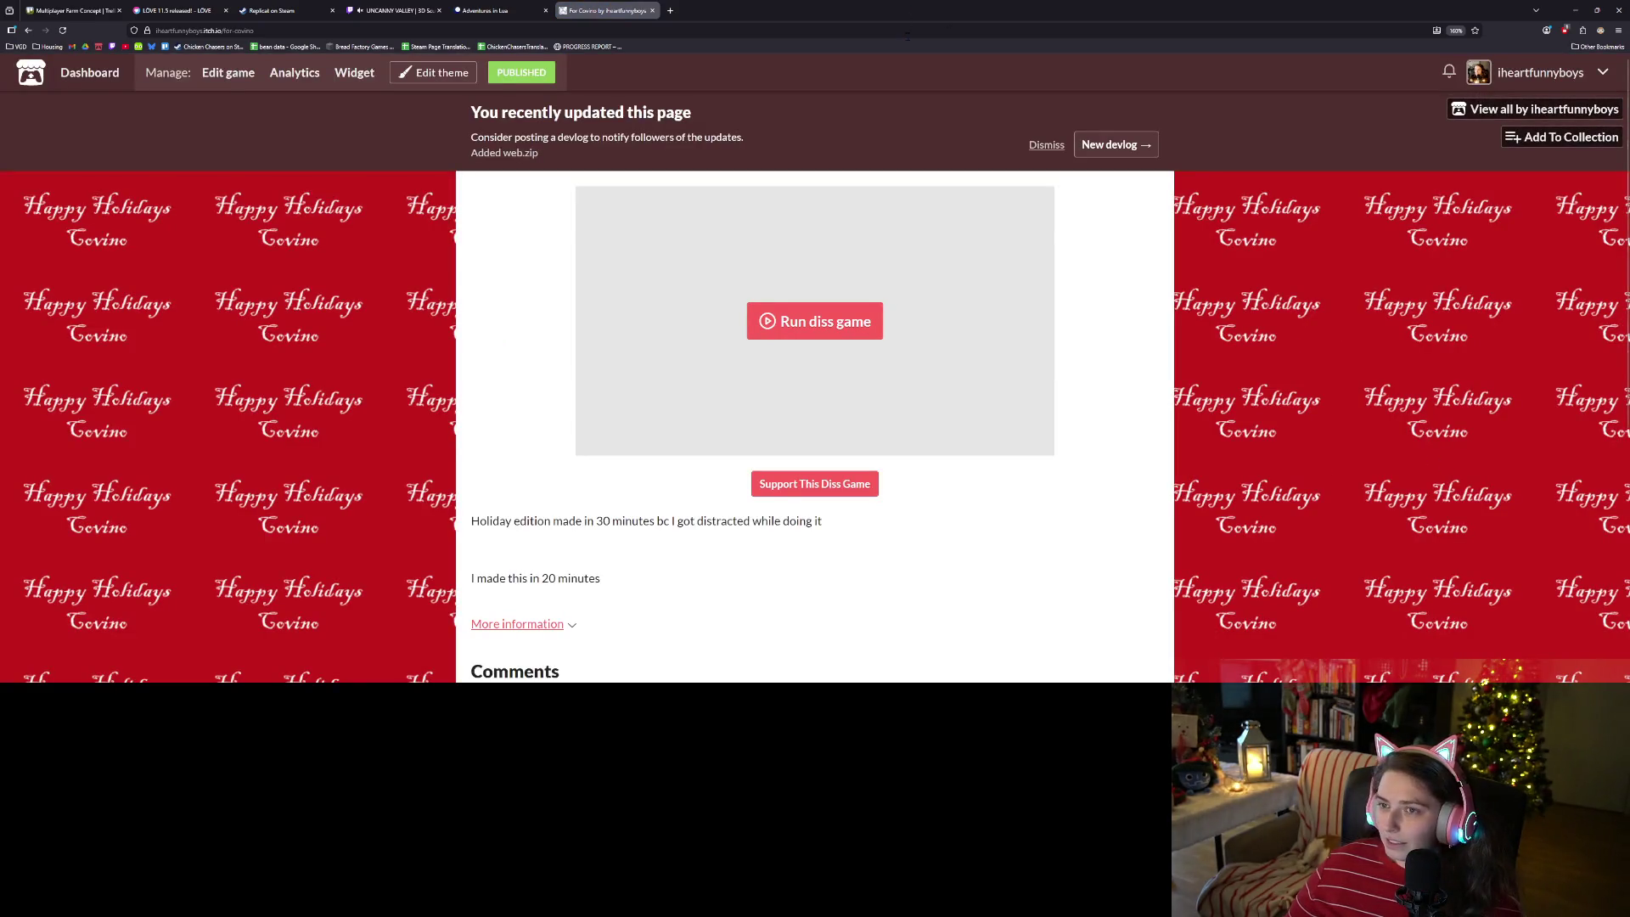
# - Dismiss the recently updated page notice and launch the For Covino browser game
pyautogui.hotkey('ctrl', 'l')
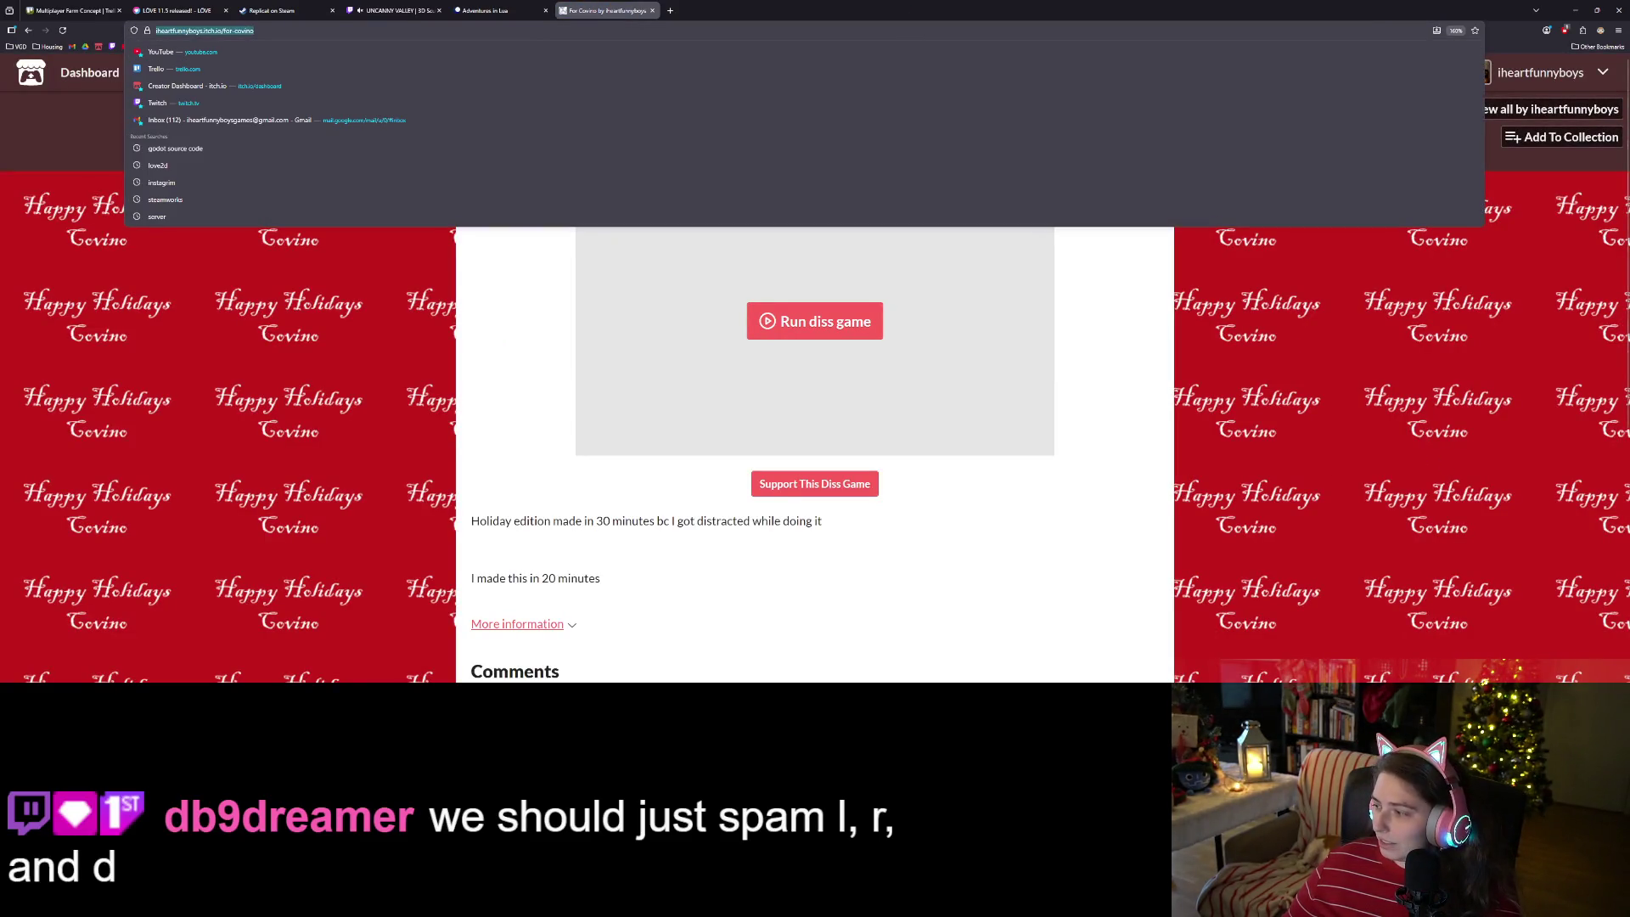
pyautogui.press('Escape')
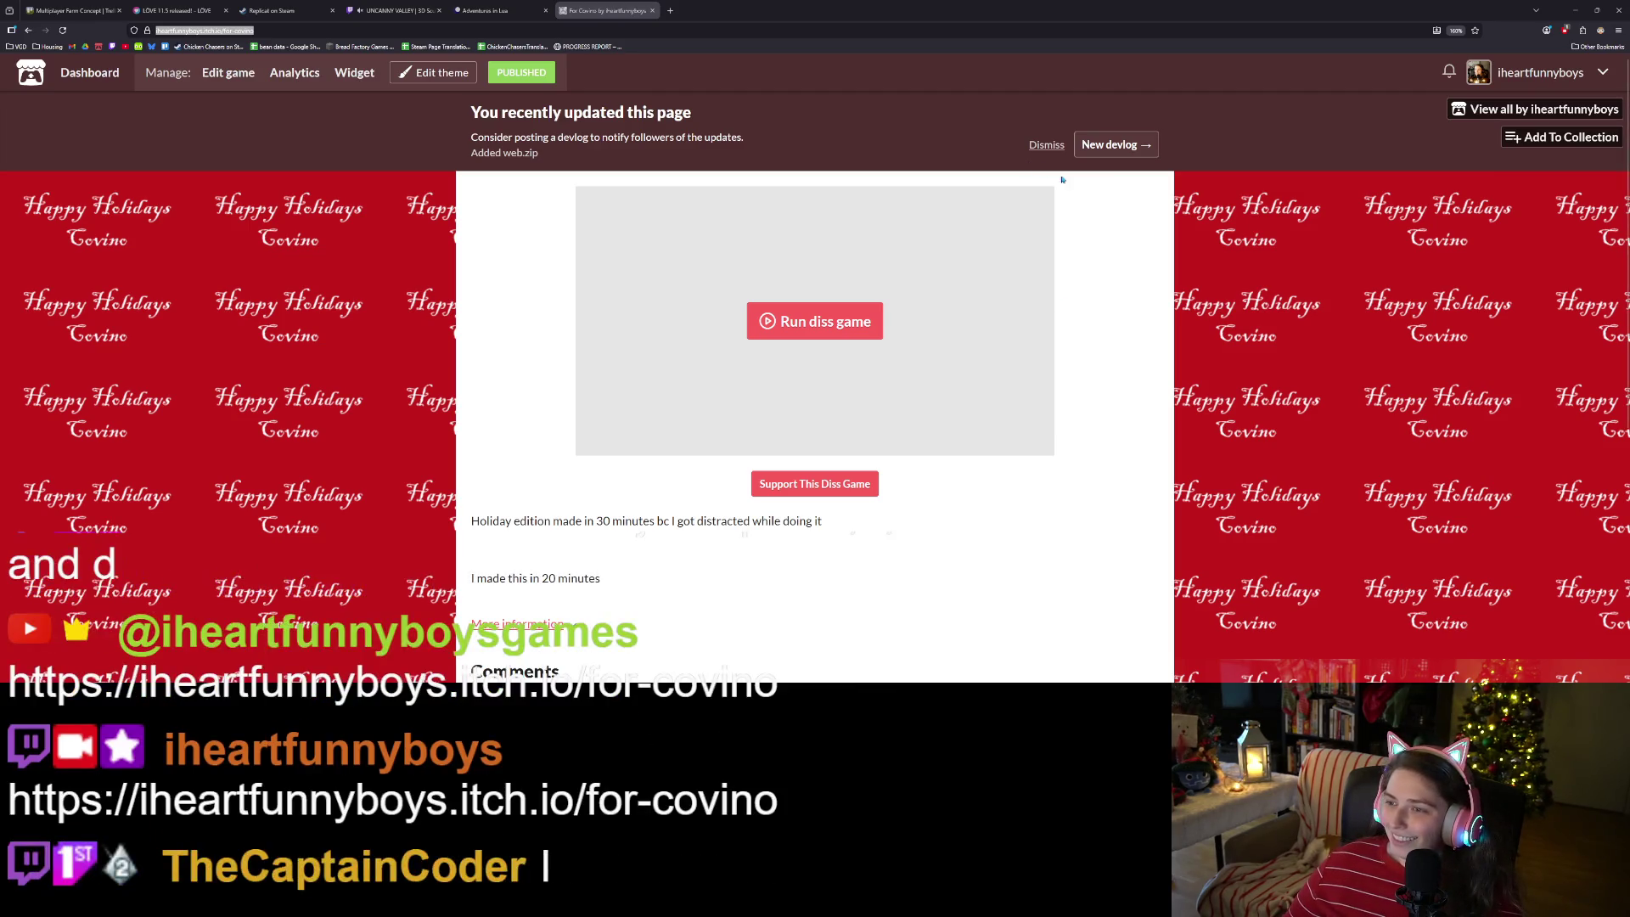
pyautogui.click(1050, 148)
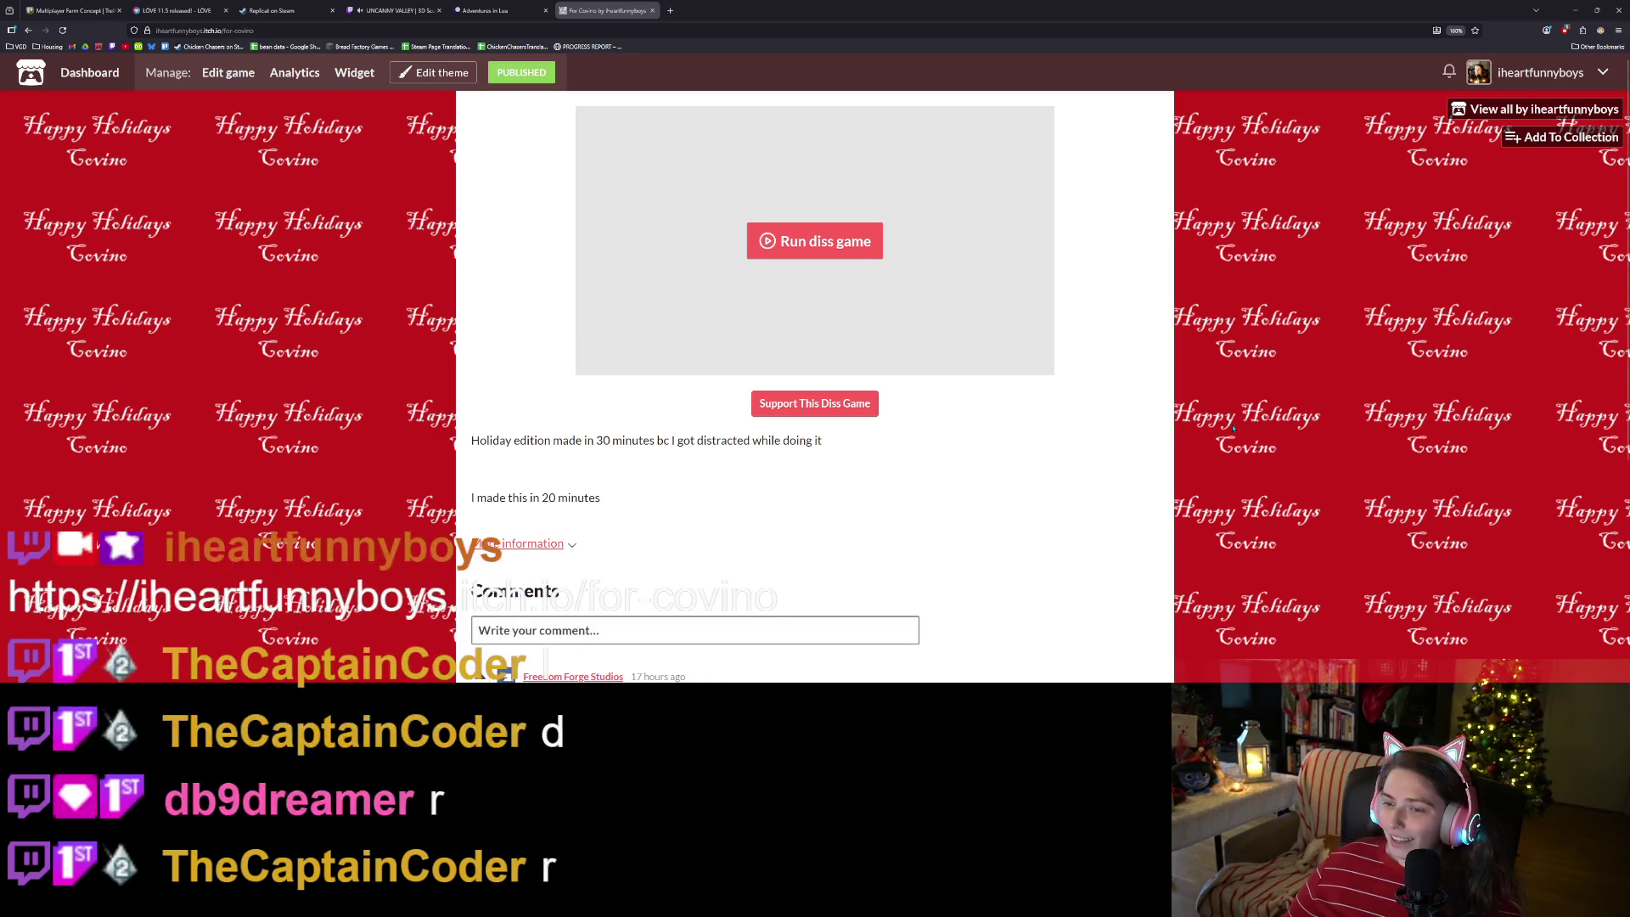
pyautogui.click(839, 249)
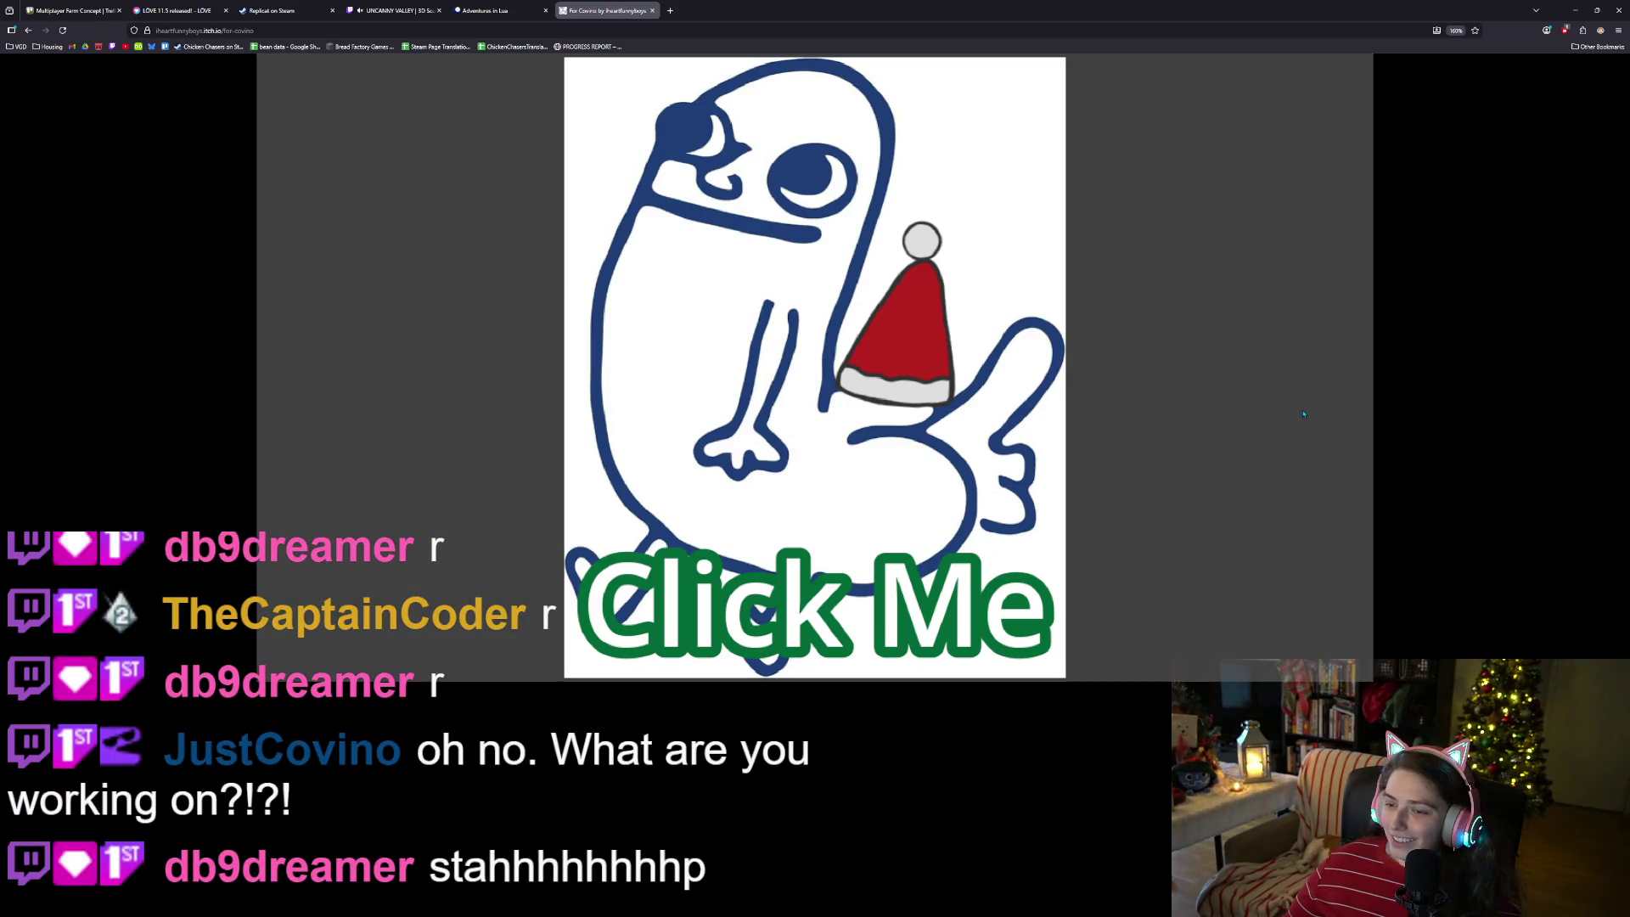
# - Click through the game's holiday greetings, then close the Happy Holidays page
pyautogui.click(1114, 448)
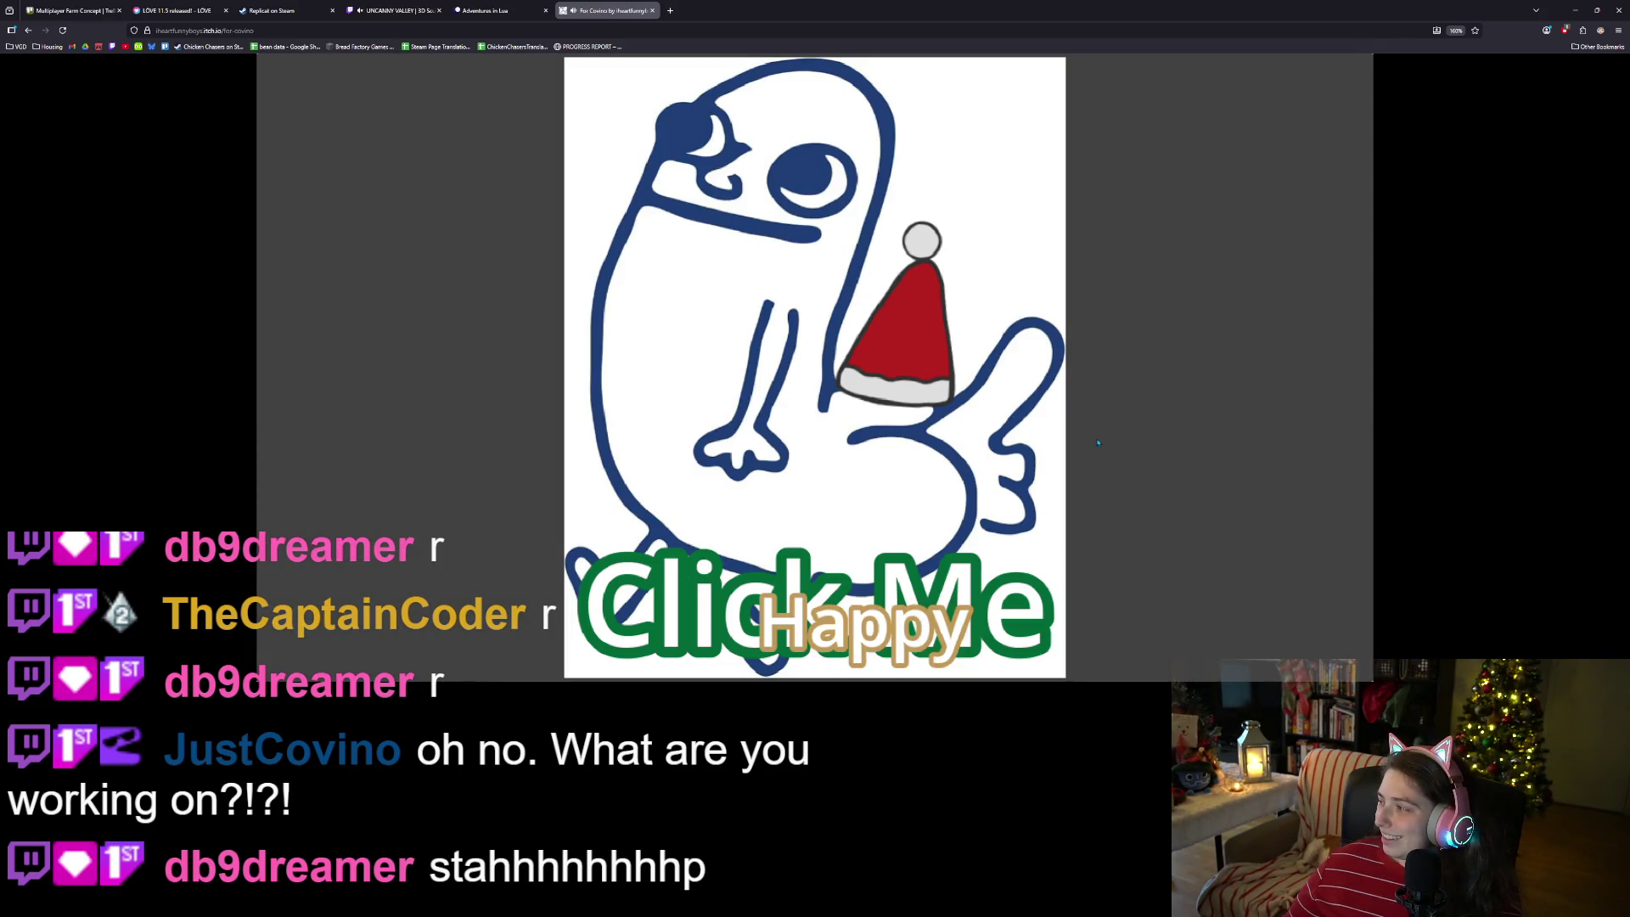
pyautogui.click(1097, 442)
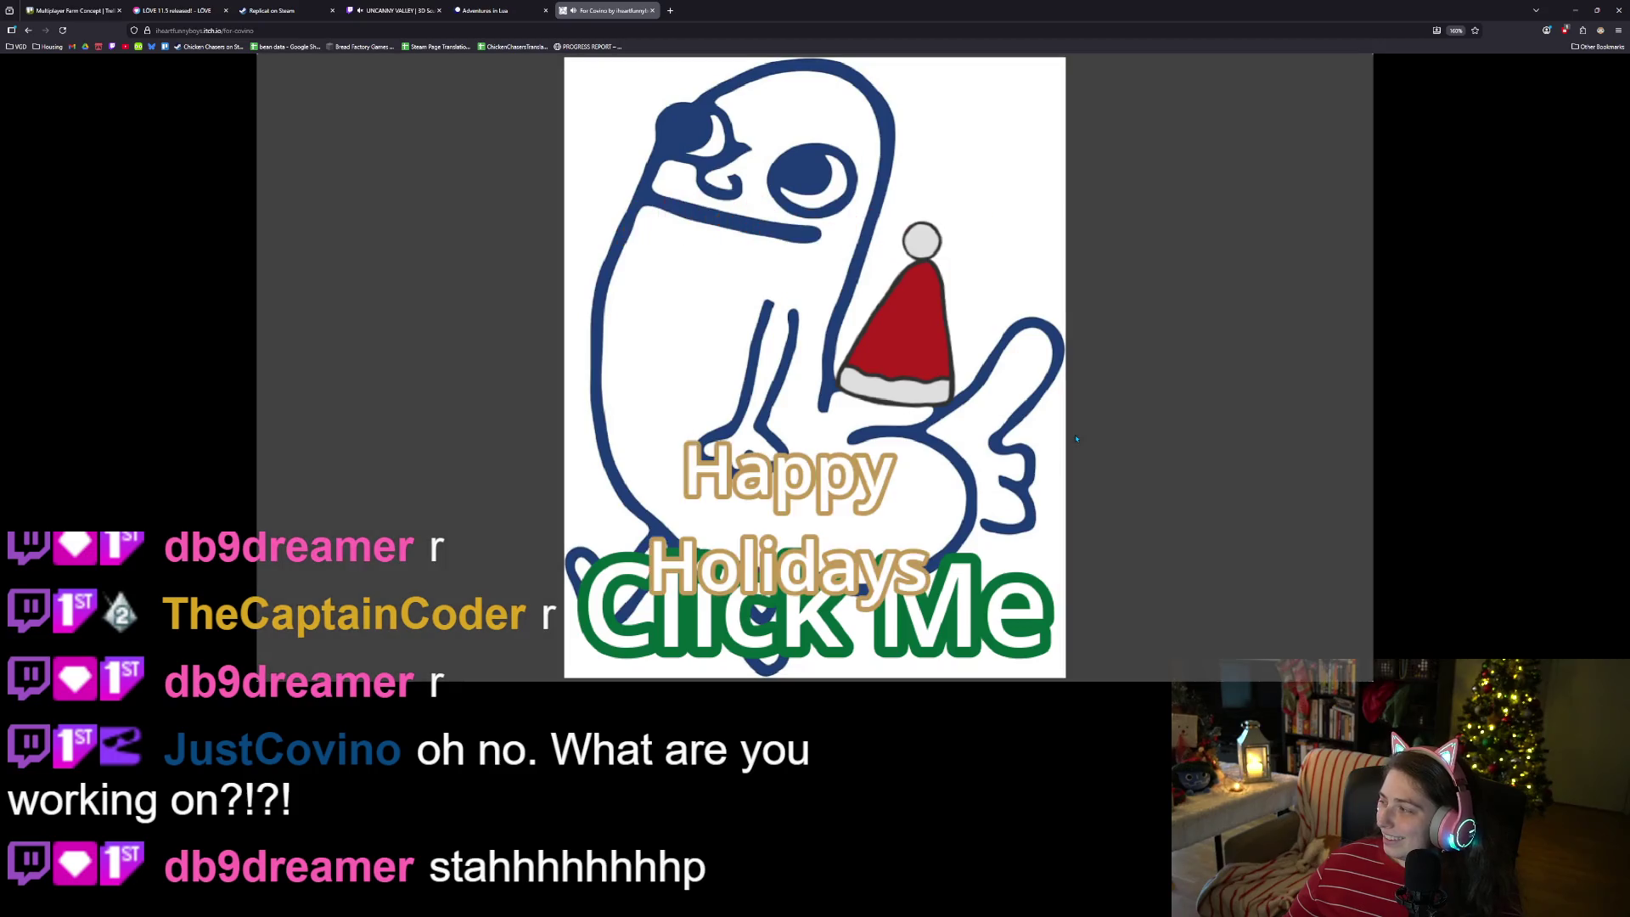
pyautogui.click(1076, 439)
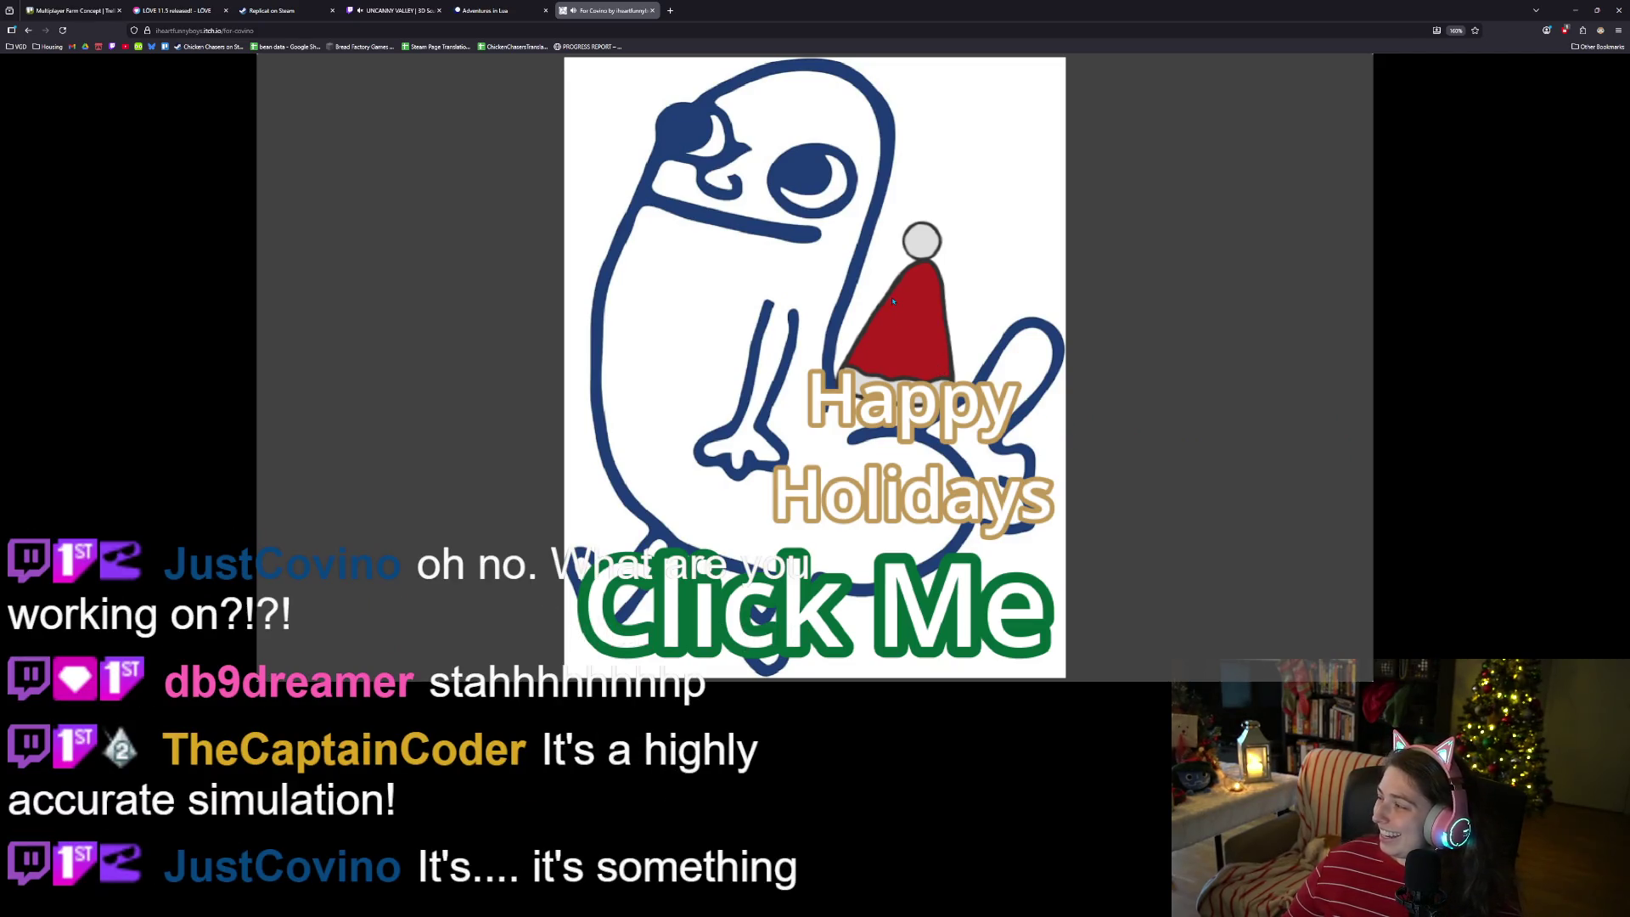
pyautogui.click(653, 11)
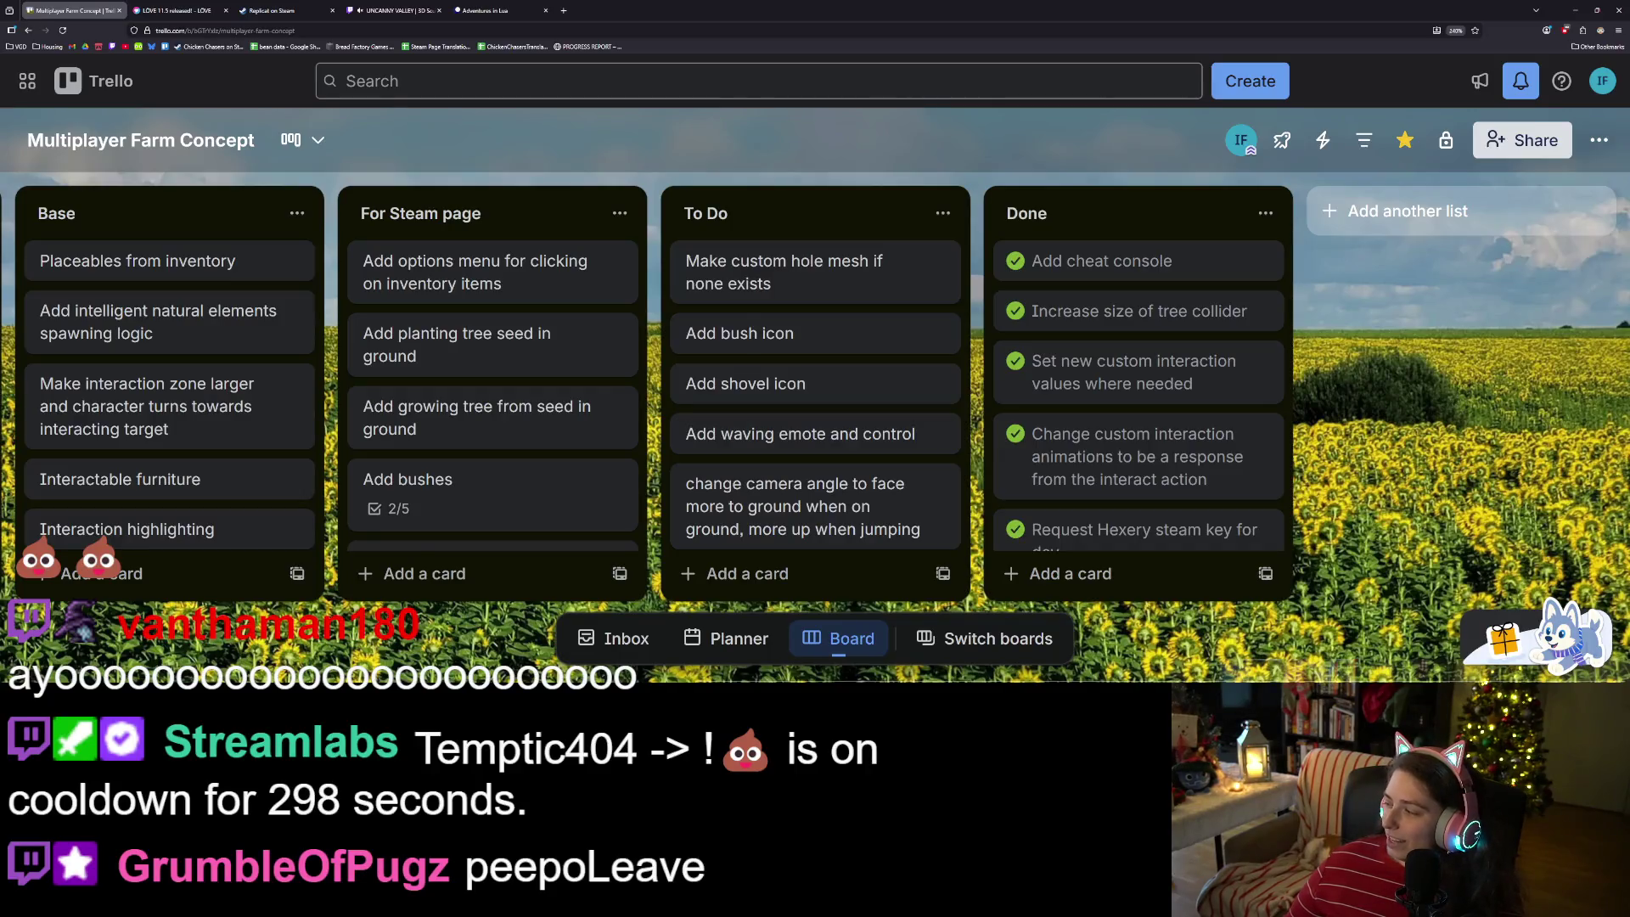
# - Switch past the Krita axe drawing to the Godot game project with Alt+Tab
pyautogui.hotkey('alt', 'Tab')
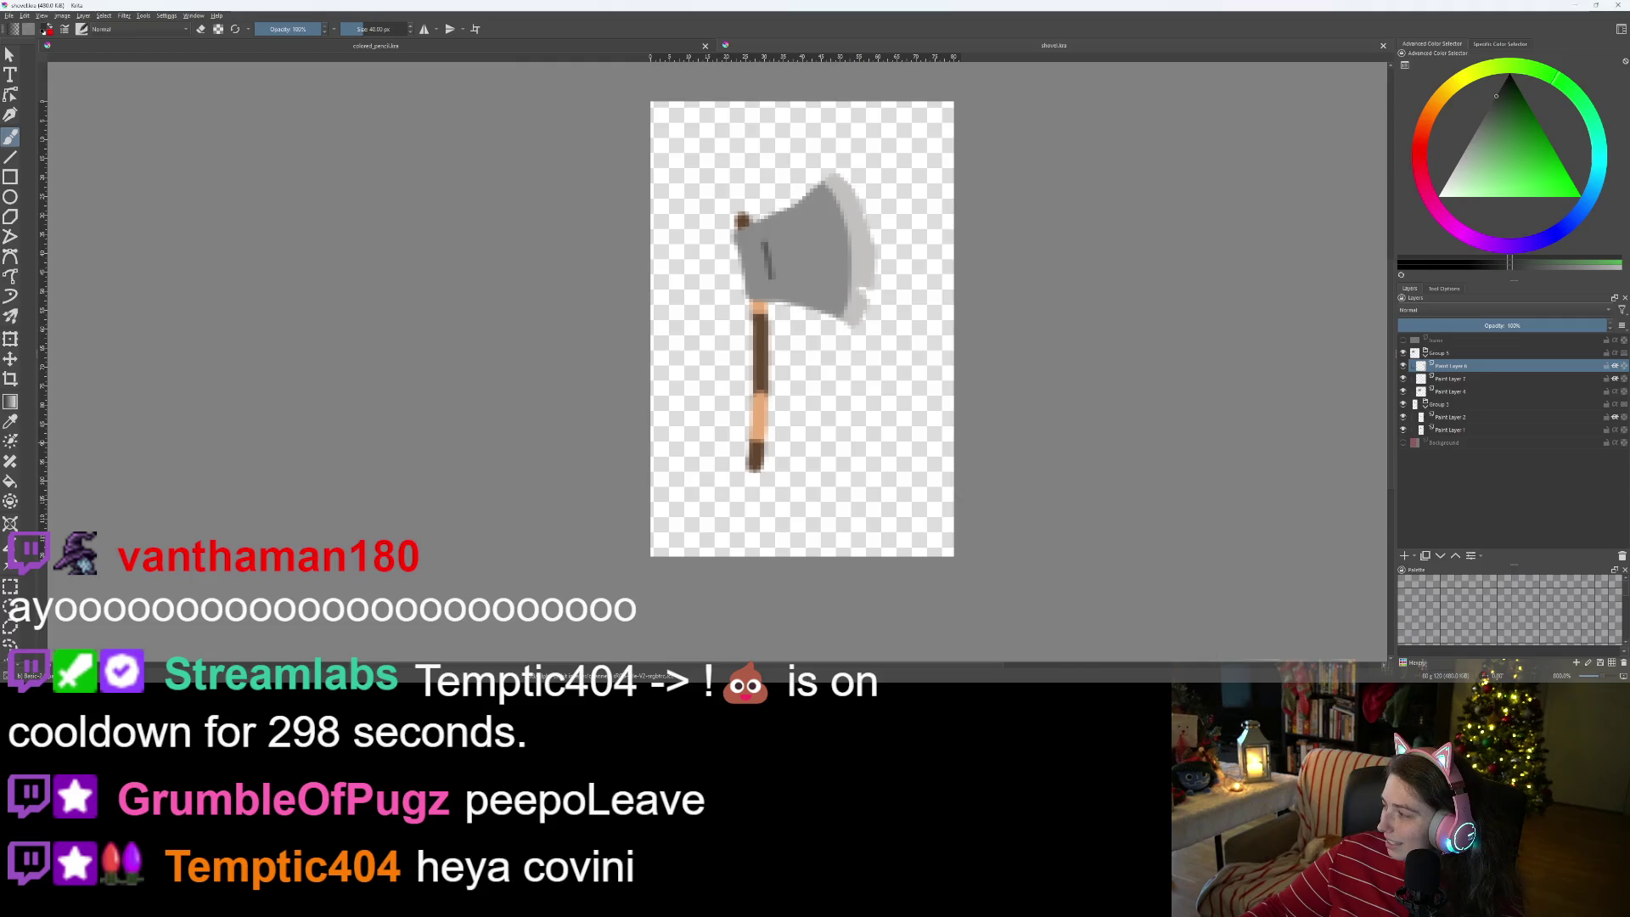
pyautogui.hotkey('alt', 'Tab')
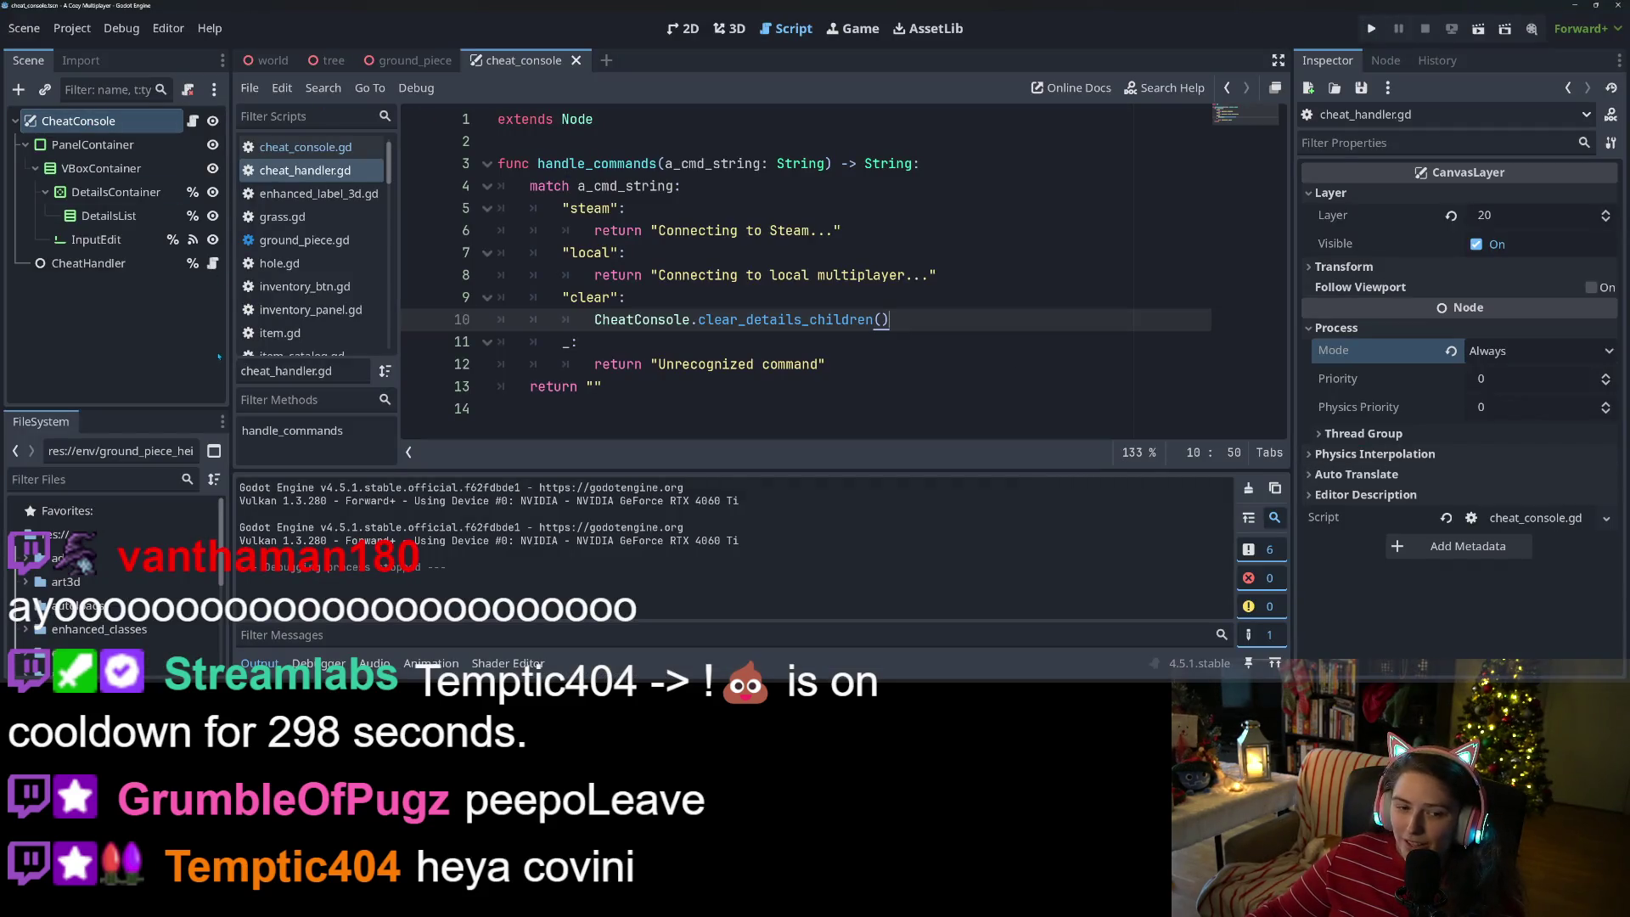
# - Close cheat_console, filter project files by 'shovel', and open shovel.tscn in the 3D view
pyautogui.click(575, 61)
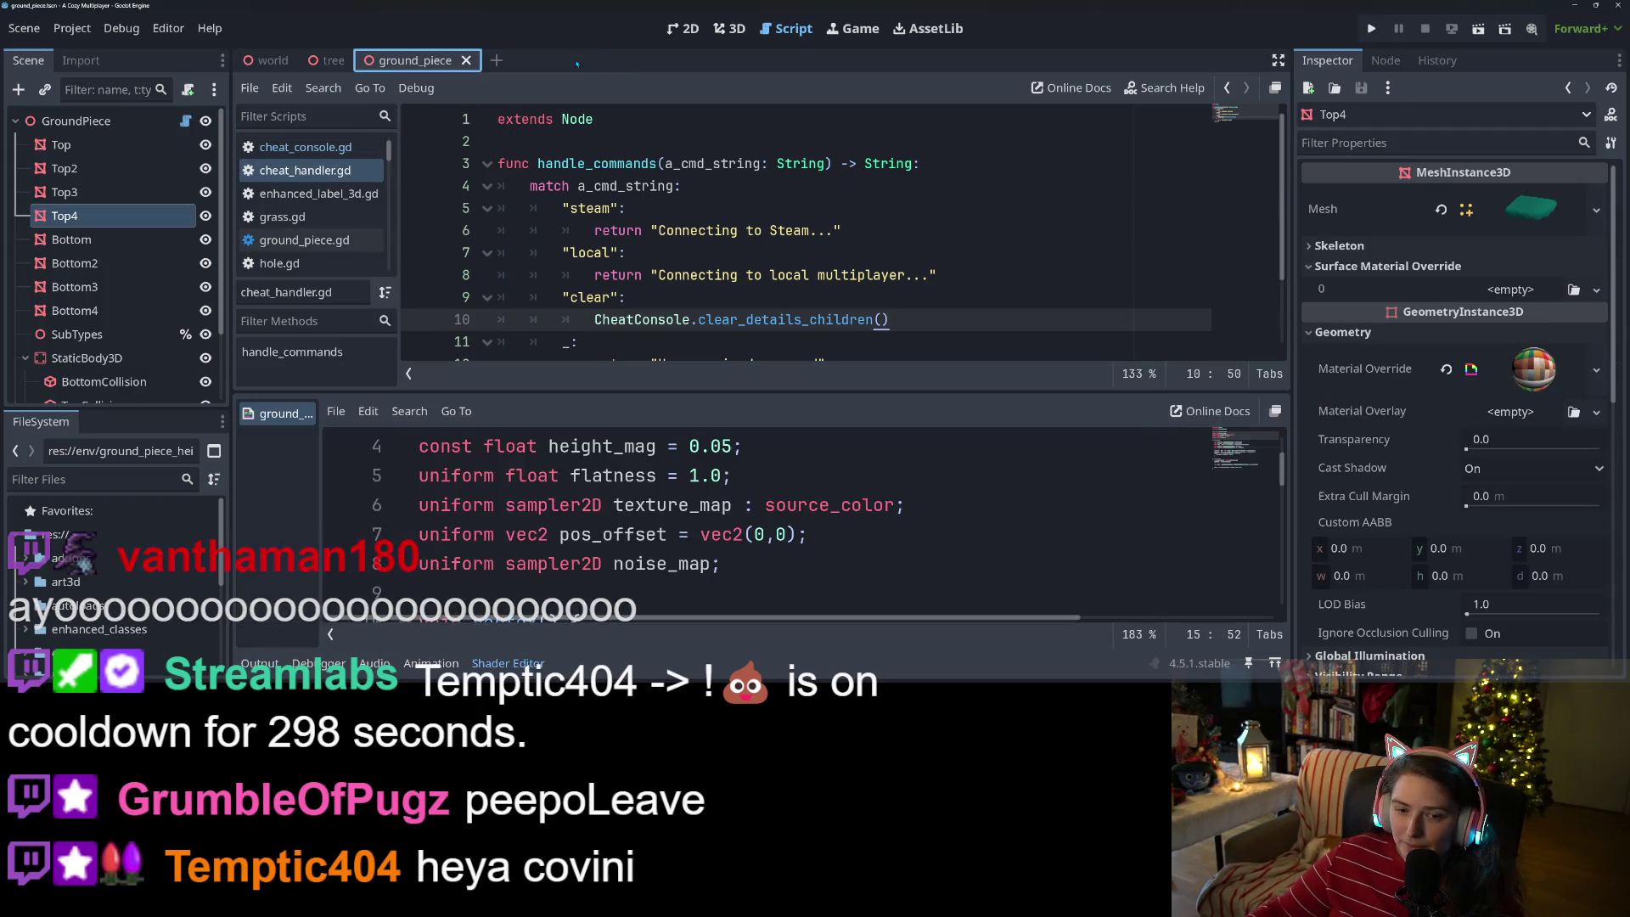
pyautogui.click(121, 474)
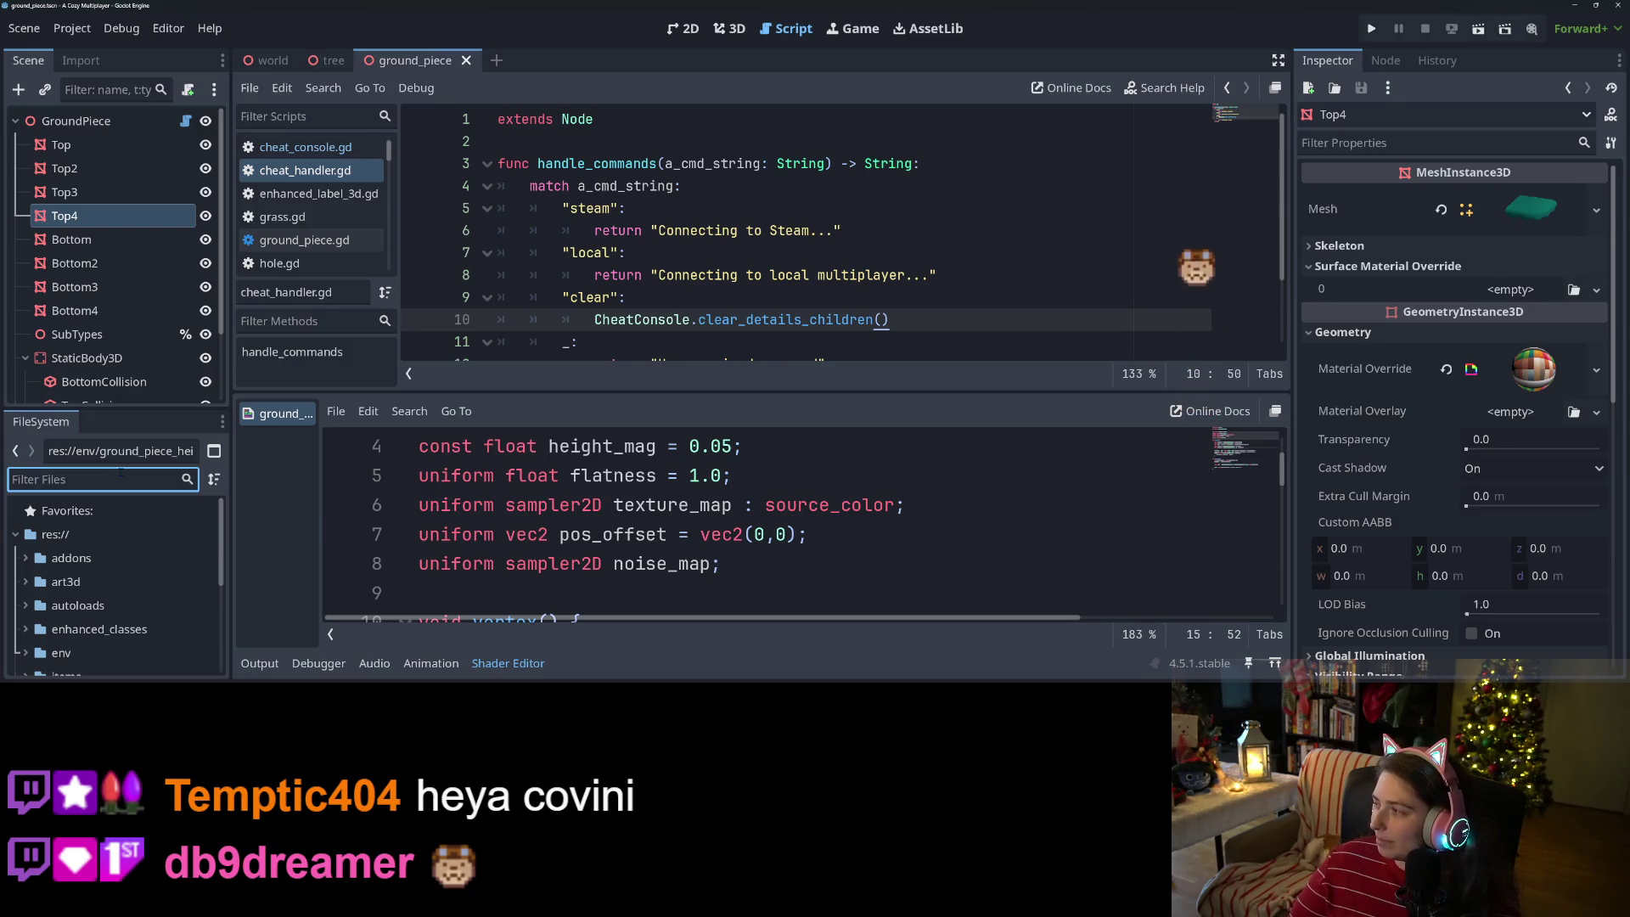
pyautogui.write('shovel')
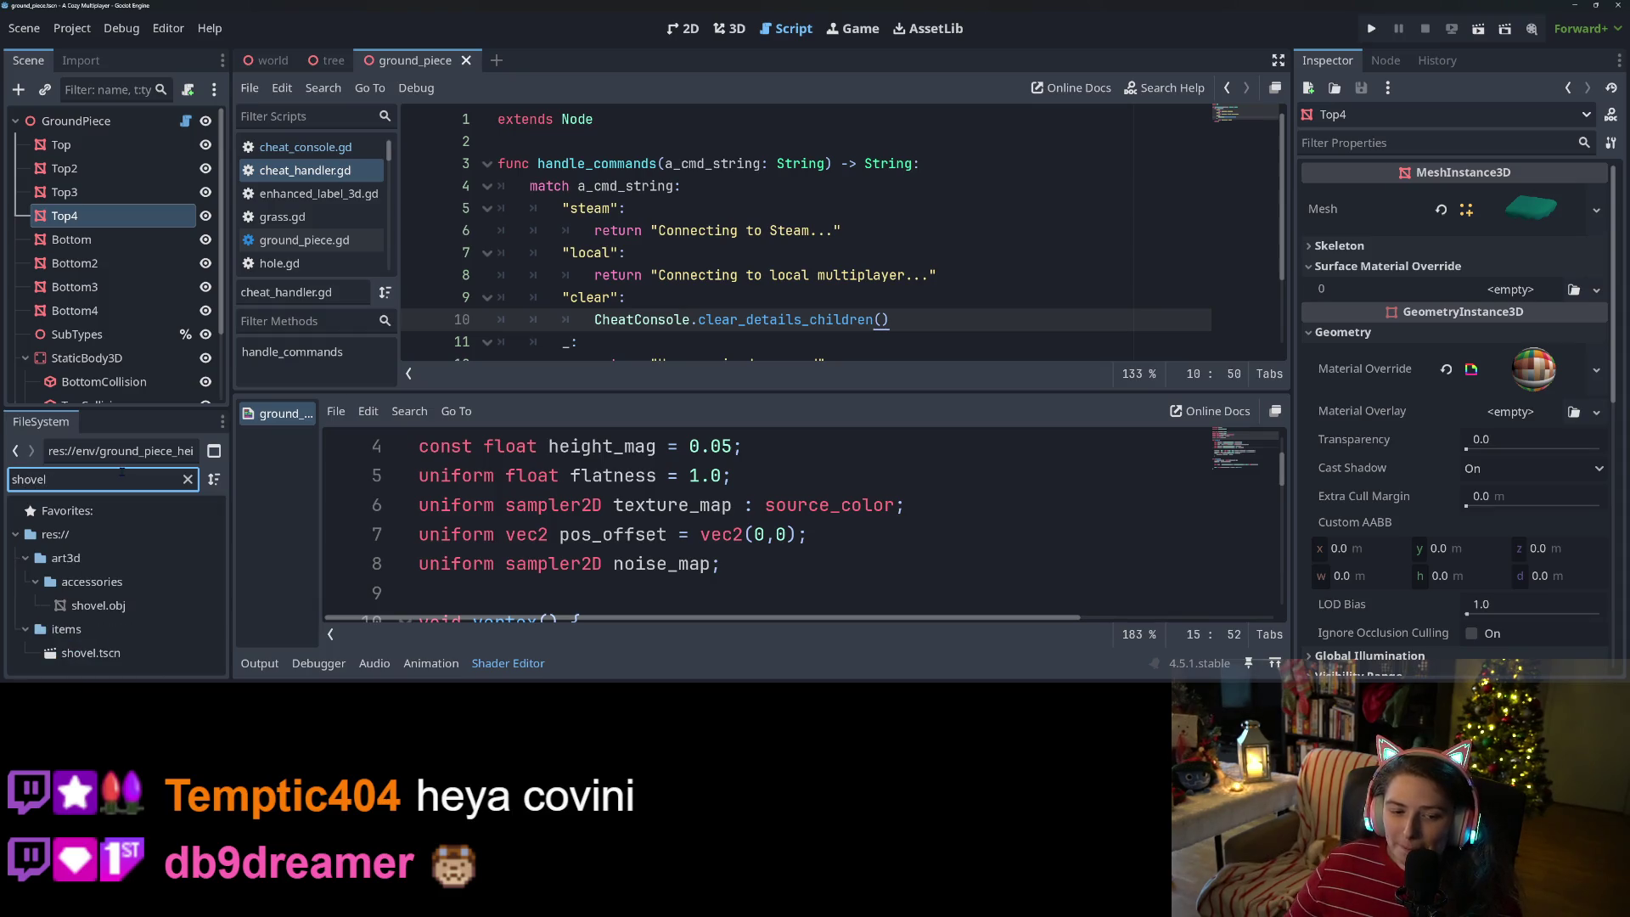
pyautogui.doubleClick(123, 653)
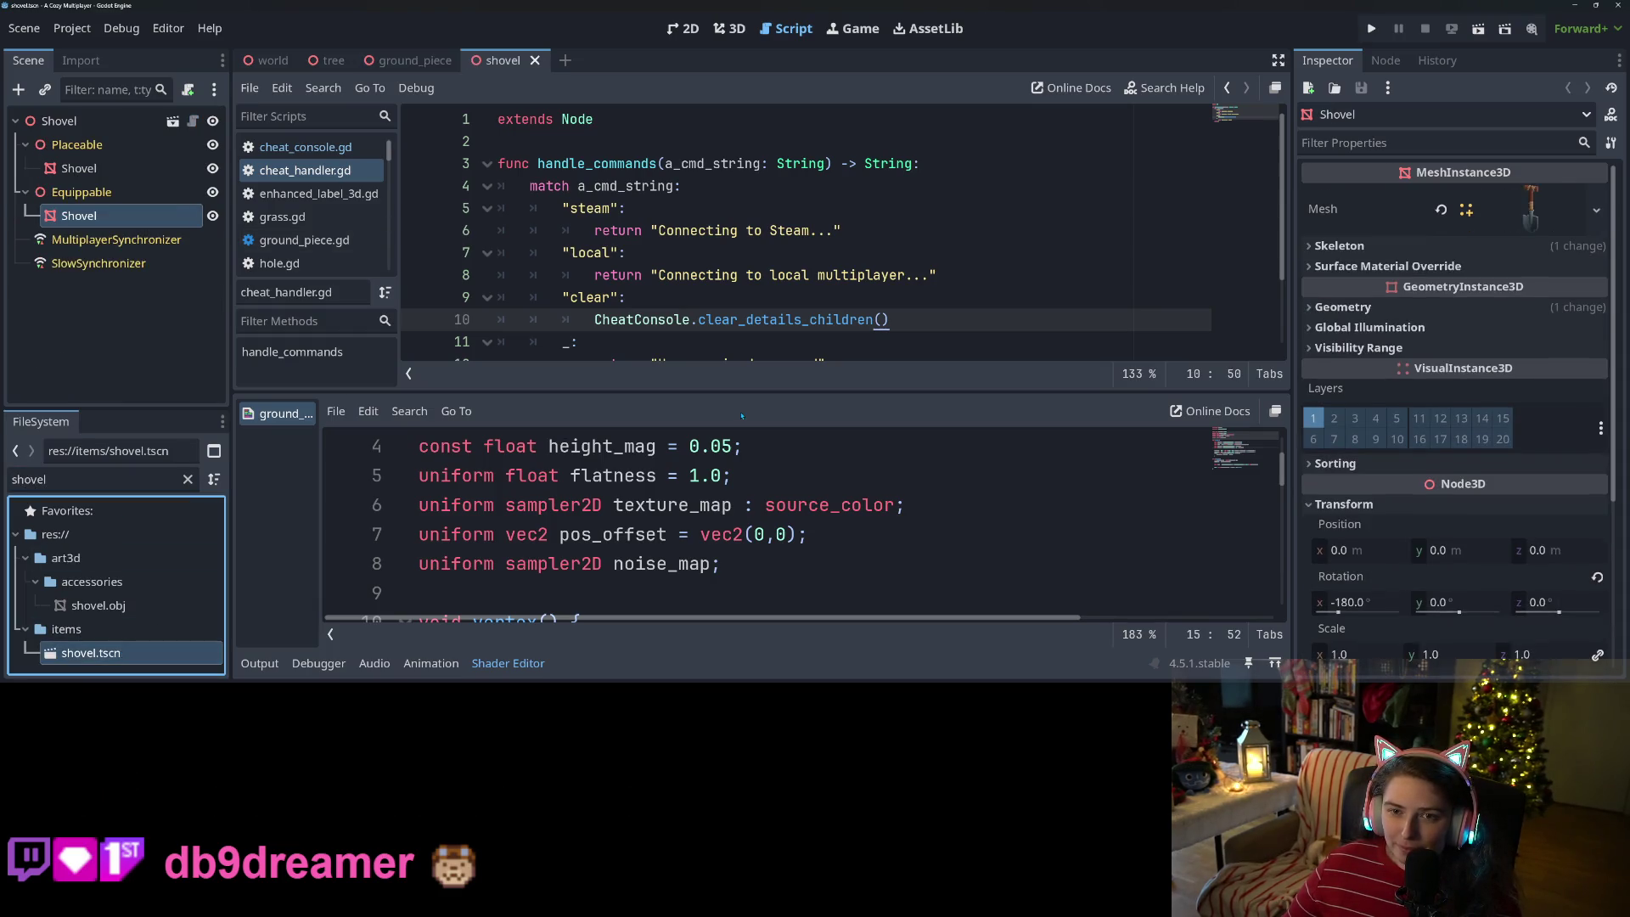
pyautogui.click(730, 28)
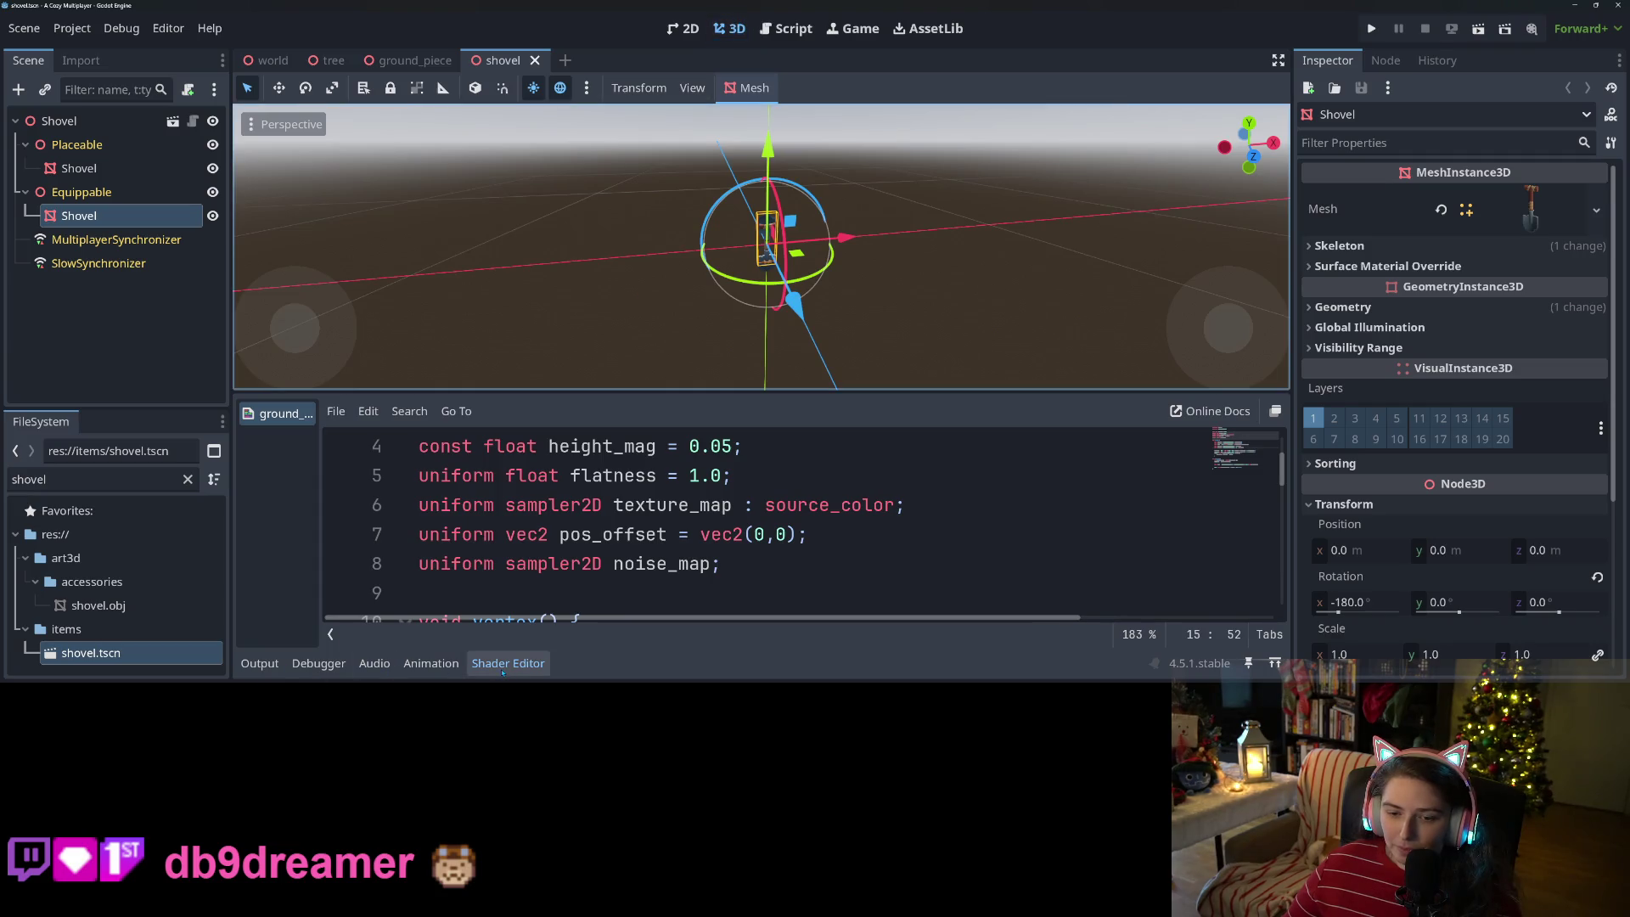
# - Collapse the shader panel, hide the Equippable node, and orbit to view the shovel side-on
pyautogui.click(503, 666)
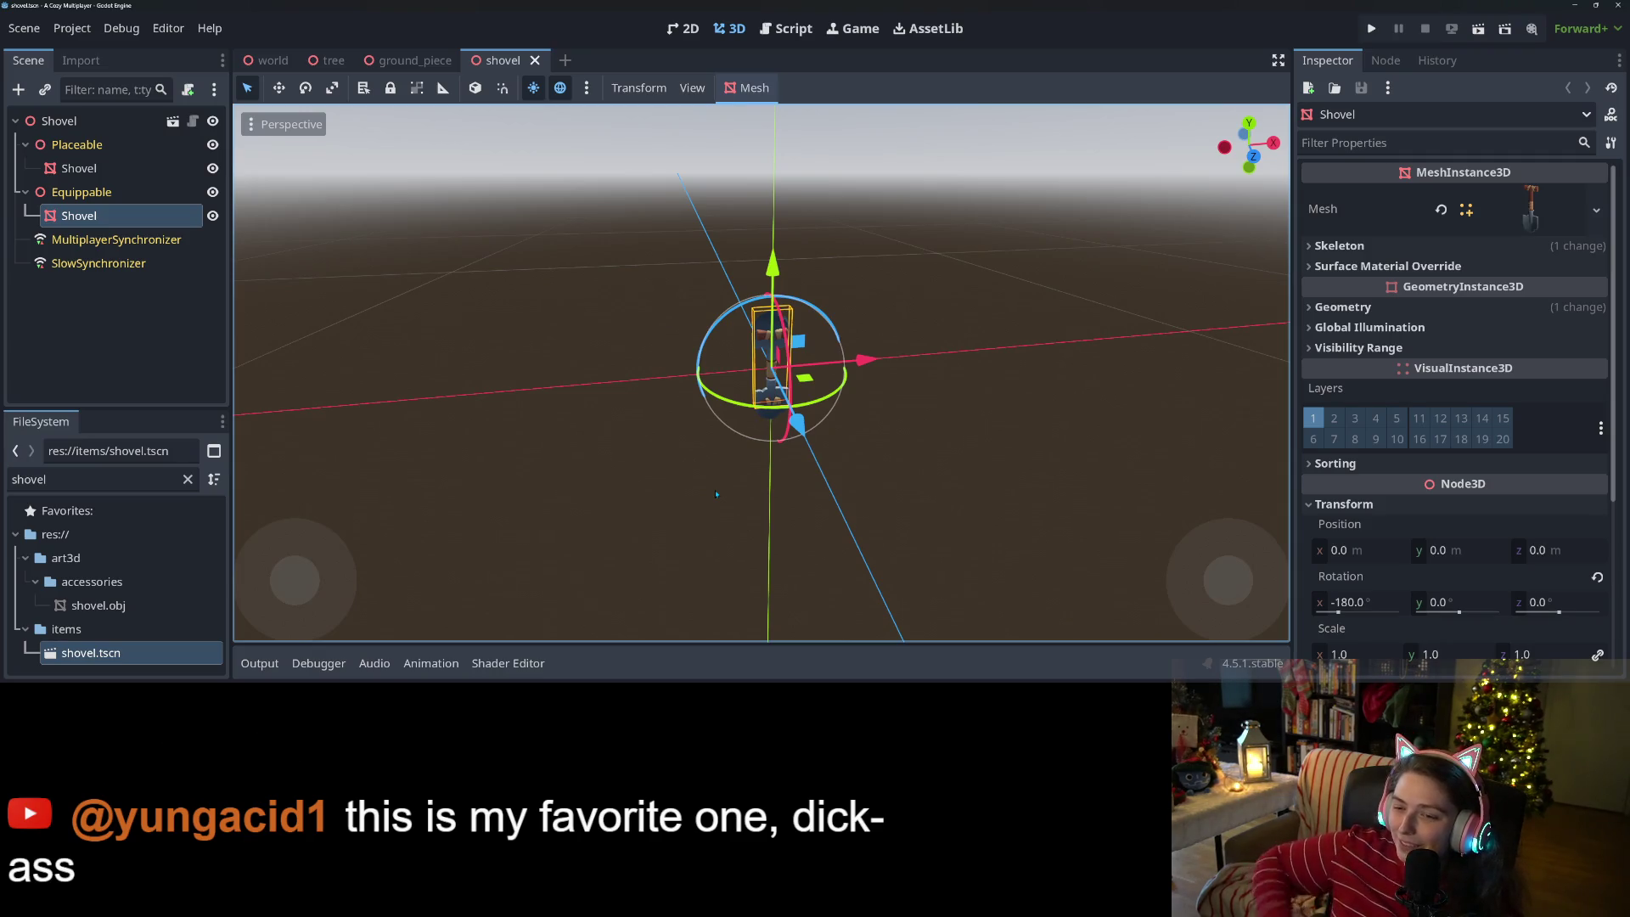
pyautogui.scroll(5, 715, 493)
pyautogui.click(213, 191)
pyautogui.scroll(-5, 727, 451)
pyautogui.moveTo(727, 451)
pyautogui.mouseDown()
pyautogui.moveTo(738, 399)
pyautogui.moveTo(864, 475)
pyautogui.moveTo(825, 479)
pyautogui.moveTo(802, 297)
pyautogui.mouseUp()
pyautogui.scroll(-3, 739, 399)
pyautogui.scroll(3, 825, 480)
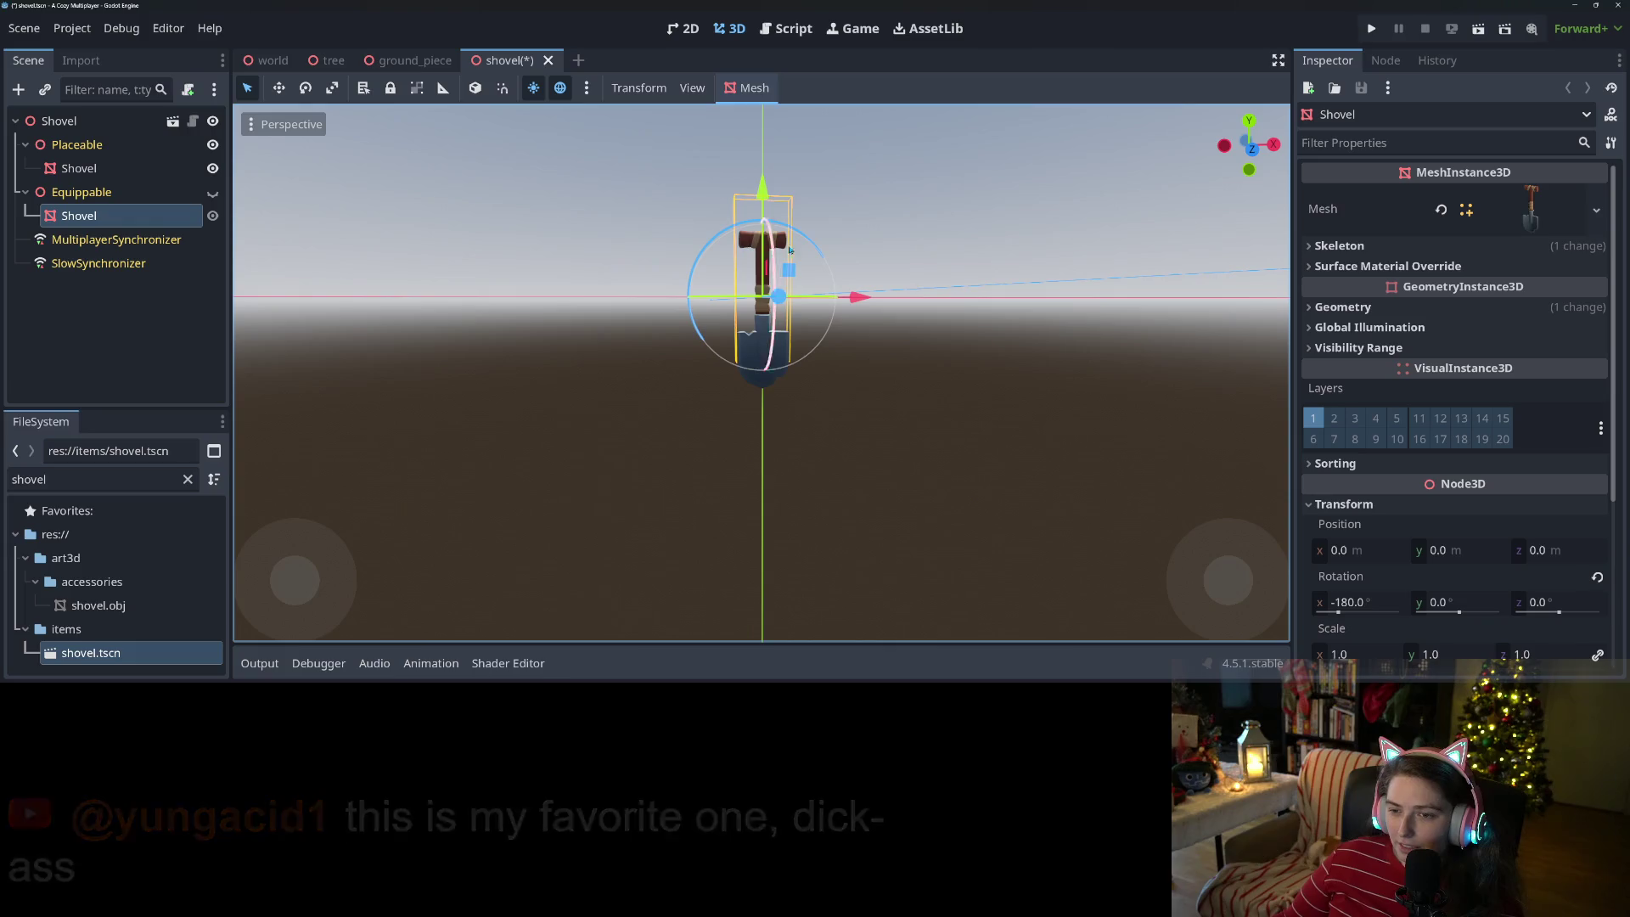
pyautogui.moveTo(770, 374)
pyautogui.mouseDown()
pyautogui.moveTo(807, 492)
pyautogui.moveTo(893, 484)
pyautogui.moveTo(852, 490)
pyautogui.mouseUp()
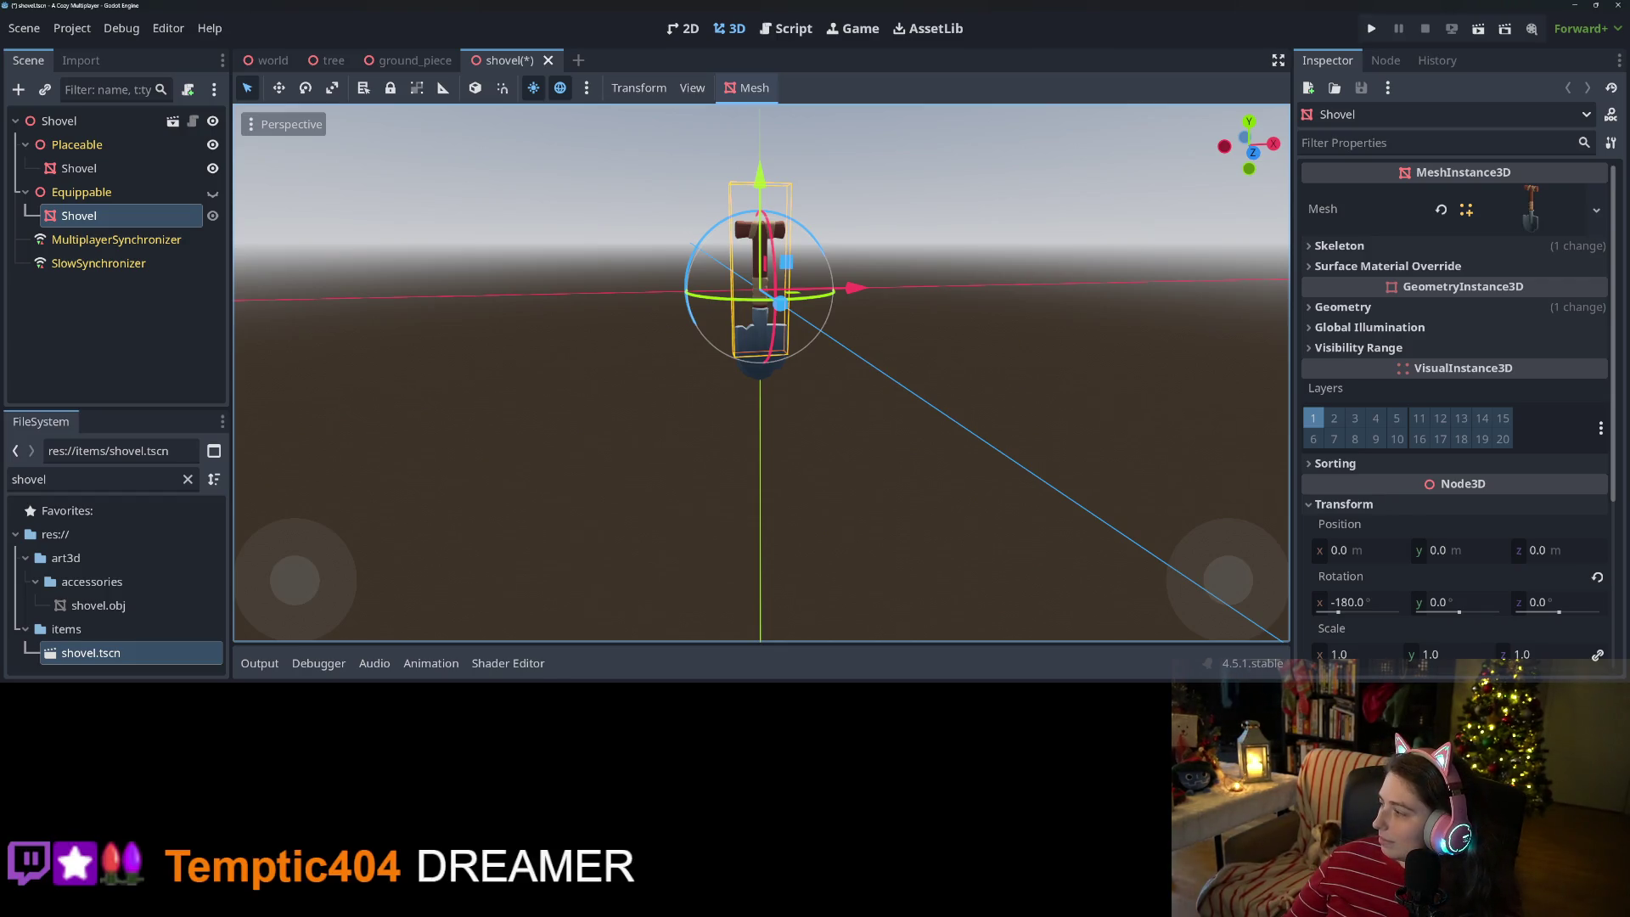
# - Add a paint layer outside Group 5, sample the axe handle's dark brown, and set a 5 px brush
pyautogui.hotkey('alt', 'Tab')
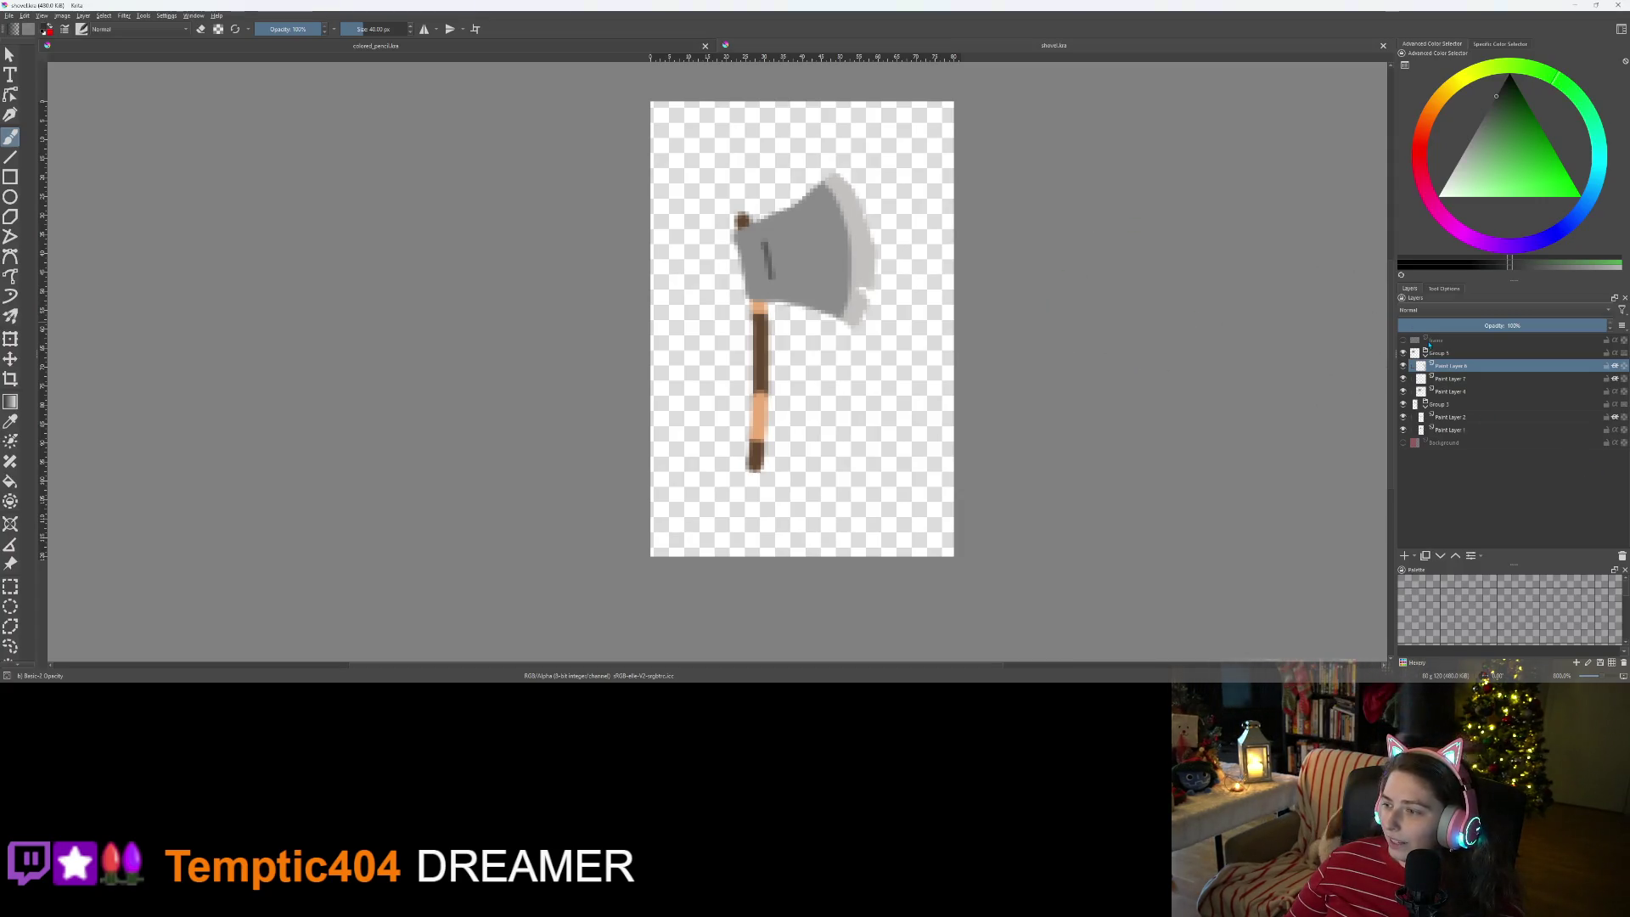
pyautogui.click(1406, 556)
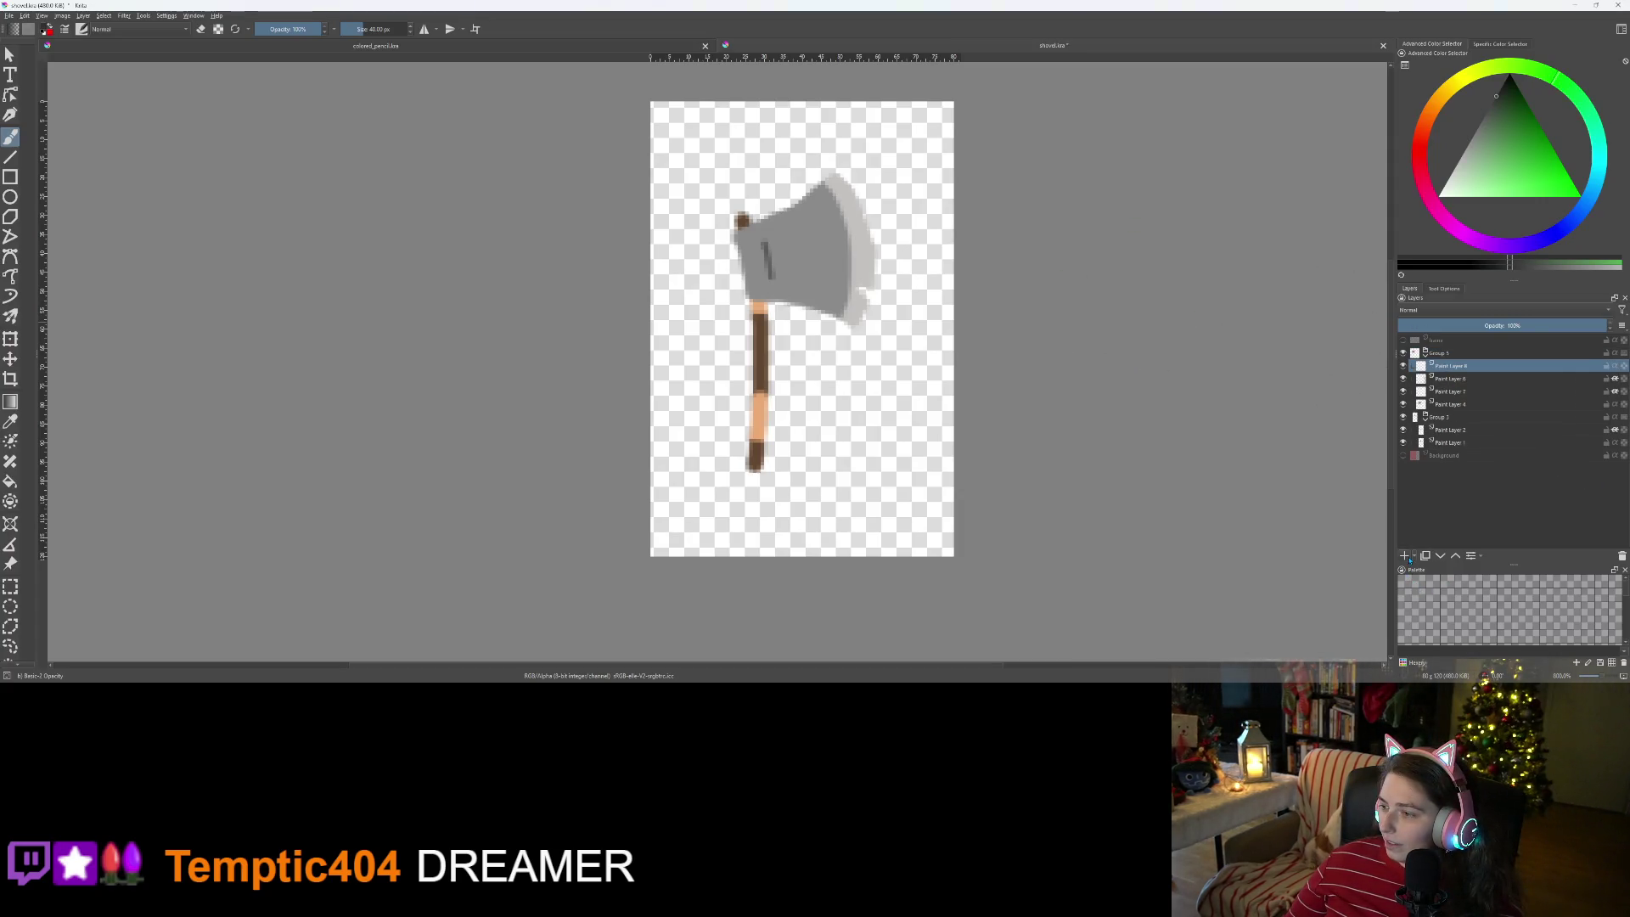
pyautogui.moveTo(1448, 365); pyautogui.dragTo(1451, 350)
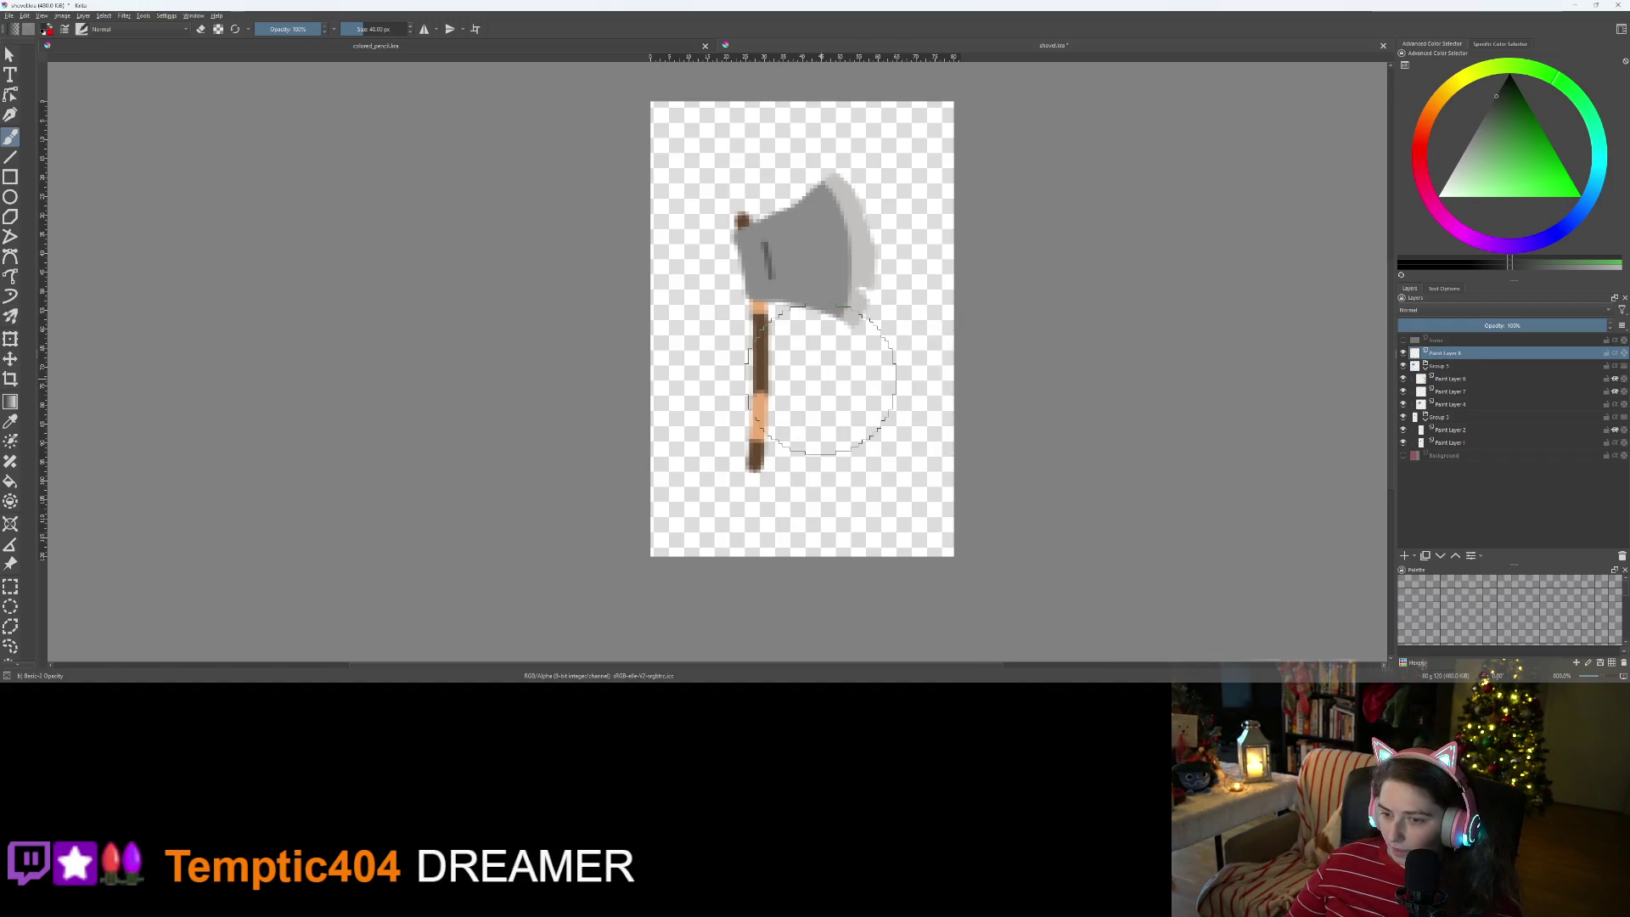
pyautogui.keyDown('ctrl'); pyautogui.click(774, 362); pyautogui.keyUp('ctrl')
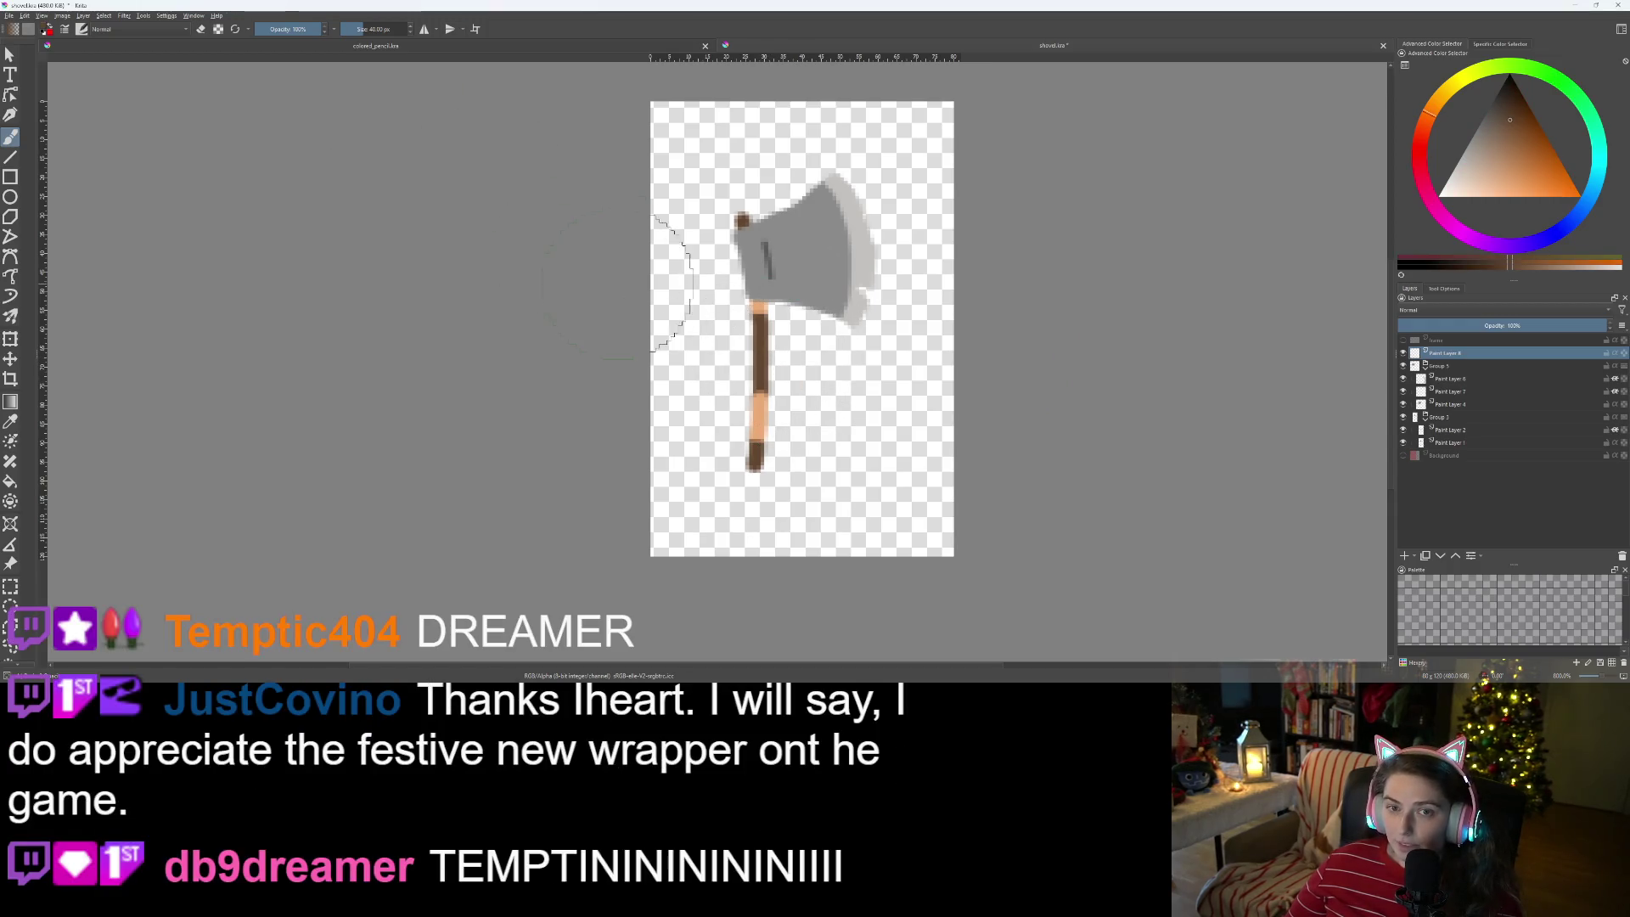
pyautogui.click(357, 29)
pyautogui.click(358, 29)
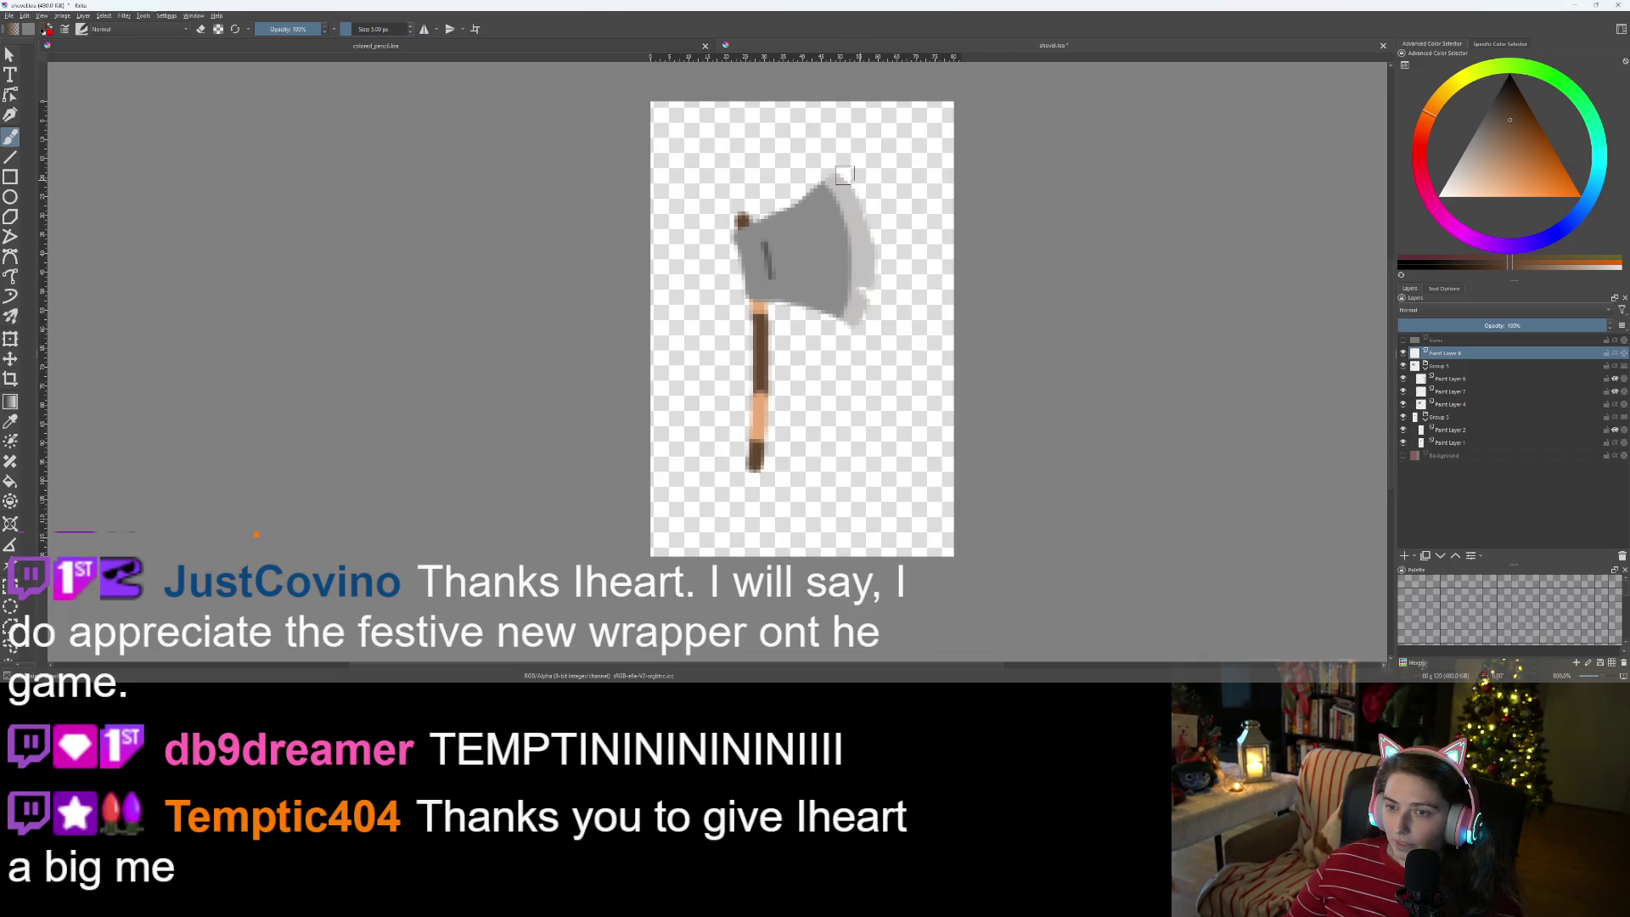
# - Paint a brown crossbar and long vertical shaft for the T-shaped handle, then add another layer
pyautogui.moveTo(764, 188)
pyautogui.mouseDown()
pyautogui.moveTo(849, 188)
pyautogui.moveTo(772, 212)
pyautogui.moveTo(780, 228)
pyautogui.moveTo(847, 197)
pyautogui.mouseUp()
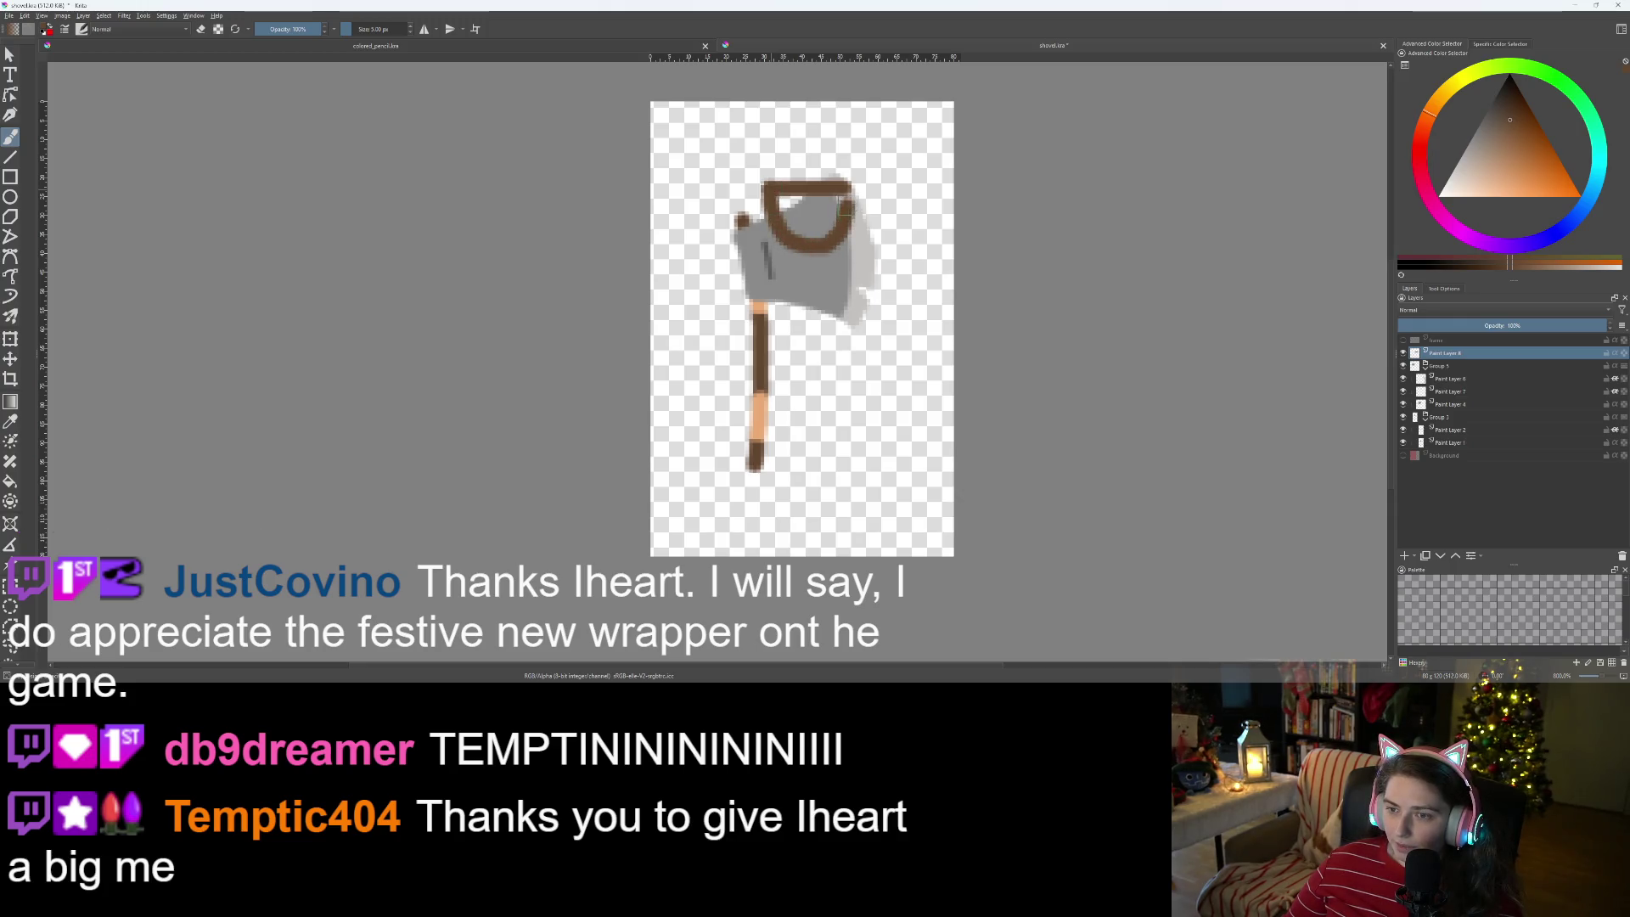
pyautogui.hotkey('ctrl', 'z')
pyautogui.hotkey('ctrl', 'z')
pyautogui.hotkey('ctrl', 'z')
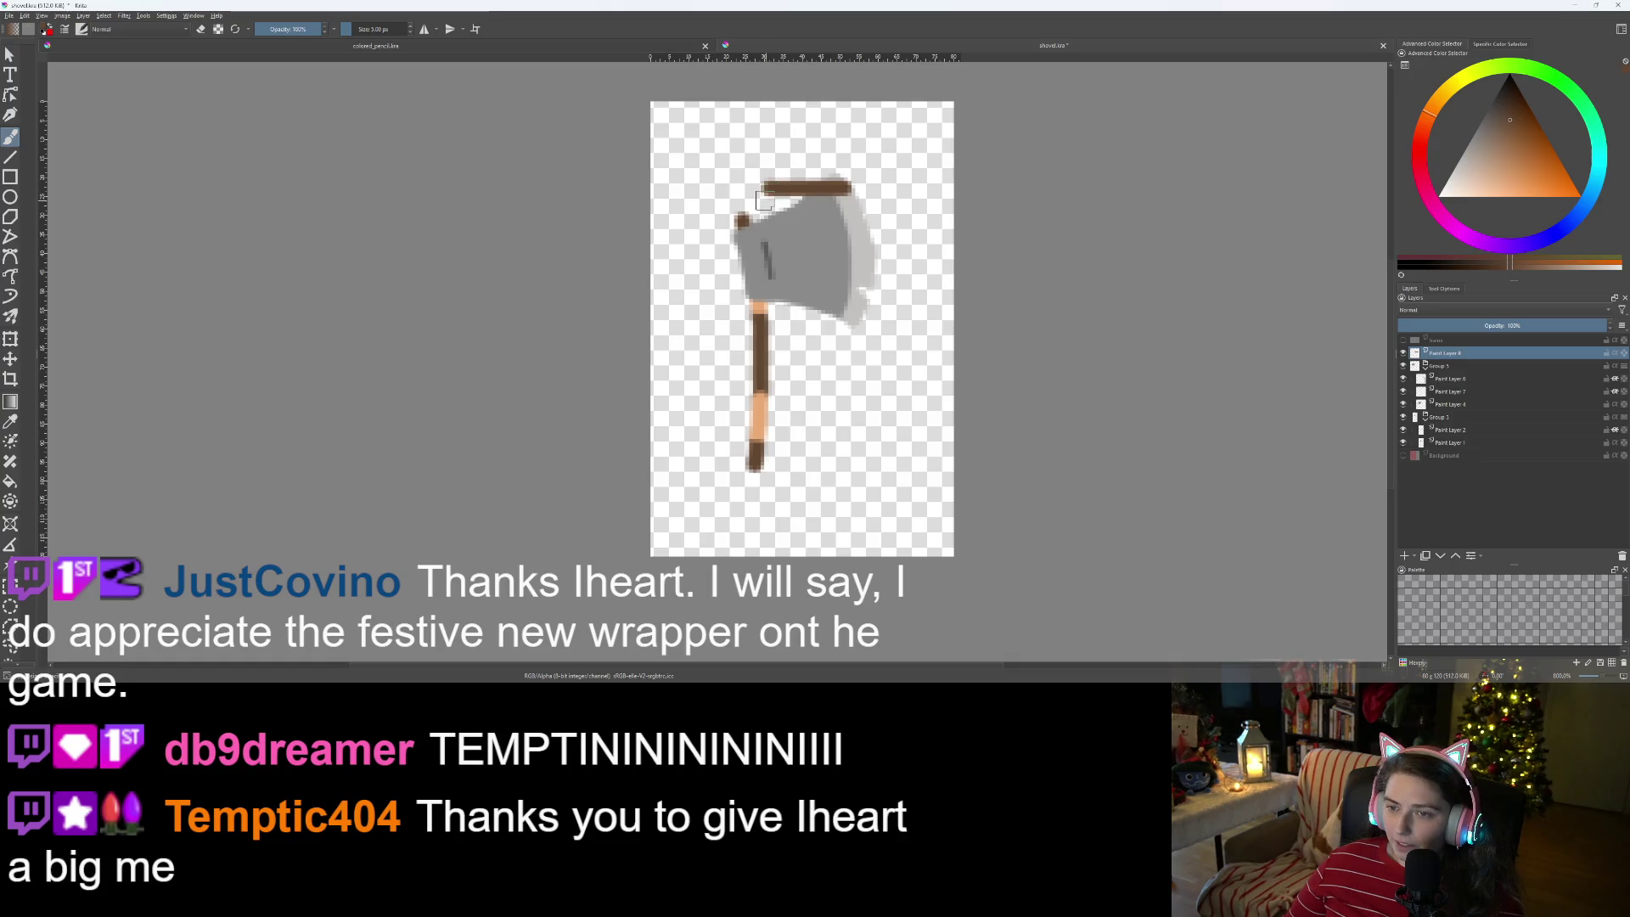
pyautogui.moveTo(793, 199)
pyautogui.mouseDown()
pyautogui.moveTo(864, 189)
pyautogui.moveTo(726, 194)
pyautogui.mouseUp()
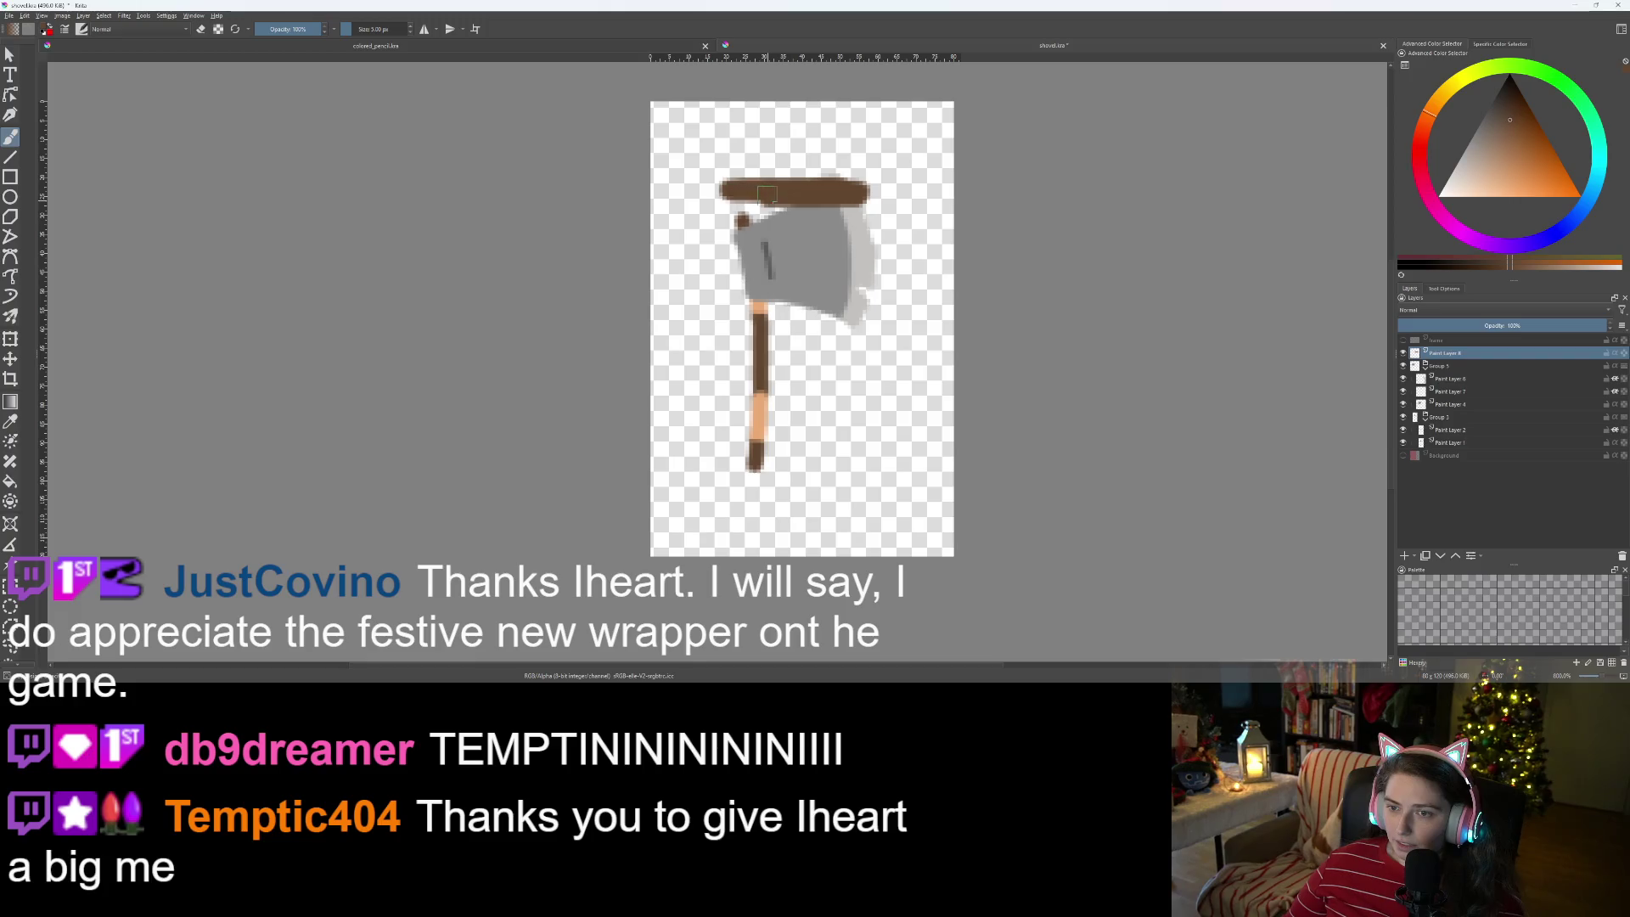
pyautogui.moveTo(853, 185)
pyautogui.mouseDown()
pyautogui.moveTo(785, 185)
pyautogui.moveTo(726, 221)
pyautogui.moveTo(745, 188)
pyautogui.mouseUp()
pyautogui.press('e')
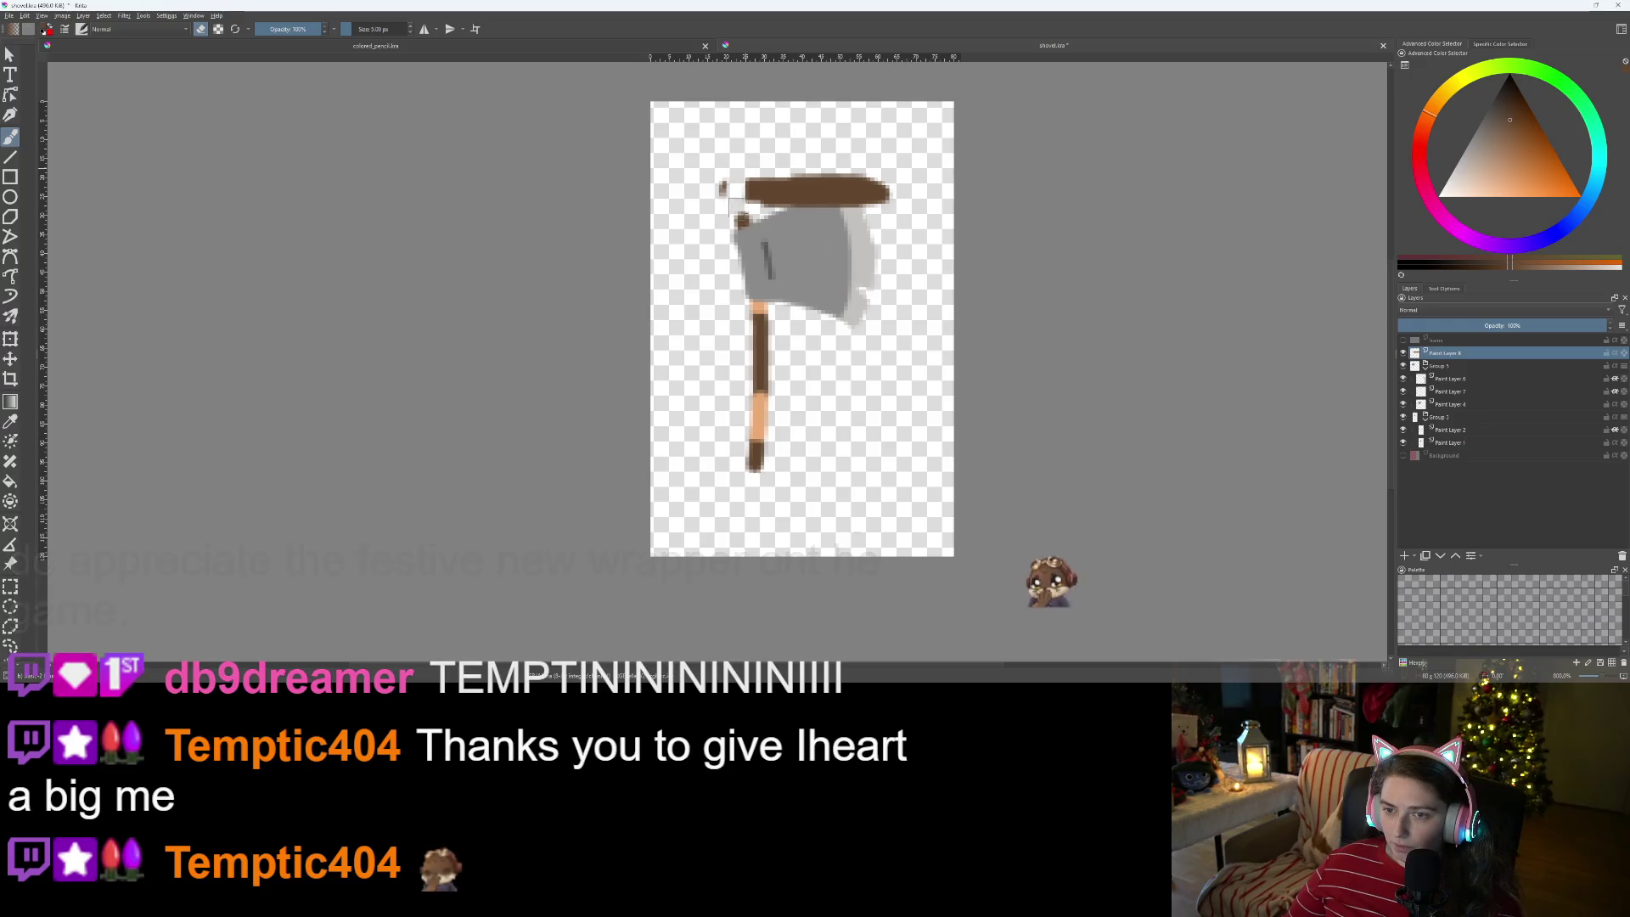
pyautogui.moveTo(871, 170); pyautogui.dragTo(883, 201)
pyautogui.moveTo(808, 200); pyautogui.dragTo(817, 404)
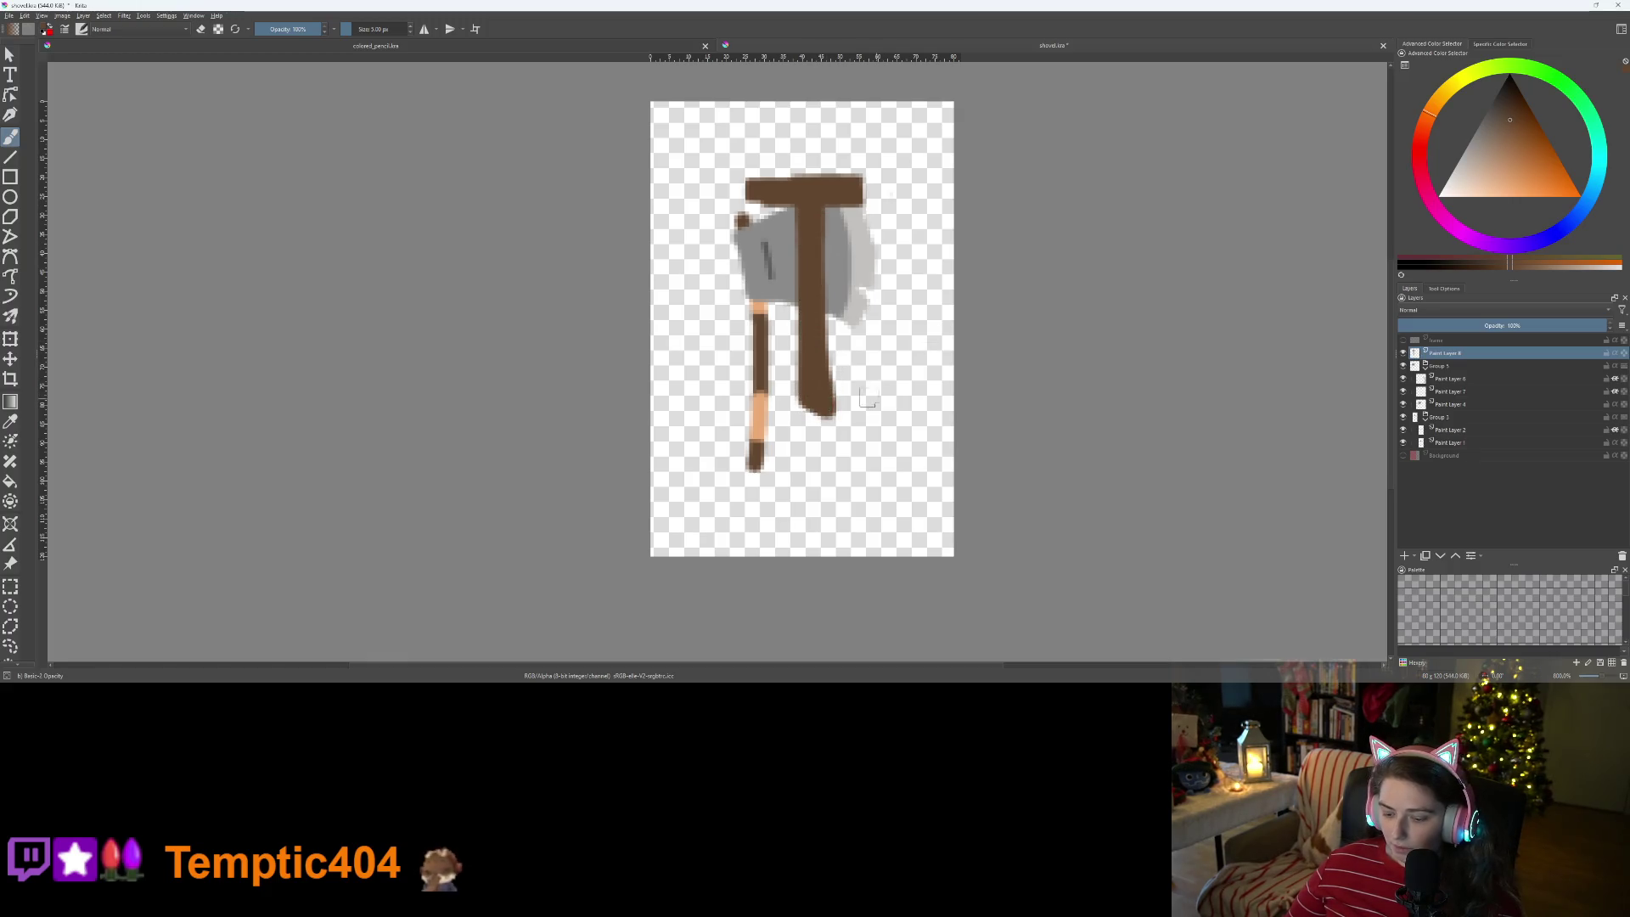
pyautogui.press('Insert')
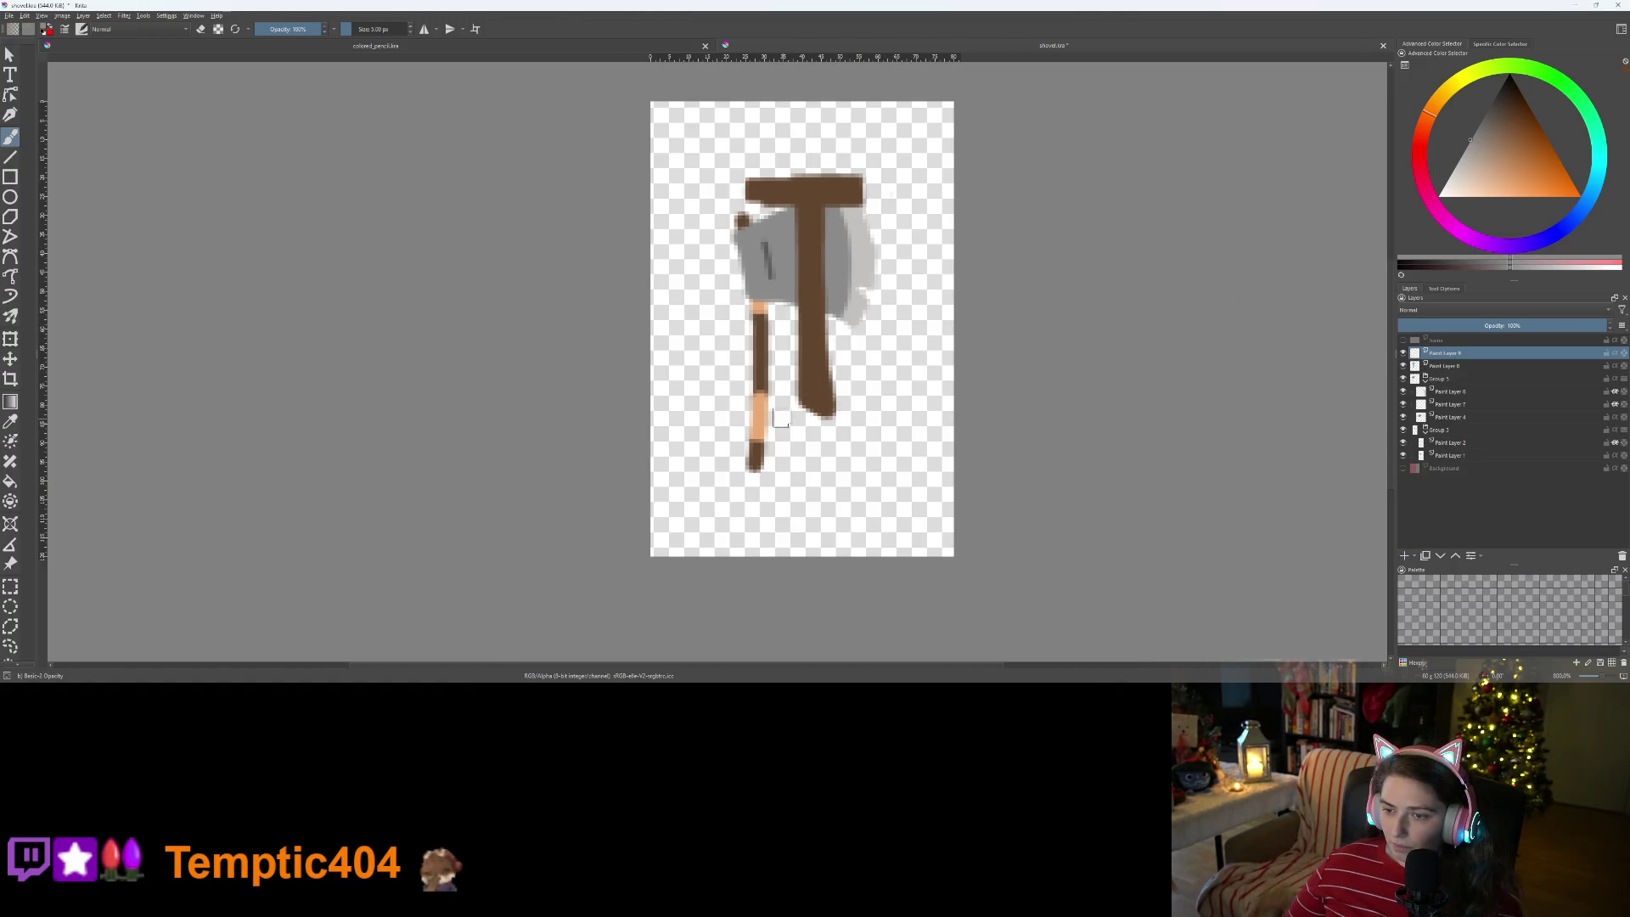
# - Outline a grey spade blade below the shaft and erase its lower edges into a point
pyautogui.moveTo(776, 405)
pyautogui.mouseDown()
pyautogui.moveTo(816, 404)
pyautogui.moveTo(788, 467)
pyautogui.moveTo(839, 495)
pyautogui.moveTo(865, 458)
pyautogui.moveTo(862, 401)
pyautogui.mouseUp()
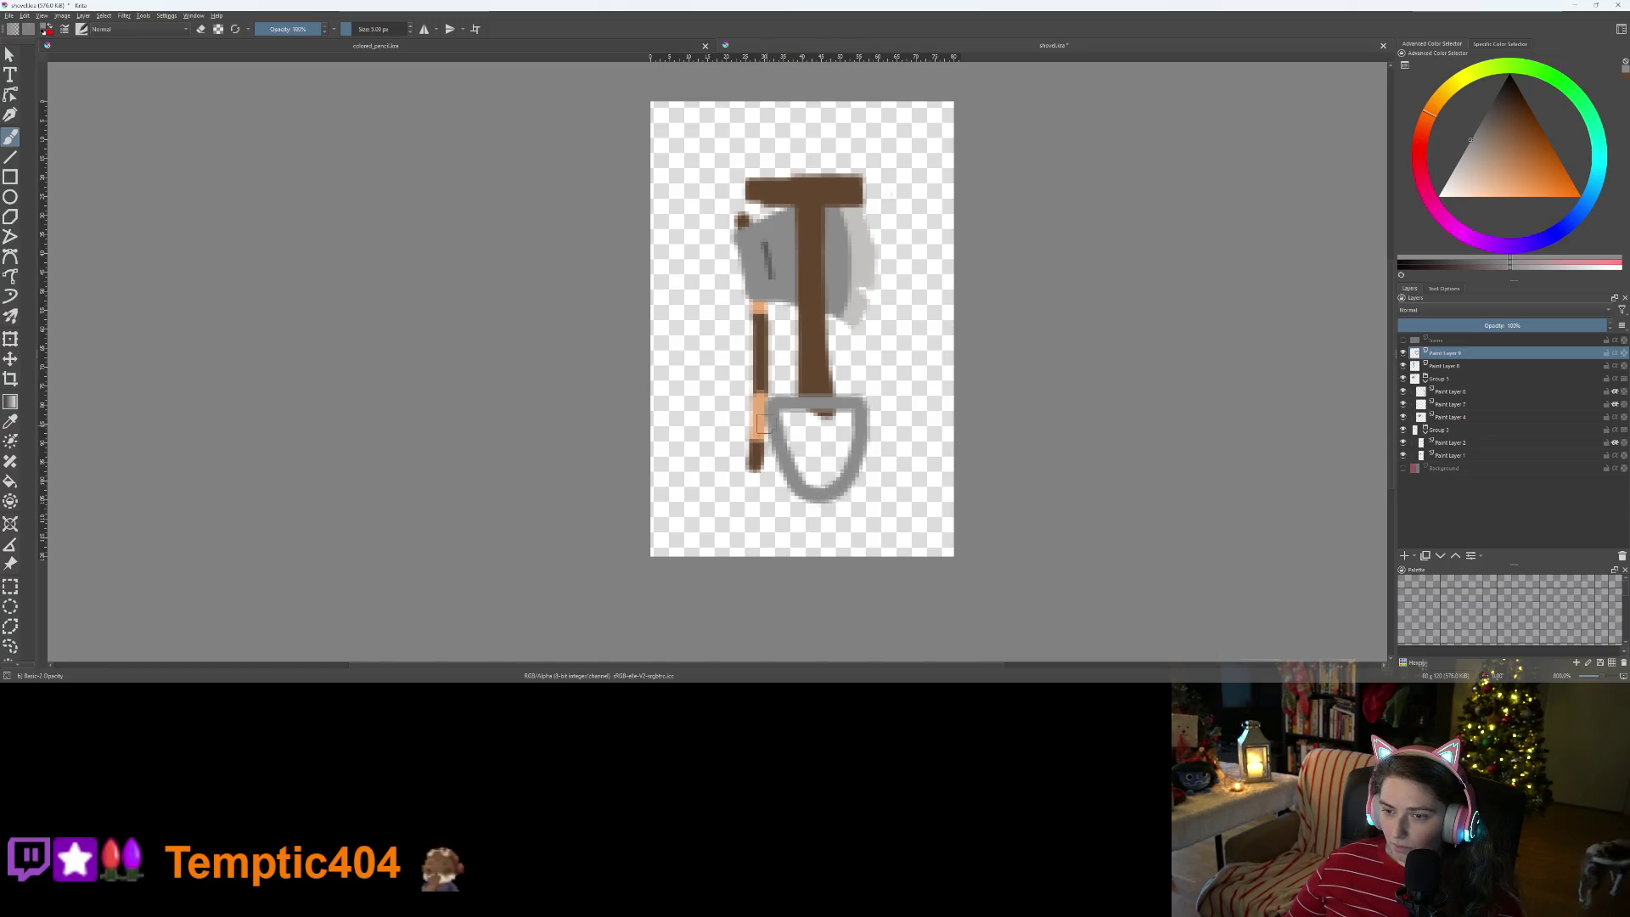
pyautogui.moveTo(763, 412); pyautogui.dragTo(817, 515)
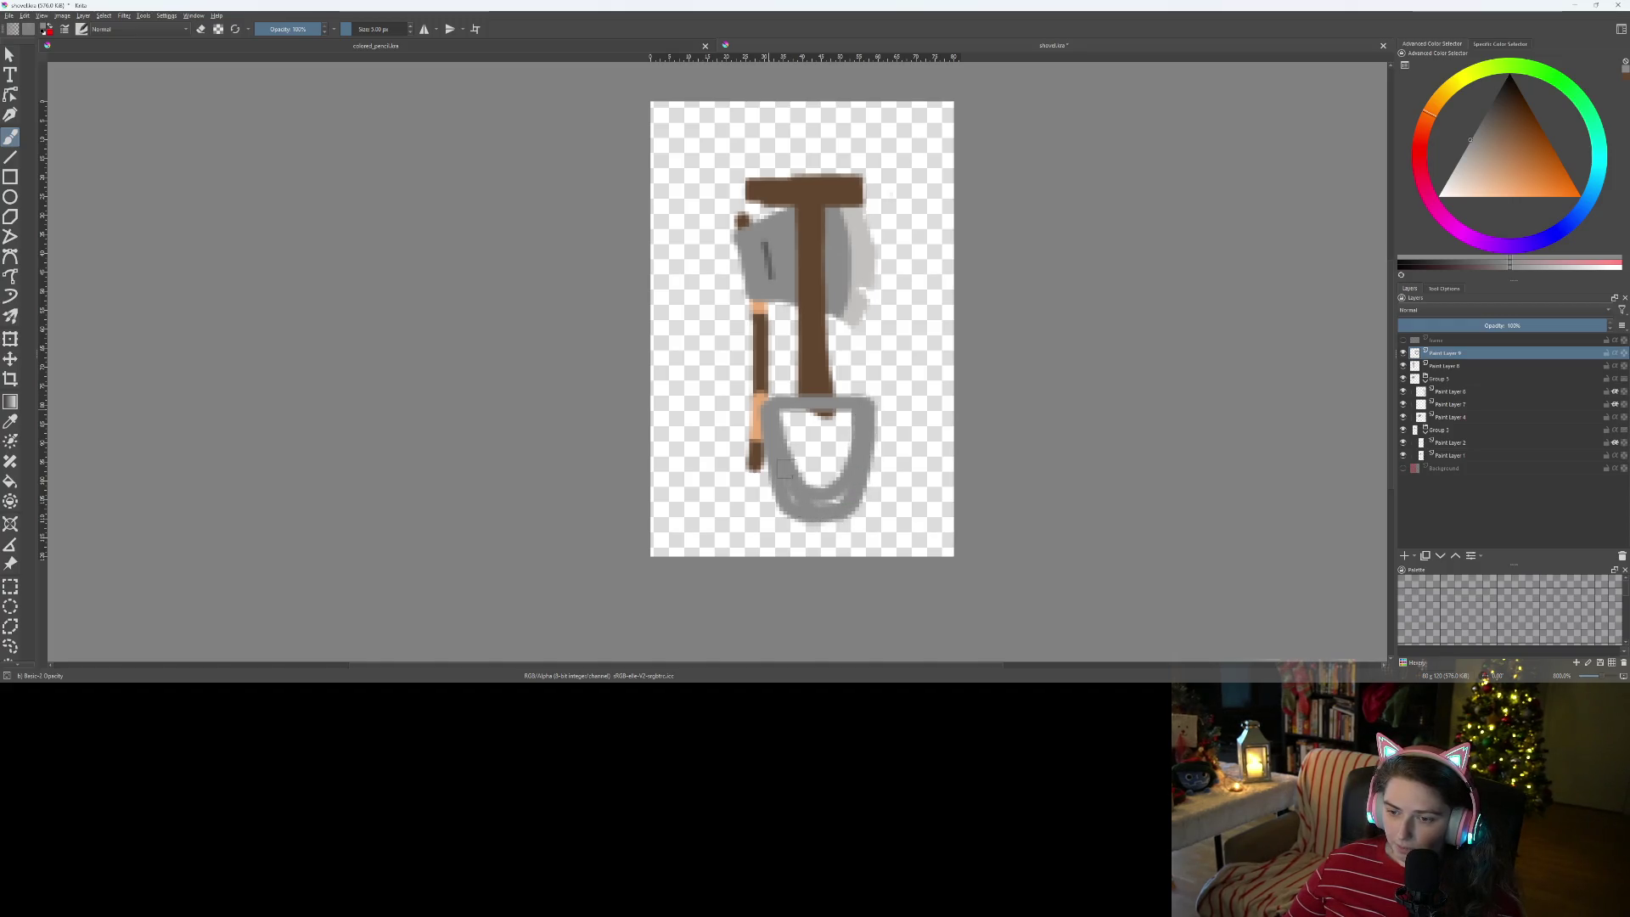
pyautogui.scroll(4, 776, 465)
pyautogui.moveTo(692, 255)
pyautogui.mouseDown()
pyautogui.moveTo(853, 272)
pyautogui.moveTo(717, 289)
pyautogui.moveTo(747, 503)
pyautogui.mouseUp()
pyautogui.moveTo(628, 413)
pyautogui.mouseDown()
pyautogui.moveTo(679, 509)
pyautogui.moveTo(807, 577)
pyautogui.moveTo(849, 577)
pyautogui.moveTo(928, 470)
pyautogui.moveTo(939, 502)
pyautogui.moveTo(849, 603)
pyautogui.mouseUp()
# - Paint grey over the blade's inner hole, bottom tip and right edge until it's solid
pyautogui.press('e')
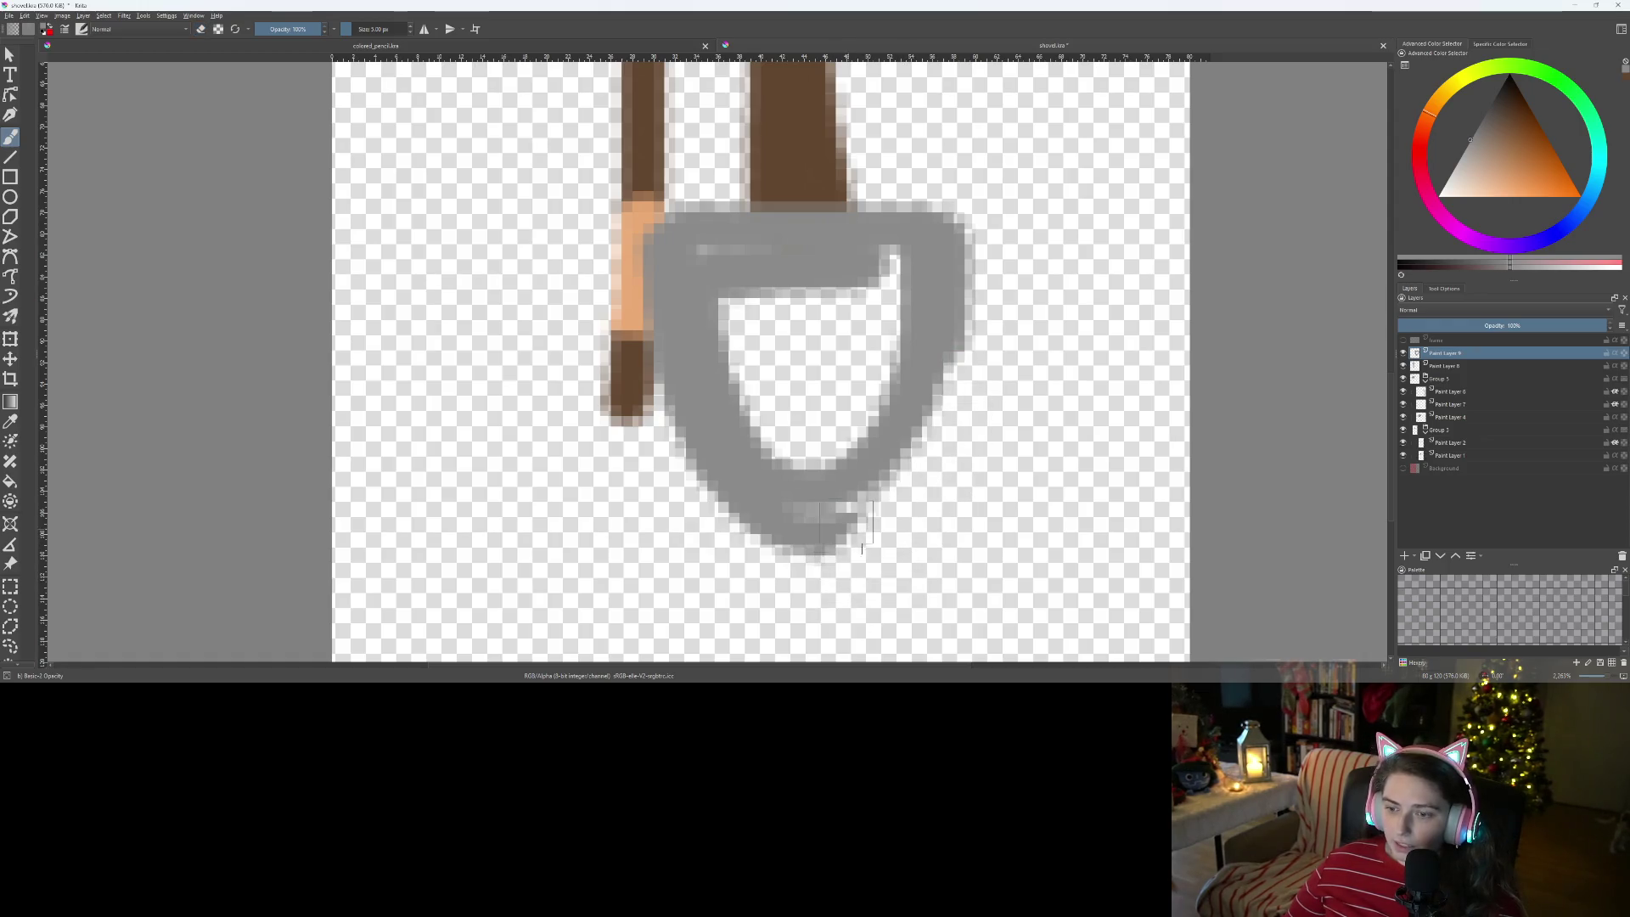
pyautogui.moveTo(805, 522)
pyautogui.mouseDown()
pyautogui.moveTo(858, 513)
pyautogui.moveTo(900, 476)
pyautogui.moveTo(922, 386)
pyautogui.mouseUp()
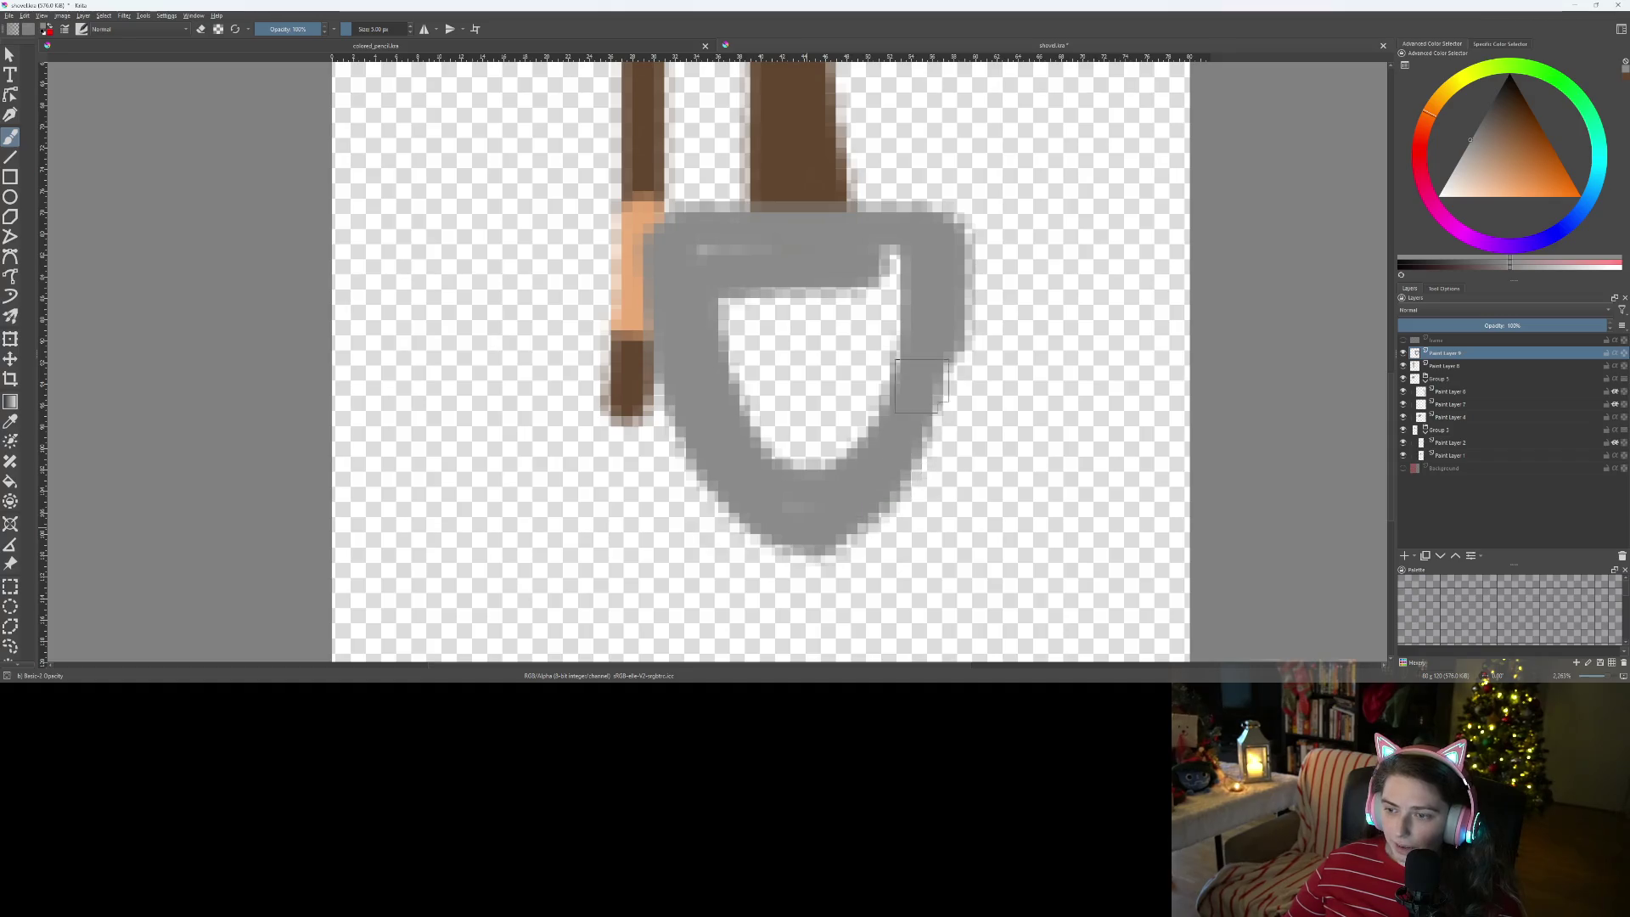
pyautogui.moveTo(834, 499)
pyautogui.mouseDown()
pyautogui.moveTo(768, 437)
pyautogui.moveTo(692, 270)
pyautogui.mouseUp()
pyautogui.moveTo(821, 252)
pyautogui.mouseDown()
pyautogui.moveTo(887, 271)
pyautogui.moveTo(874, 365)
pyautogui.moveTo(809, 467)
pyautogui.mouseUp()
pyautogui.moveTo(862, 299); pyautogui.dragTo(785, 461)
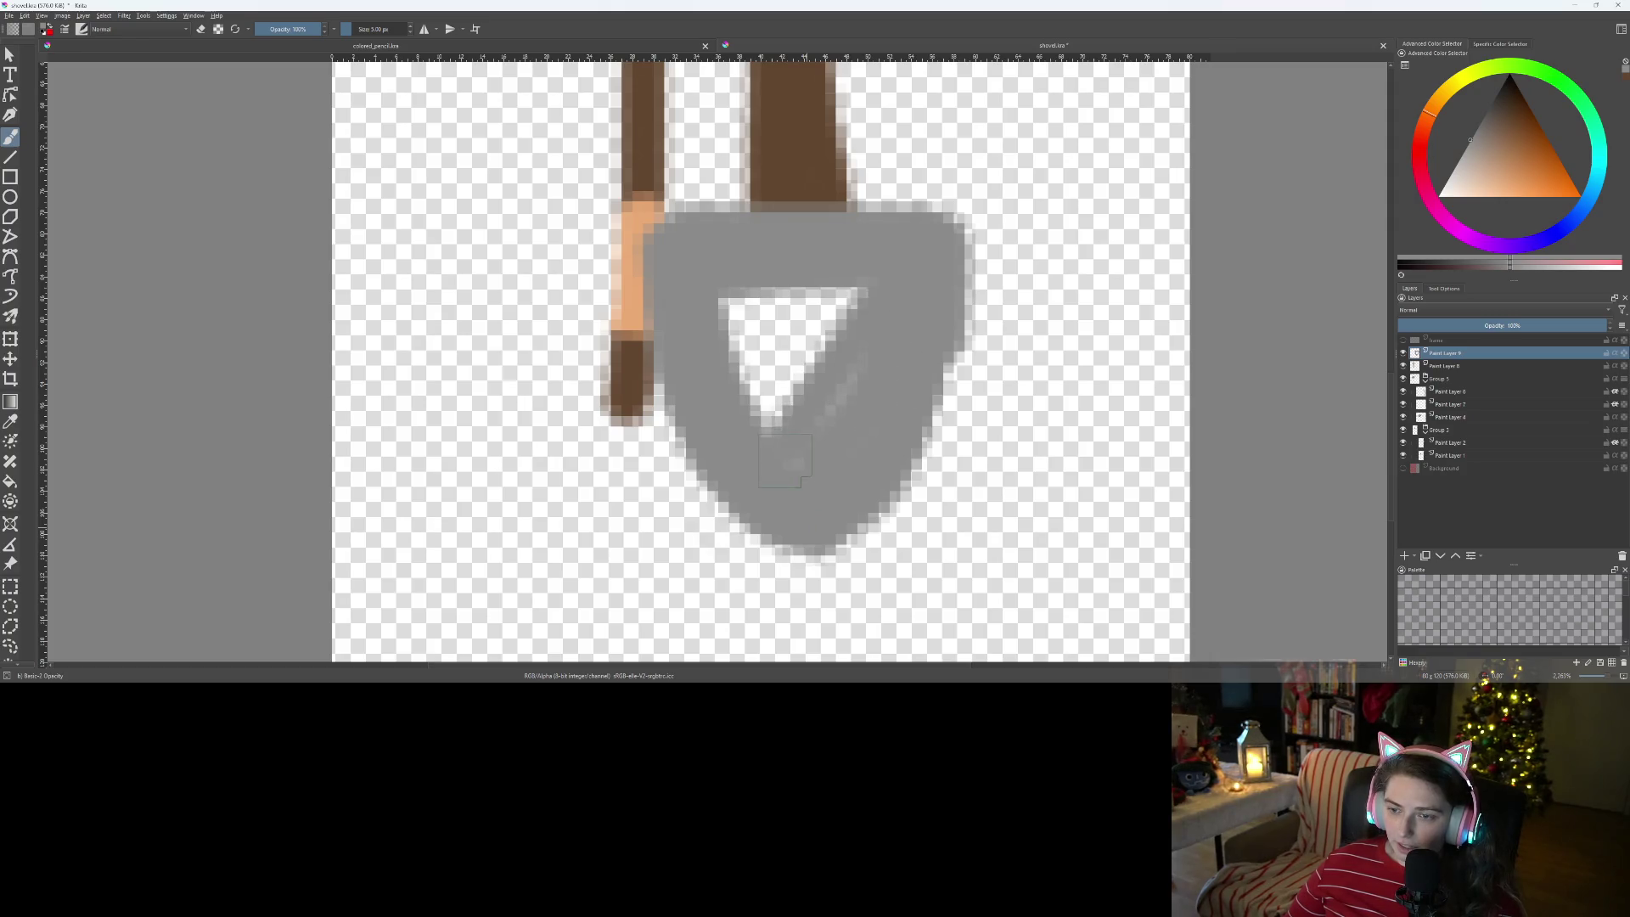
pyautogui.moveTo(828, 399)
pyautogui.mouseDown()
pyautogui.moveTo(869, 269)
pyautogui.moveTo(803, 455)
pyautogui.moveTo(802, 292)
pyautogui.moveTo(780, 453)
pyautogui.moveTo(746, 321)
pyautogui.moveTo(730, 335)
pyautogui.moveTo(755, 360)
pyautogui.mouseUp()
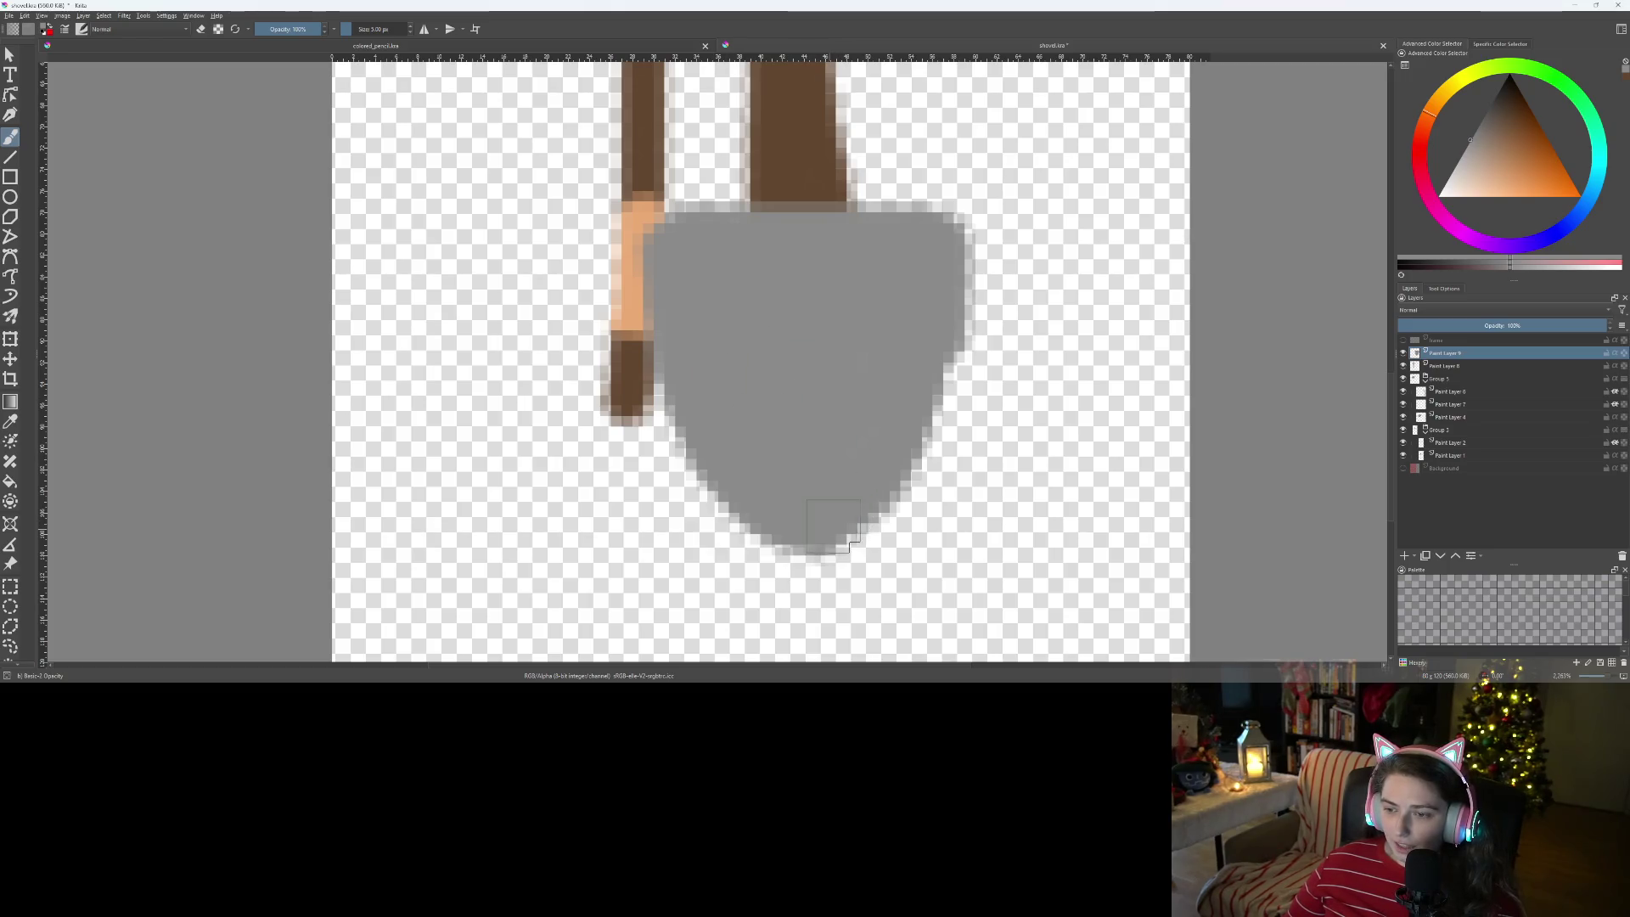
pyautogui.moveTo(892, 471)
pyautogui.mouseDown()
pyautogui.moveTo(930, 443)
pyautogui.moveTo(951, 392)
pyautogui.moveTo(942, 346)
pyautogui.mouseUp()
pyautogui.moveTo(953, 251); pyautogui.dragTo(952, 235)
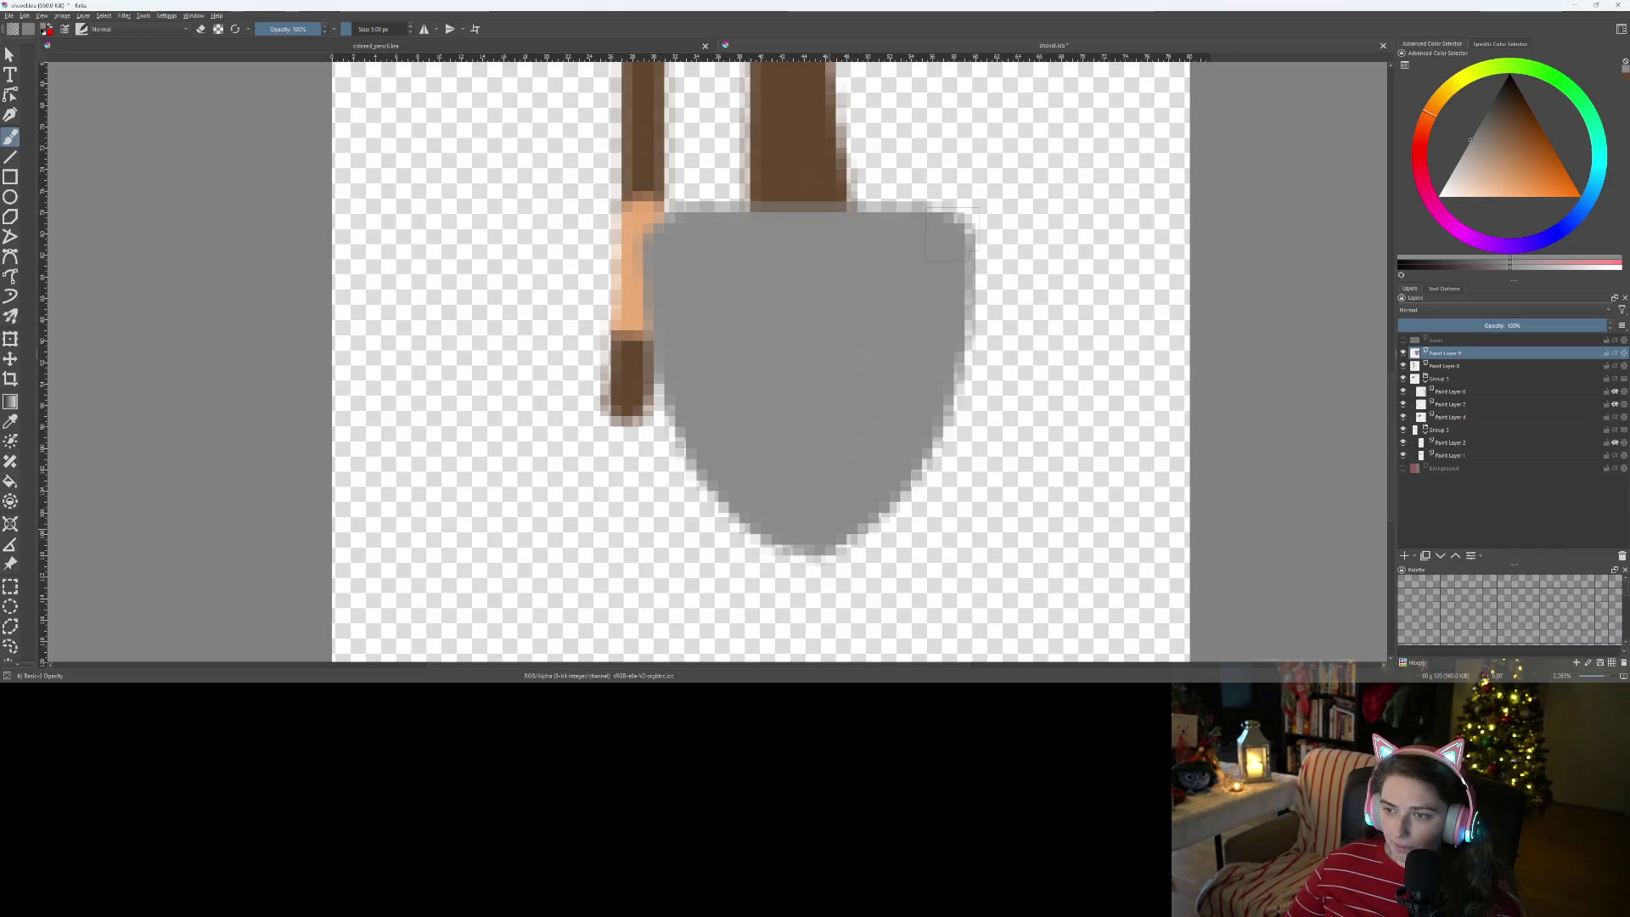
pyautogui.scroll(-5, 873, 336)
pyautogui.scroll(5, 809, 366)
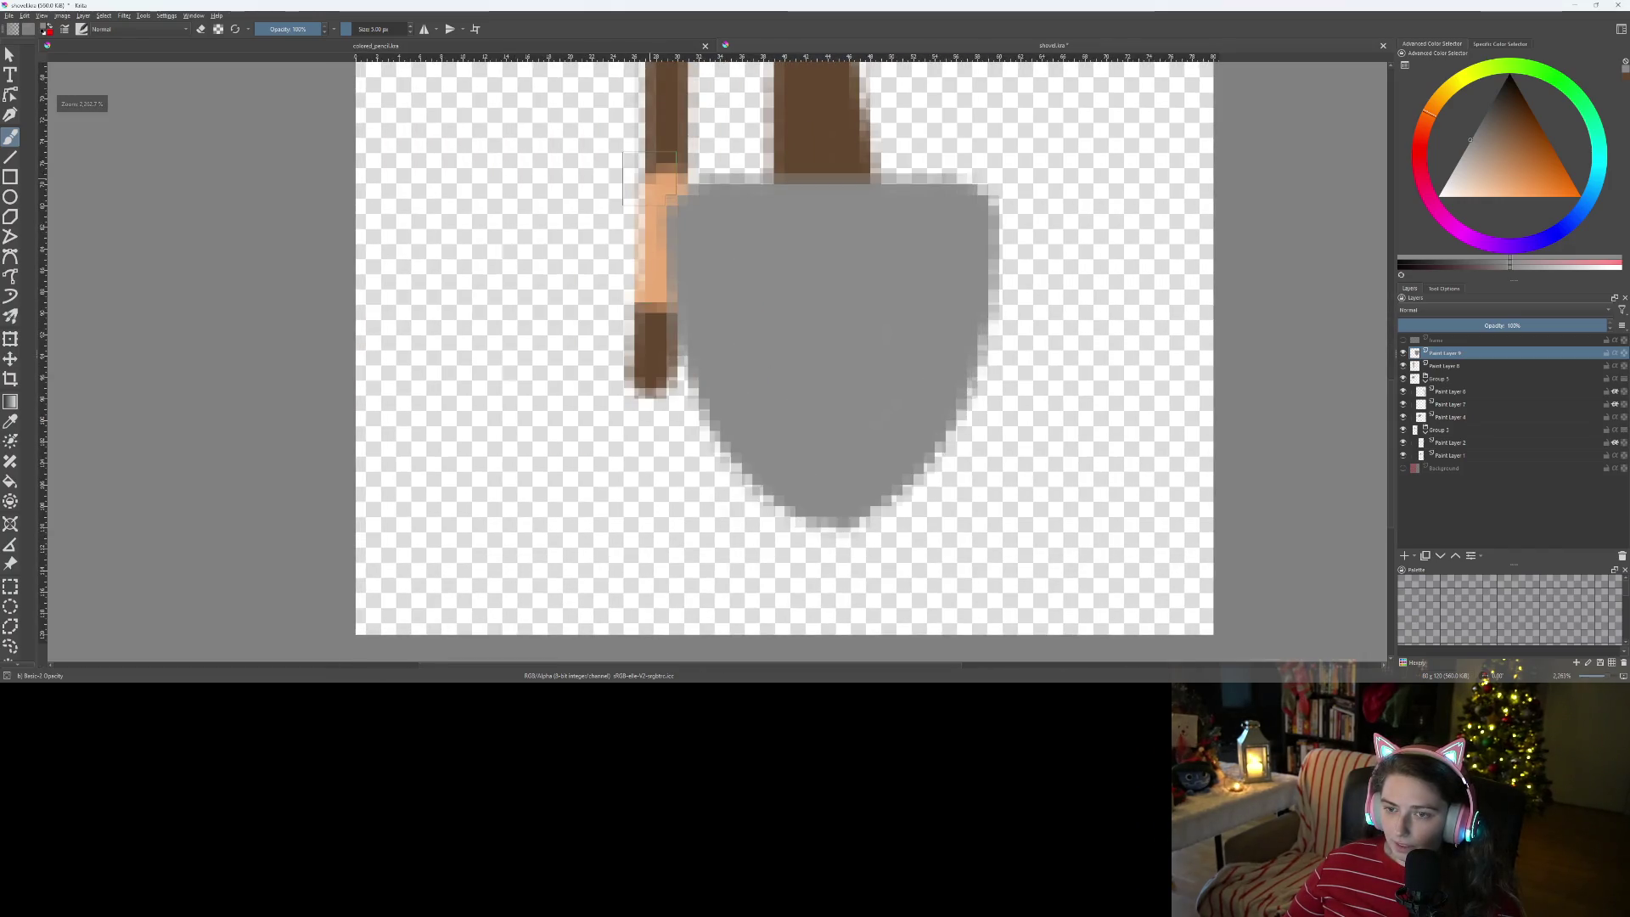
# - Erase the grey overlapping the peach axe handle and along the blade's right edge, then zoom out
pyautogui.press('e')
pyautogui.moveTo(667, 201); pyautogui.dragTo(655, 346)
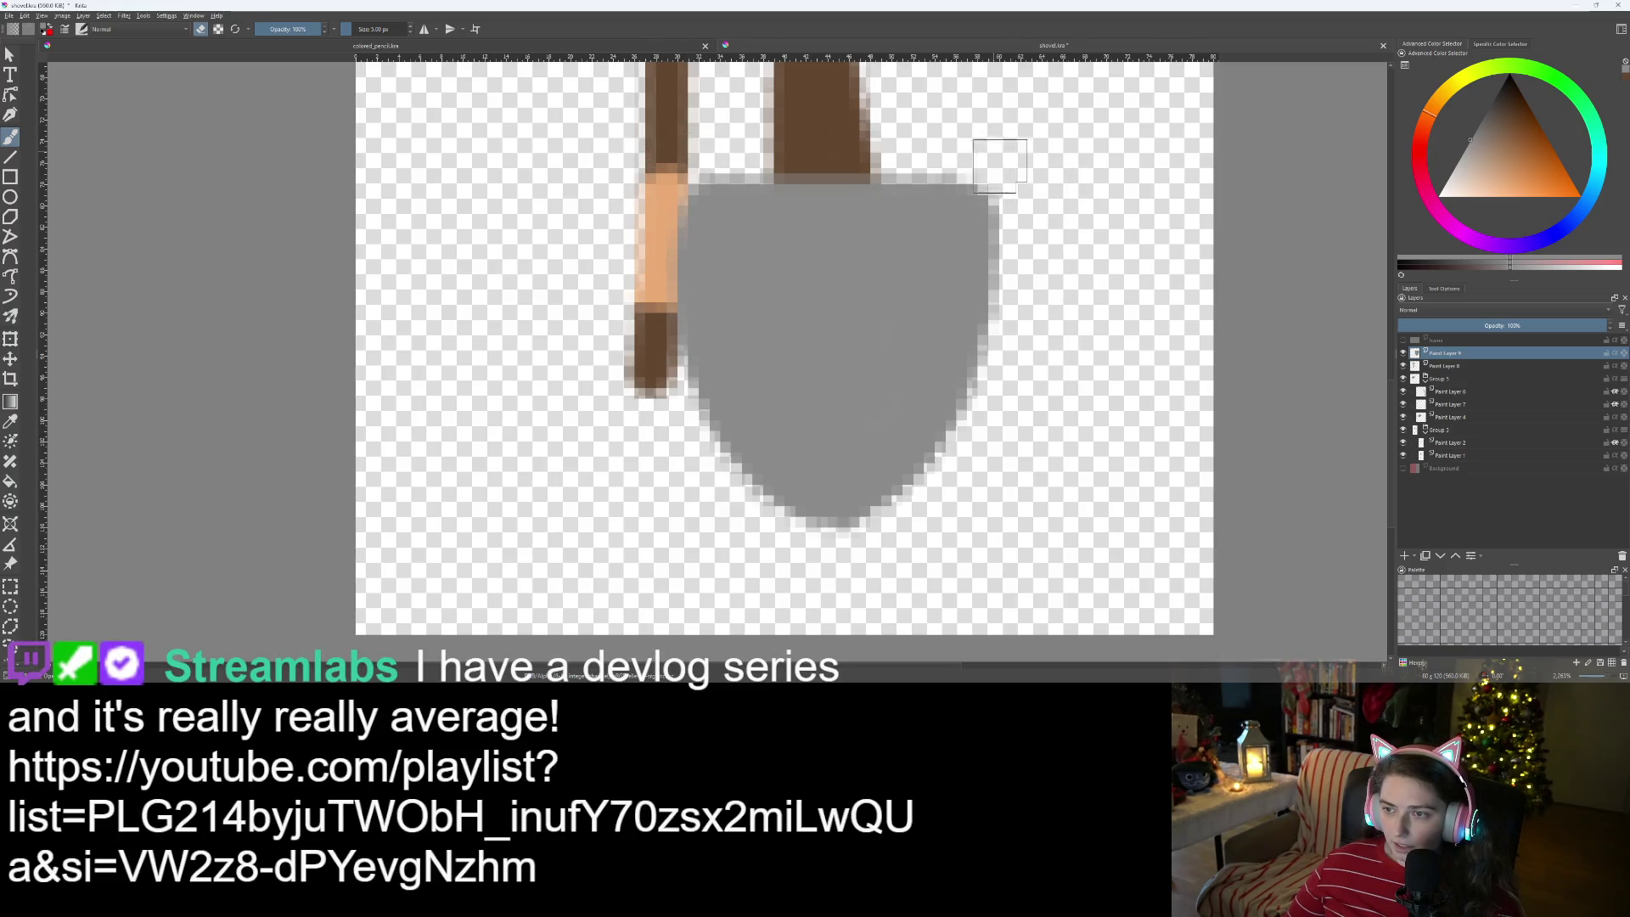
pyautogui.moveTo(1008, 342); pyautogui.dragTo(1004, 184)
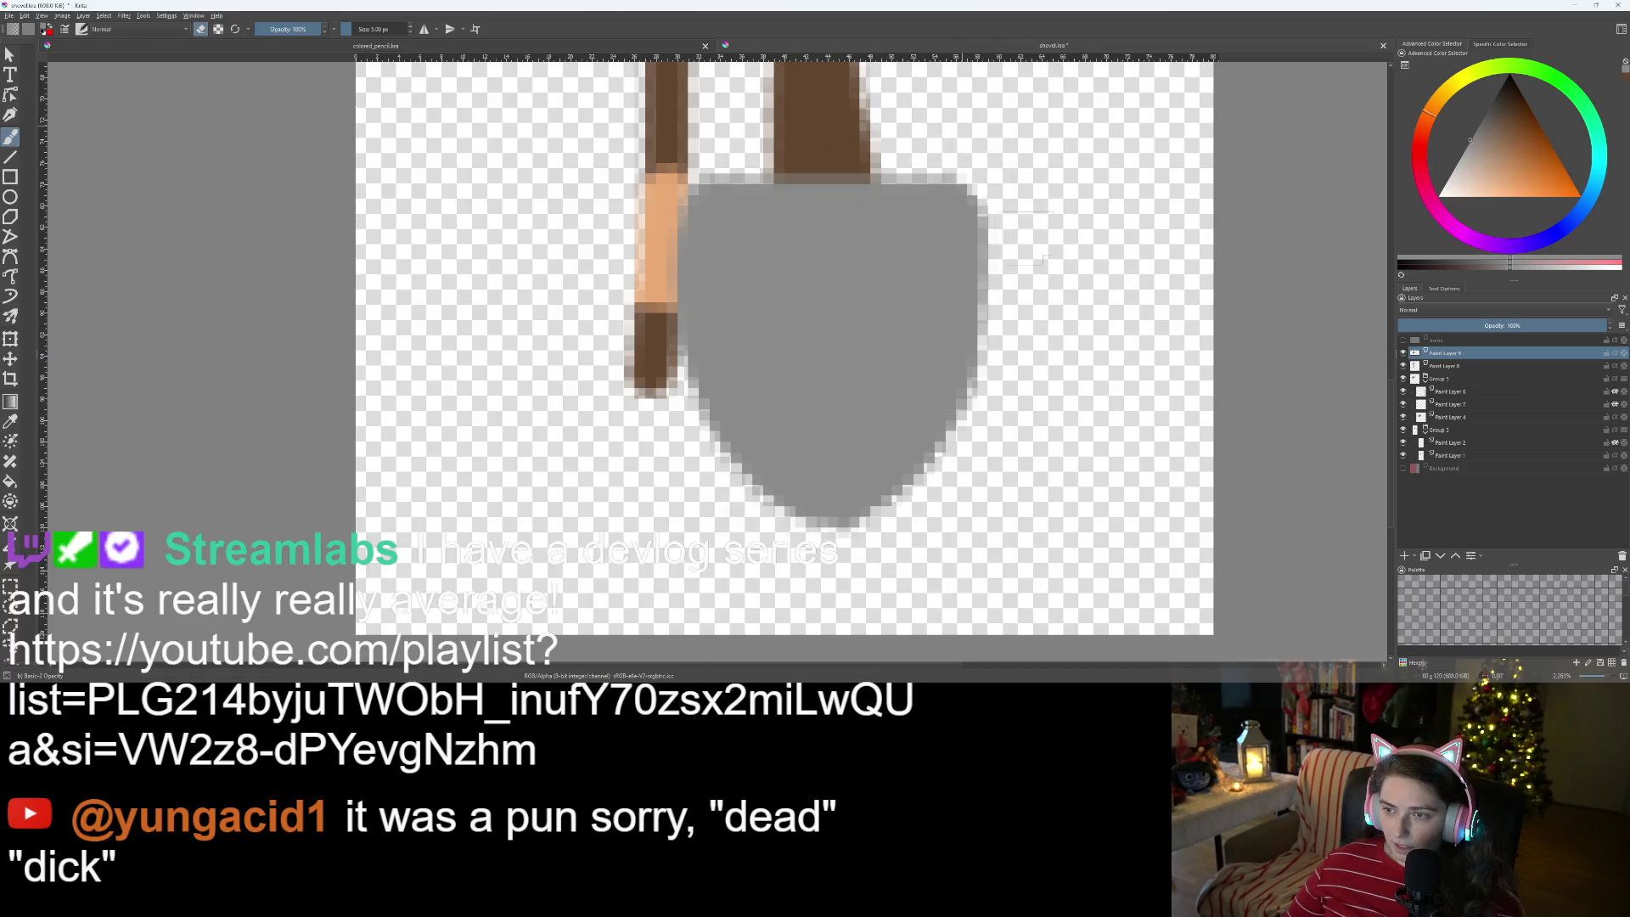
pyautogui.scroll(-3, 1067, 388)
pyautogui.scroll(-1, 1034, 353)
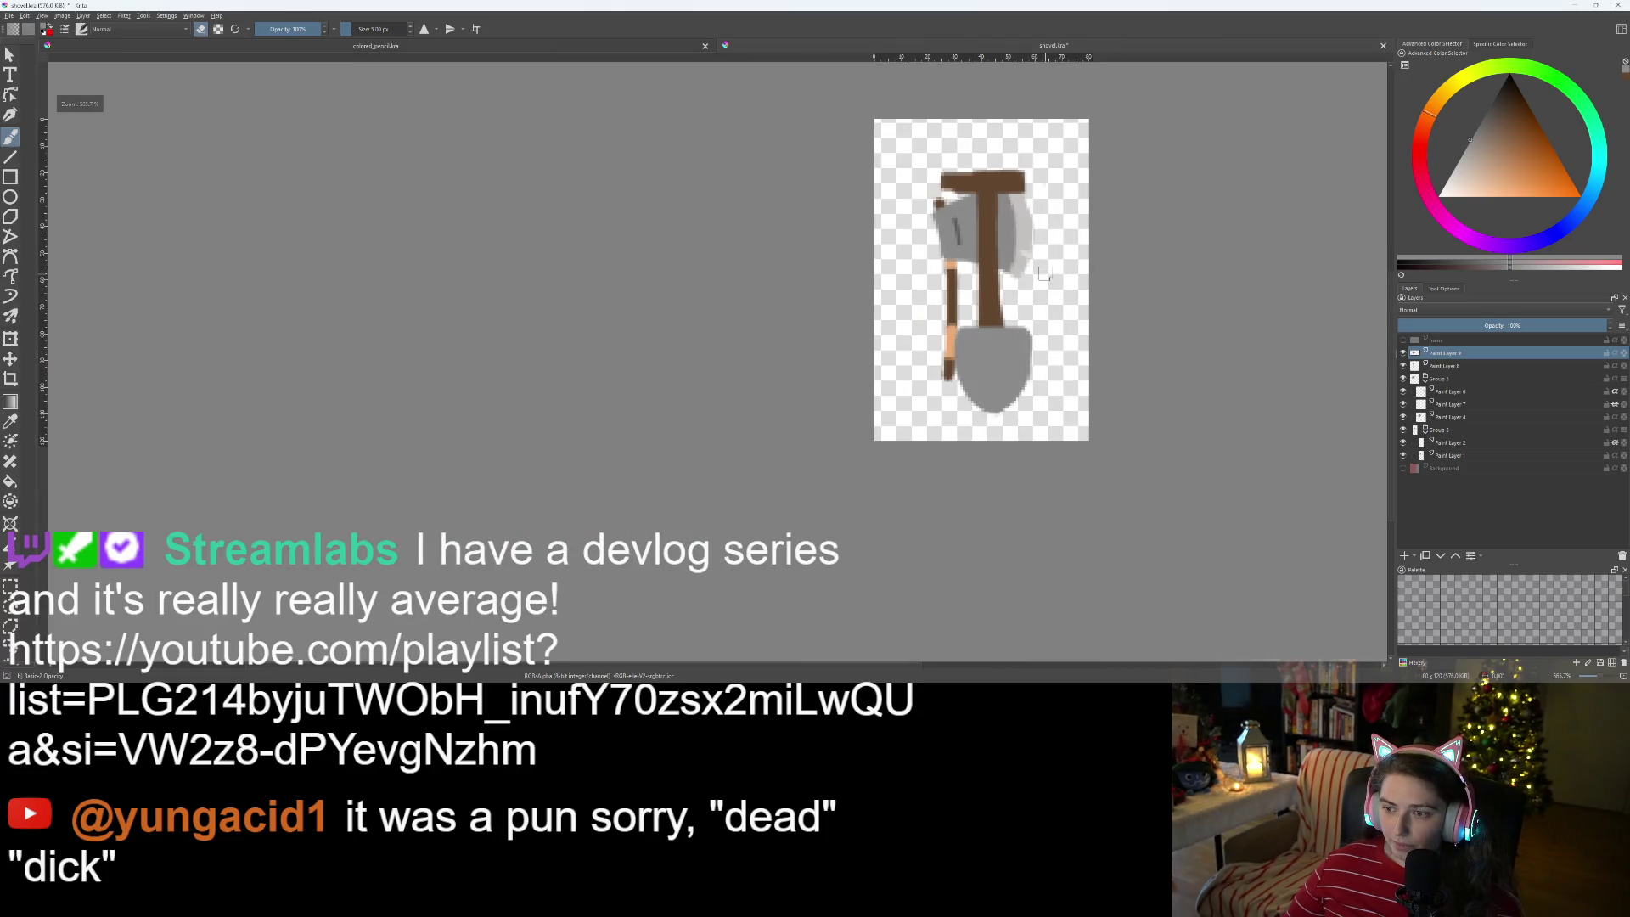
pyautogui.scroll(5, 1034, 353)
pyautogui.scroll(-3, 990, 429)
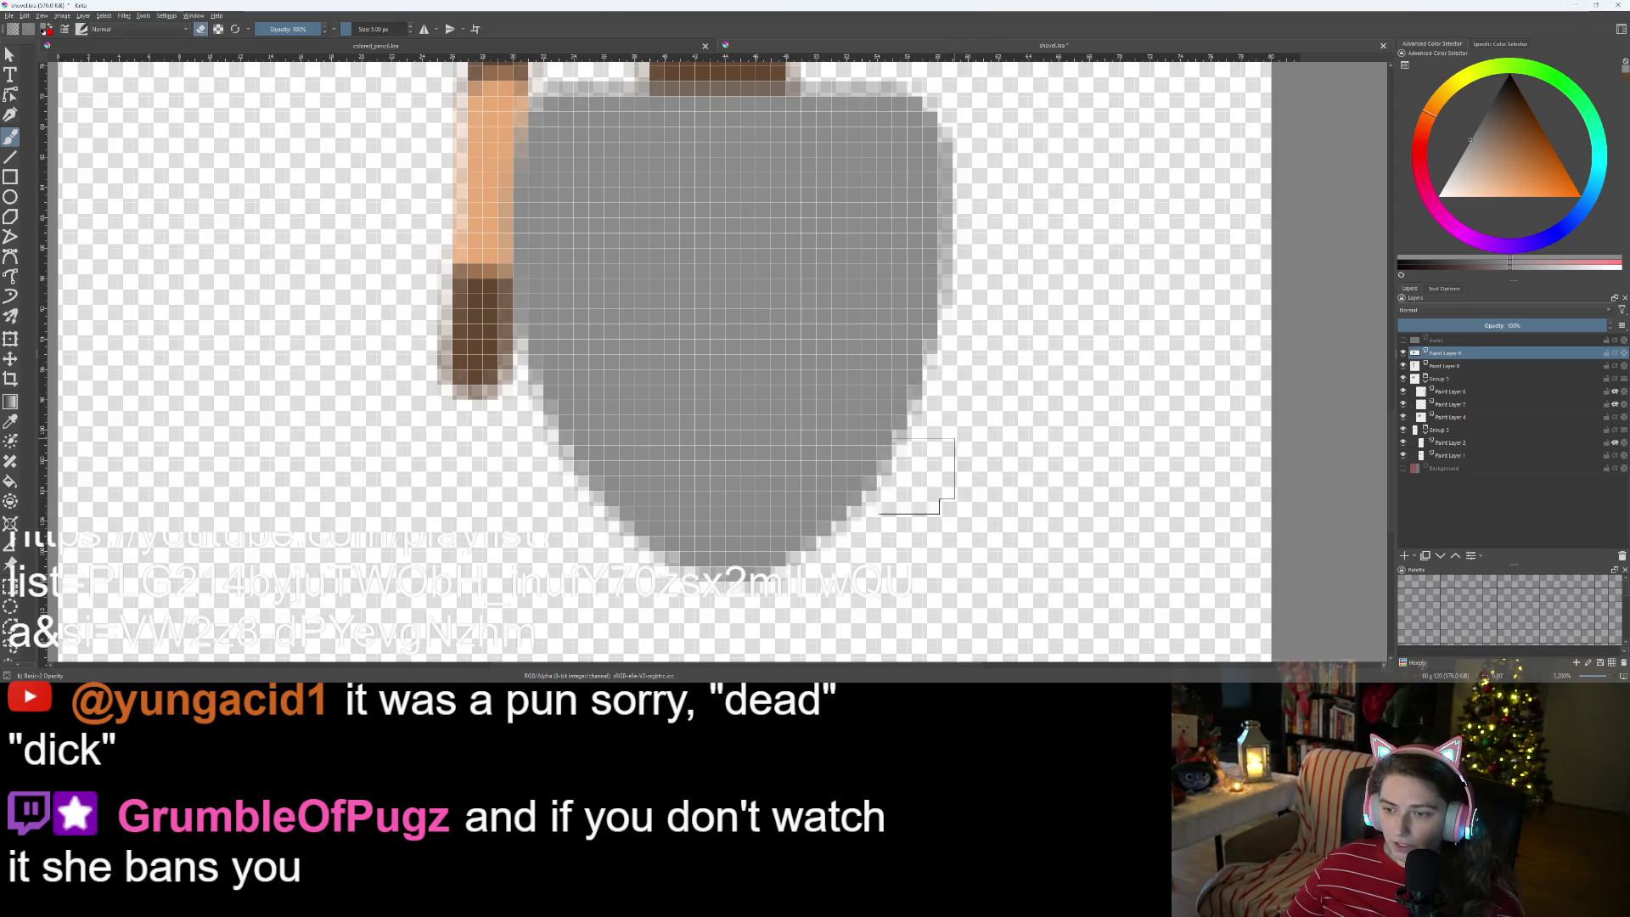
pyautogui.scroll(-5, 649, 604)
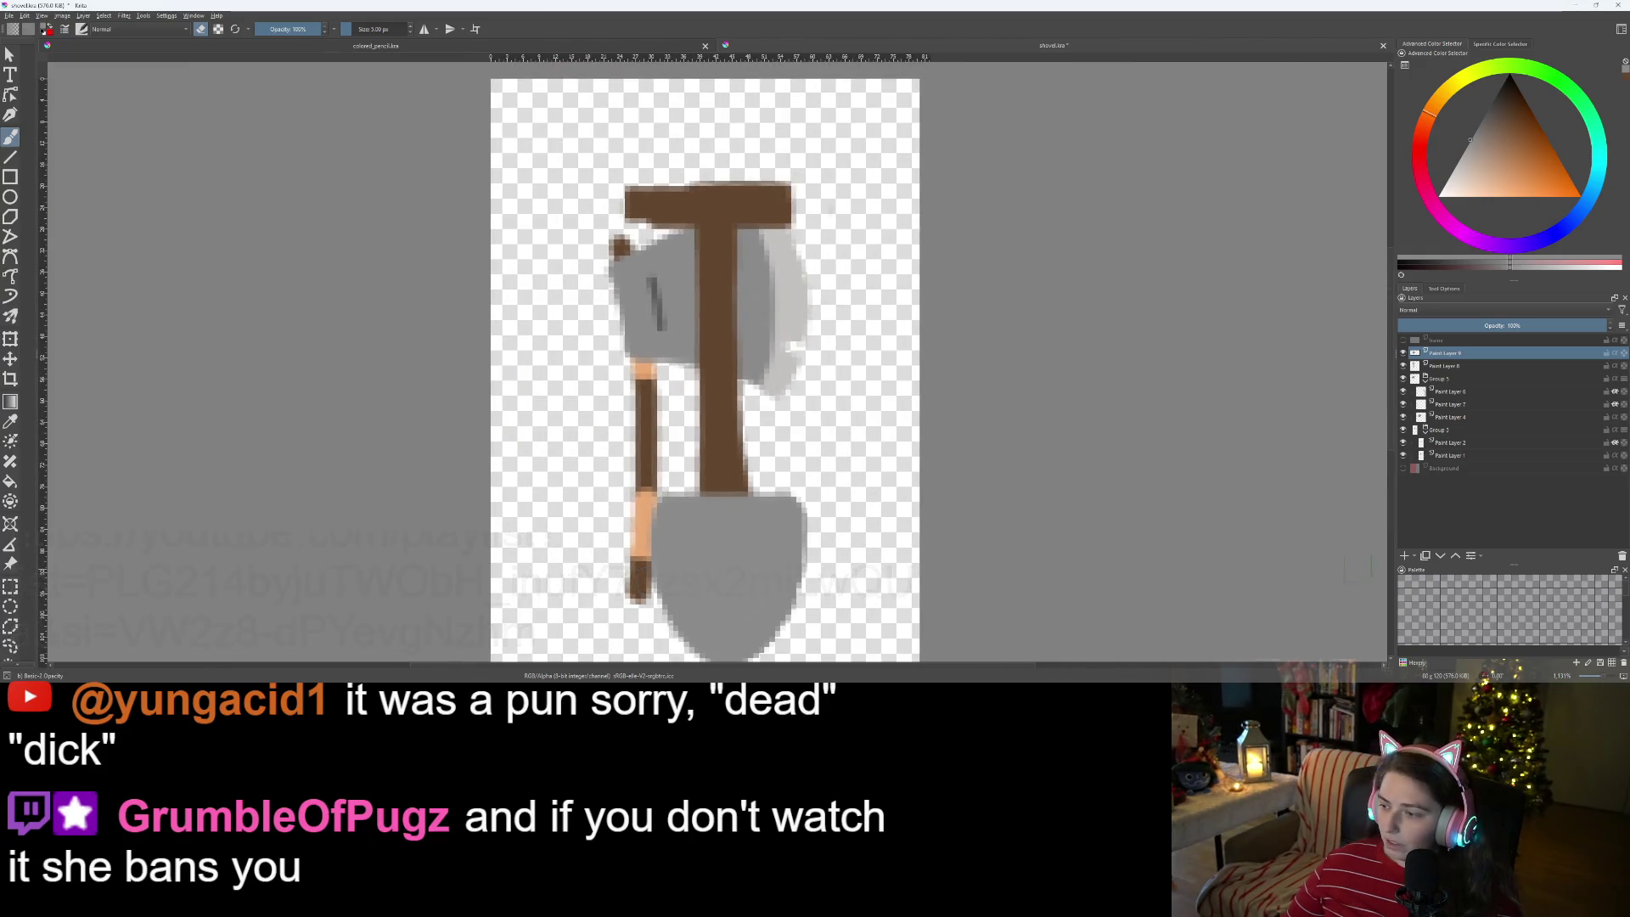
# - On a new layer, sample the peach colour and paint V-shaped diagonals across the brown crossbar
pyautogui.click(1404, 556)
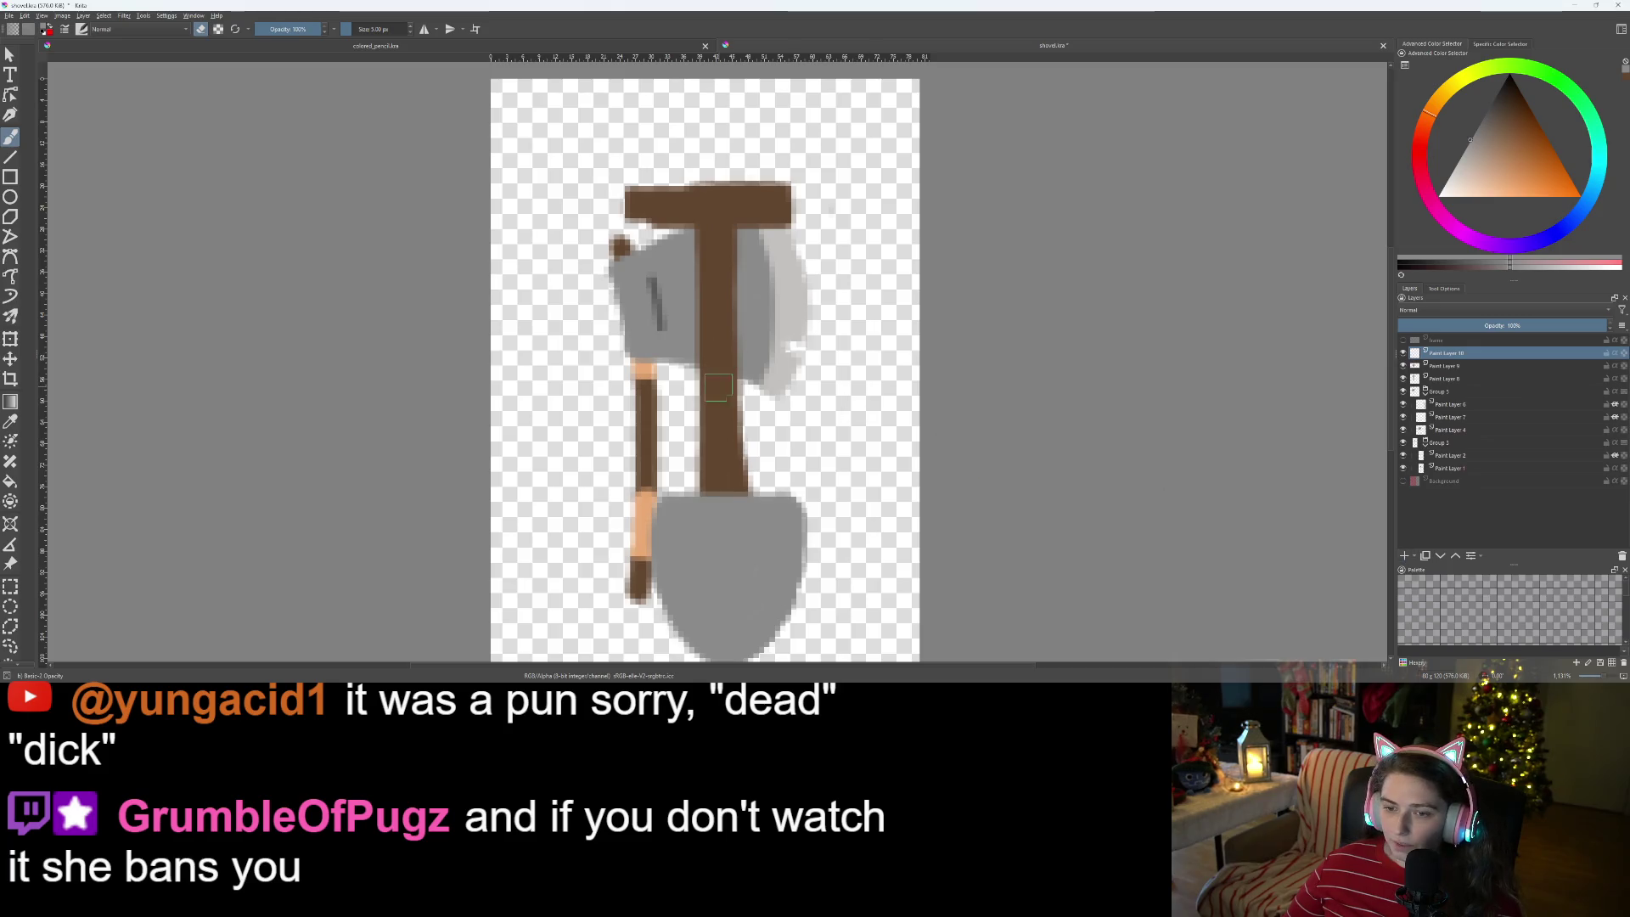
pyautogui.keyDown('ctrl'); pyautogui.click(647, 505); pyautogui.keyUp('ctrl')
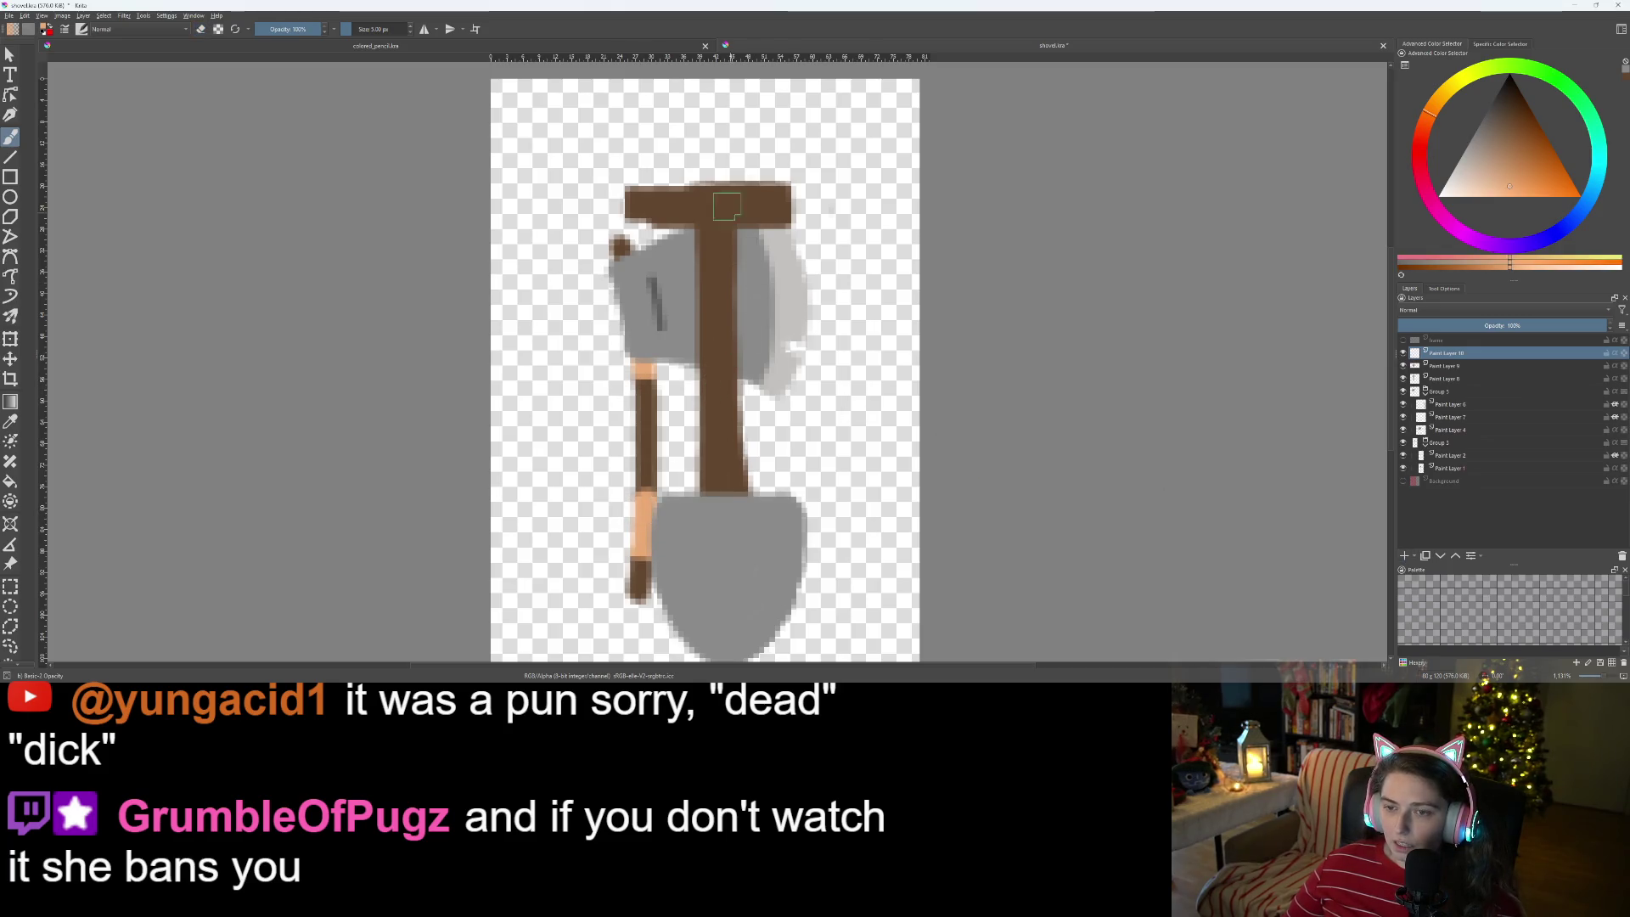
pyautogui.scroll(5, 726, 206)
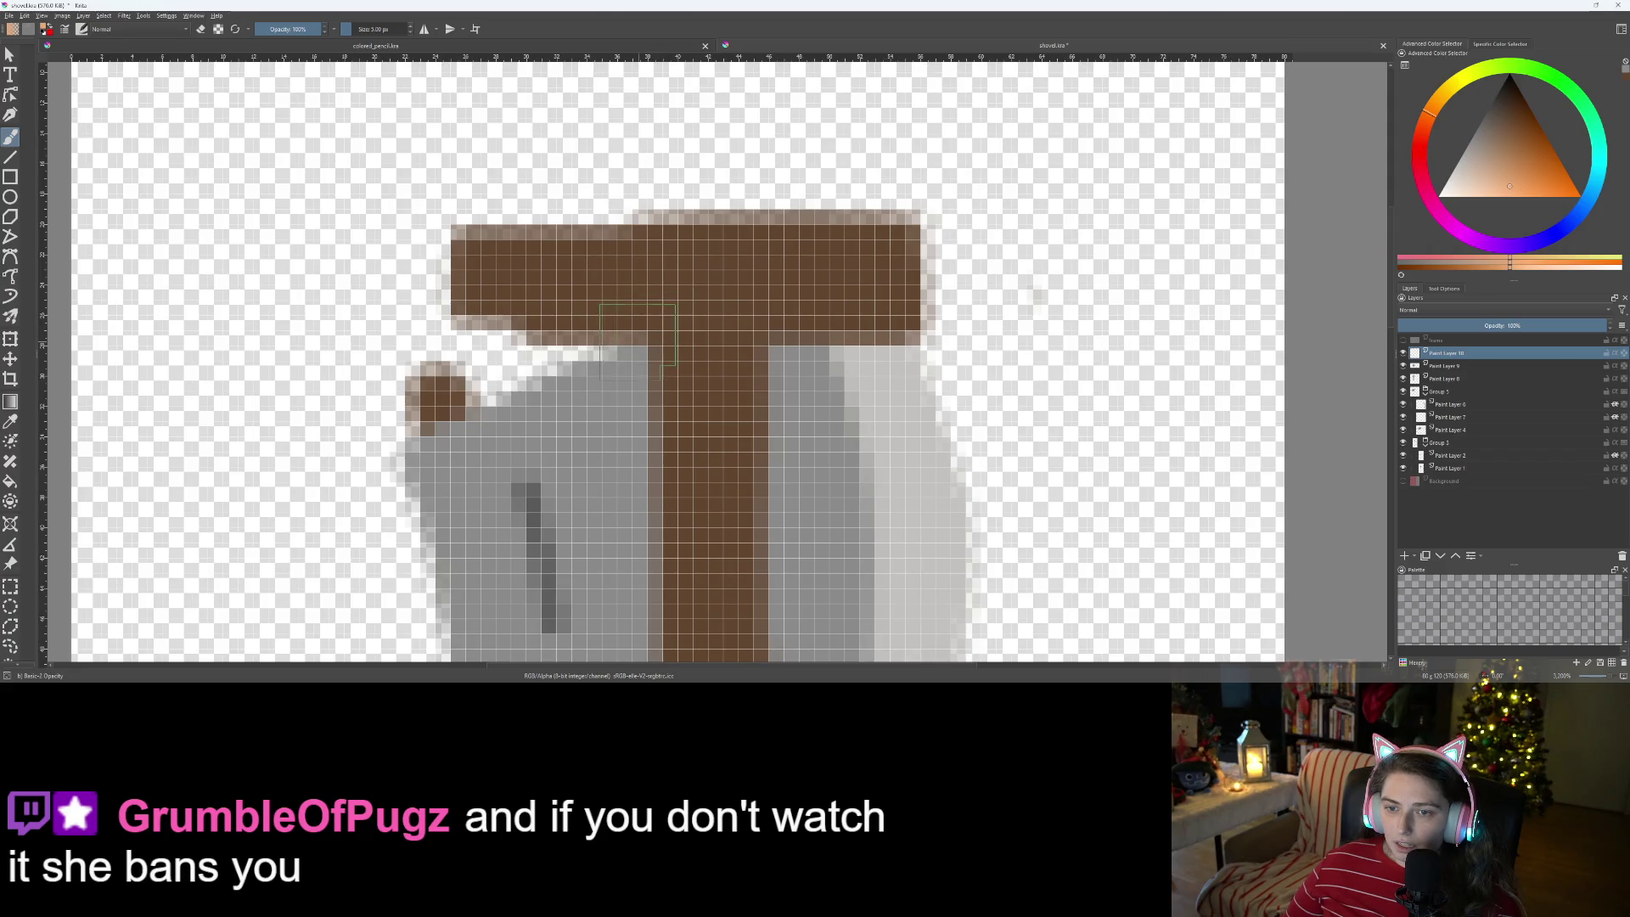
pyautogui.moveTo(637, 336); pyautogui.dragTo(569, 191)
pyautogui.hotkey('ctrl', 'z')
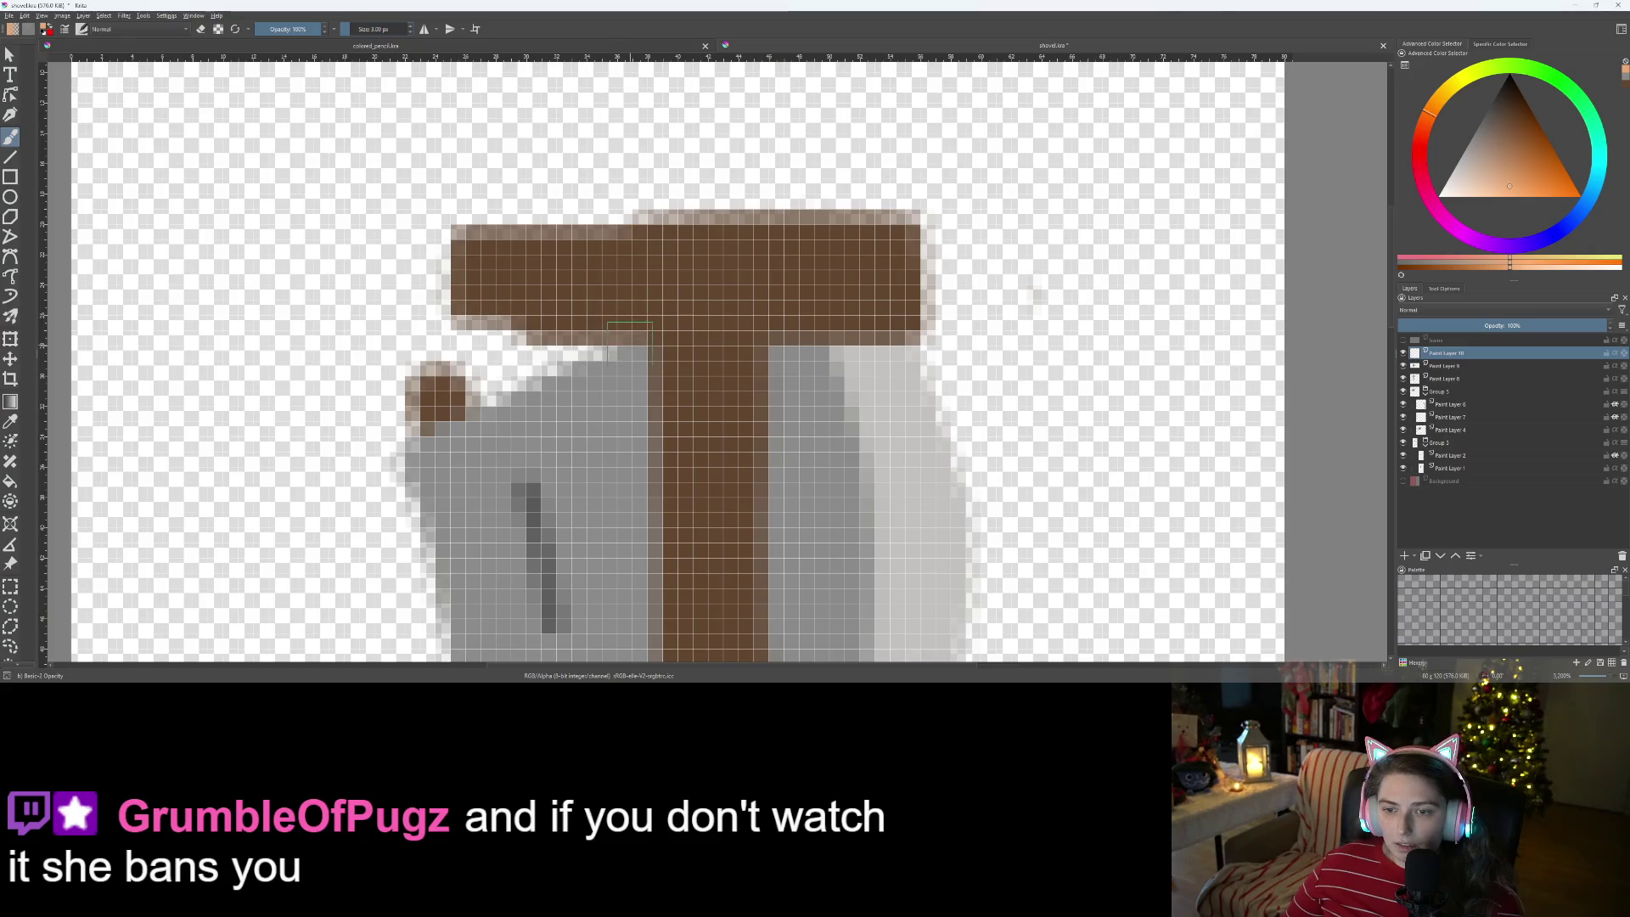
pyautogui.moveTo(626, 338); pyautogui.dragTo(594, 212)
pyautogui.moveTo(628, 337)
pyautogui.mouseDown()
pyautogui.moveTo(744, 228)
pyautogui.moveTo(802, 339)
pyautogui.moveTo(811, 227)
pyautogui.mouseUp()
pyautogui.scroll(-5, 764, 339)
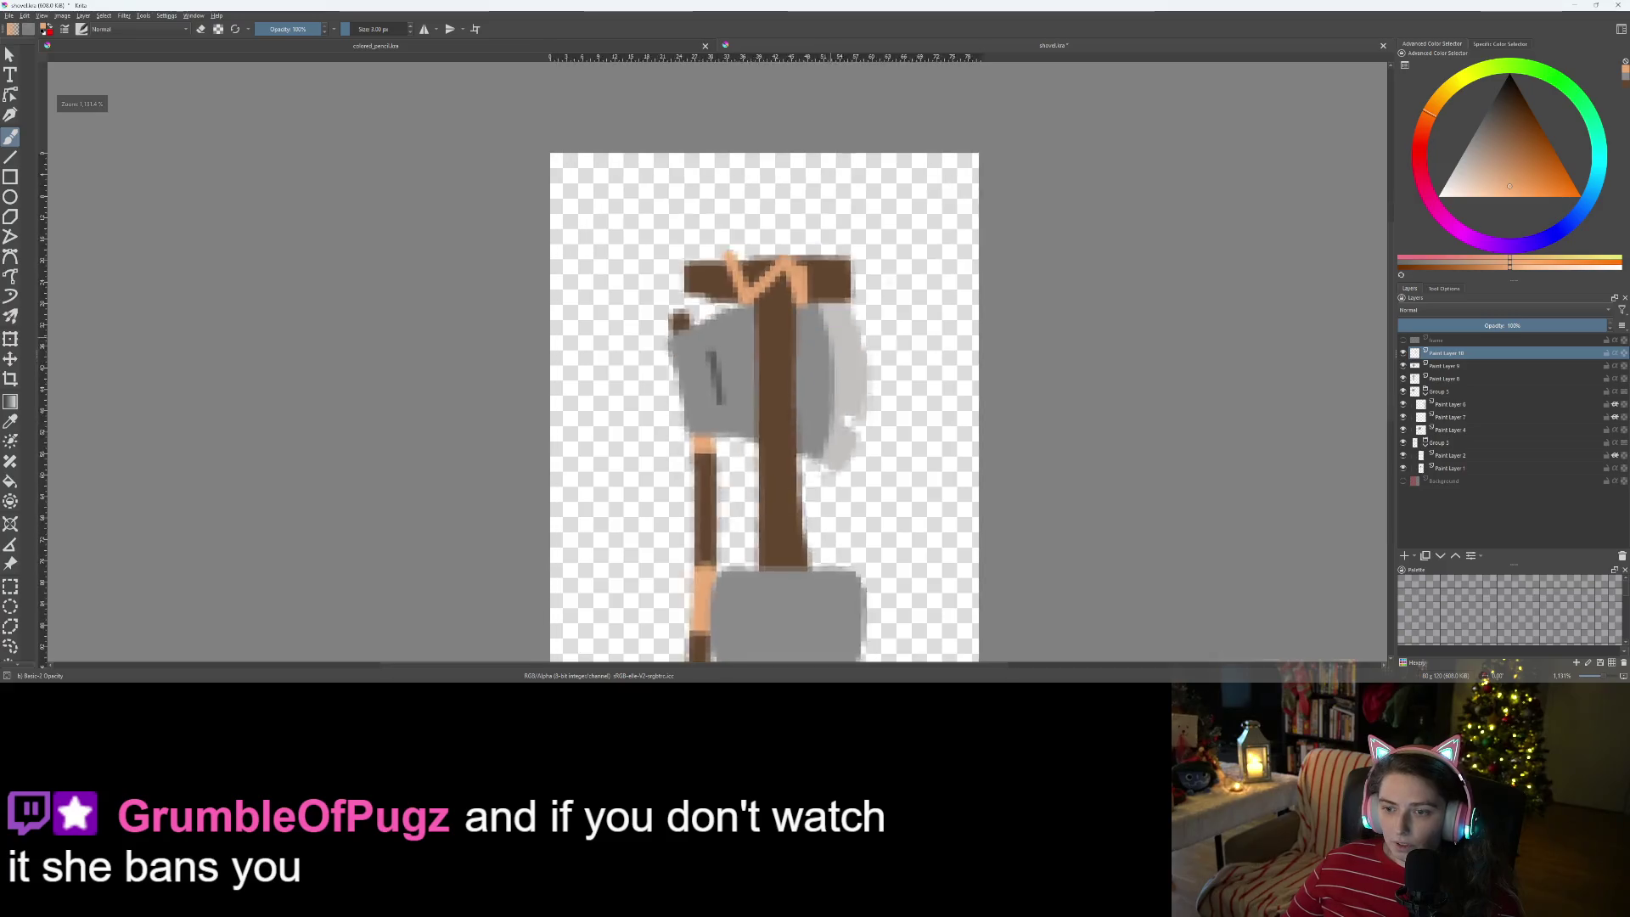
pyautogui.scroll(4, 818, 378)
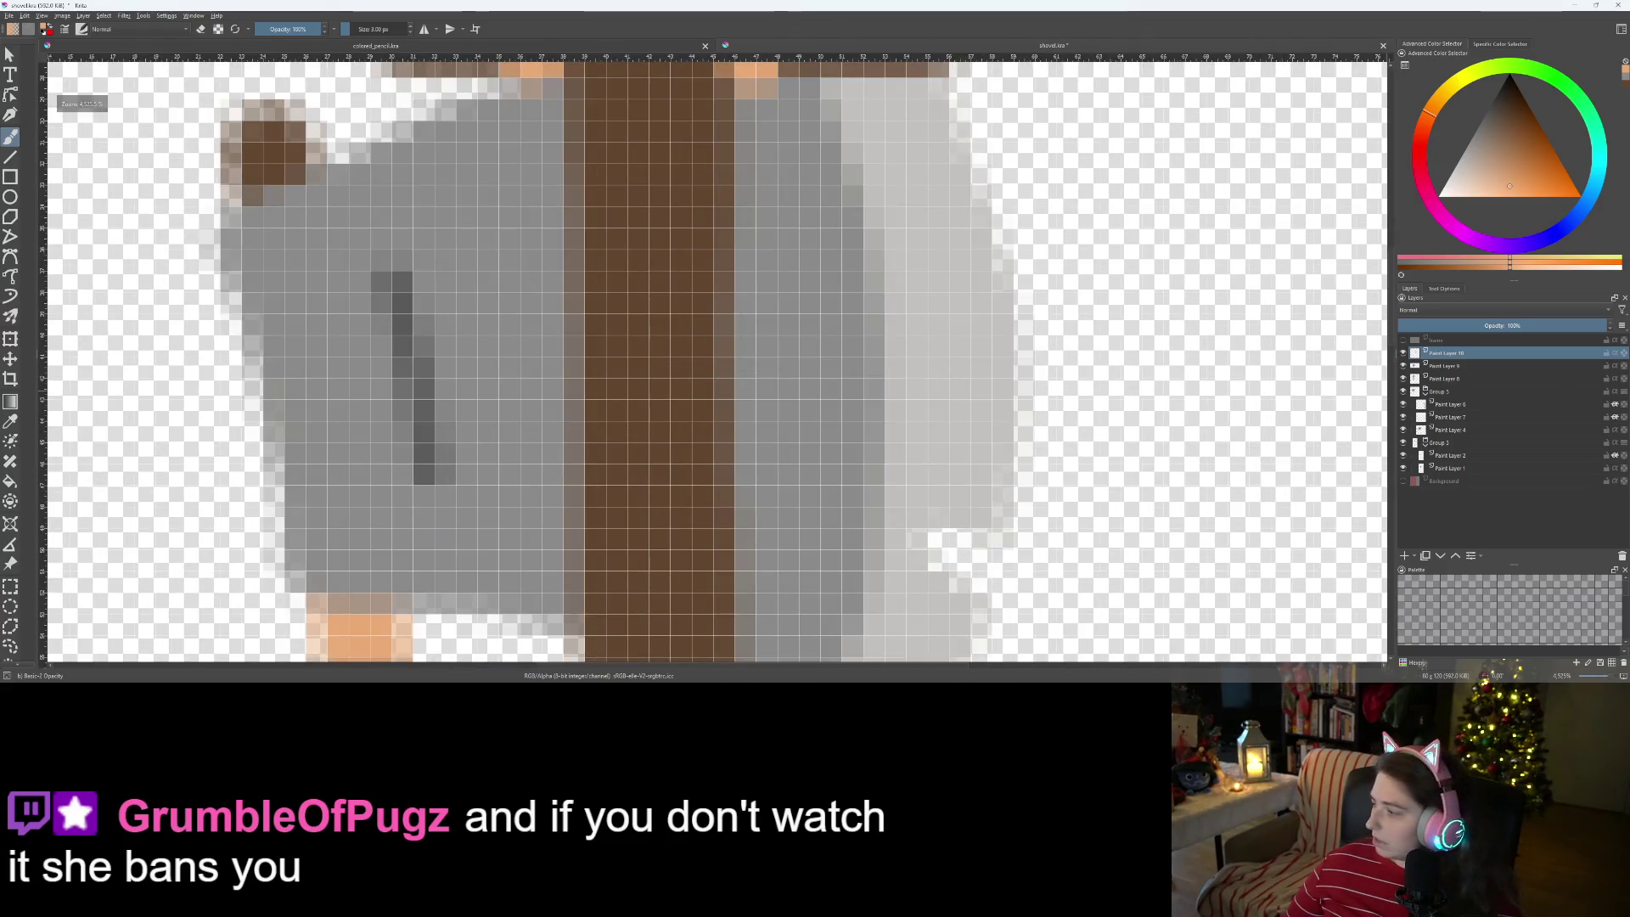
# - Check the shovel model in Godot, then return to the Krita drawing
pyautogui.hotkey('alt', 'Tab')
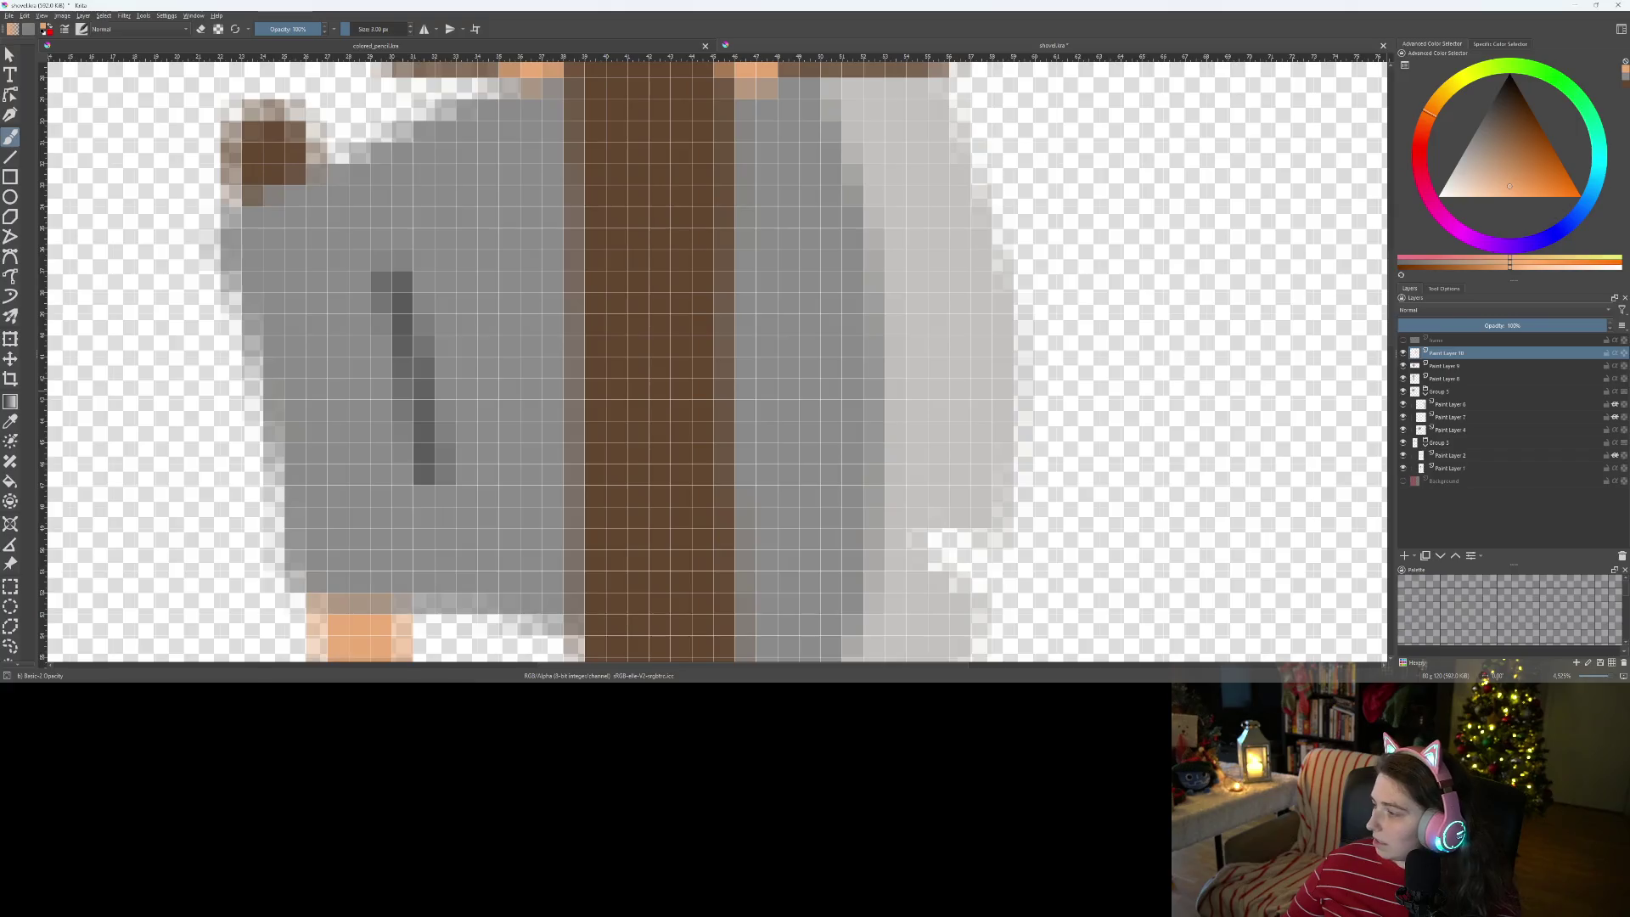
pyautogui.scroll(-2, 764, 305)
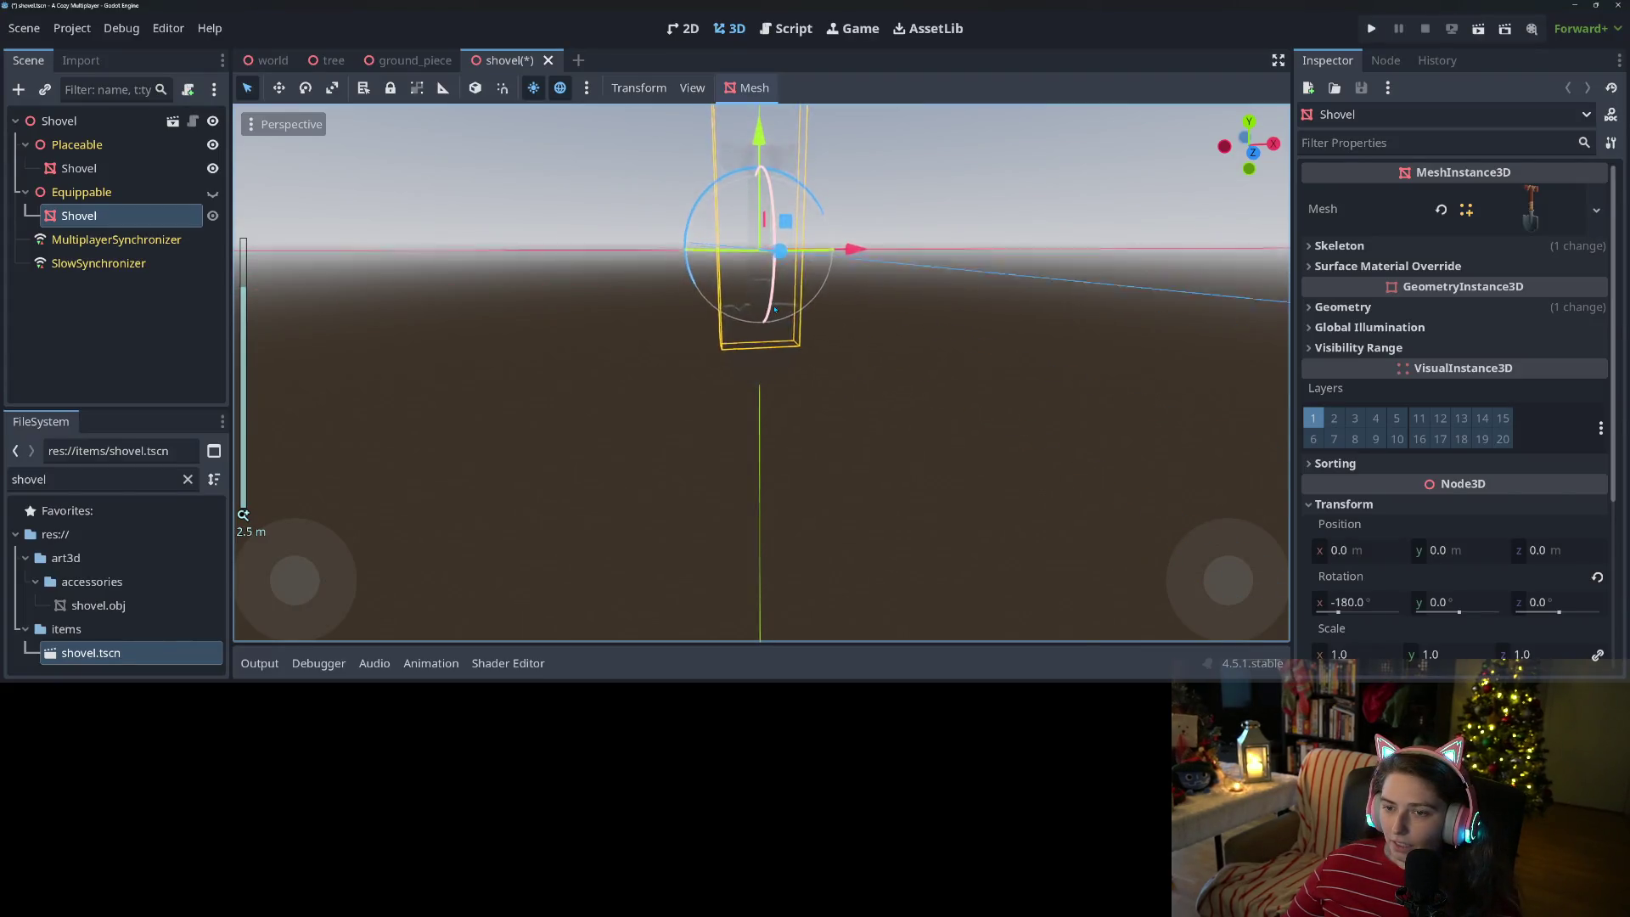
pyautogui.scroll(2, 748, 301)
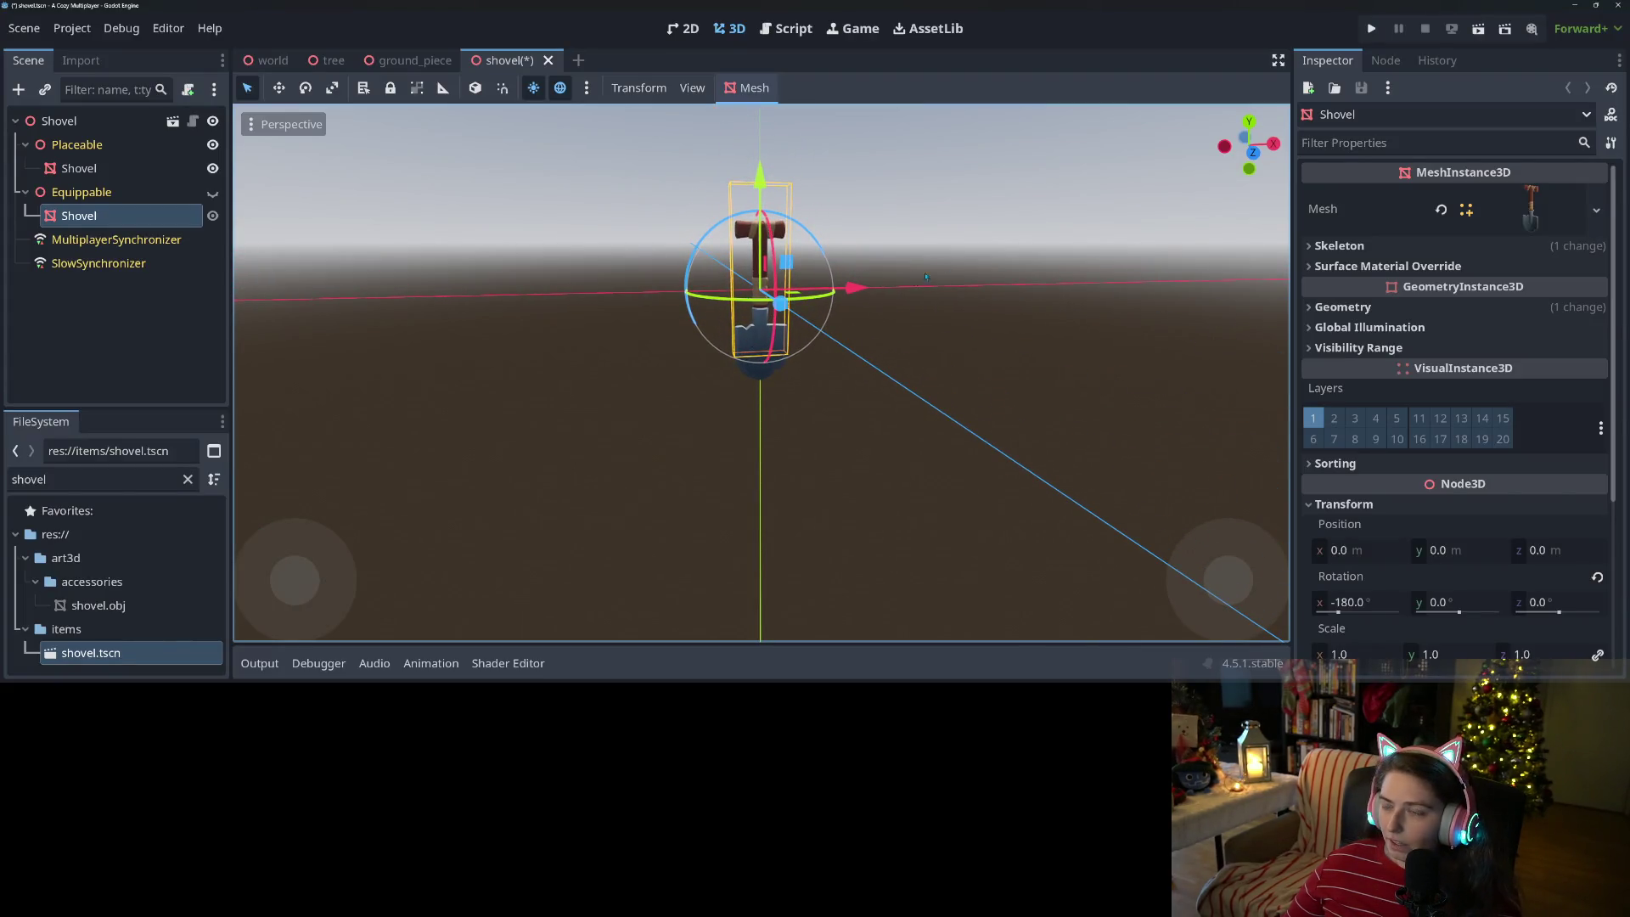
pyautogui.hotkey('alt', 'Tab')
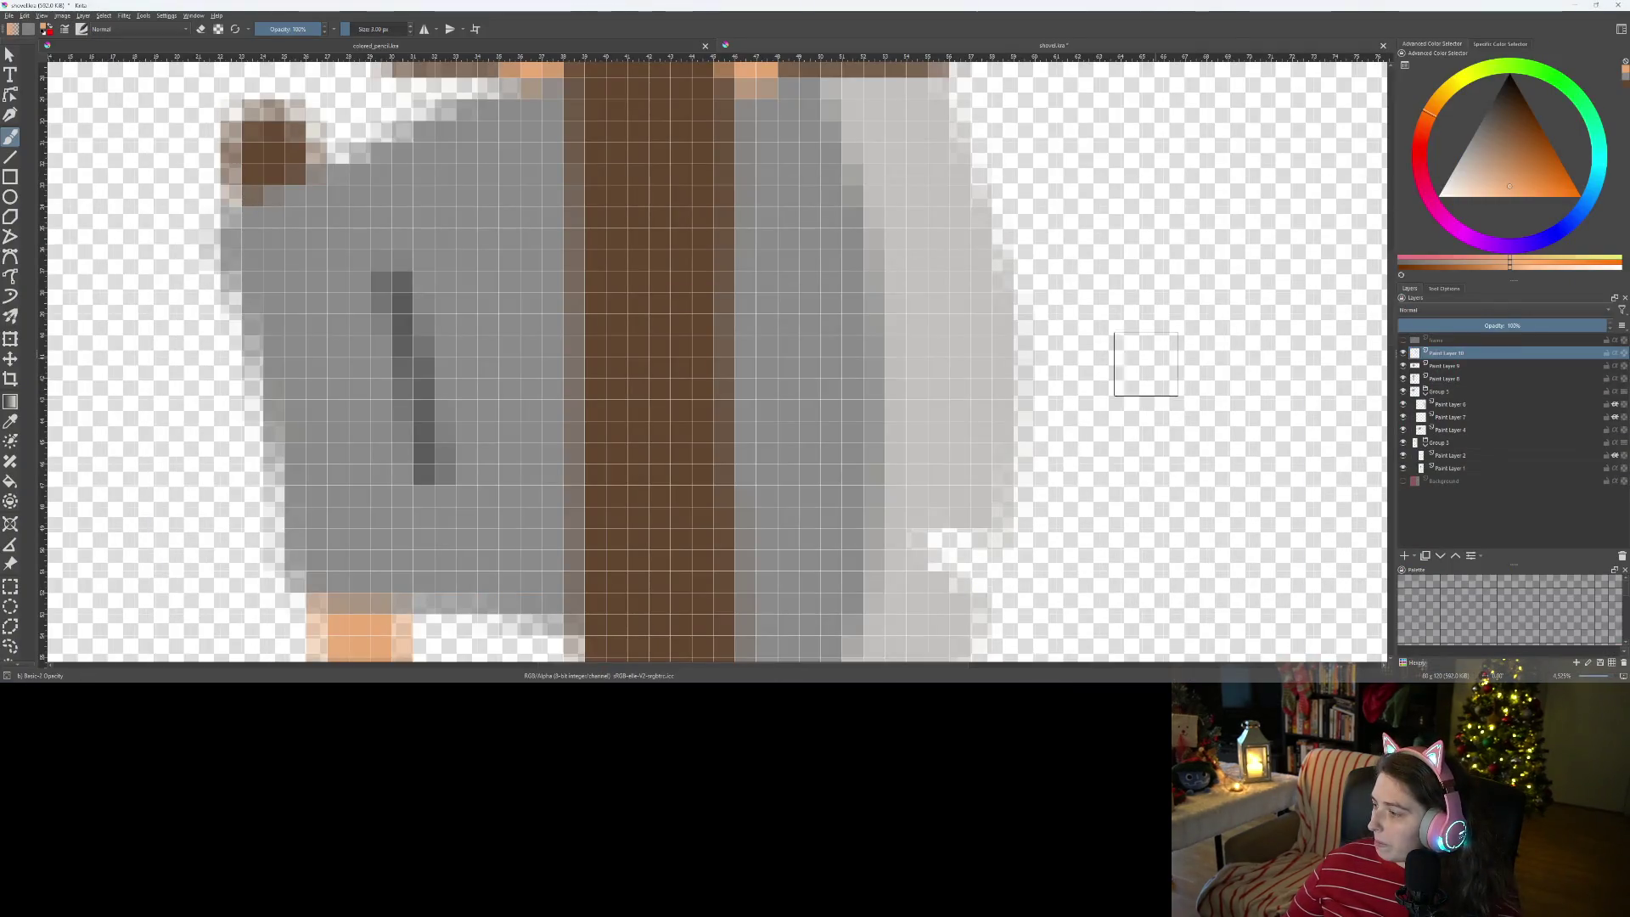
# - Paint peach horizontal bands around the lower brown handle above the grey blade, then select Paint Layer 9
pyautogui.scroll(-3, 956, 476)
pyautogui.moveTo(956, 477); pyautogui.dragTo(902, 358)
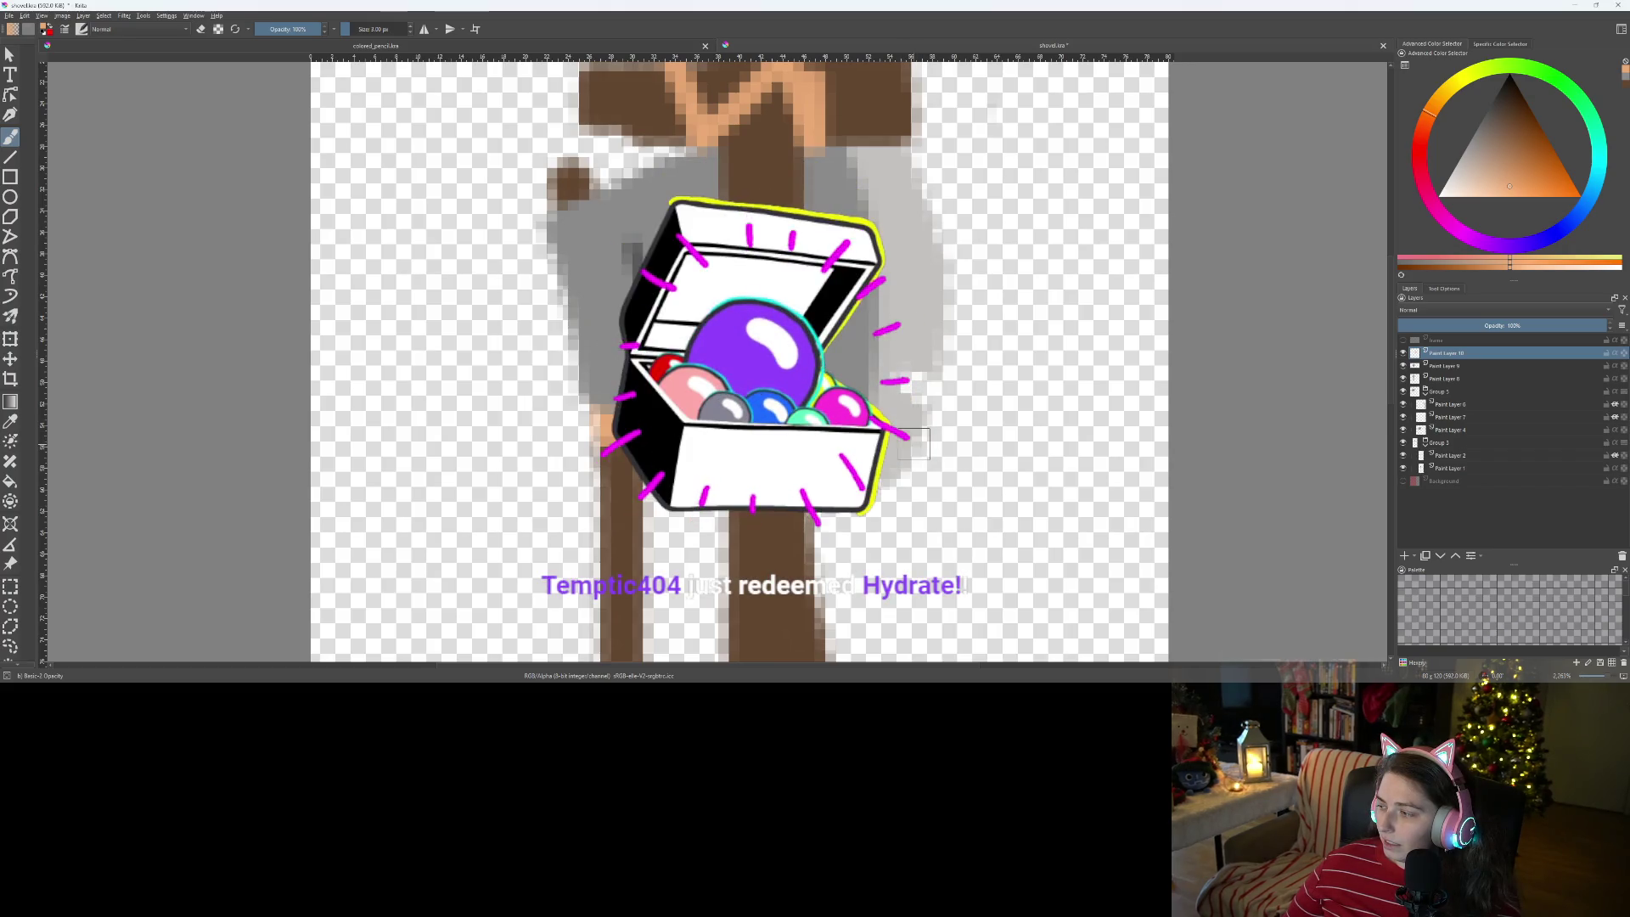
pyautogui.moveTo(879, 519); pyautogui.dragTo(858, 397)
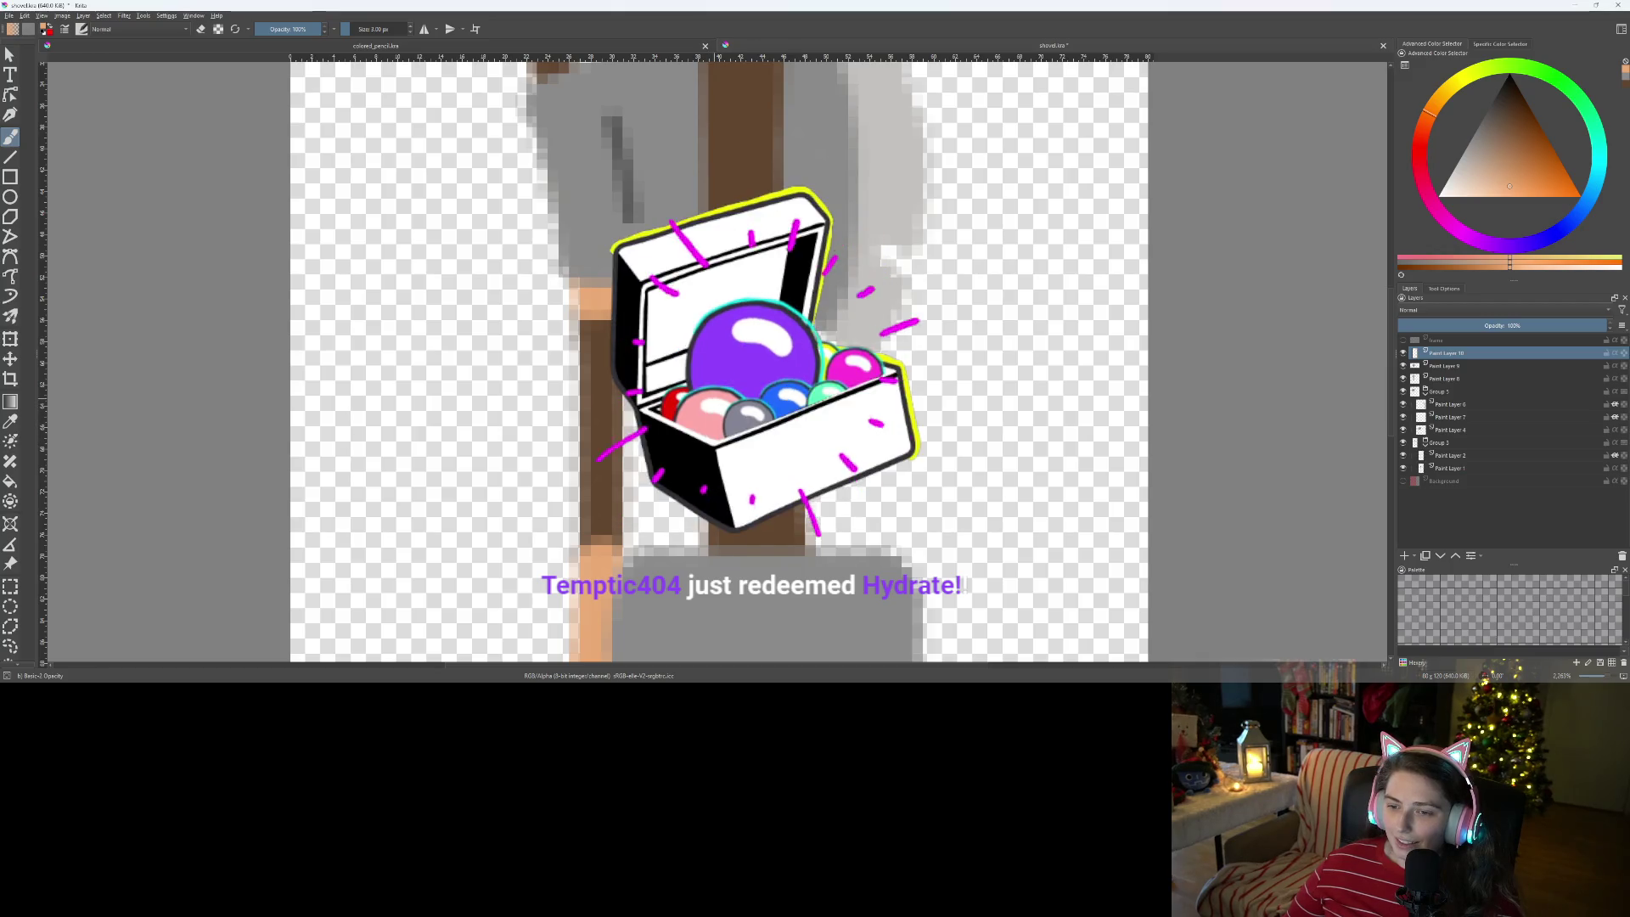
pyautogui.moveTo(702, 412); pyautogui.dragTo(782, 416)
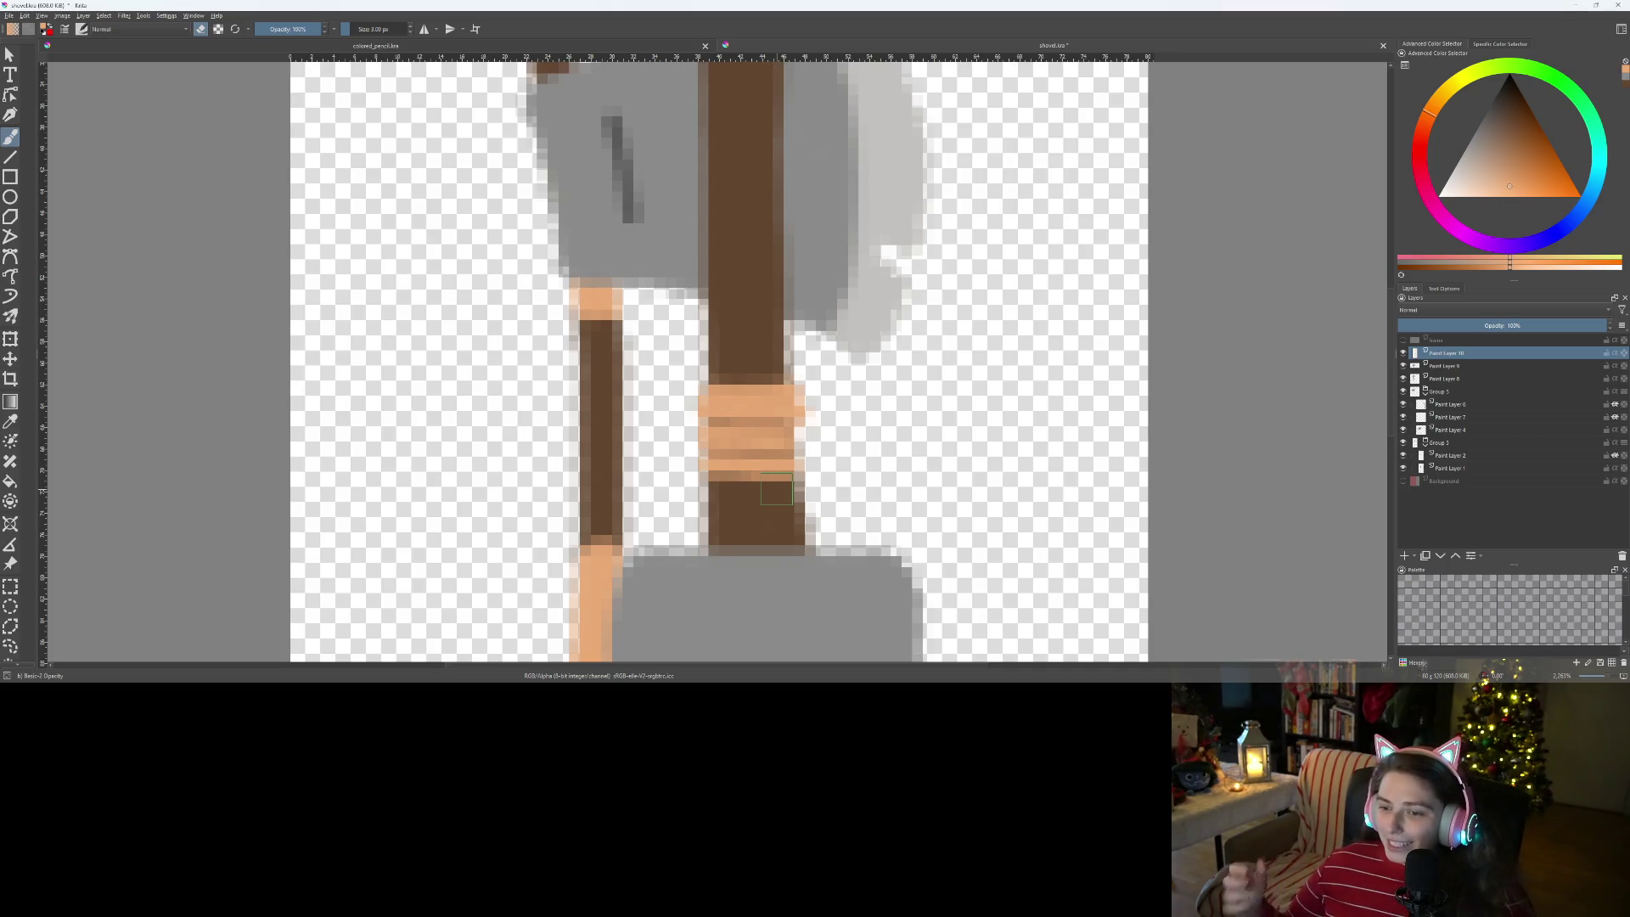
pyautogui.scroll(-5, 776, 490)
pyautogui.scroll(2, 797, 482)
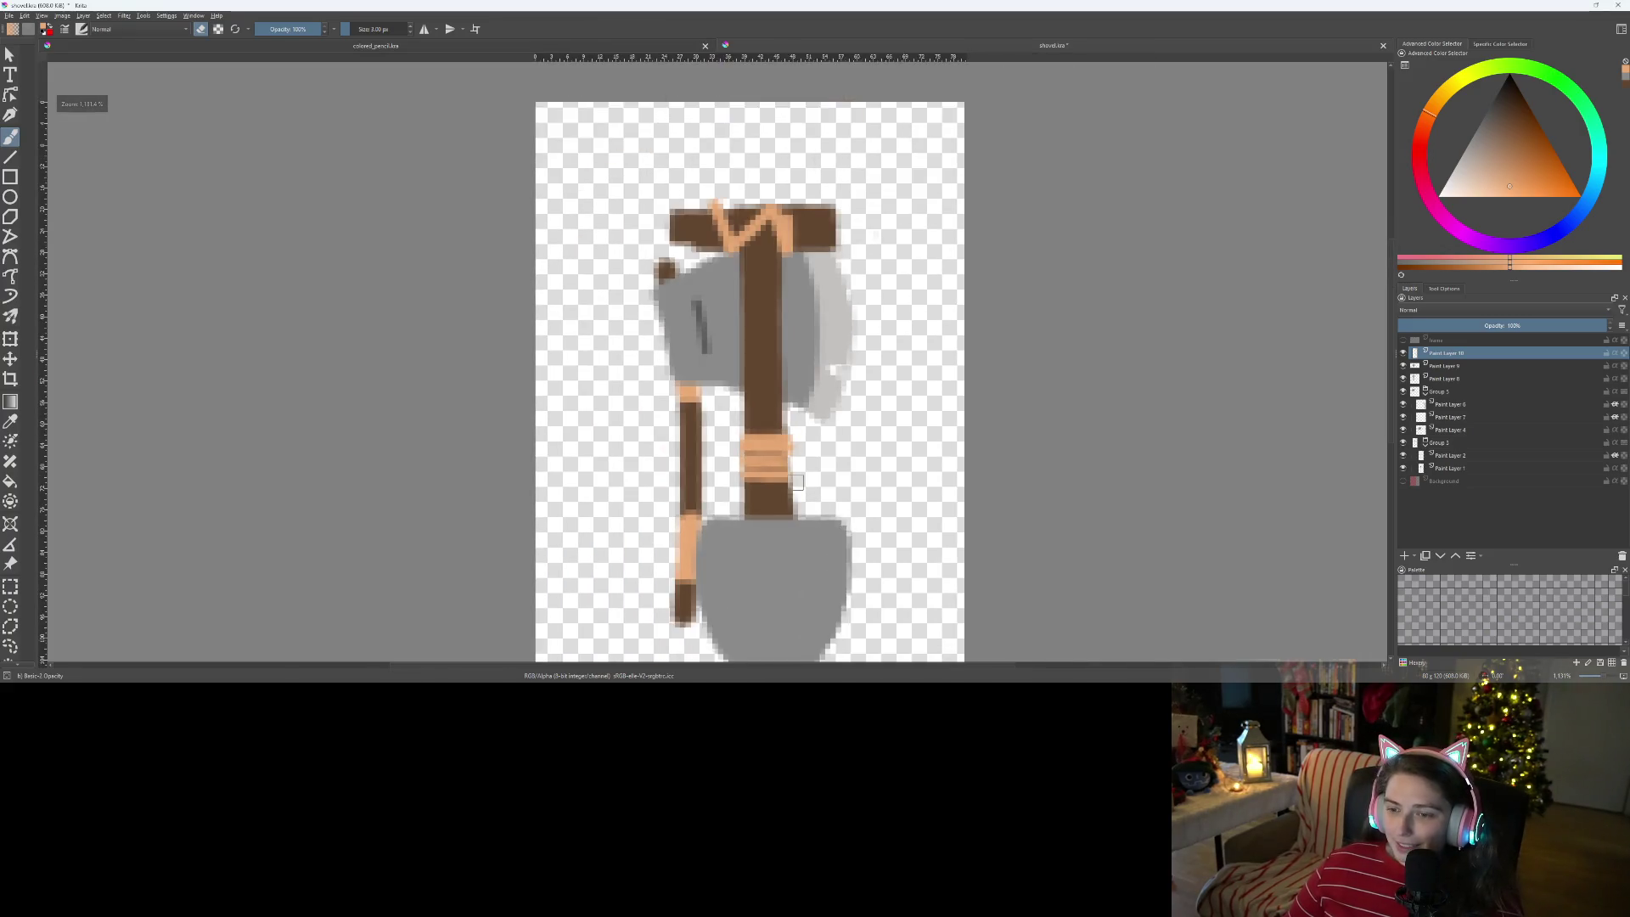
pyautogui.scroll(1, 797, 482)
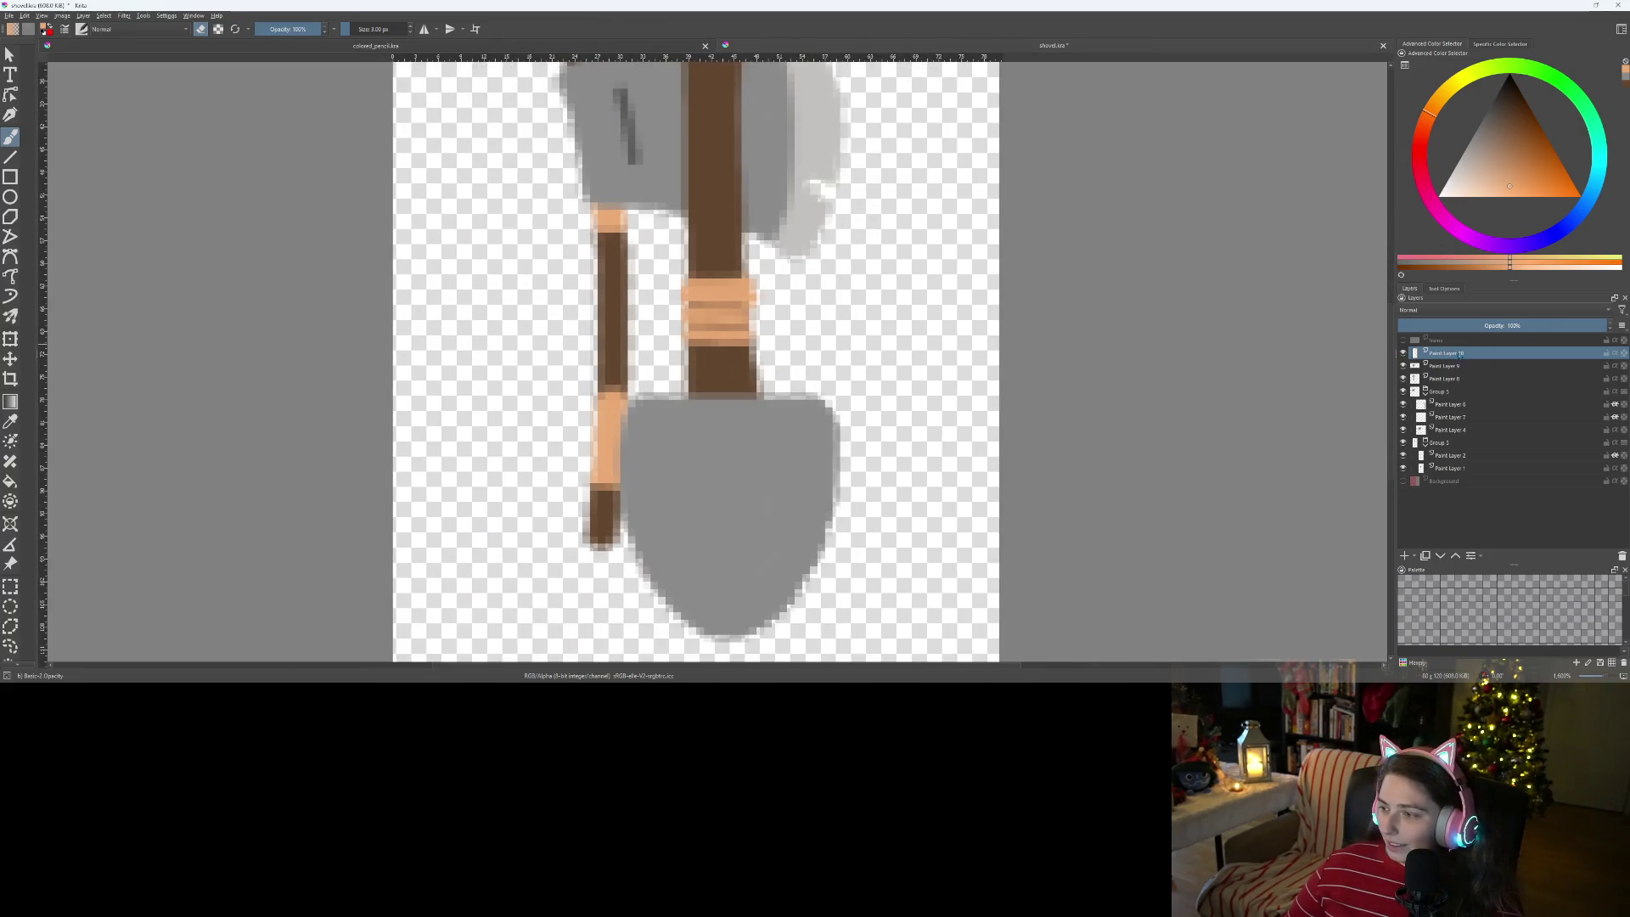
pyautogui.click(1447, 366)
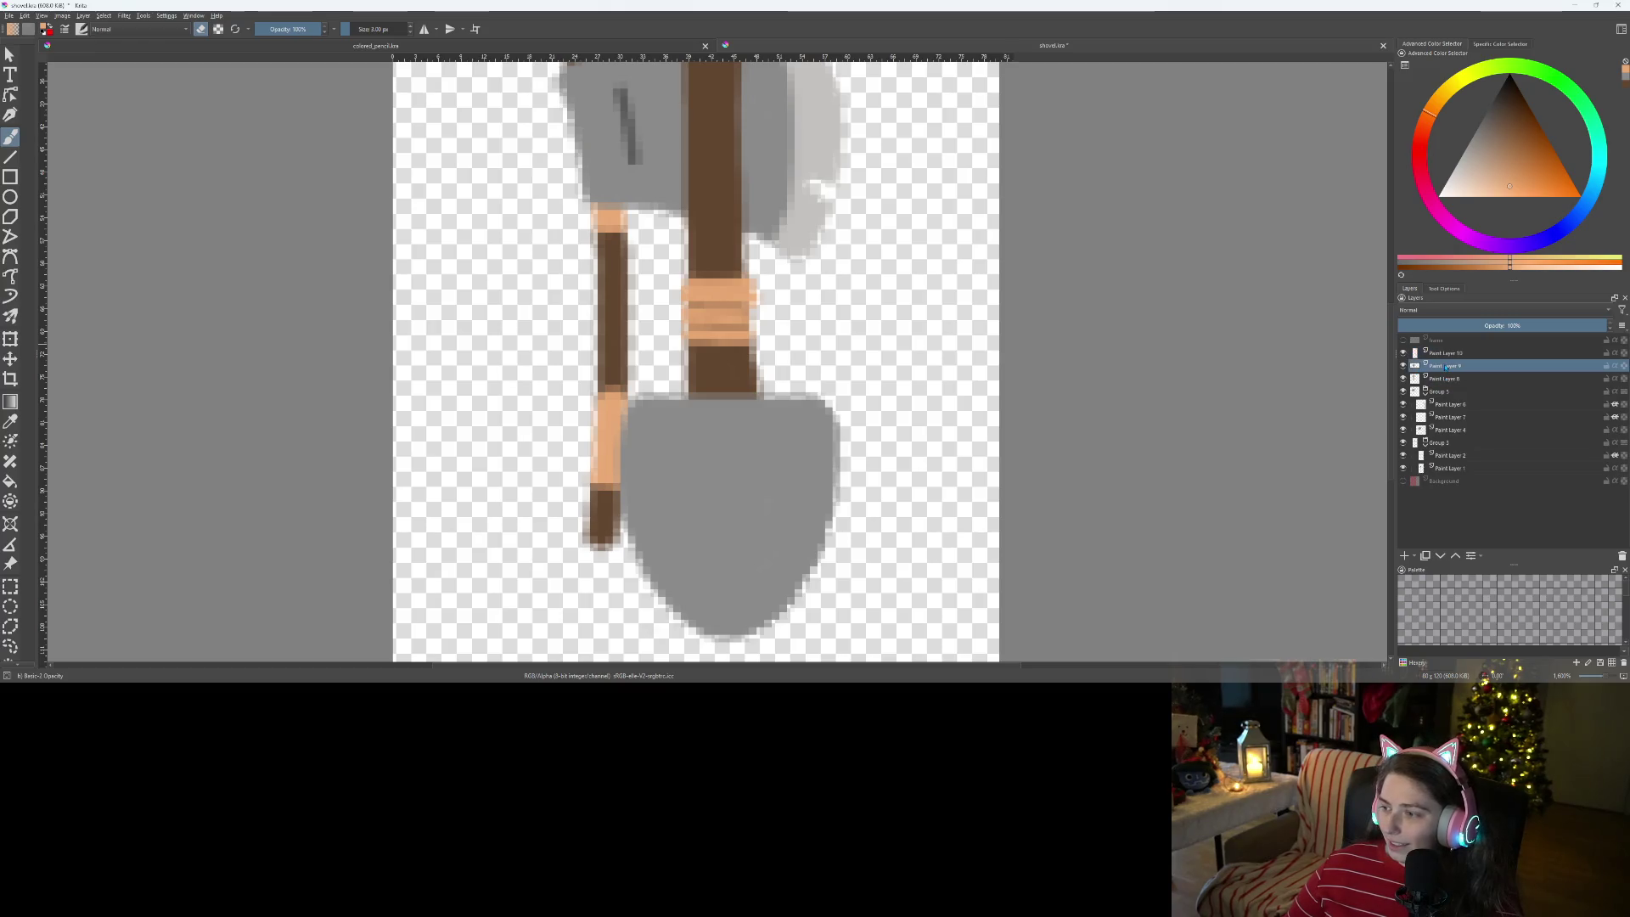
# - On a new layer above Paint Layer 9, paint a dark grey T bar and stem on the blade
pyautogui.click(1405, 556)
pyautogui.click(653, 129)
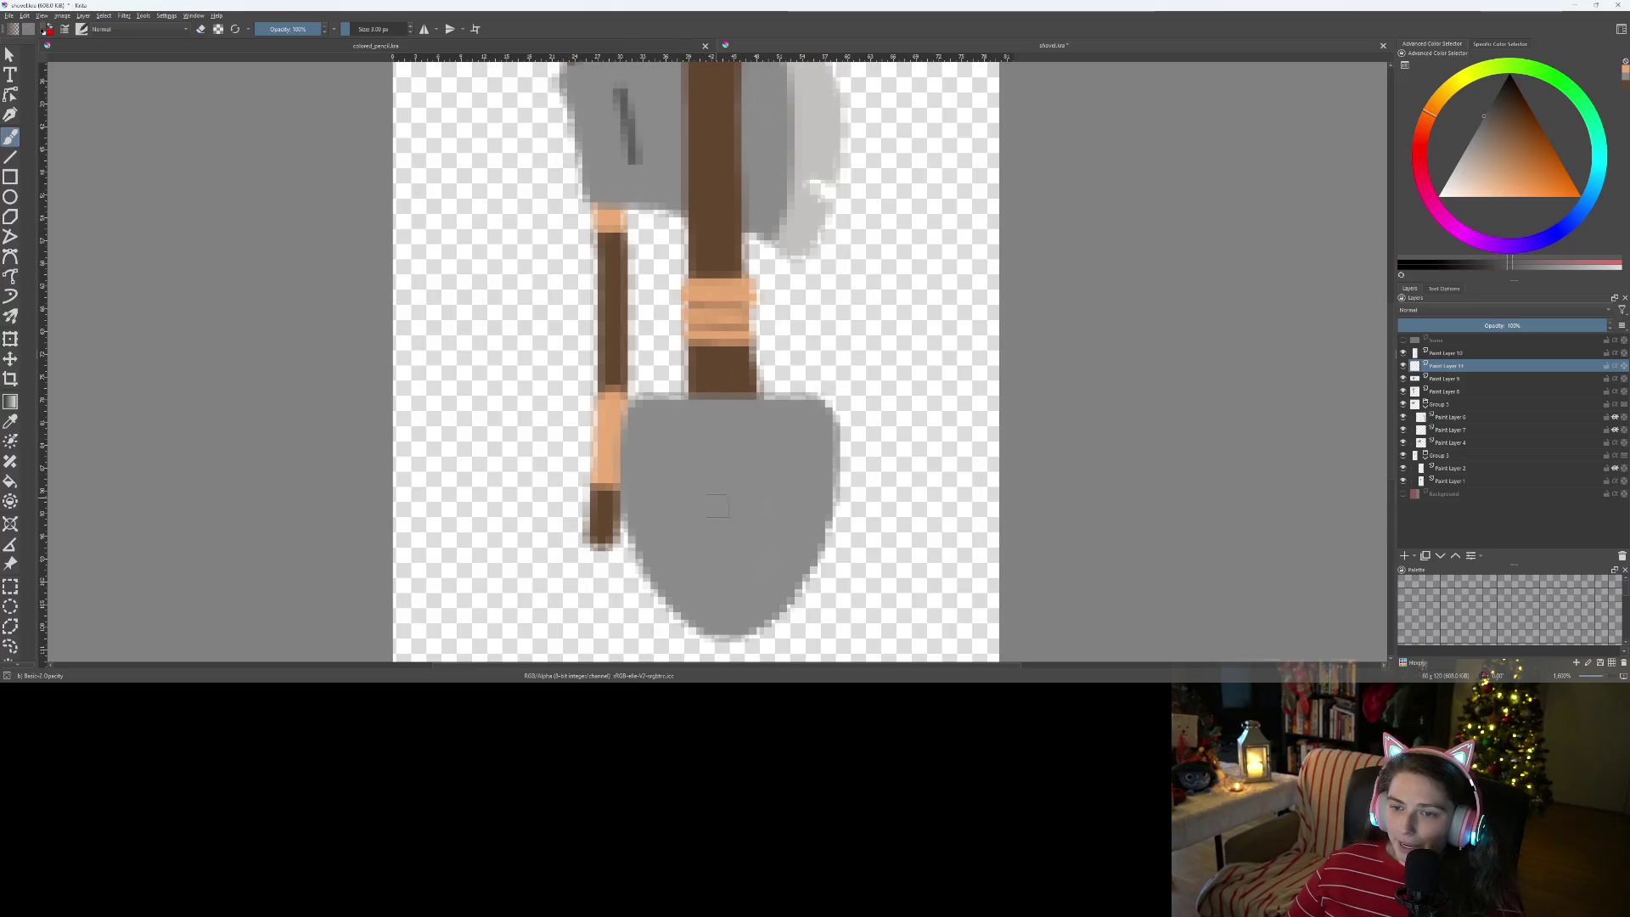
pyautogui.scroll(3, 730, 527)
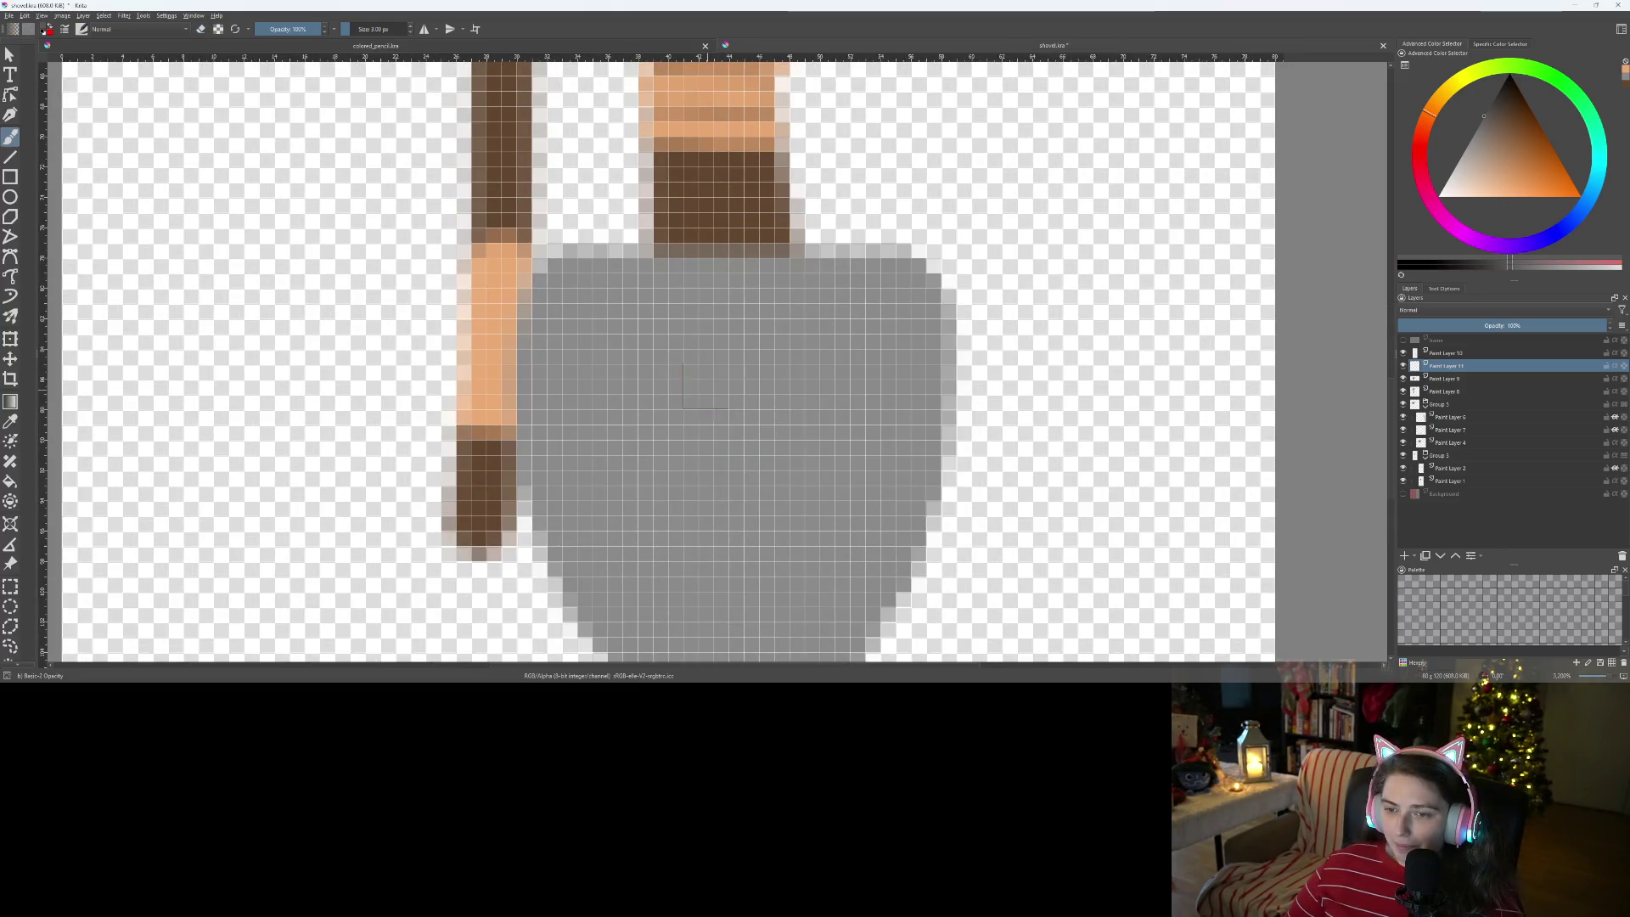
pyautogui.moveTo(689, 371)
pyautogui.mouseDown()
pyautogui.moveTo(767, 371)
pyautogui.moveTo(721, 434)
pyautogui.moveTo(732, 494)
pyautogui.mouseUp()
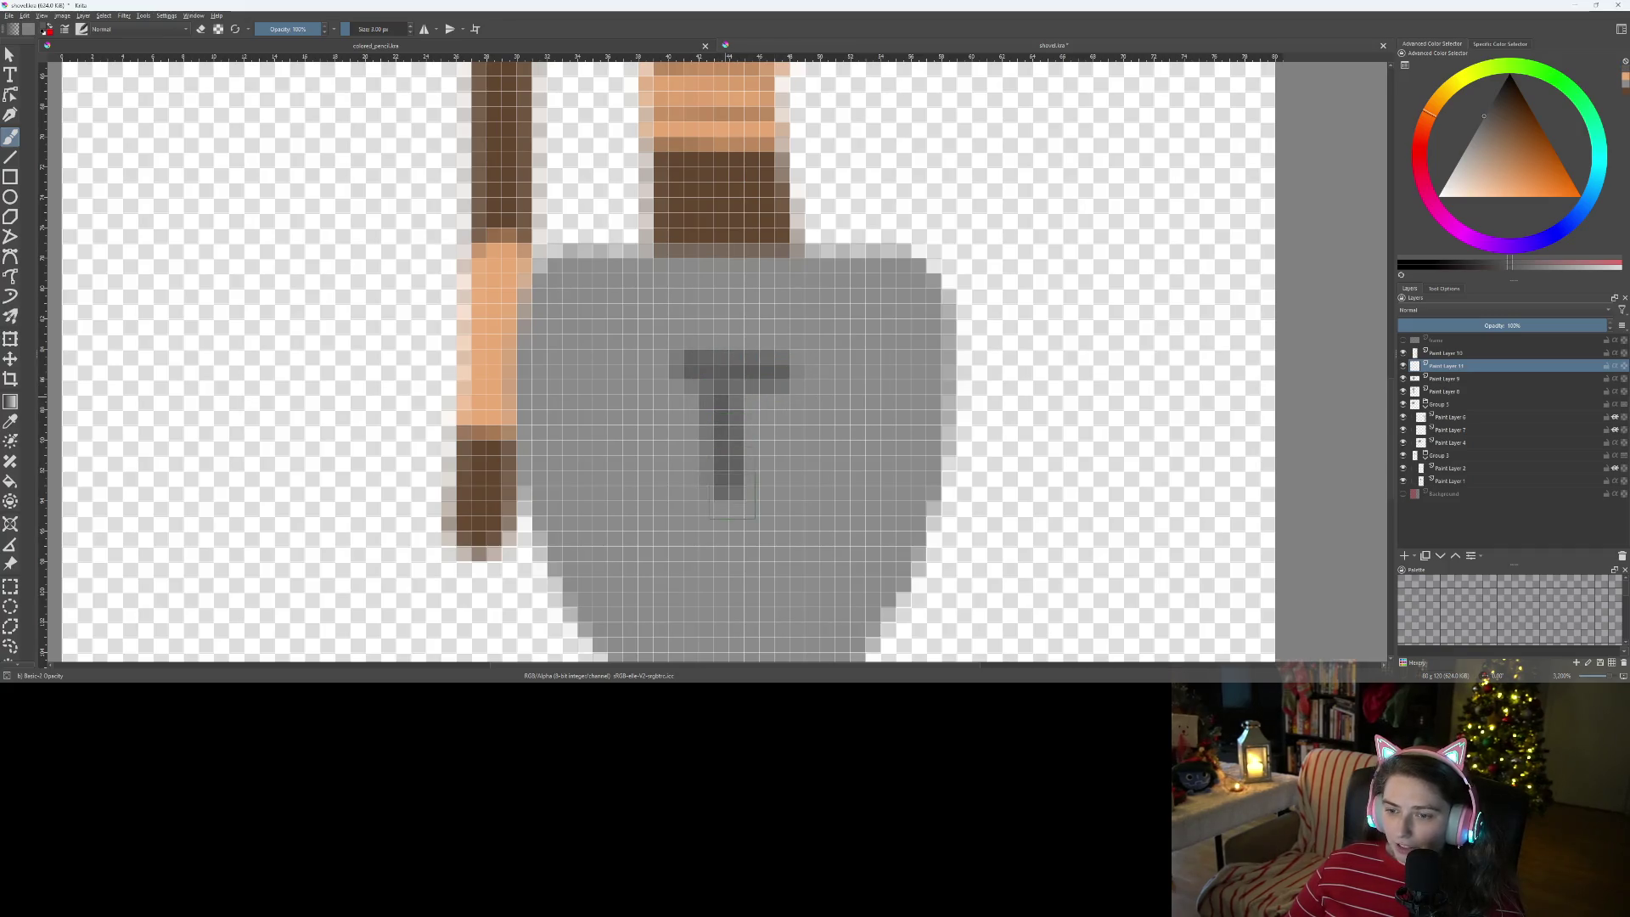
pyautogui.moveTo(730, 429)
pyautogui.mouseDown()
pyautogui.moveTo(728, 388)
pyautogui.moveTo(678, 373)
pyautogui.mouseUp()
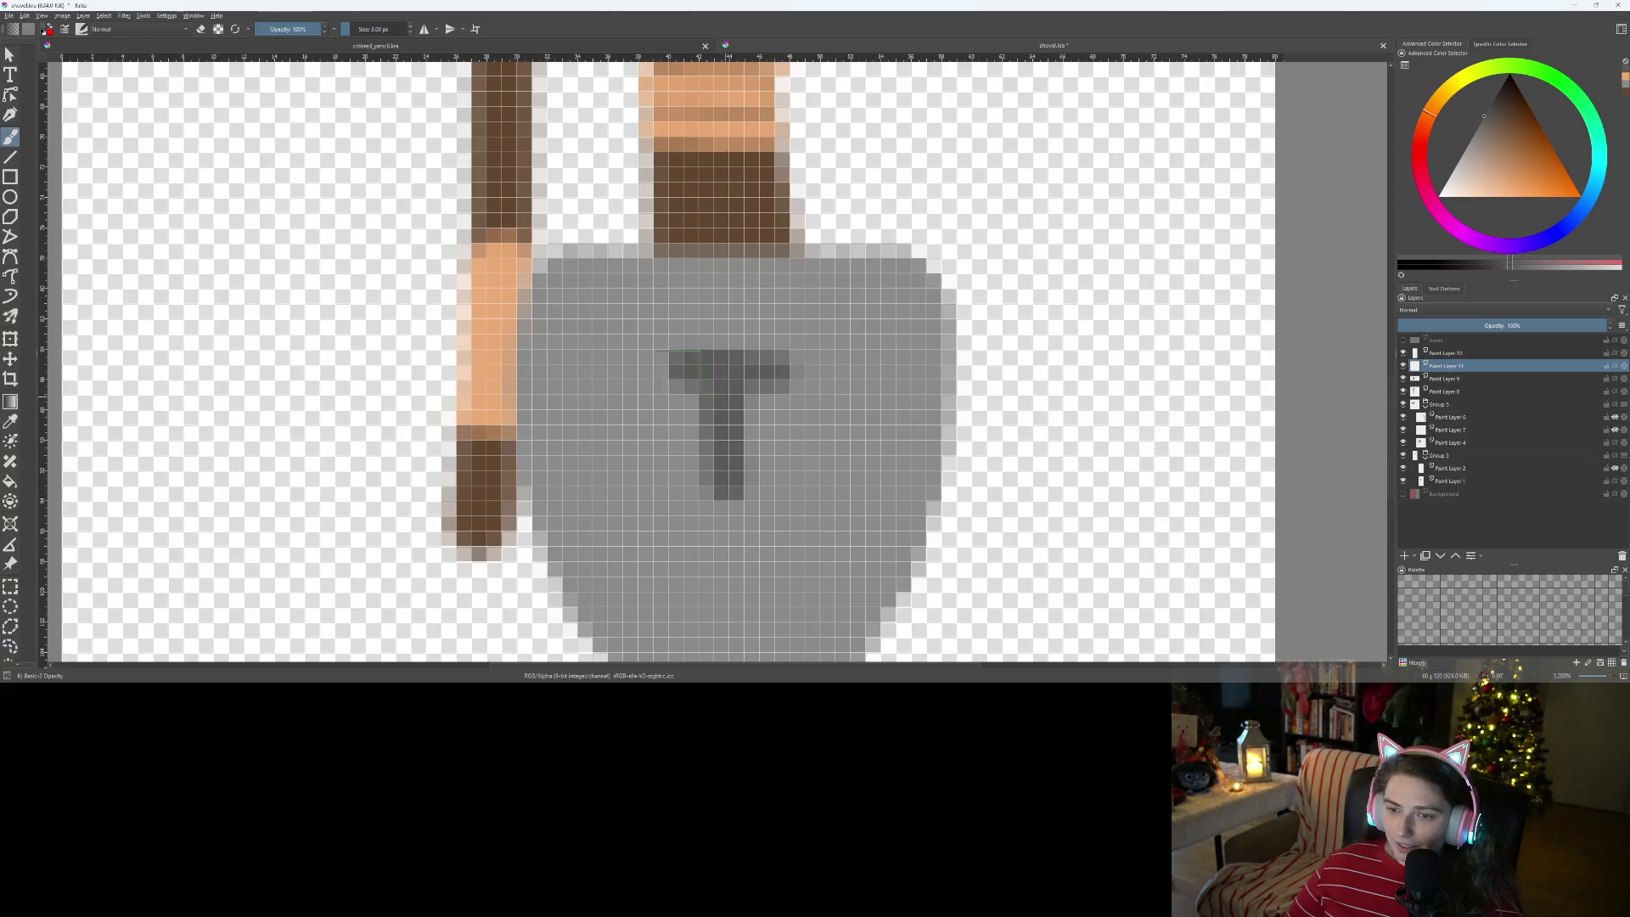
pyautogui.scroll(-4, 747, 386)
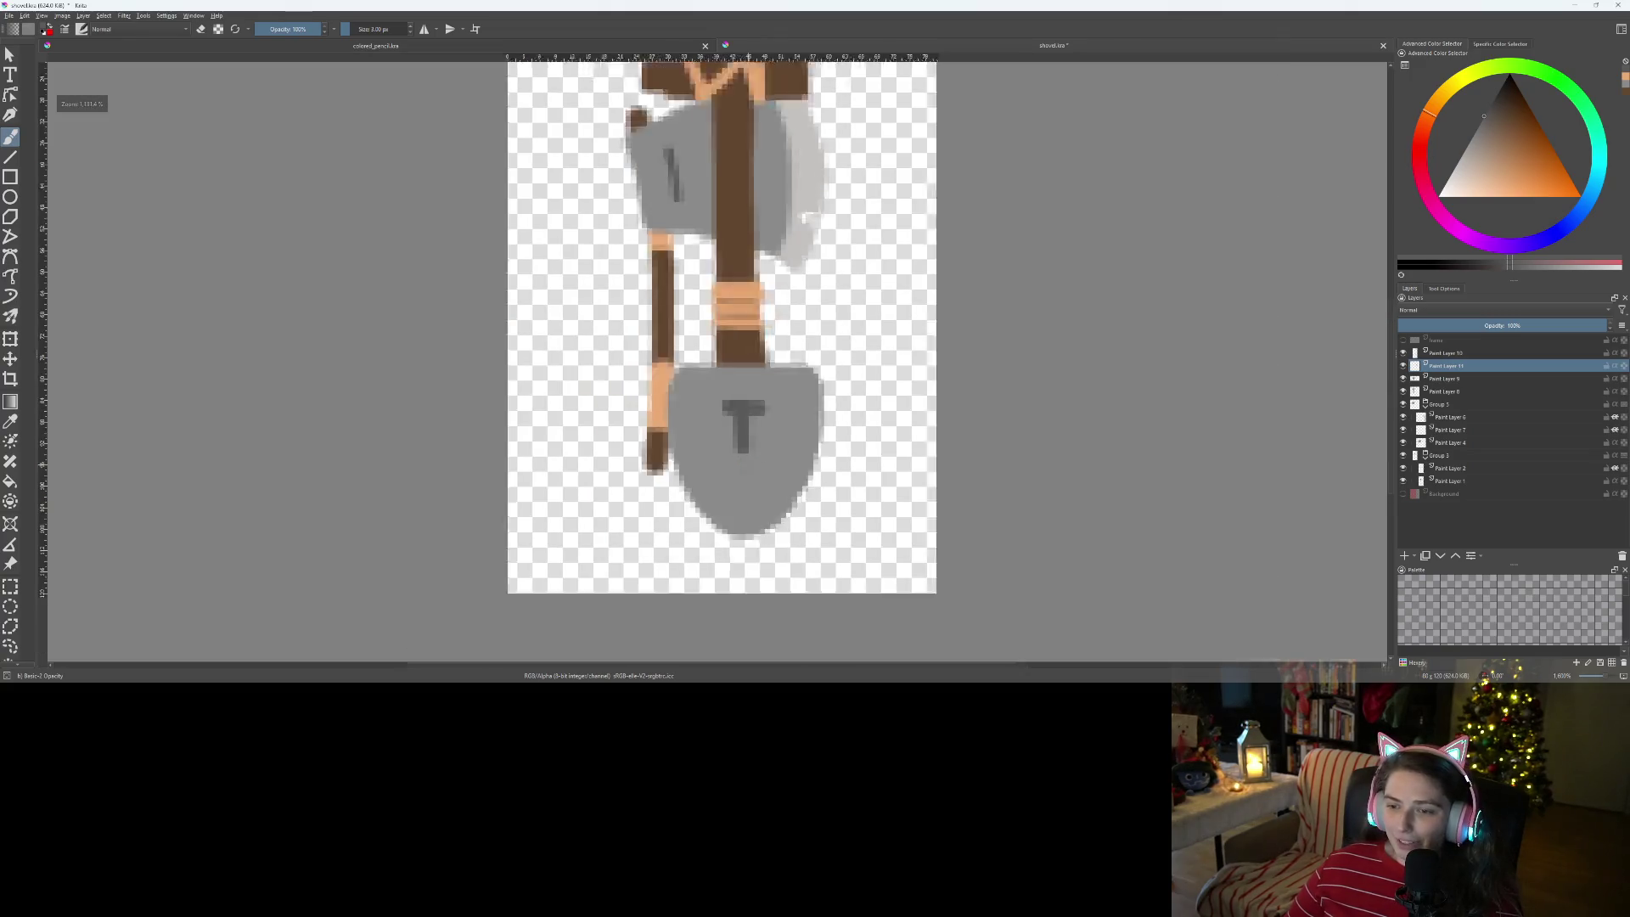
pyautogui.scroll(6, 739, 399)
# - Erase the T's top row, extend its stem lower and lengthen the top bar to the right
pyautogui.moveTo(724, 421); pyautogui.dragTo(714, 596)
pyautogui.press('e')
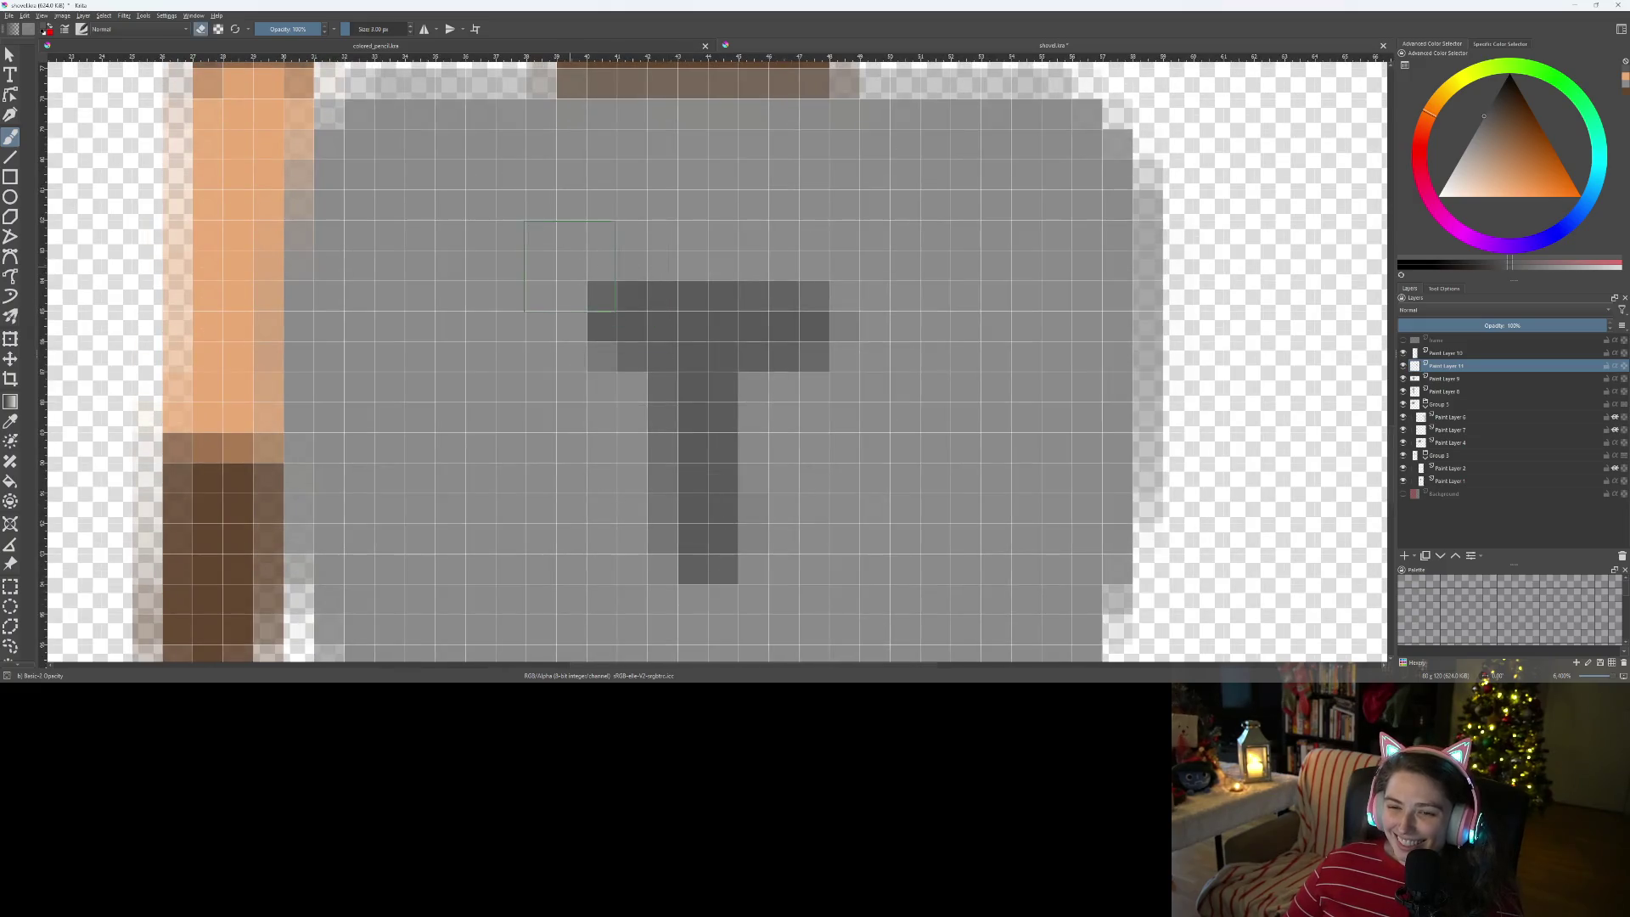
pyautogui.moveTo(599, 280); pyautogui.dragTo(848, 285)
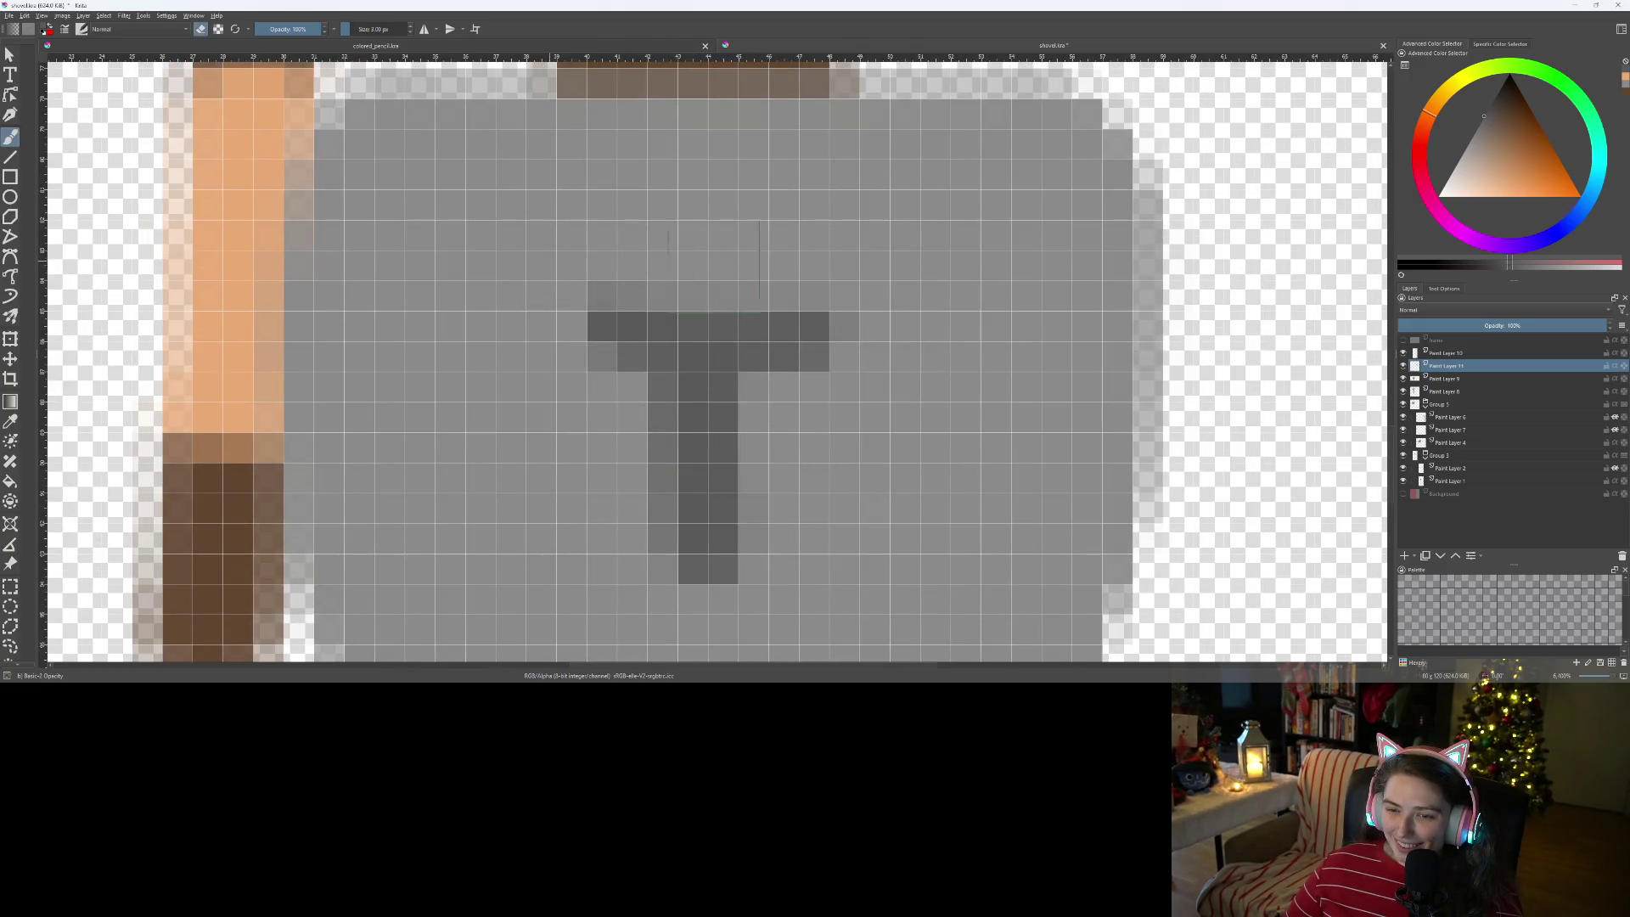
pyautogui.moveTo(692, 355); pyautogui.dragTo(693, 567)
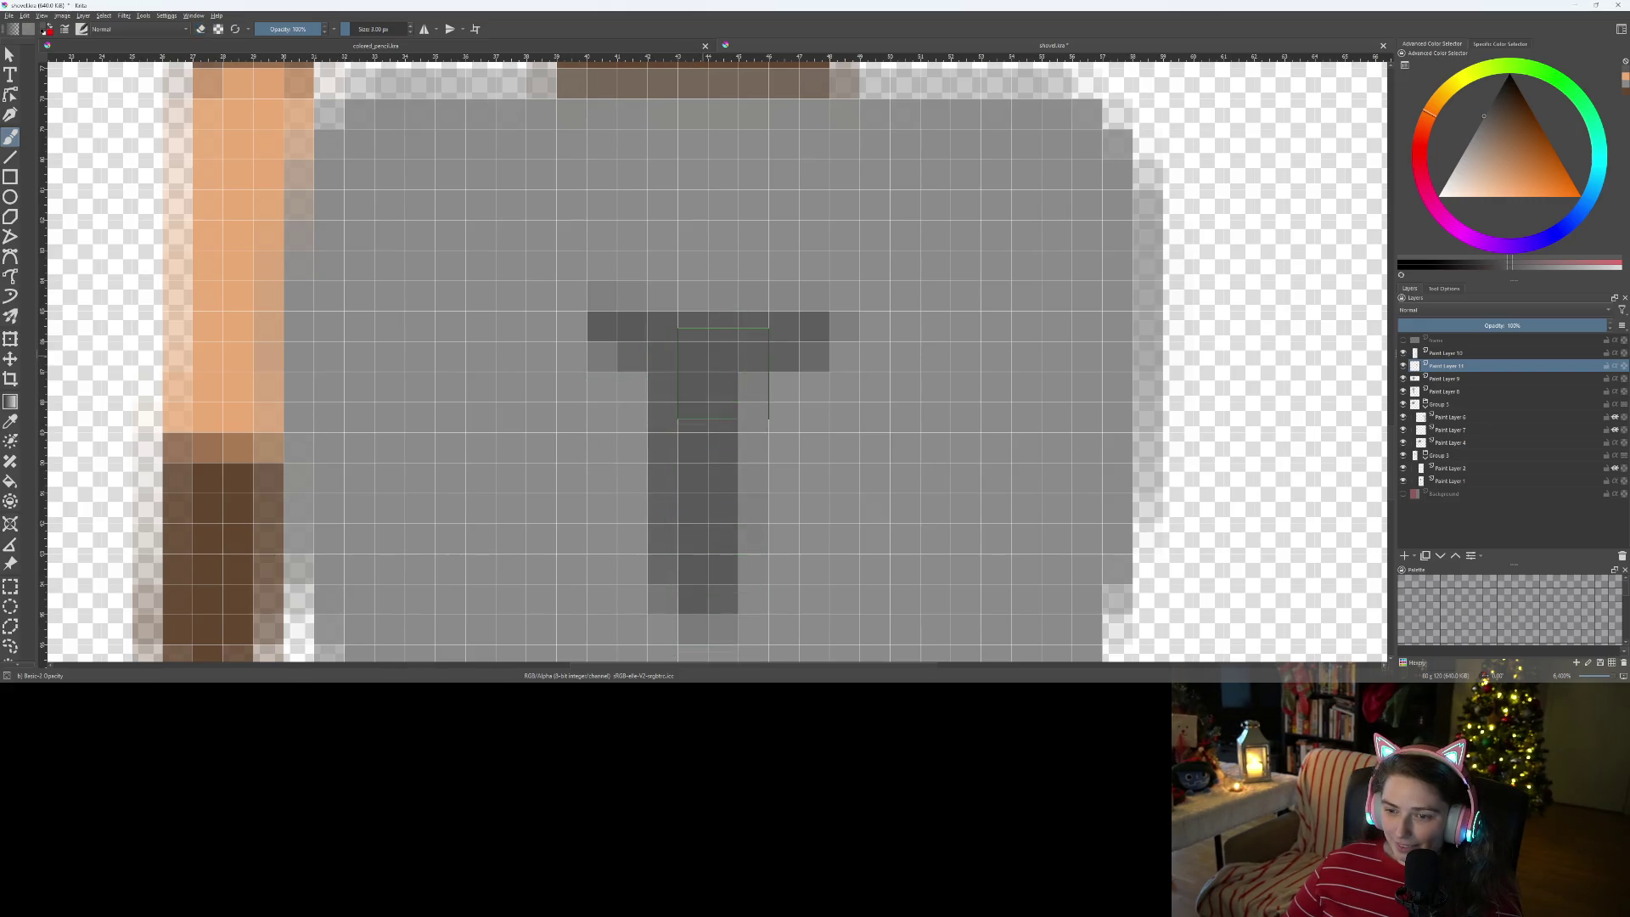
pyautogui.click(662, 582)
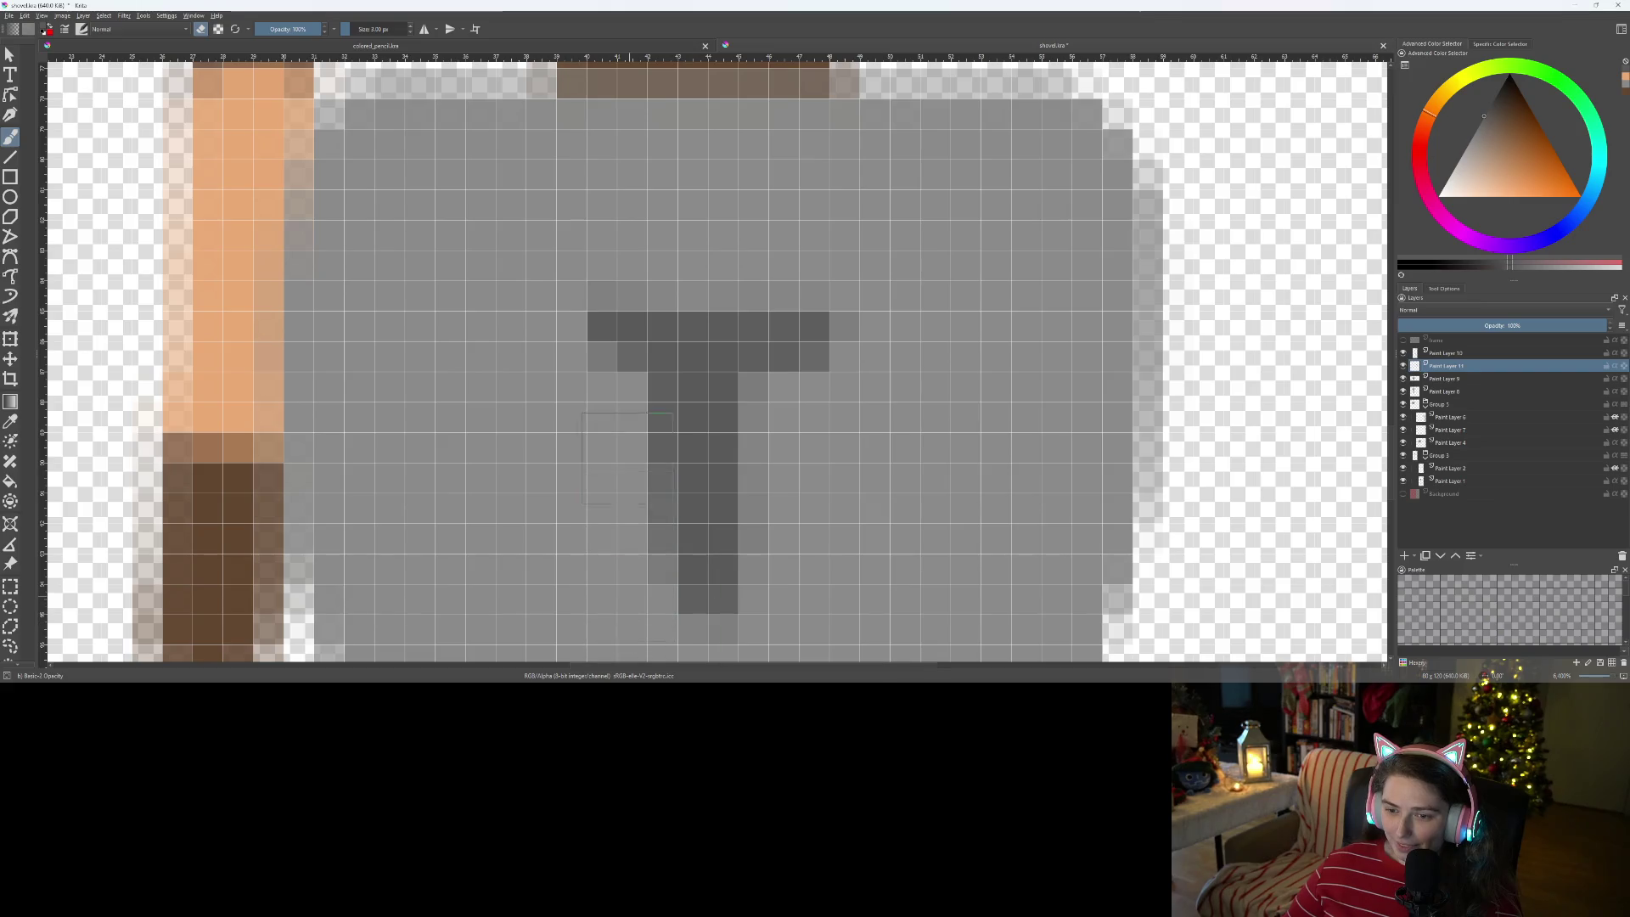
pyautogui.scroll(-8, 684, 331)
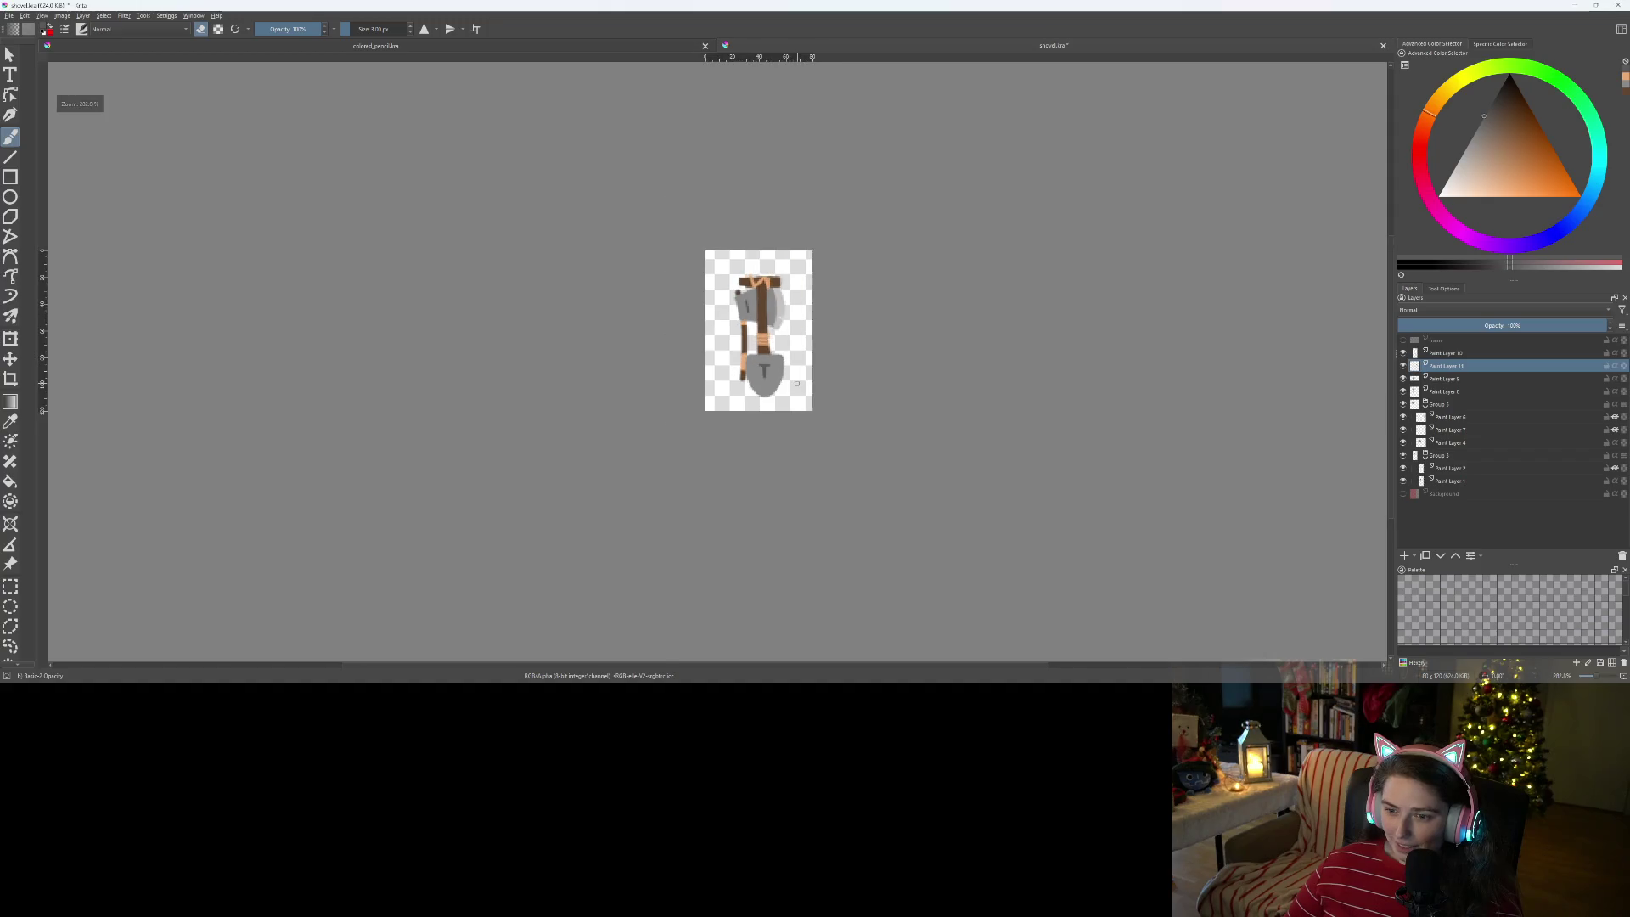
pyautogui.scroll(3, 796, 380)
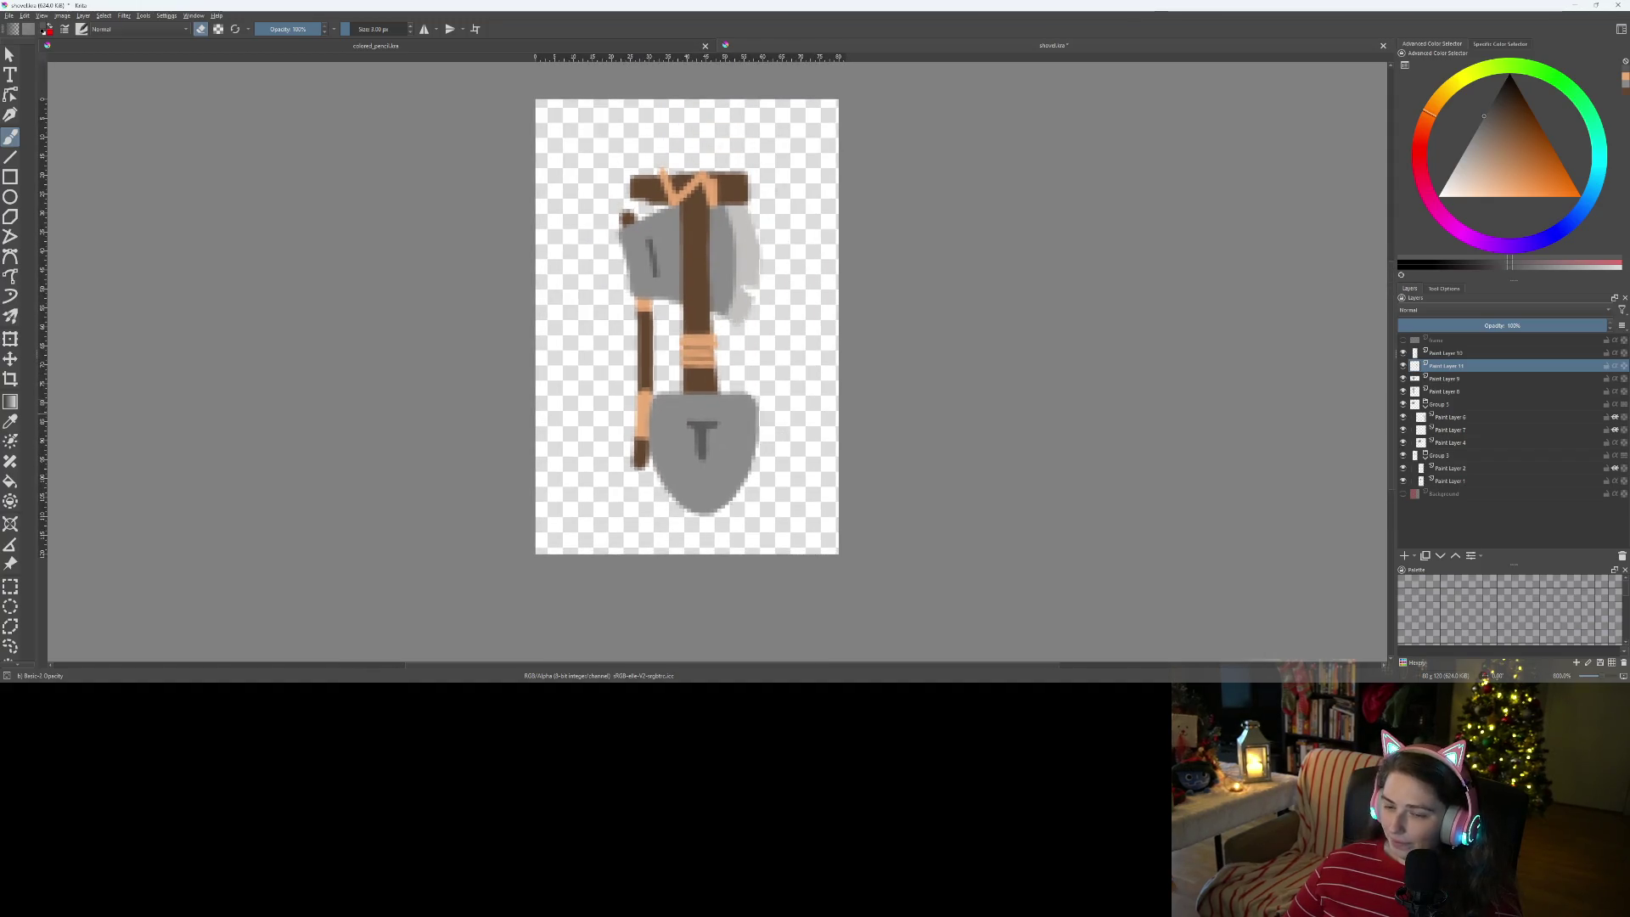
pyautogui.scroll(6, 713, 450)
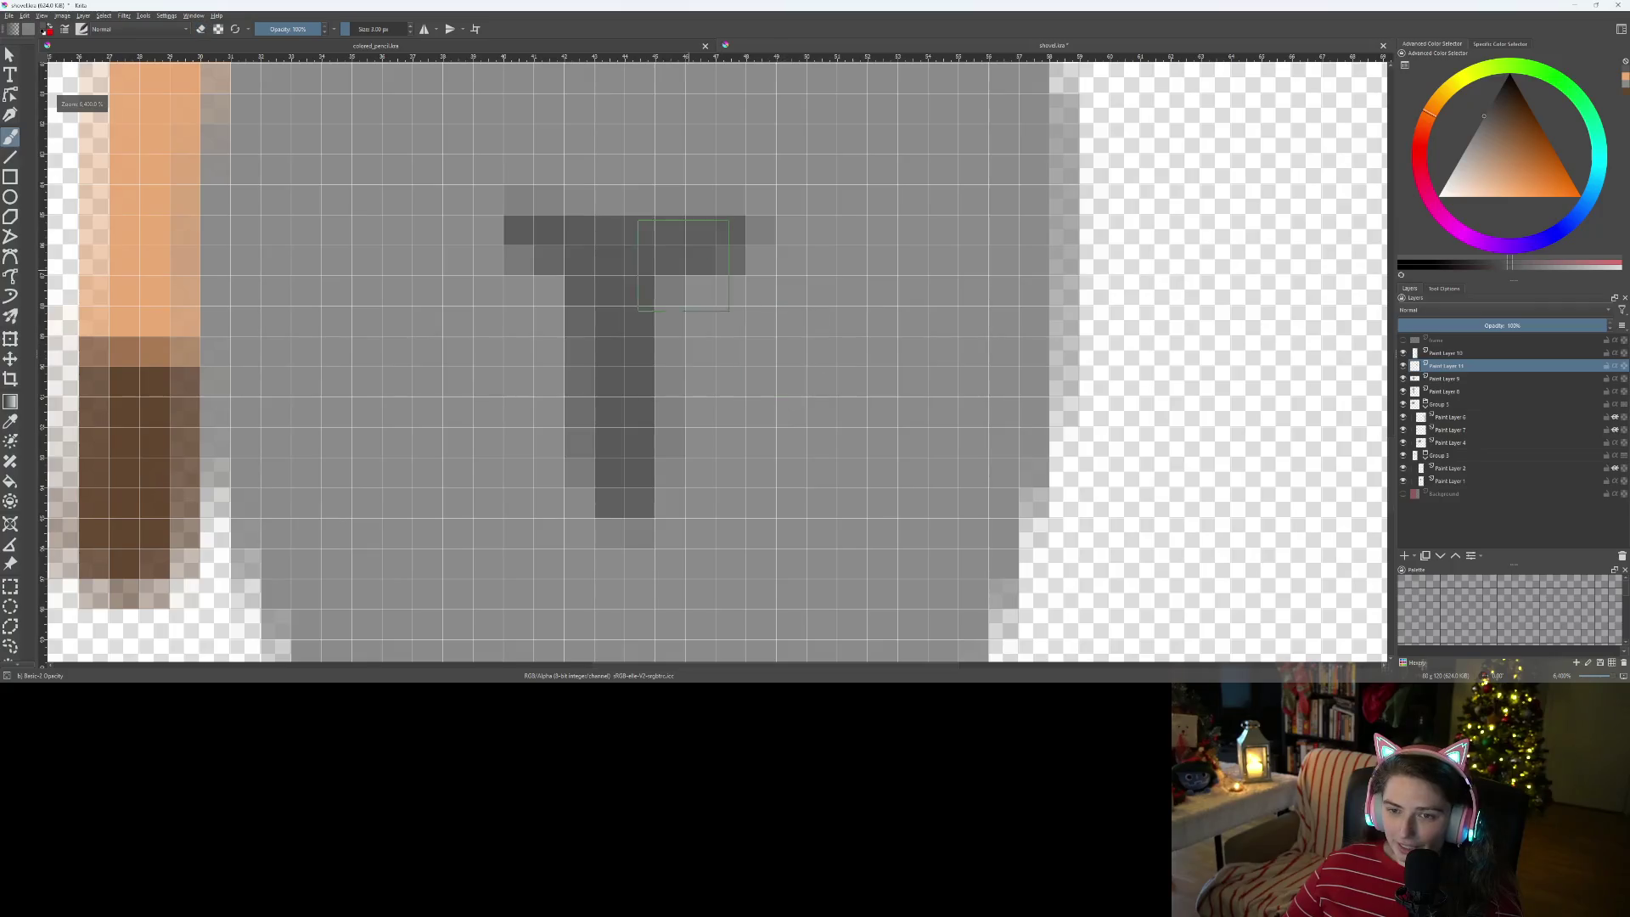
pyautogui.moveTo(553, 221); pyautogui.dragTo(849, 228)
pyautogui.scroll(-5, 595, 225)
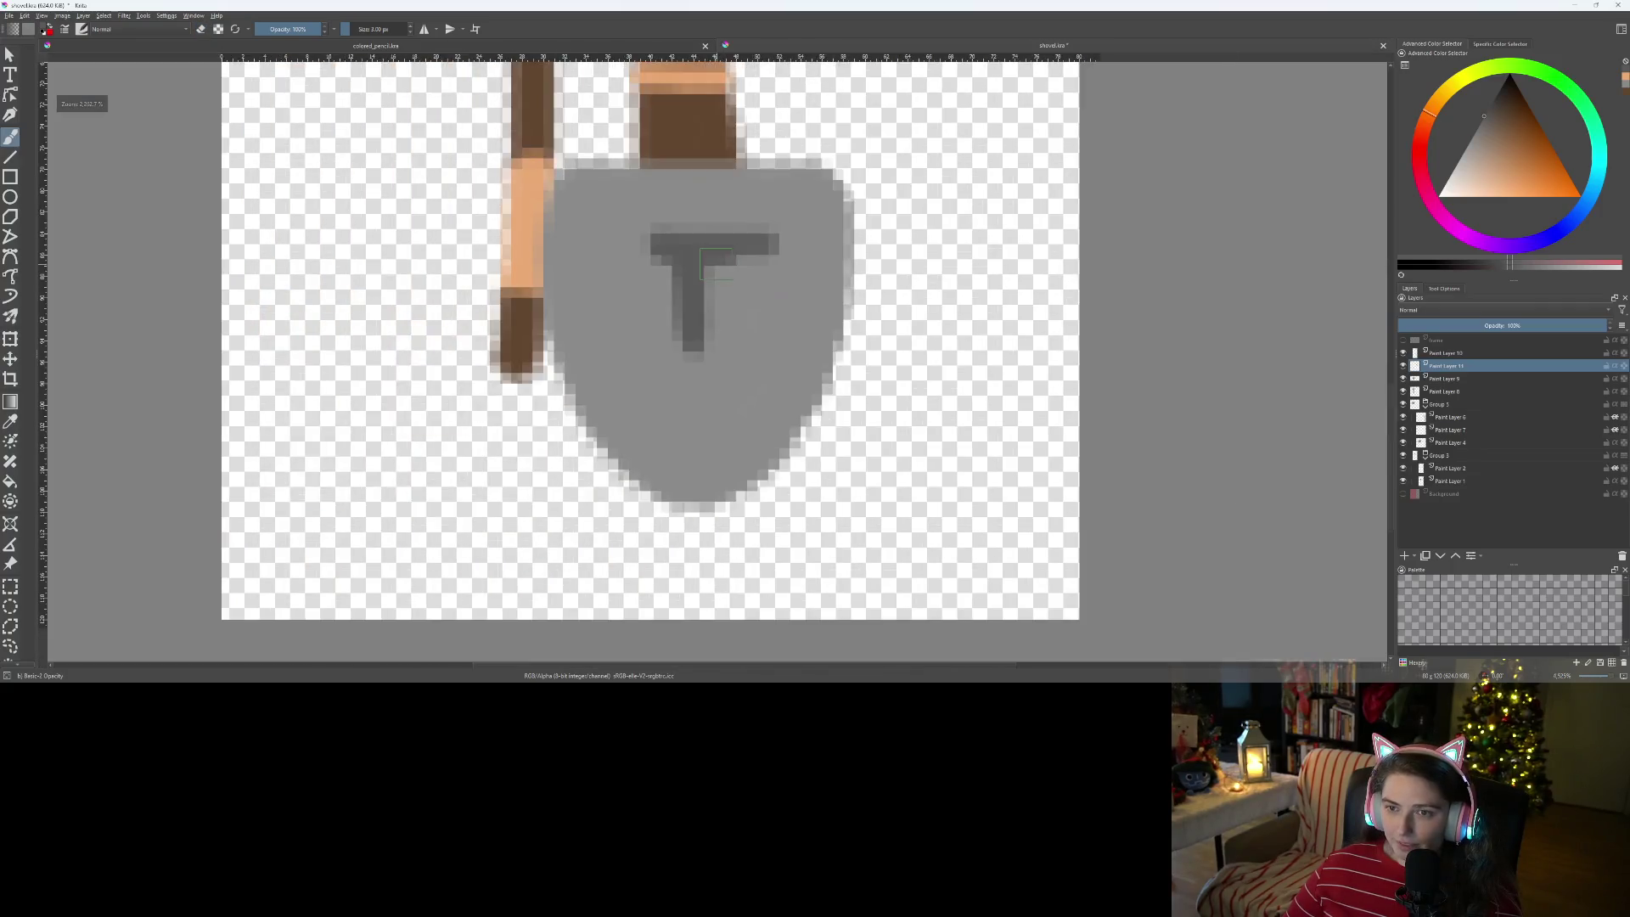
pyautogui.scroll(4, 577, 217)
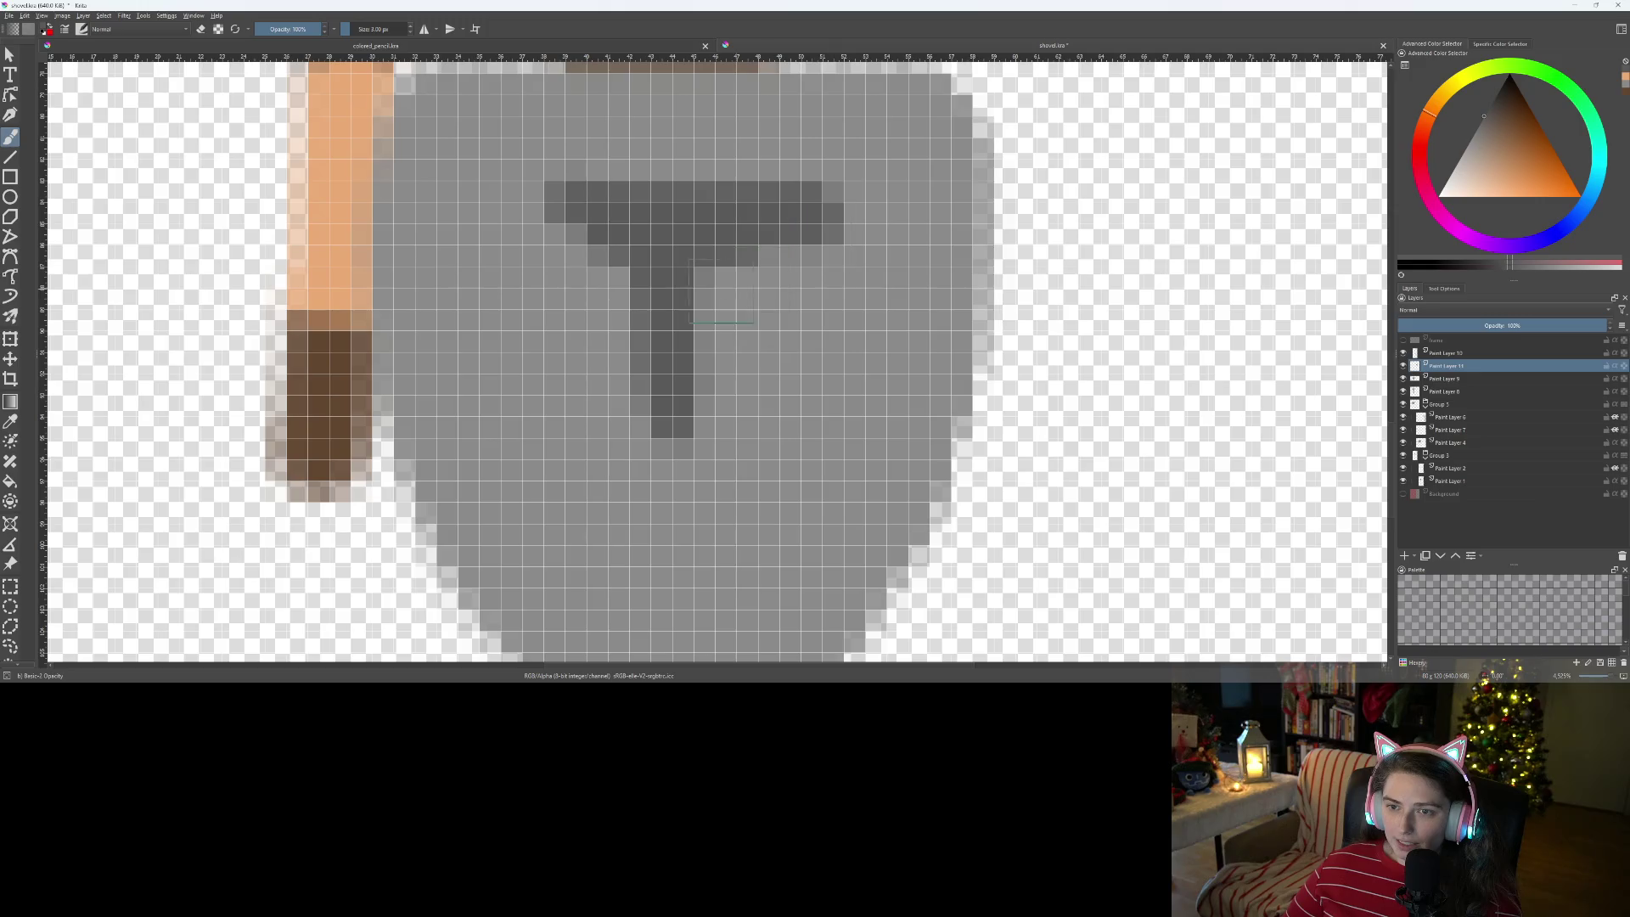
# - Trim the bar ends and stem columns into a narrower T, then zoom out to the whole image
pyautogui.moveTo(643, 244); pyautogui.dragTo(716, 260)
pyautogui.moveTo(686, 399)
pyautogui.mouseDown()
pyautogui.moveTo(713, 449)
pyautogui.moveTo(631, 399)
pyautogui.mouseUp()
pyautogui.moveTo(575, 264); pyautogui.dragTo(640, 352)
pyautogui.click(833, 234)
pyautogui.click(854, 191)
pyautogui.moveTo(719, 435); pyautogui.dragTo(681, 413)
pyautogui.scroll(-10, 787, 389)
pyautogui.scroll(8, 707, 340)
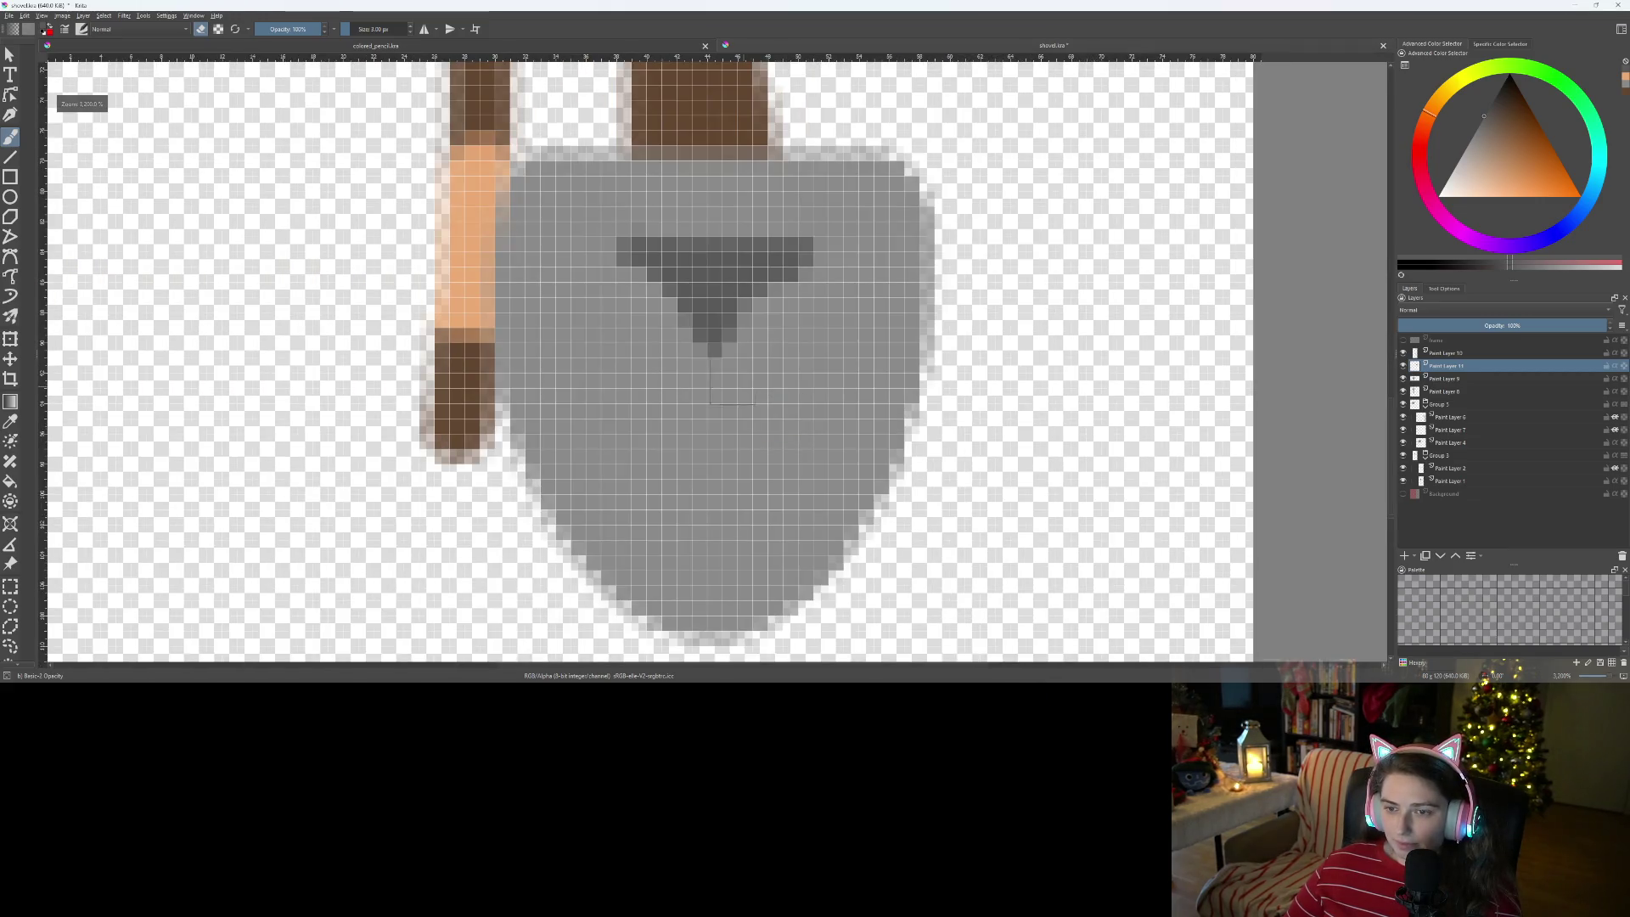
pyautogui.moveTo(707, 344)
pyautogui.mouseDown()
pyautogui.moveTo(716, 384)
pyautogui.moveTo(724, 304)
pyautogui.mouseUp()
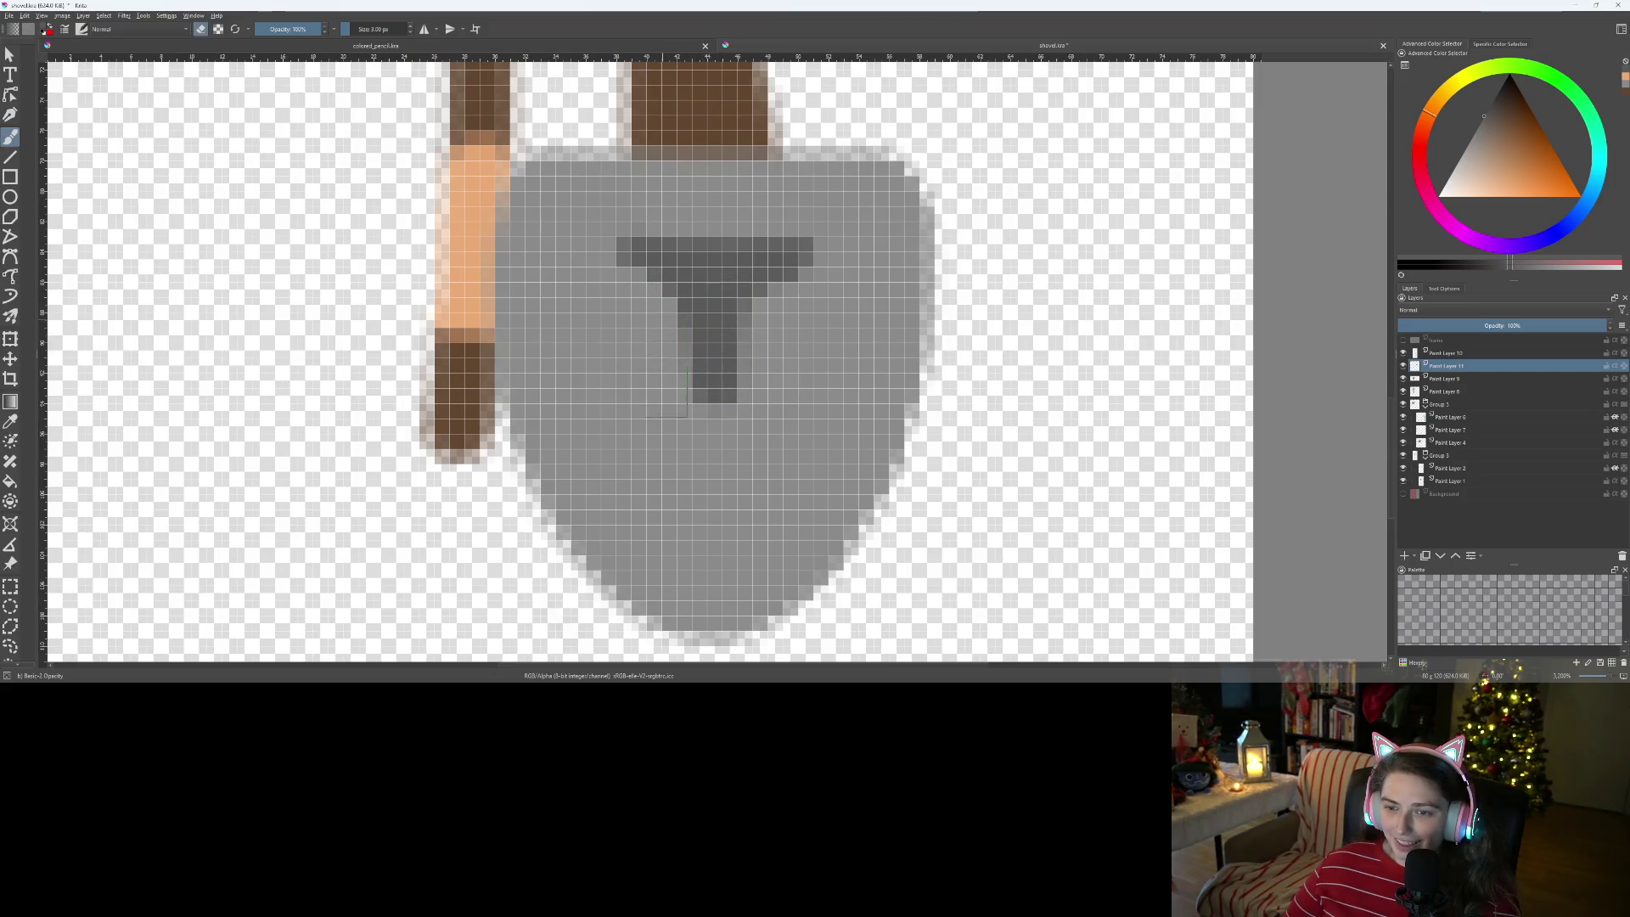
pyautogui.moveTo(730, 336); pyautogui.dragTo(732, 399)
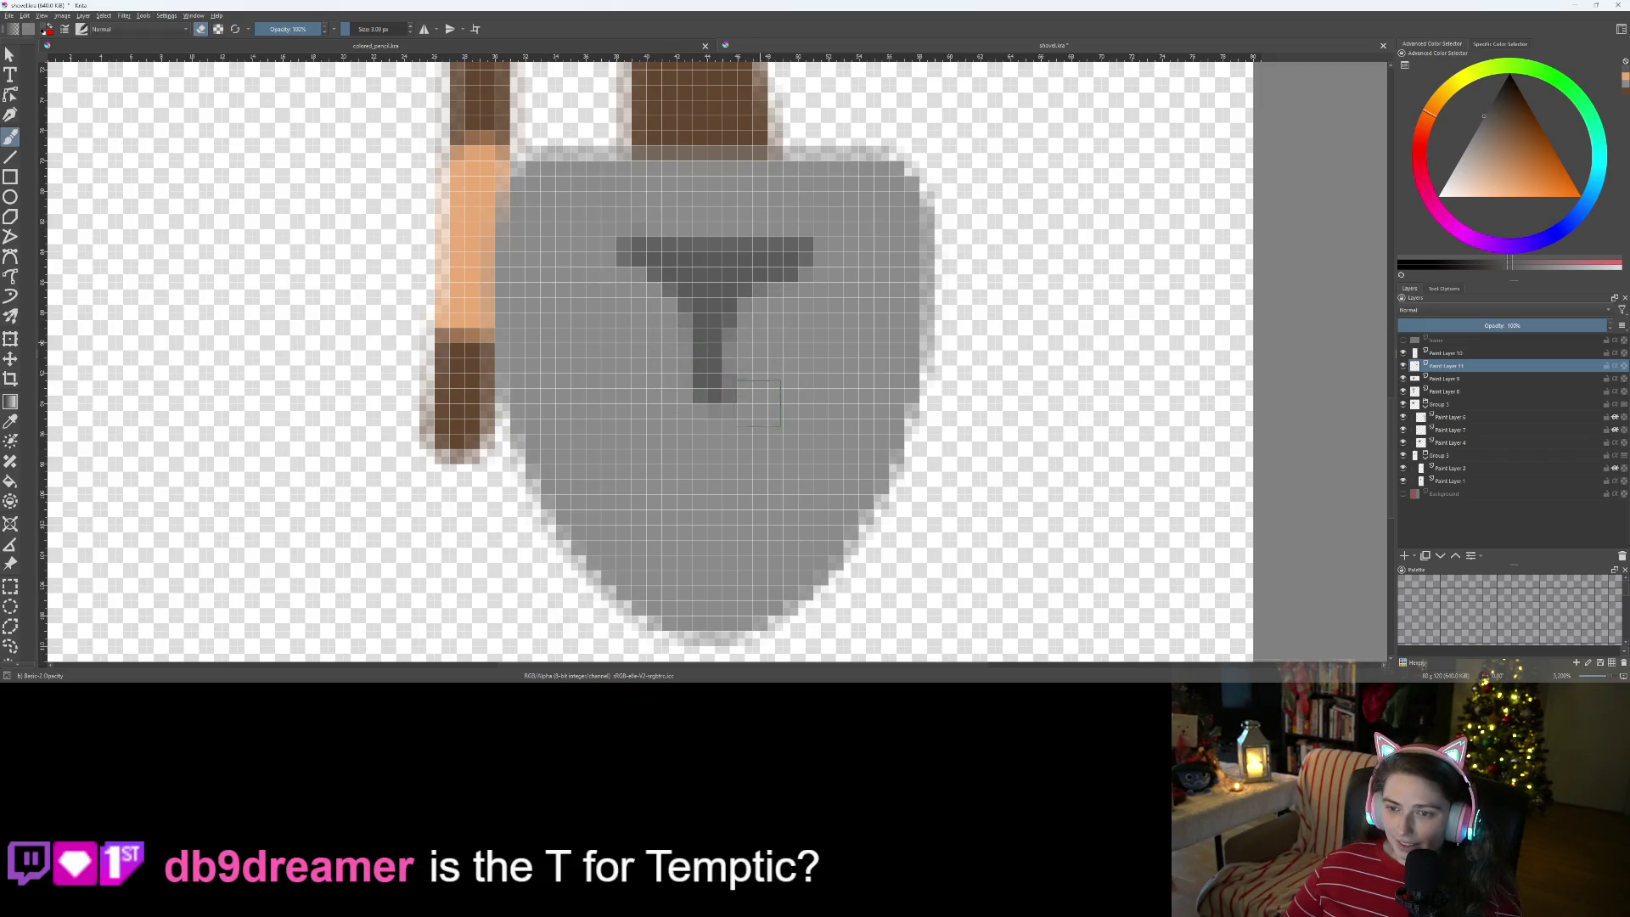
pyautogui.press('-')
pyautogui.press('-')
pyautogui.press('-')
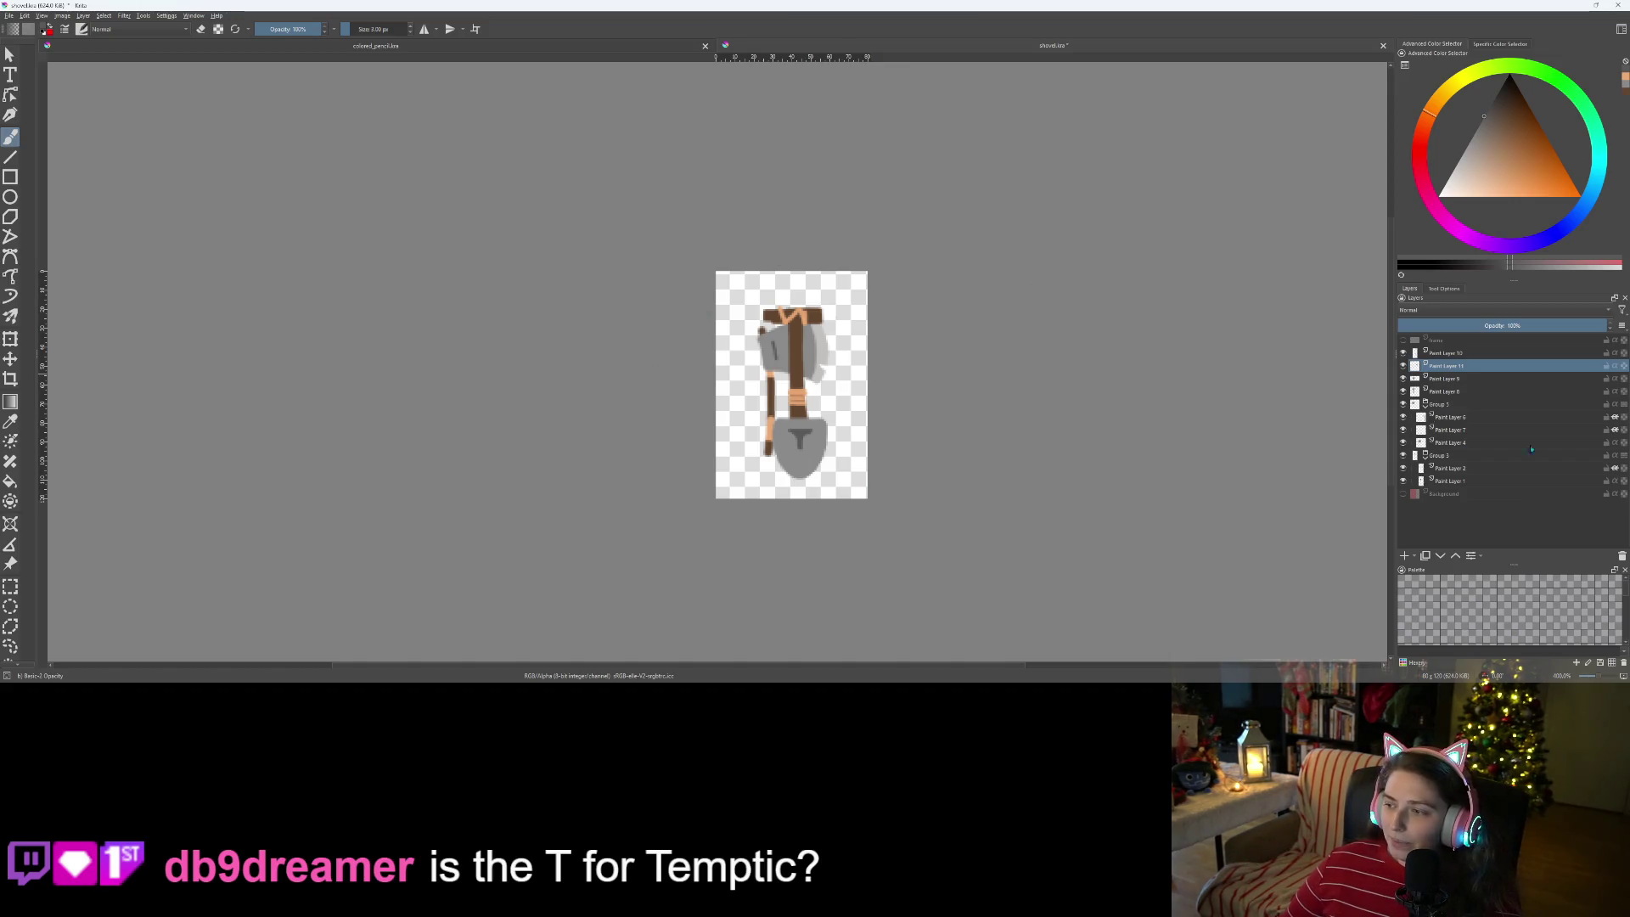
# - Select Group 5 through Paint Layer 1 and remove those axe layers from the stack
pyautogui.click(1445, 406)
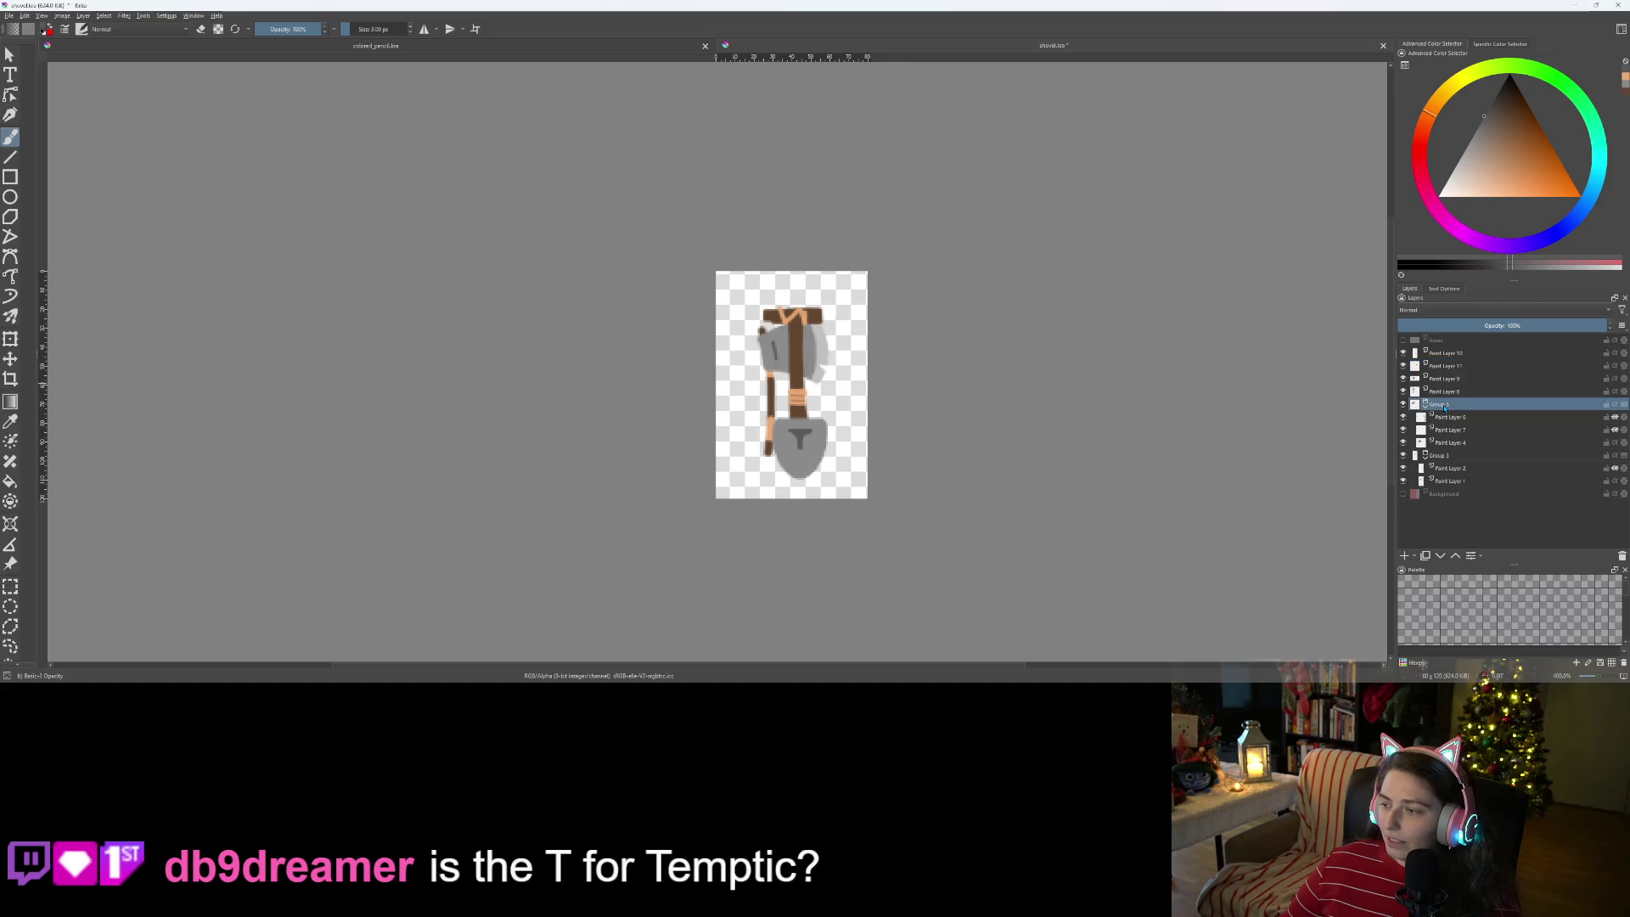
pyautogui.keyDown('shift'); pyautogui.click(1451, 481); pyautogui.keyUp('shift')
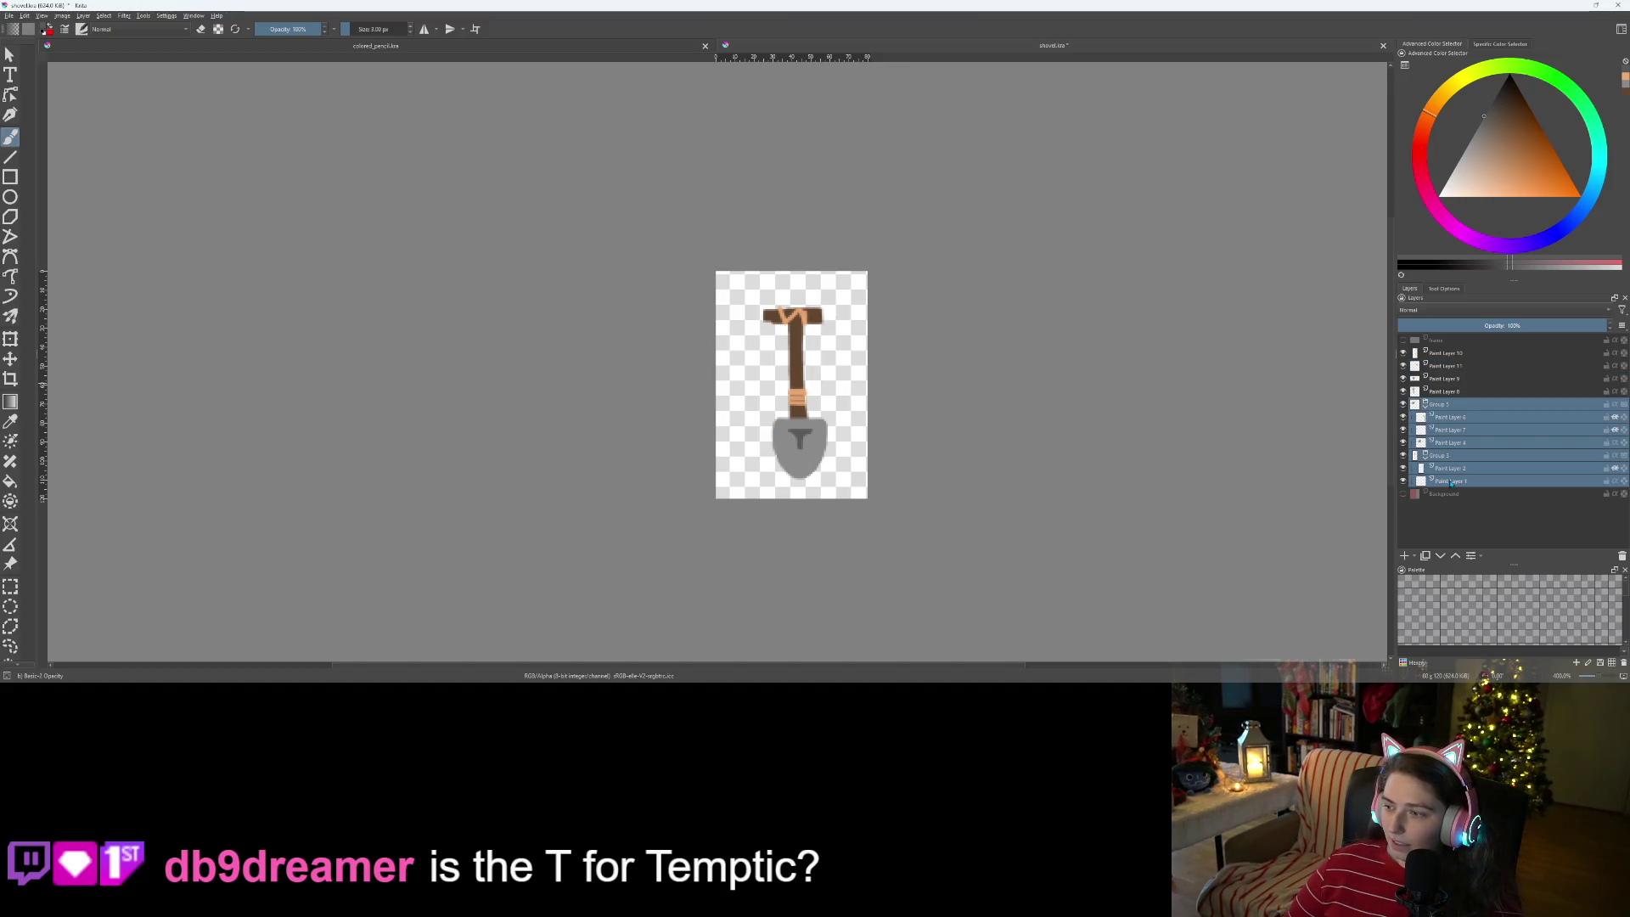
pyautogui.rightClick(1448, 408)
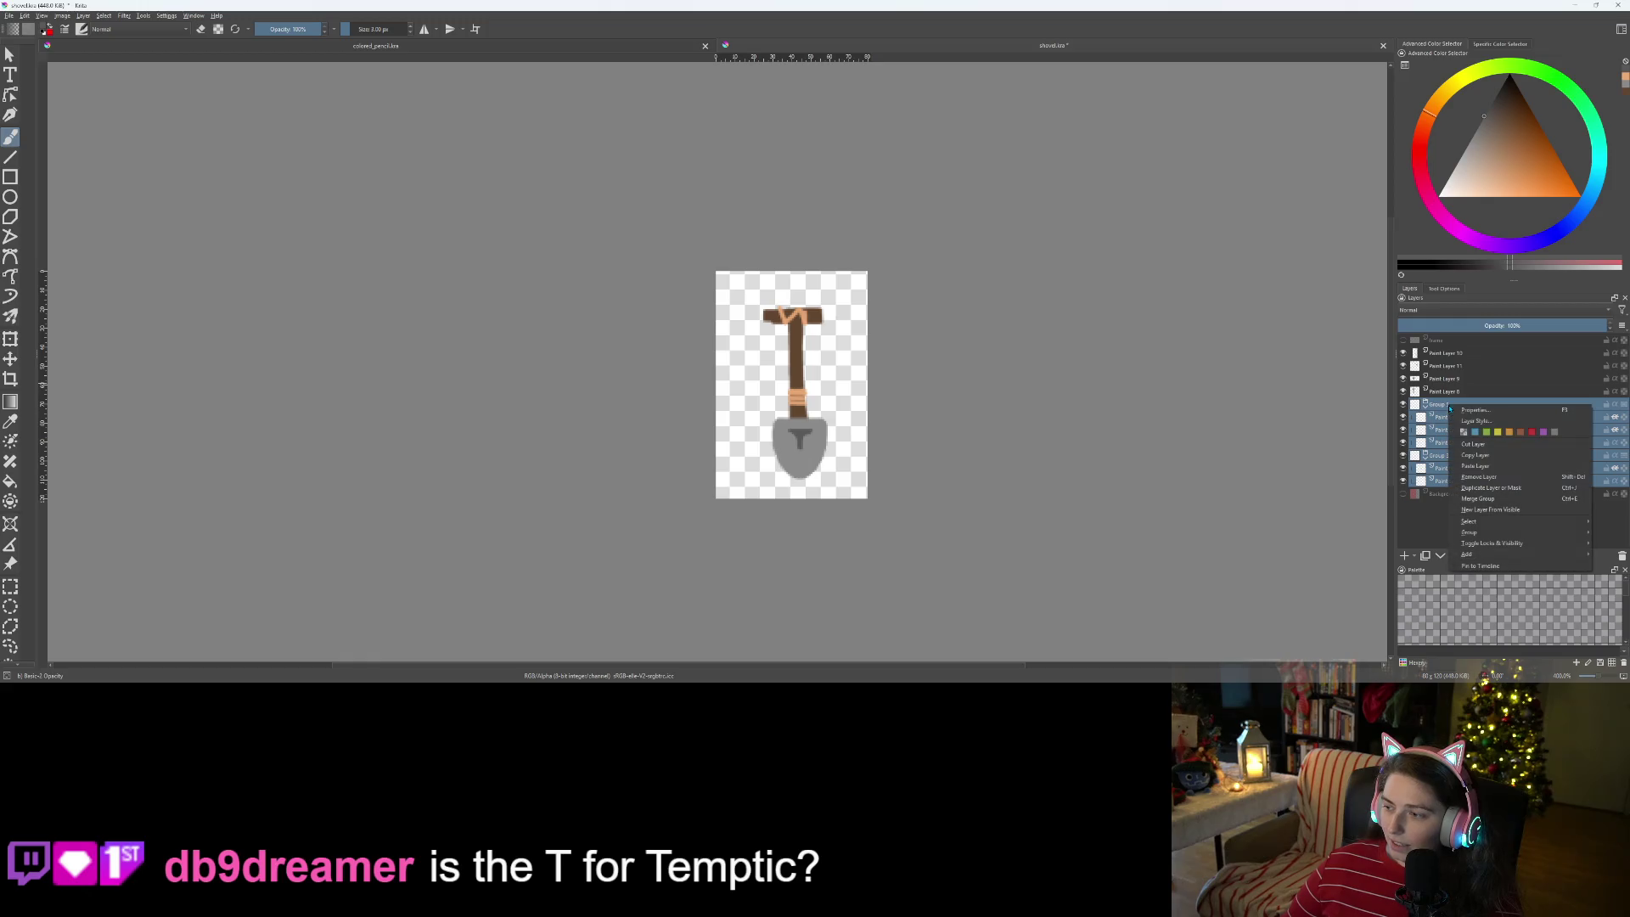
pyautogui.click(1488, 479)
pyautogui.click(1459, 392)
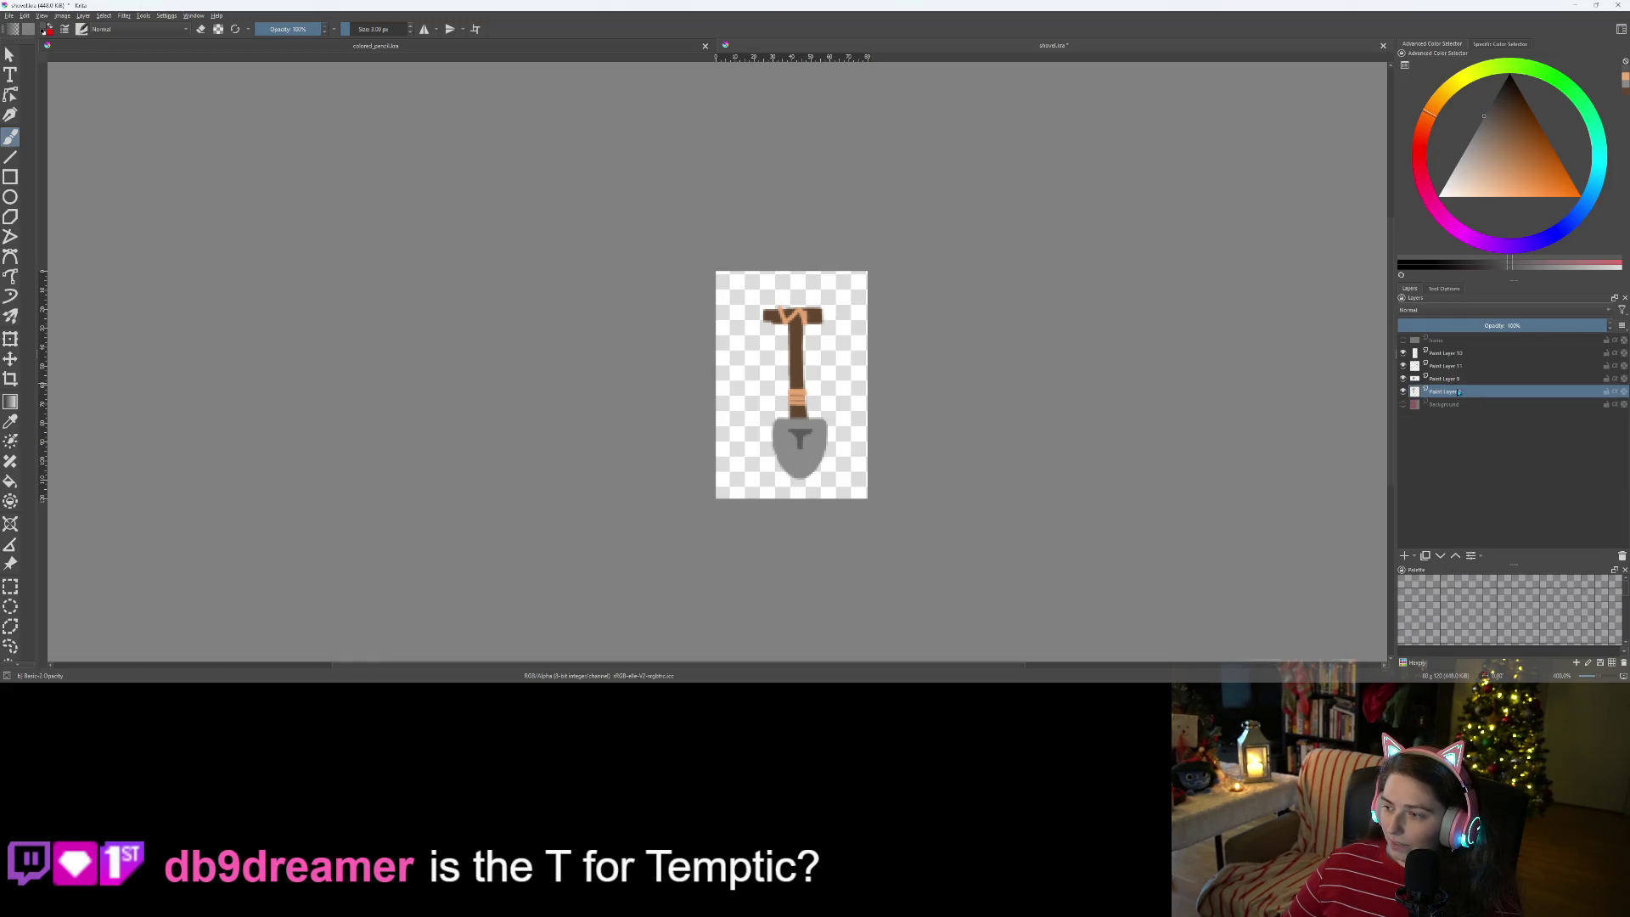
pyautogui.scroll(5, 844, 397)
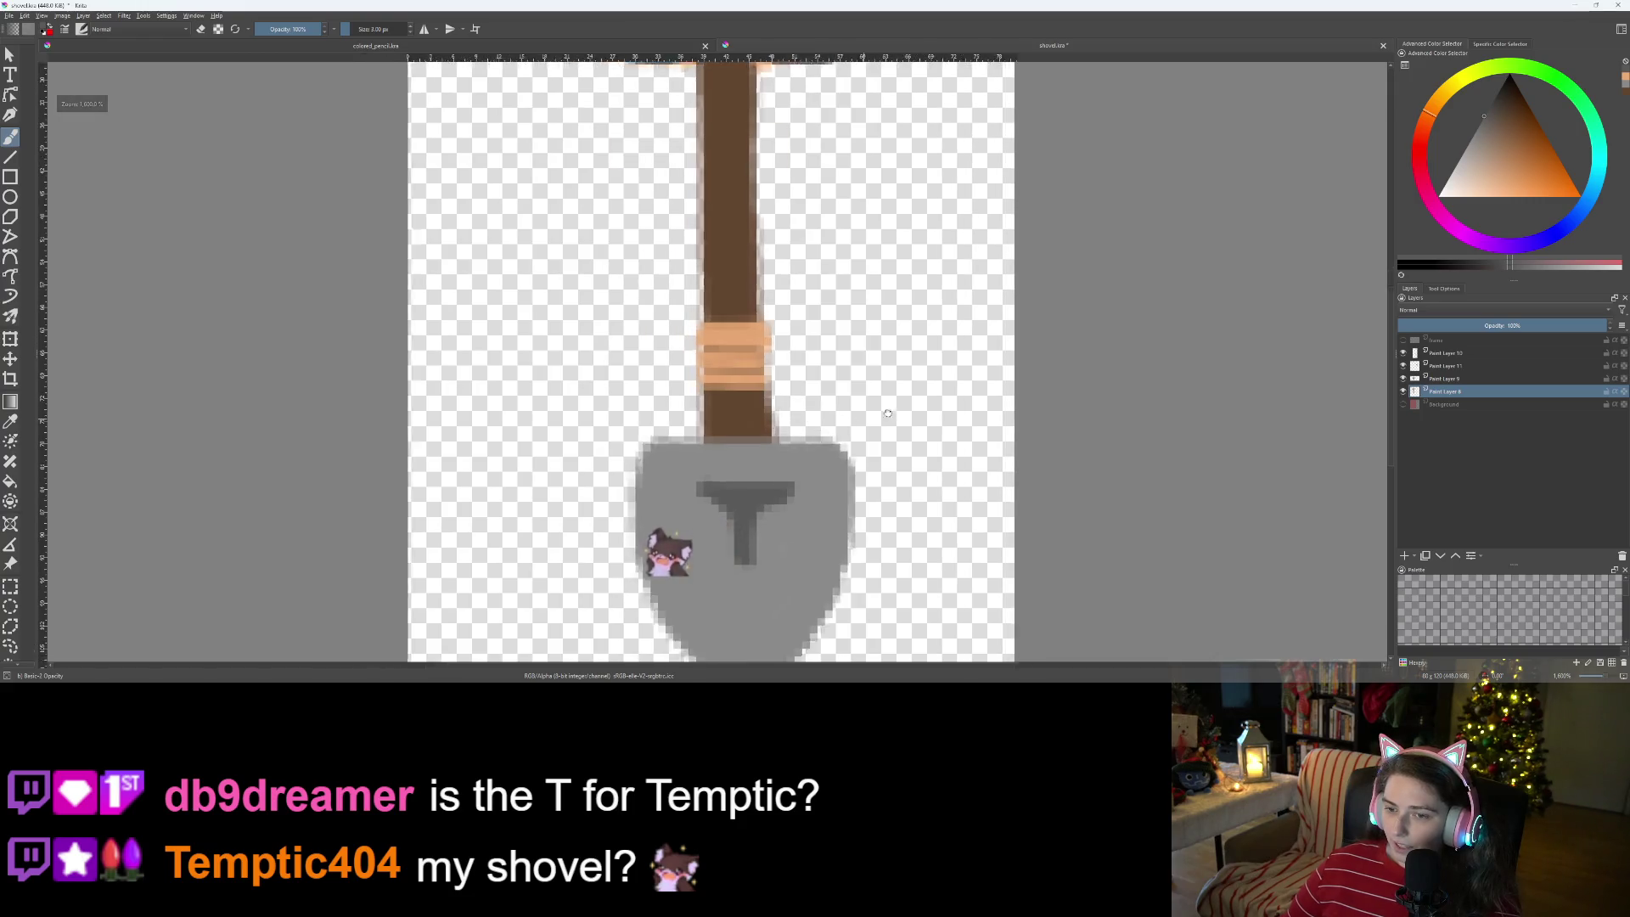
pyautogui.scroll(-3, 931, 388)
pyautogui.scroll(1, 976, 340)
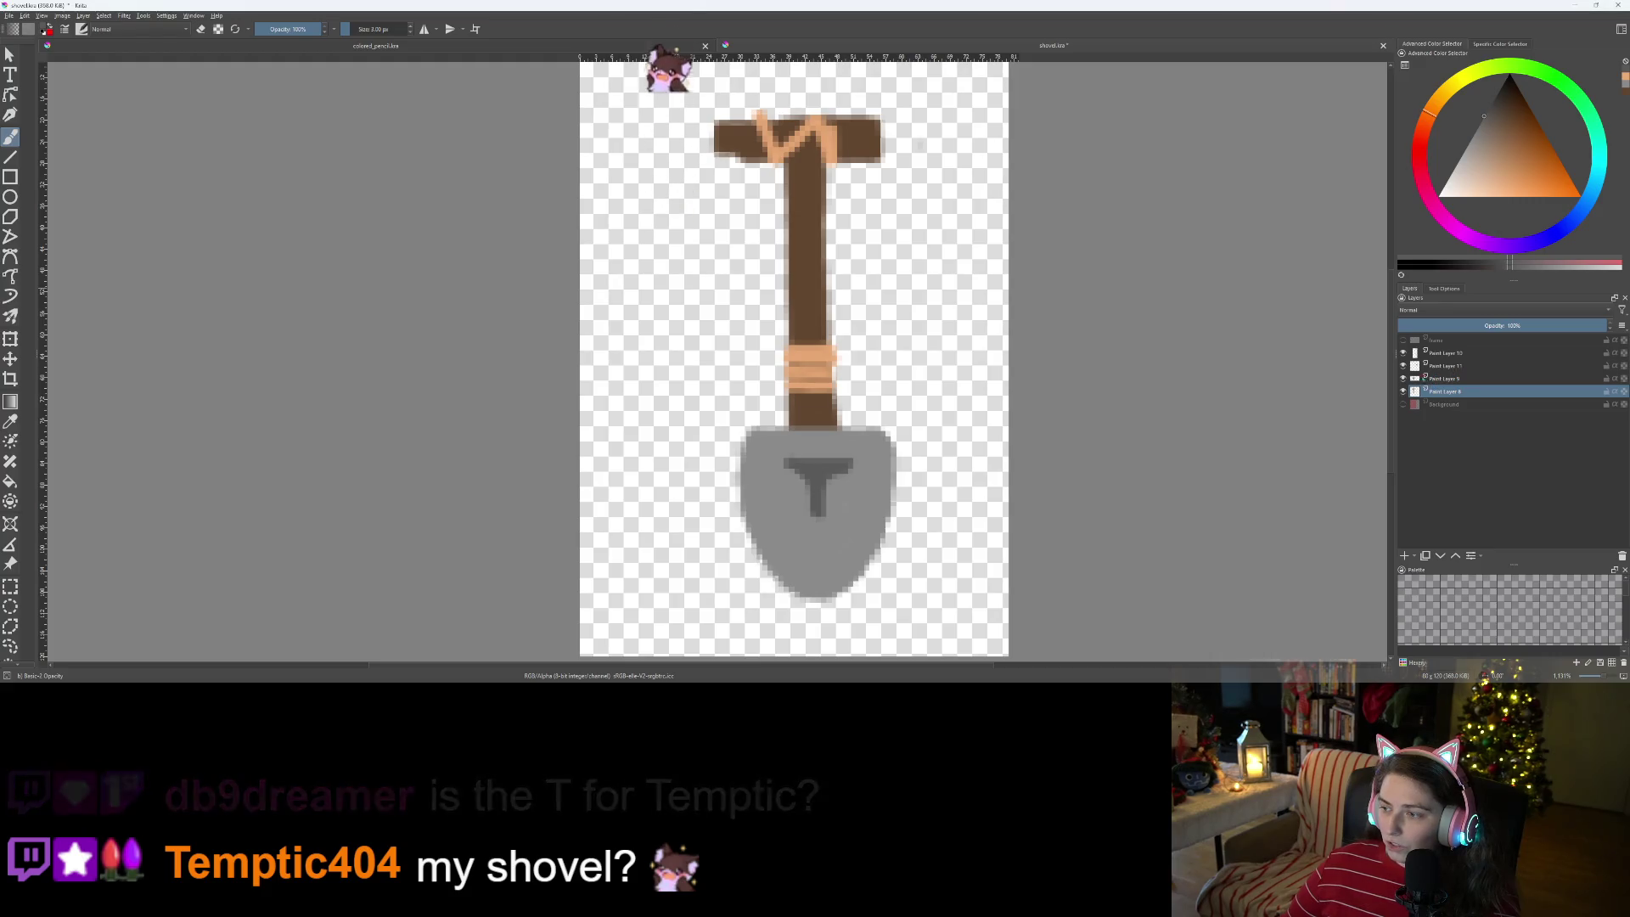
# - Group Paint Layers 11 and 9 into Group 12 and shift the shovel head slightly left
pyautogui.click(1447, 366)
pyautogui.keyDown('ctrl'); pyautogui.click(1452, 383); pyautogui.keyUp('ctrl')
pyautogui.hotkey('ctrl', 'g')
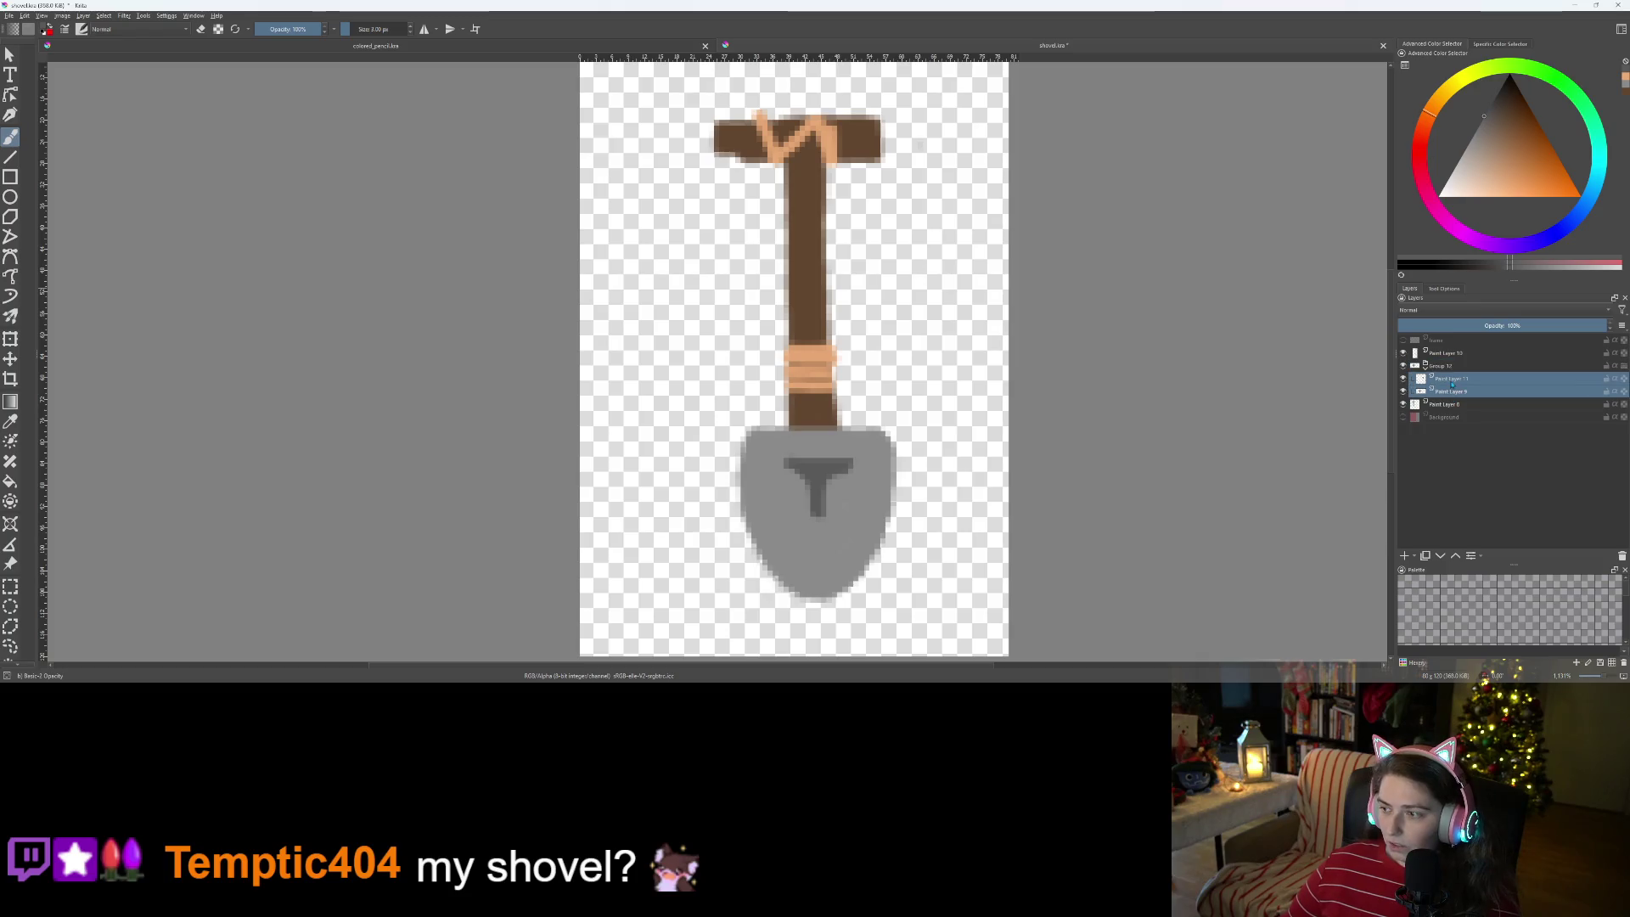
pyautogui.click(1460, 367)
pyautogui.click(1426, 366)
pyautogui.press('t')
pyautogui.moveTo(924, 473); pyautogui.dragTo(912, 478)
pyautogui.scroll(-1, 918, 483)
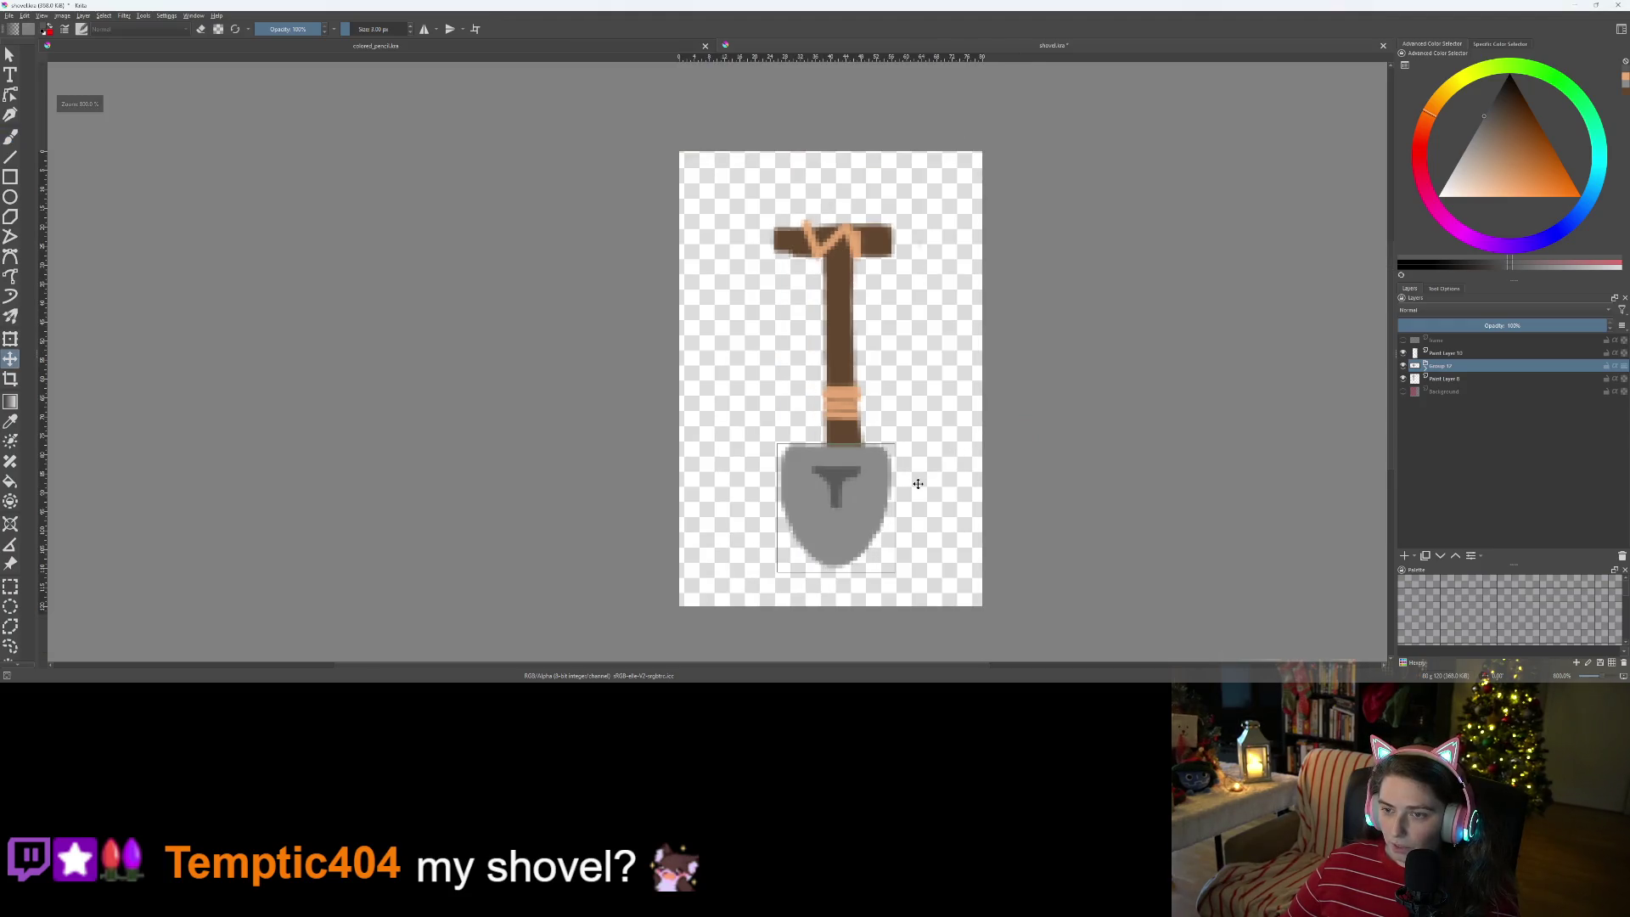
pyautogui.scroll(1, 971, 459)
# - Group Paint Layers 10 and 8 into Group 13 and nudge the handle one pixel left
pyautogui.moveTo(1447, 354); pyautogui.dragTo(1451, 378)
pyautogui.keyDown('shift'); pyautogui.click(1446, 380); pyautogui.keyUp('shift')
pyautogui.hotkey('ctrl', 'g')
pyautogui.click(1443, 378)
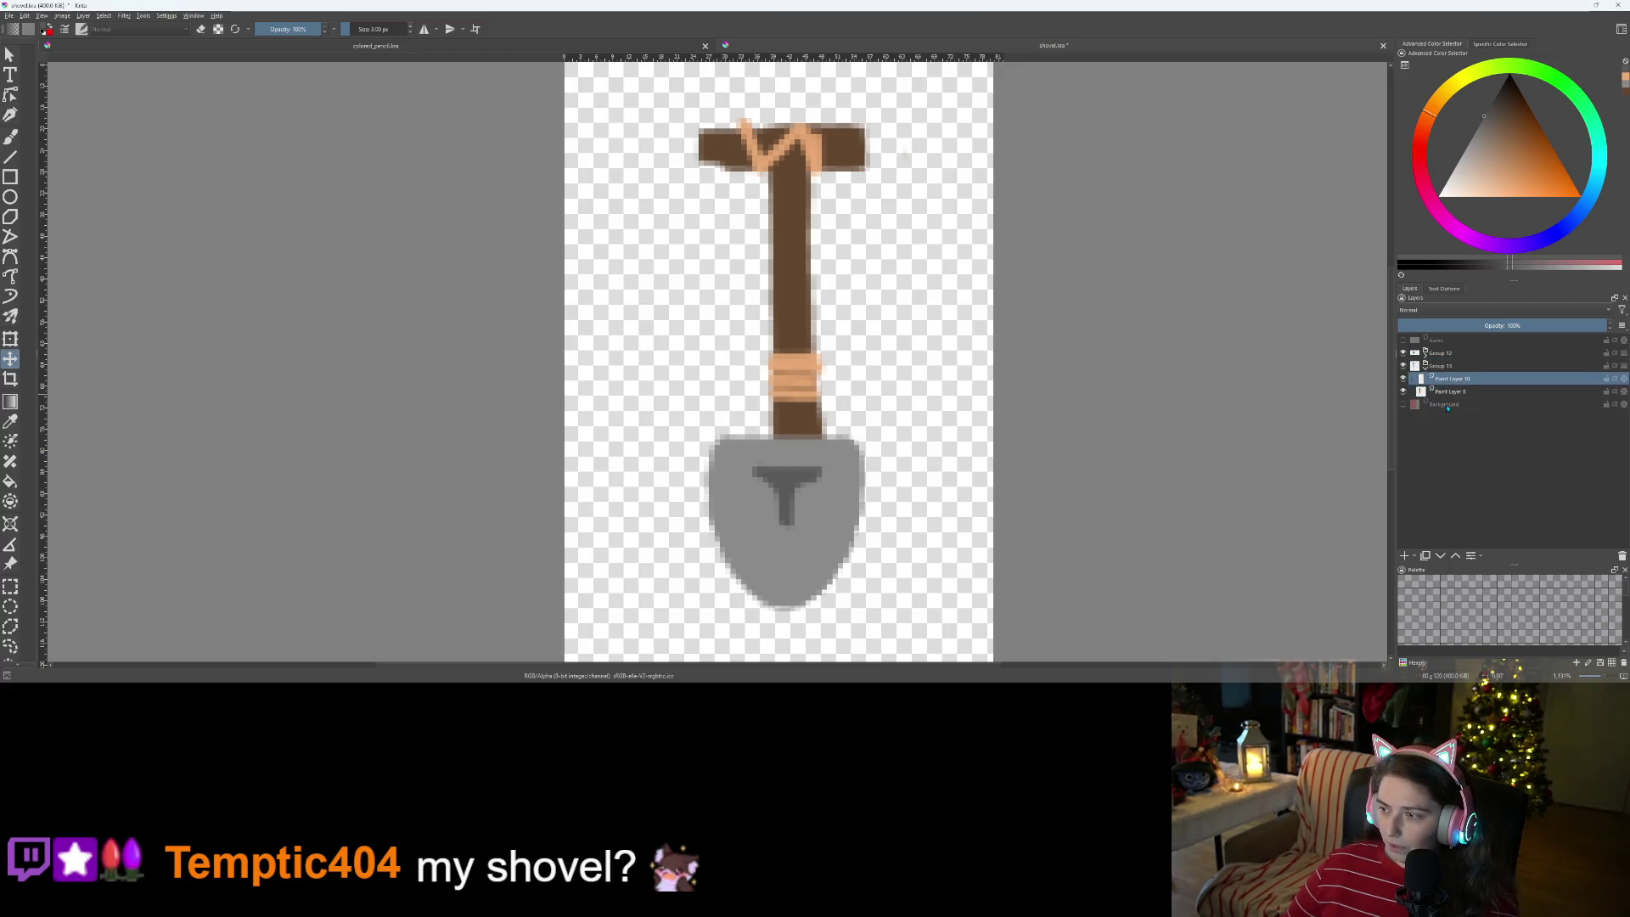
pyautogui.click(1456, 365)
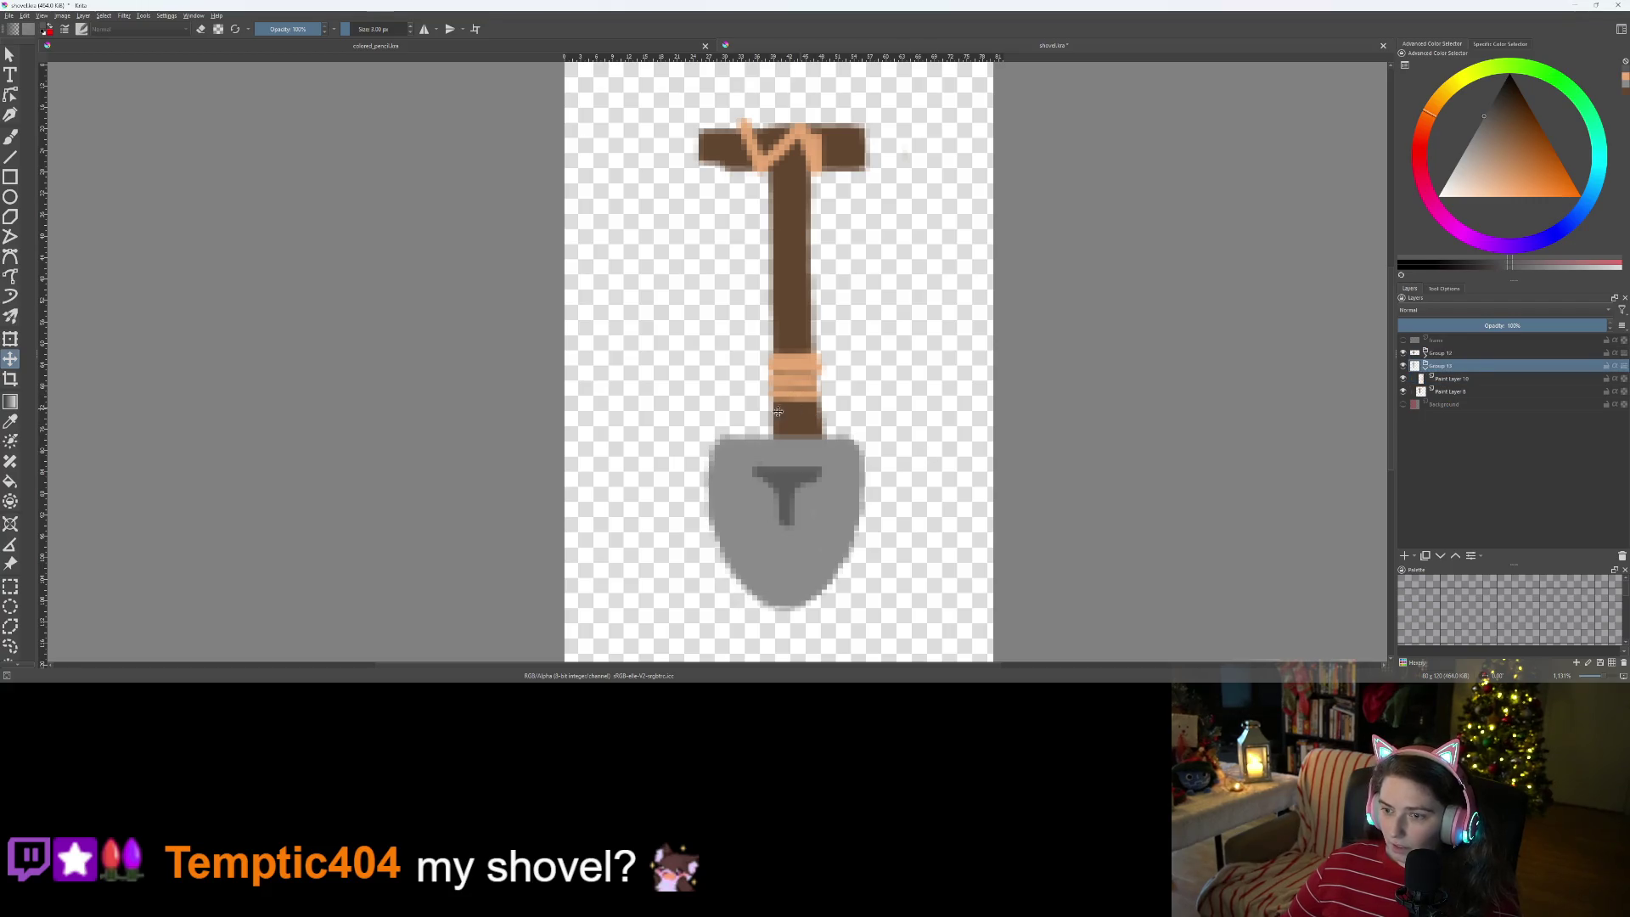
pyautogui.press('Left')
pyautogui.press('Left')
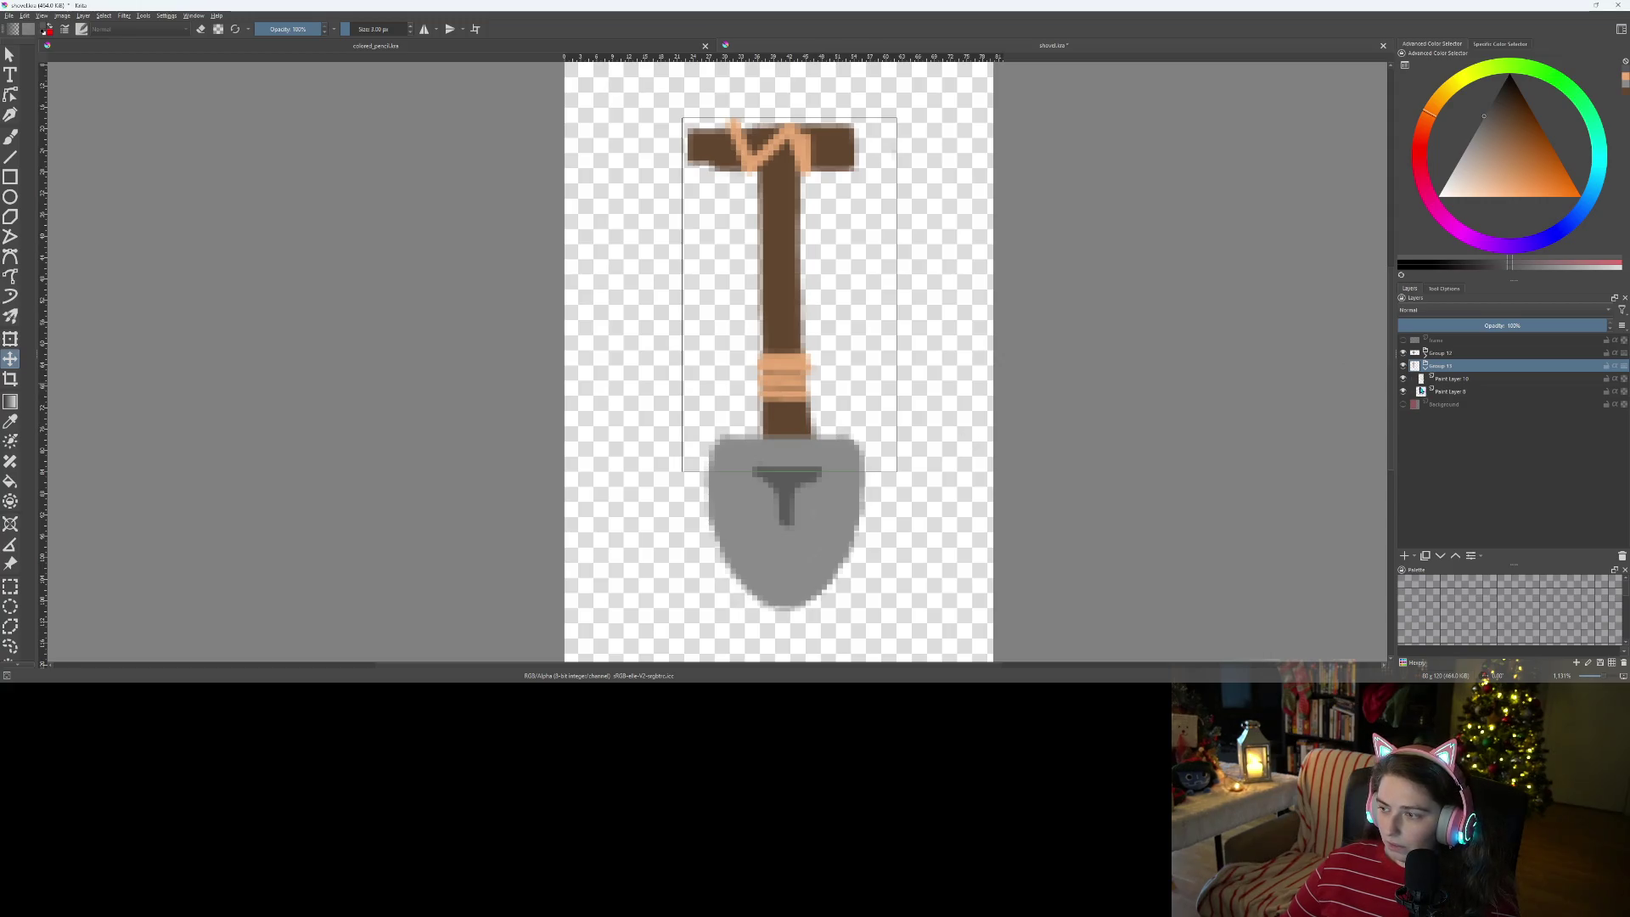
pyautogui.click(1445, 392)
# - Paint dark brown along the handle's top-left edge using the sampled handle colour
pyautogui.press('b')
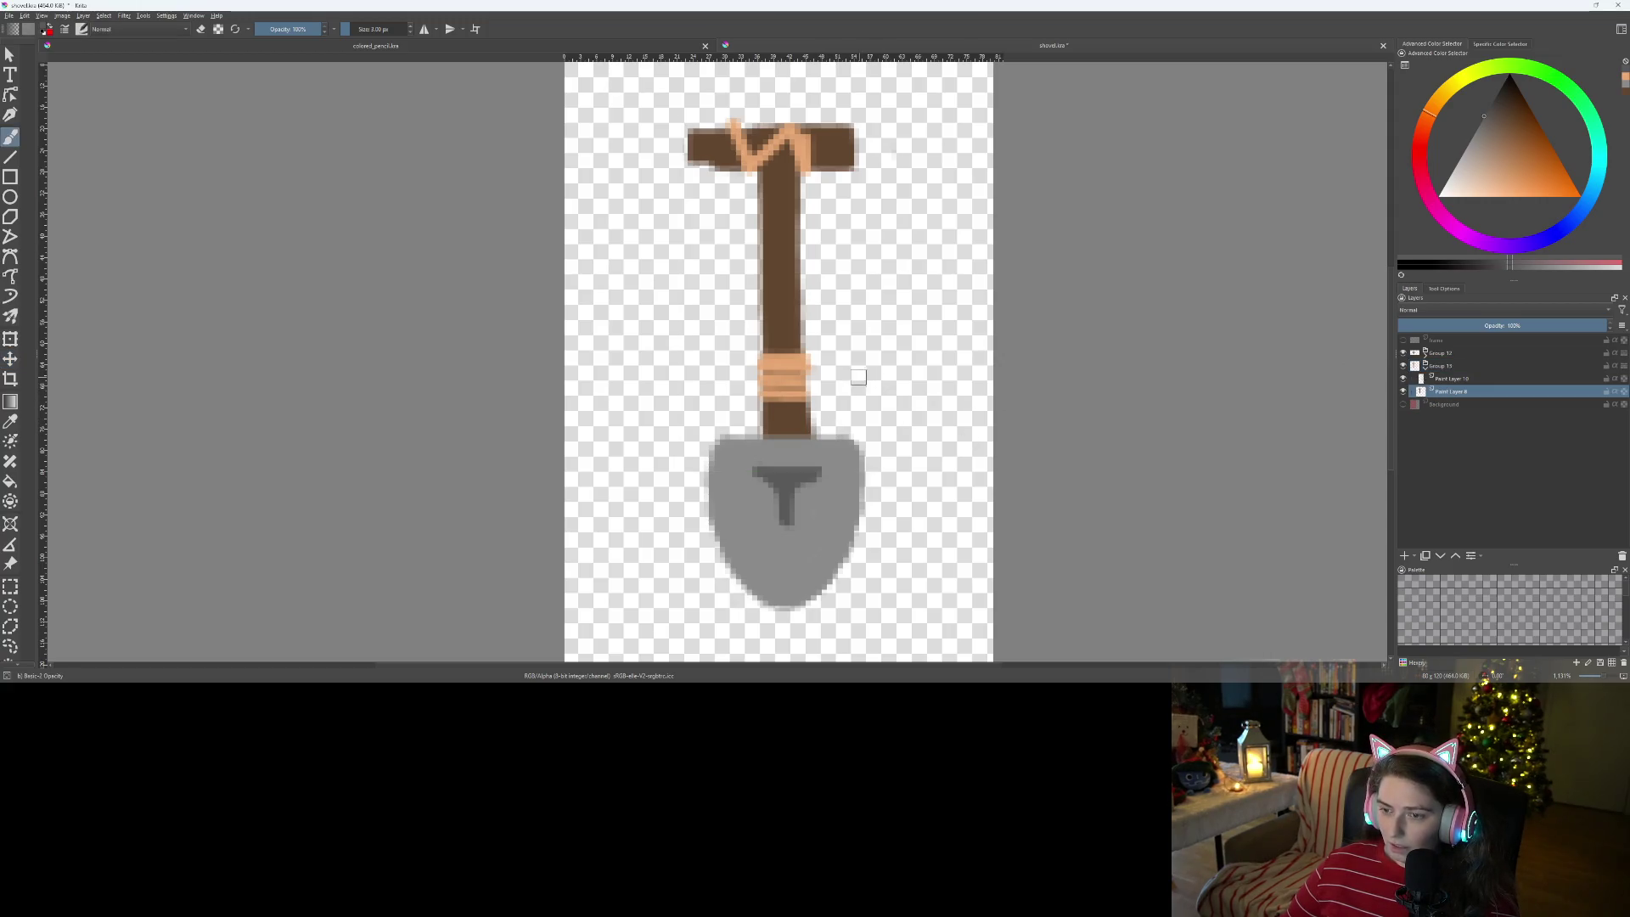
pyautogui.scroll(3, 815, 356)
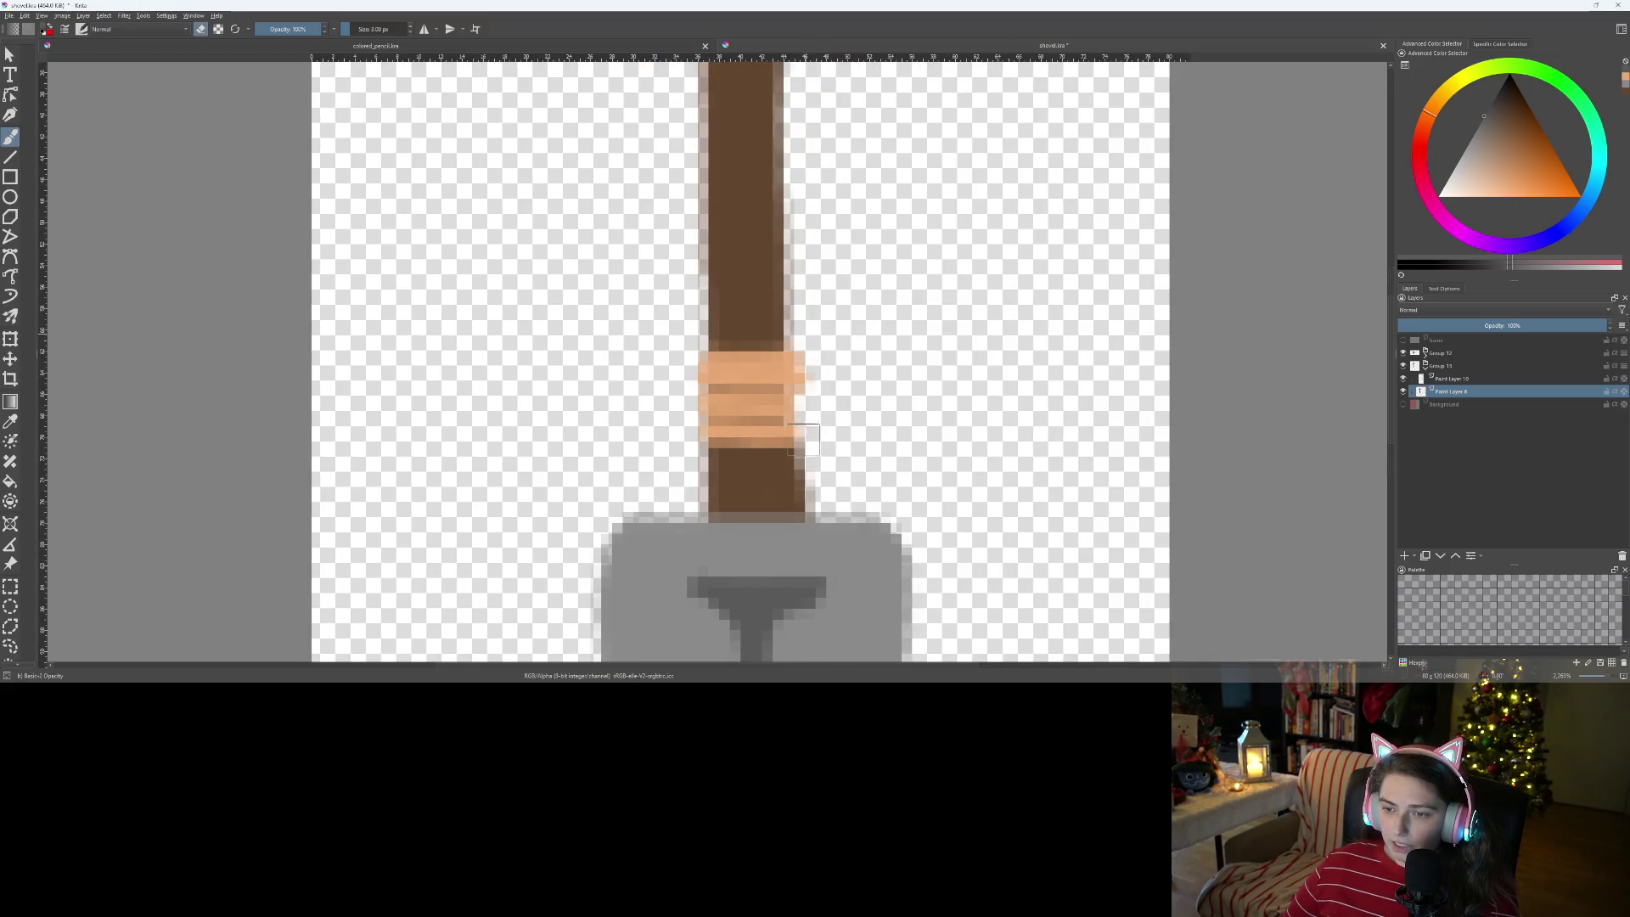
pyautogui.scroll(-3, 817, 339)
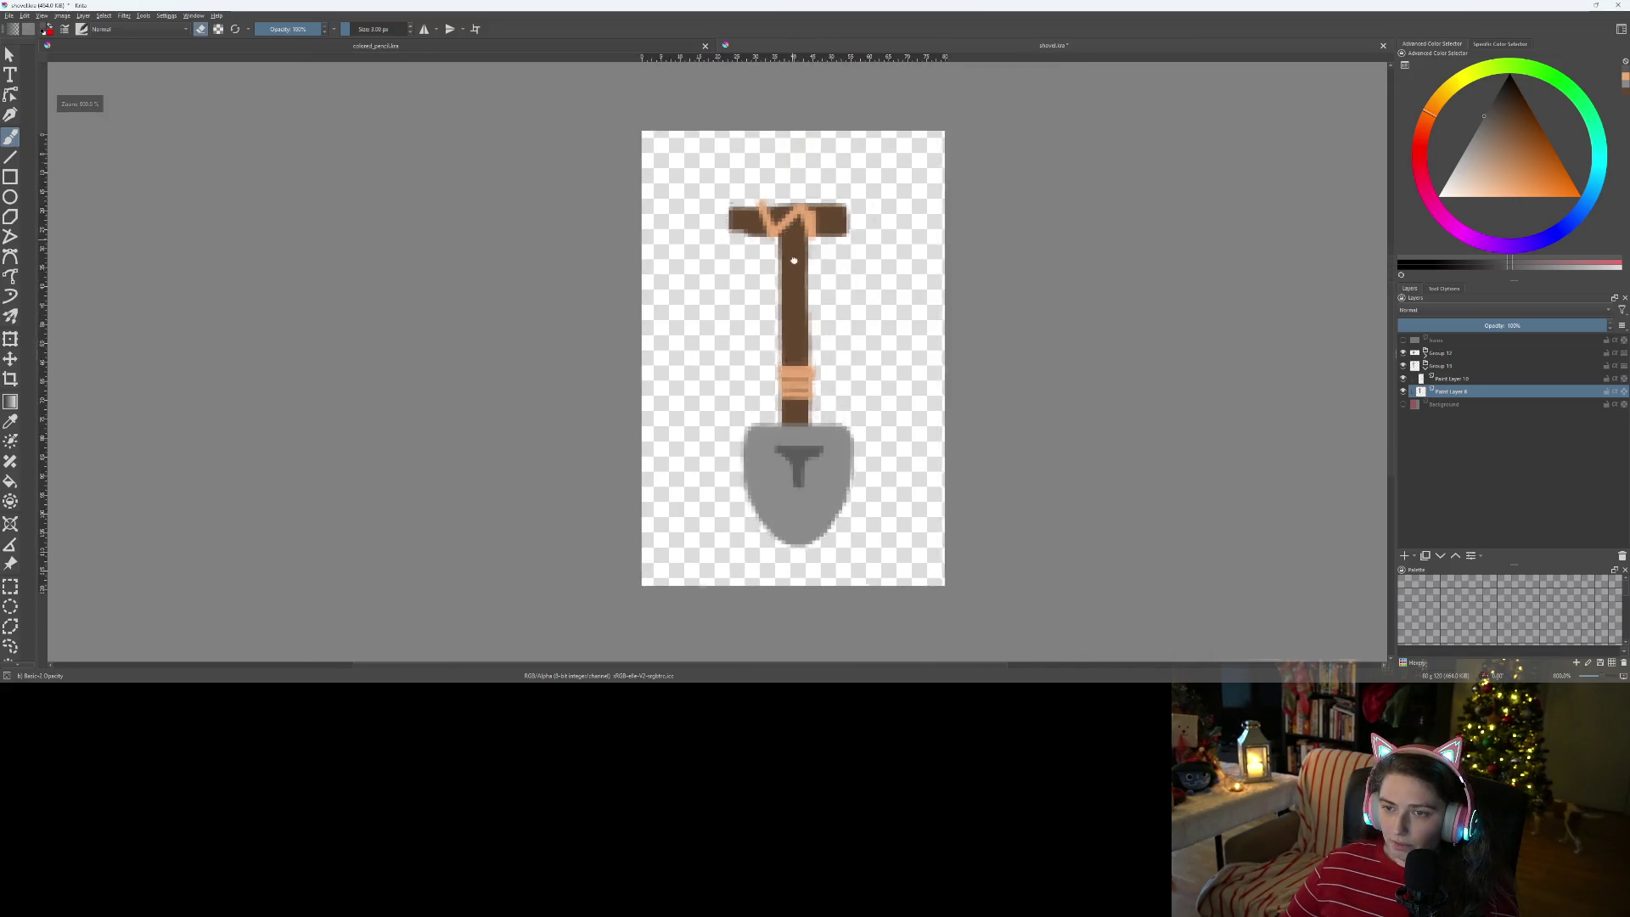
pyautogui.scroll(5, 794, 374)
pyautogui.keyDown('ctrl'); pyautogui.click(592, 208); pyautogui.keyUp('ctrl')
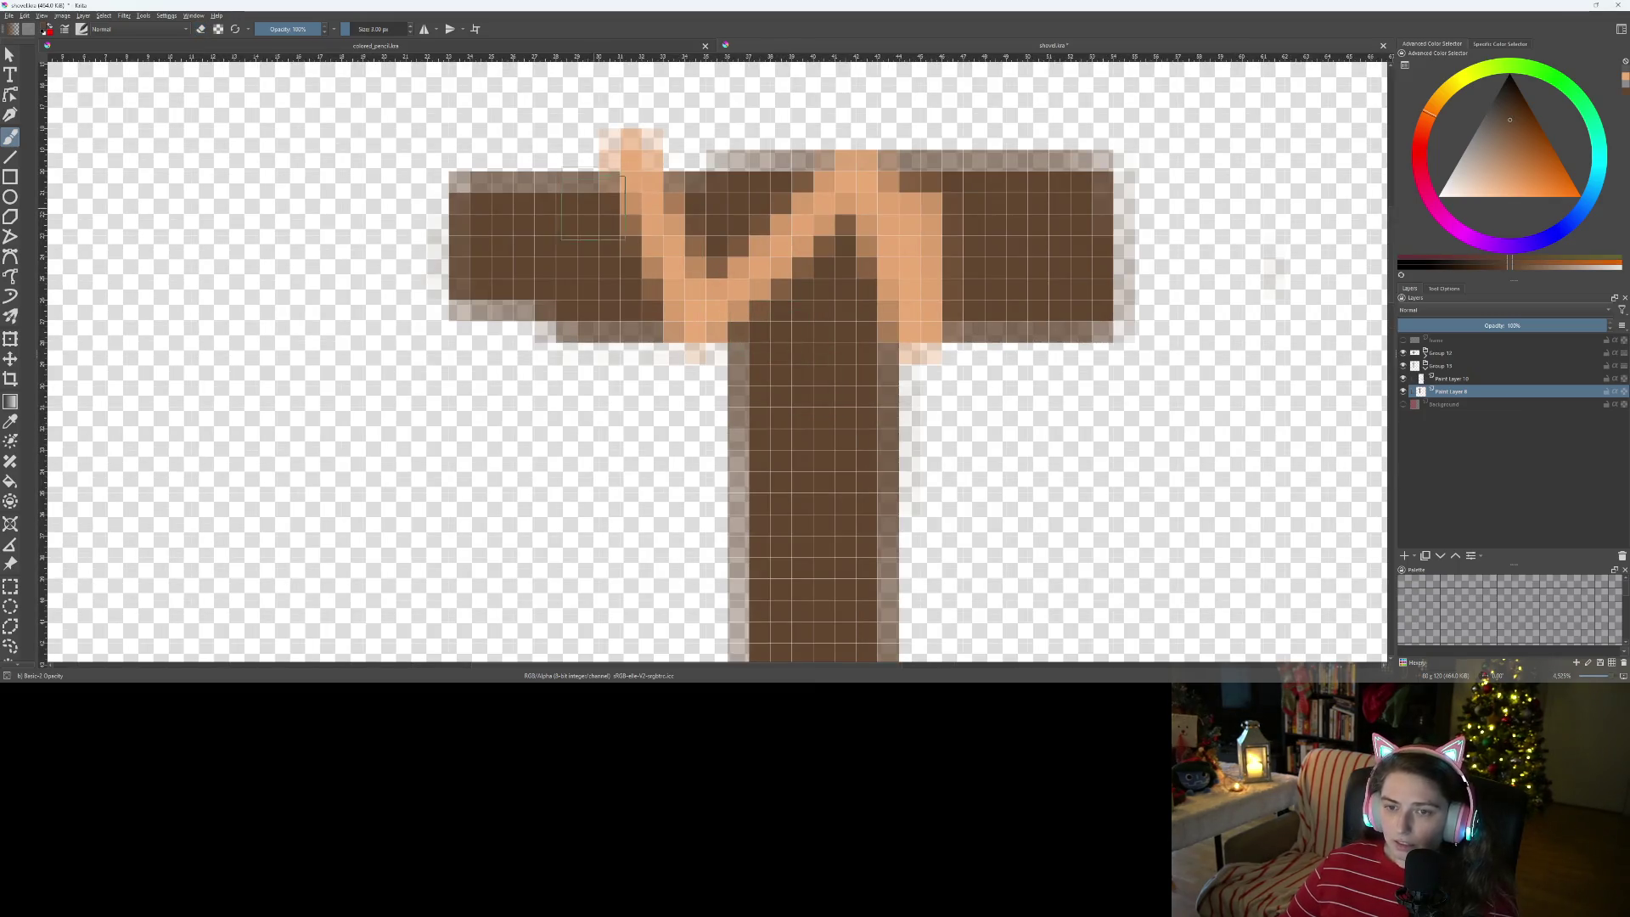
pyautogui.moveTo(502, 188); pyautogui.dragTo(577, 170)
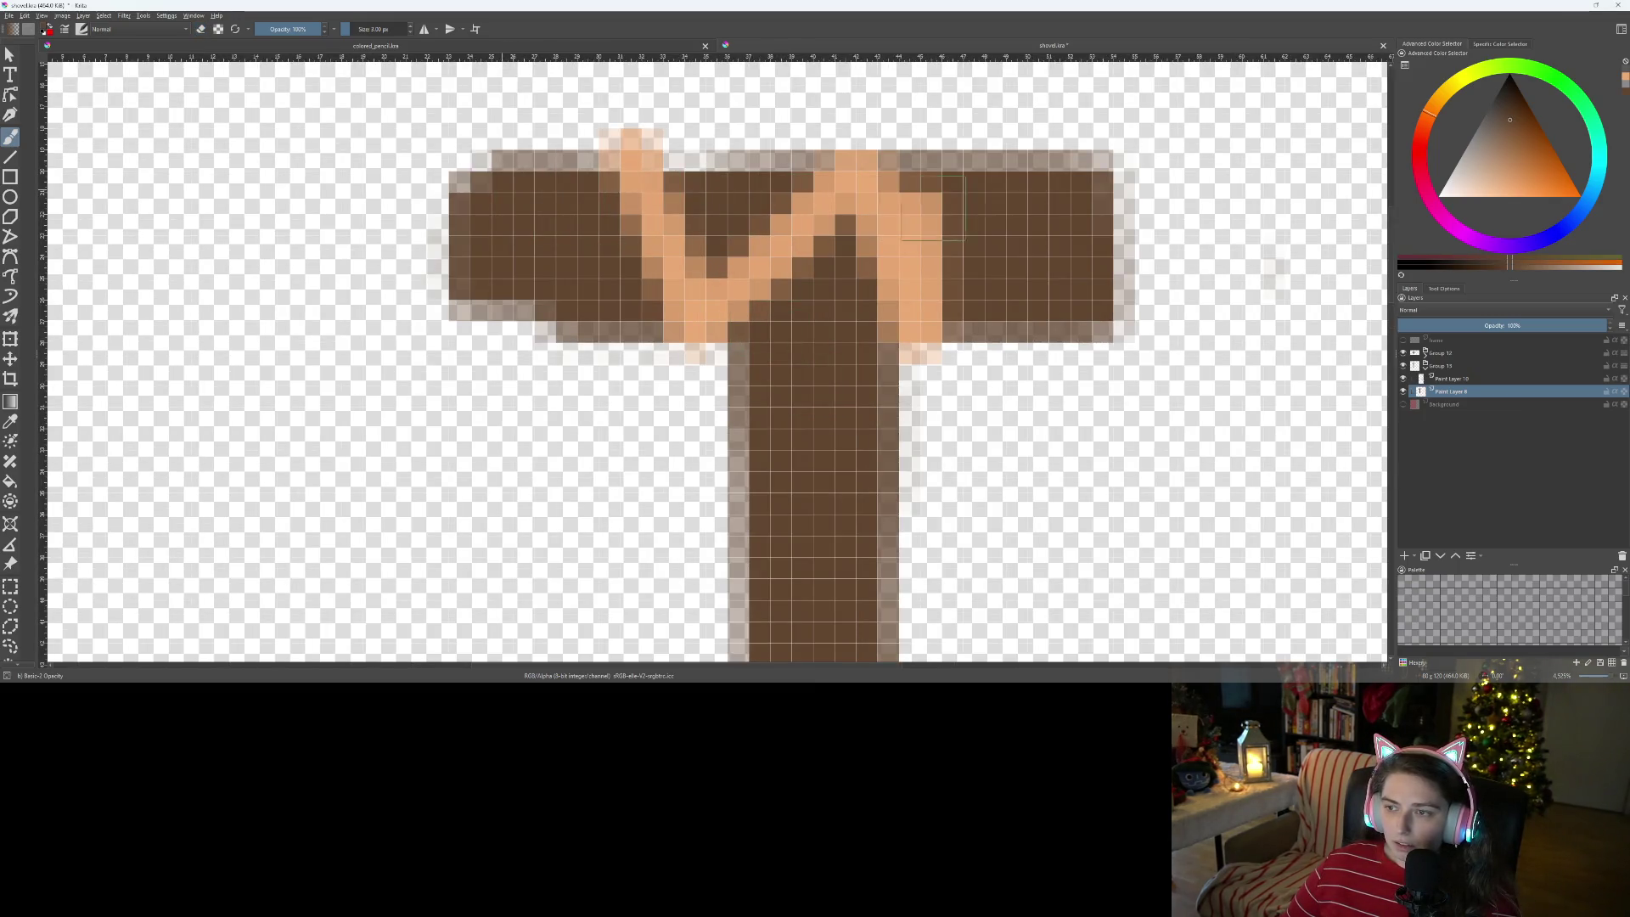
# - Erase soft edge pixels from the crossbar's right arm, its corners and under the left arm
pyautogui.press('e')
pyautogui.moveTo(976, 359); pyautogui.dragTo(1172, 344)
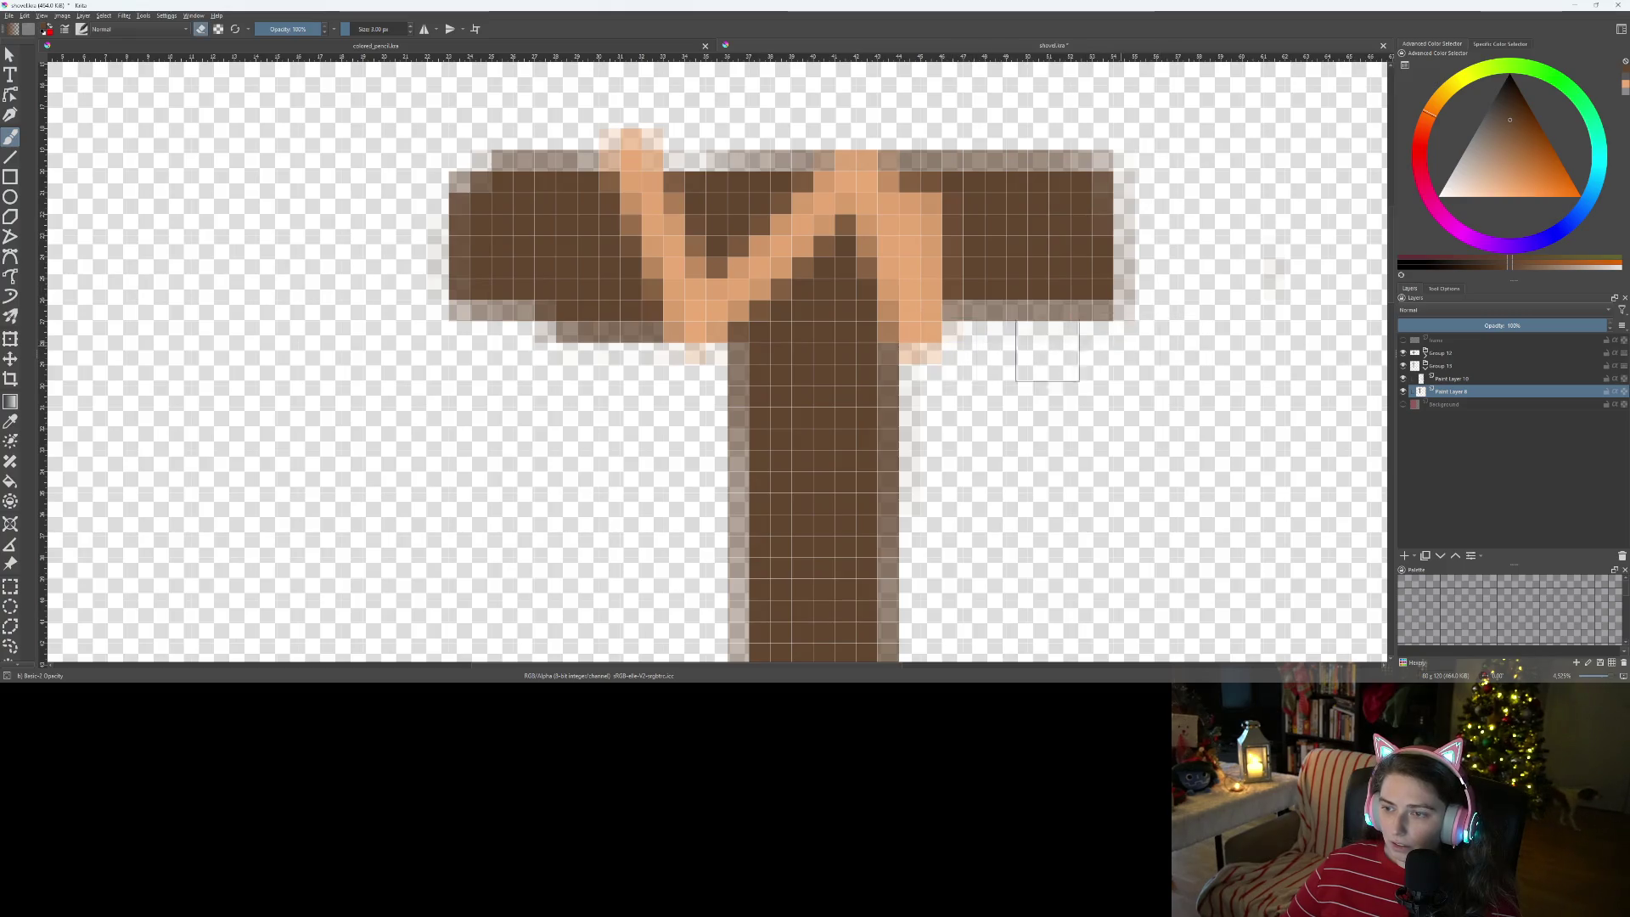
pyautogui.moveTo(429, 344); pyautogui.dragTo(627, 356)
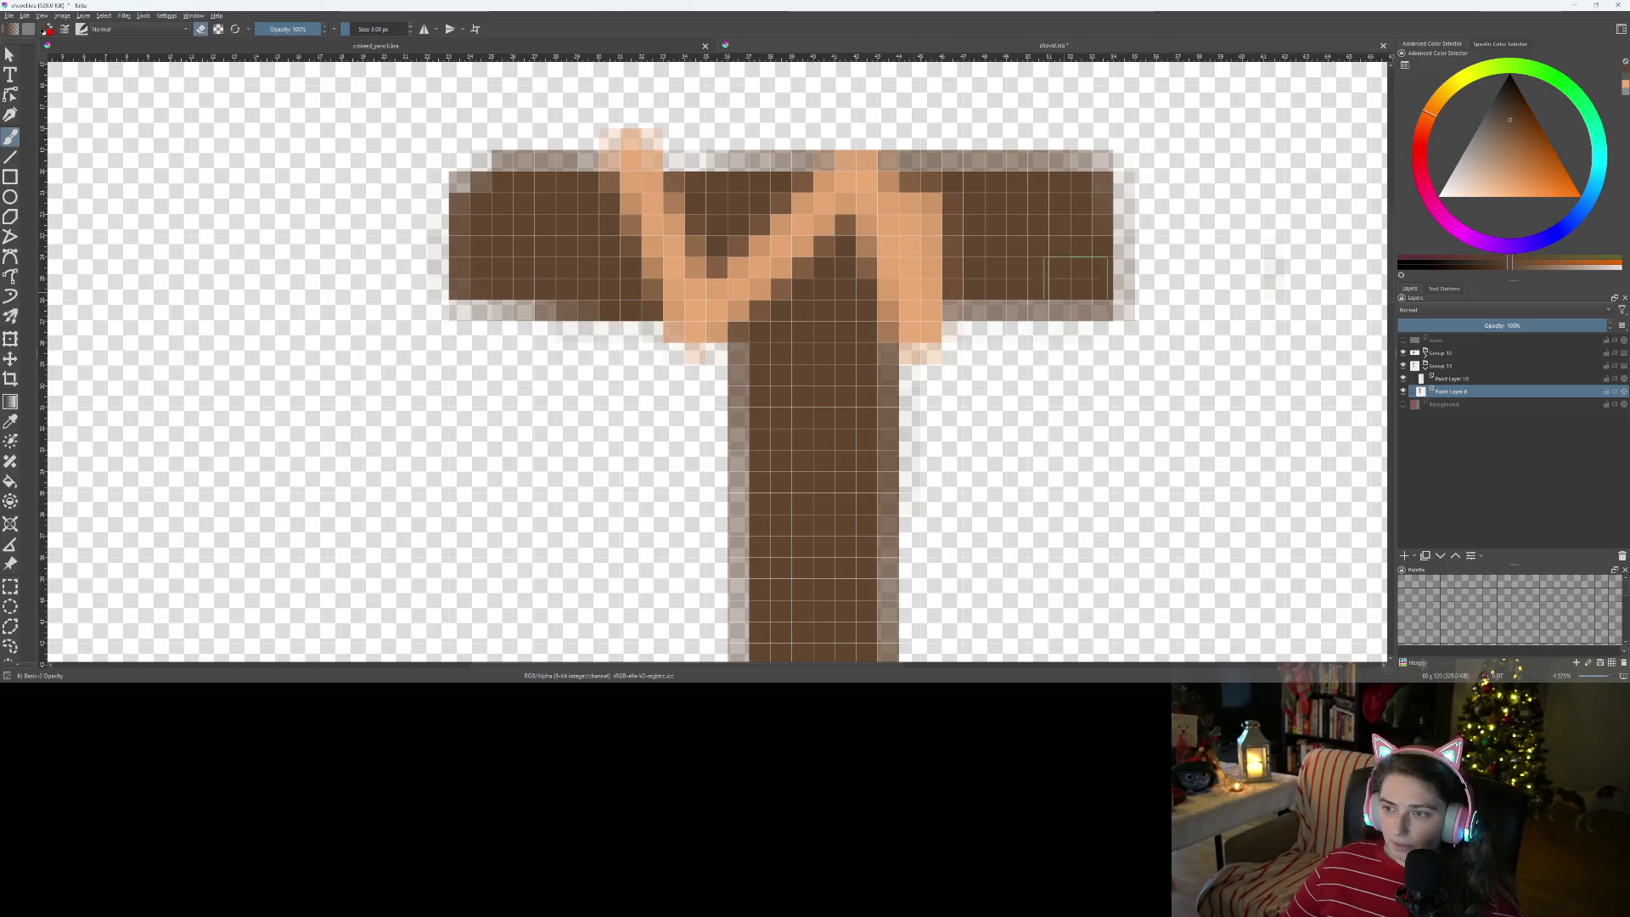
pyautogui.moveTo(1091, 348); pyautogui.dragTo(1174, 251)
pyautogui.click(1090, 138)
pyautogui.press('e')
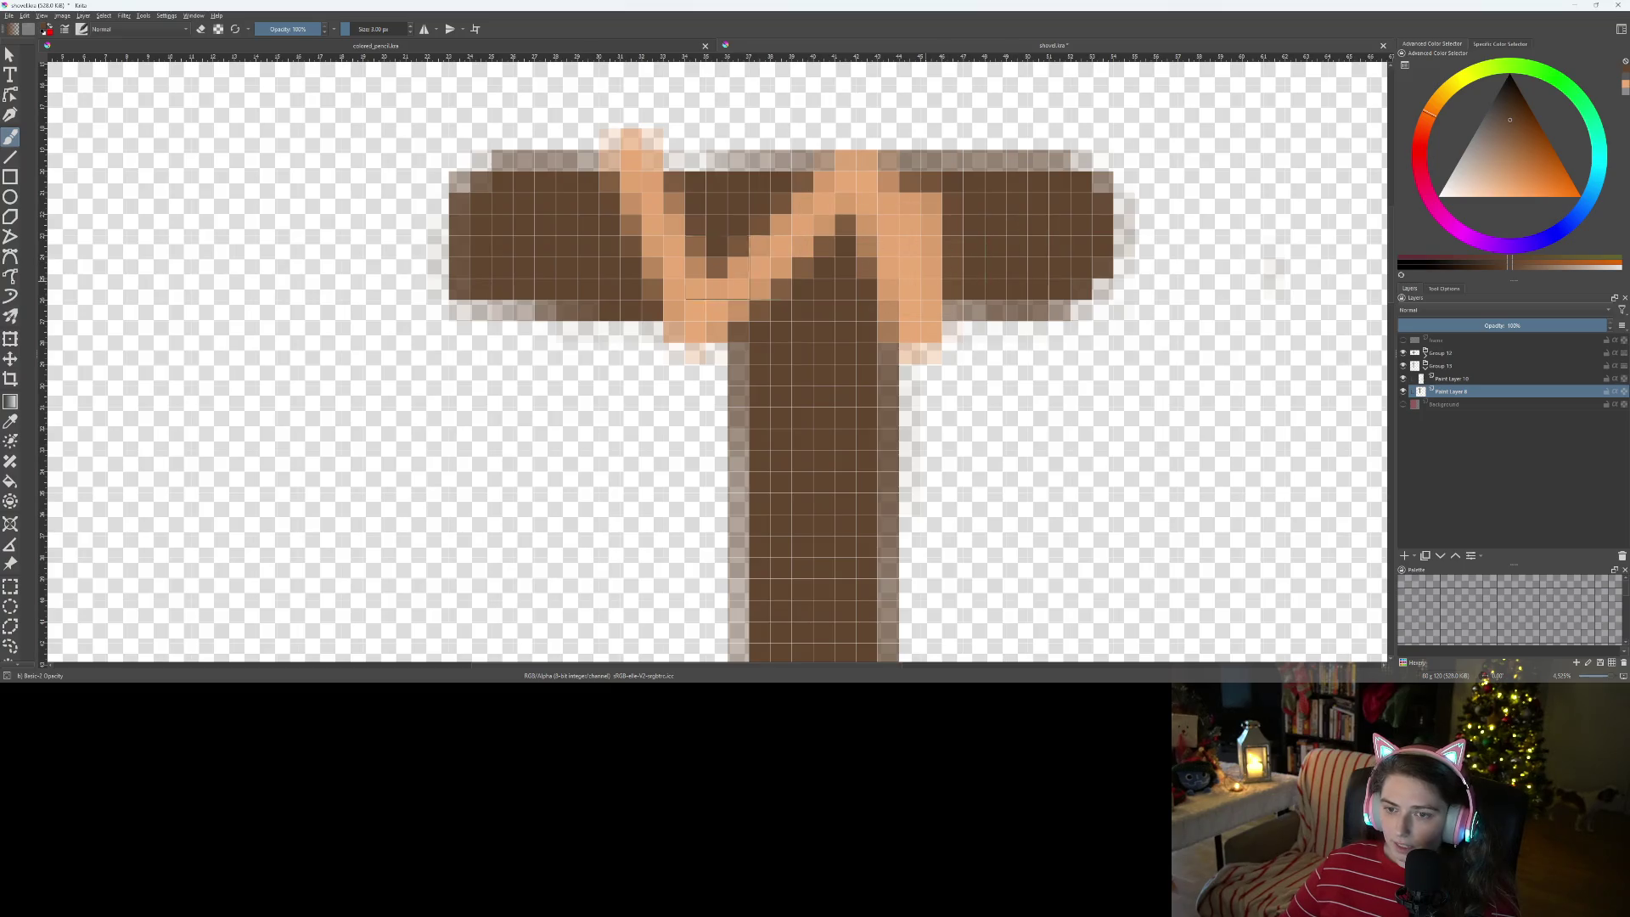
pyautogui.scroll(-2, 717, 280)
pyautogui.scroll(4, 717, 280)
# - Erase the translucent pixels at the crossbar's left end to round its tip
pyautogui.press('e')
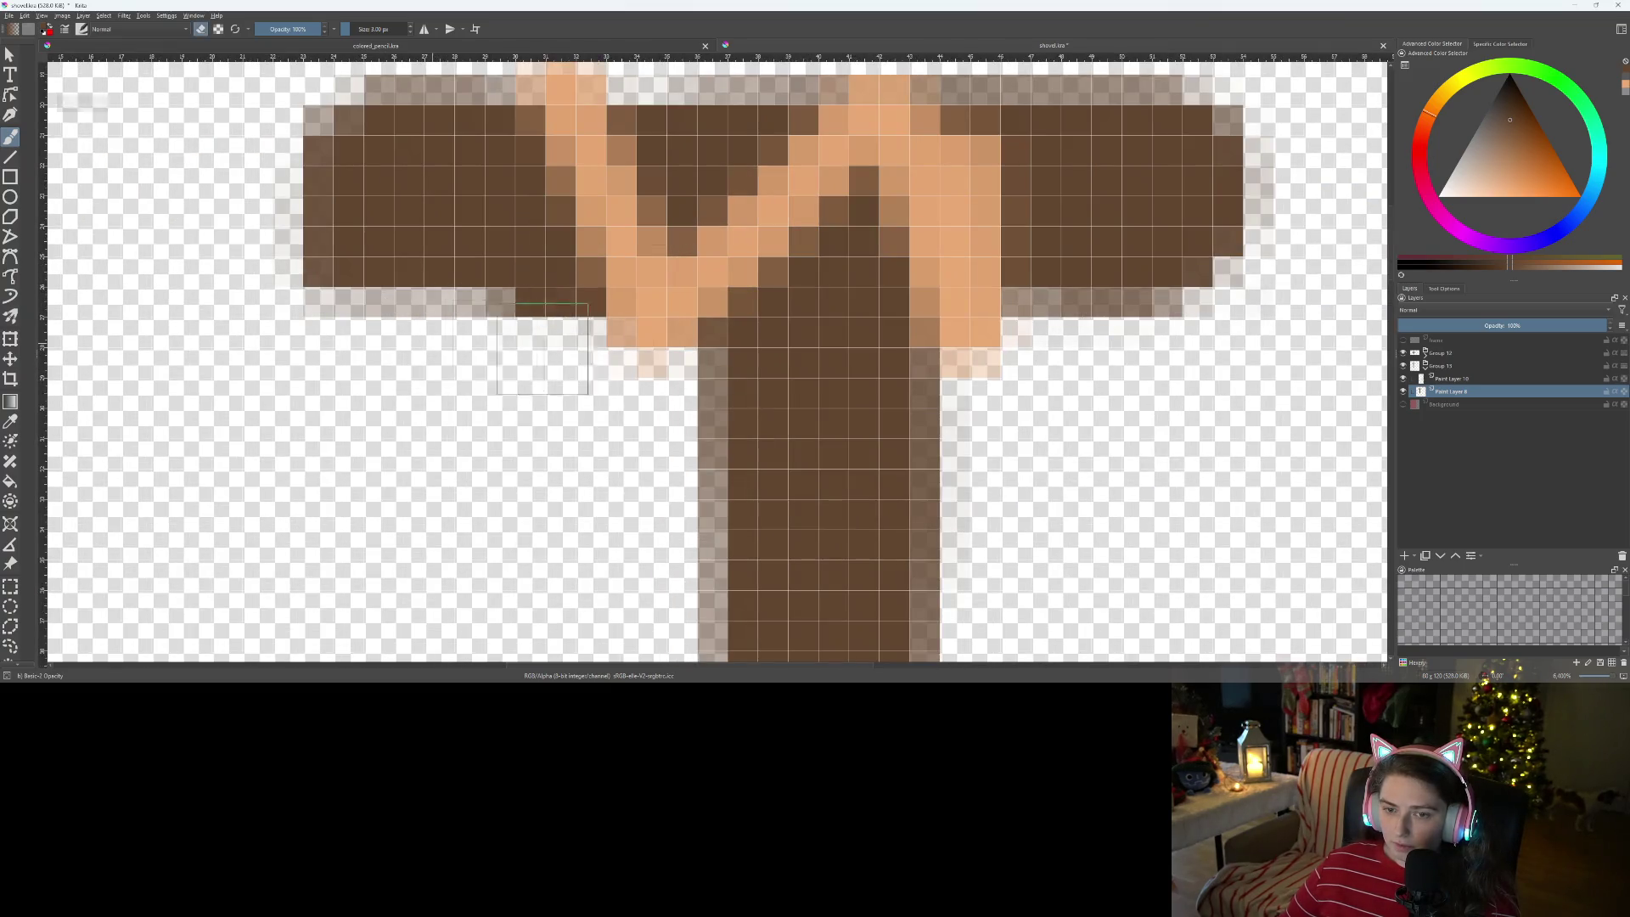
pyautogui.scroll(-1, 504, 359)
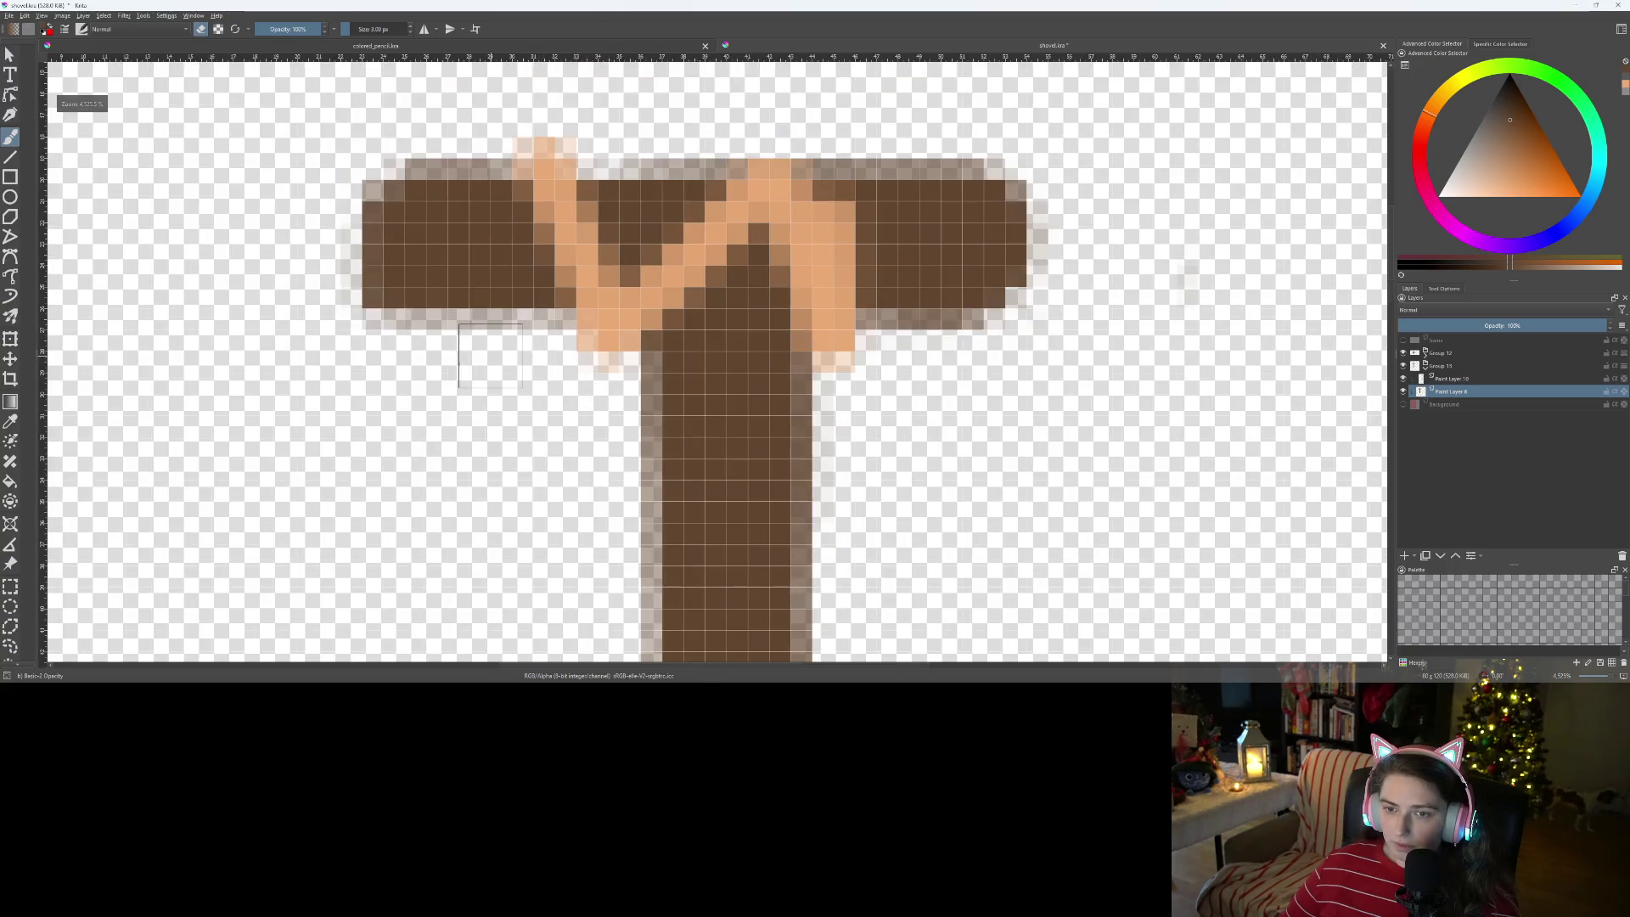
pyautogui.scroll(-1, 490, 356)
pyautogui.scroll(-1, 501, 352)
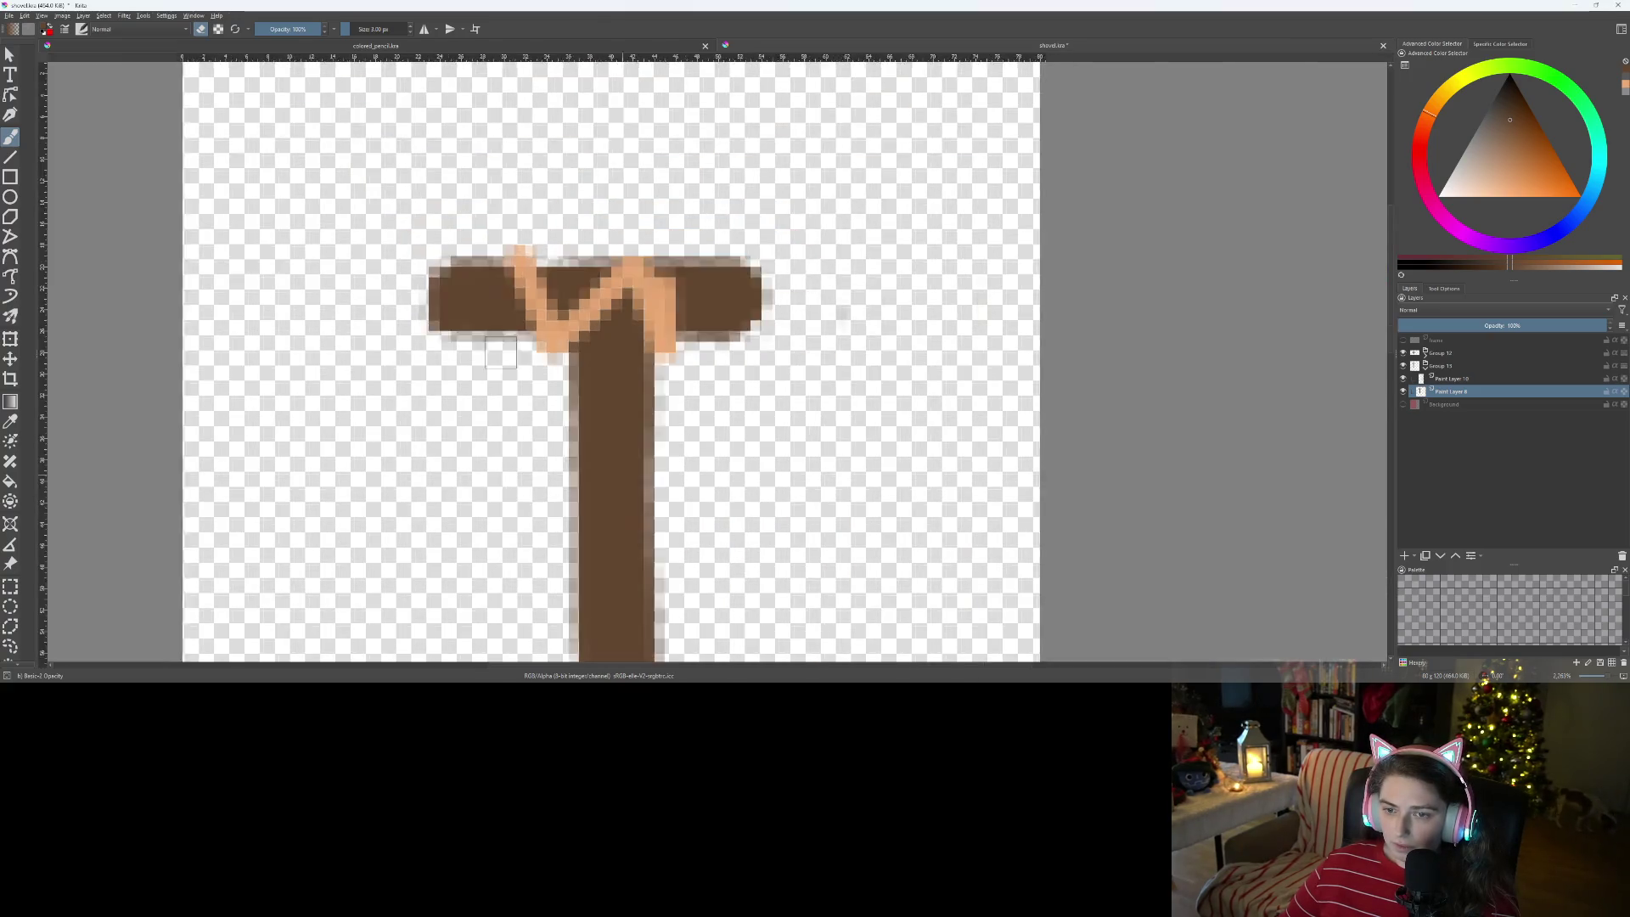
pyautogui.scroll(-3, 501, 353)
pyautogui.scroll(3, 537, 202)
pyautogui.scroll(1, 536, 201)
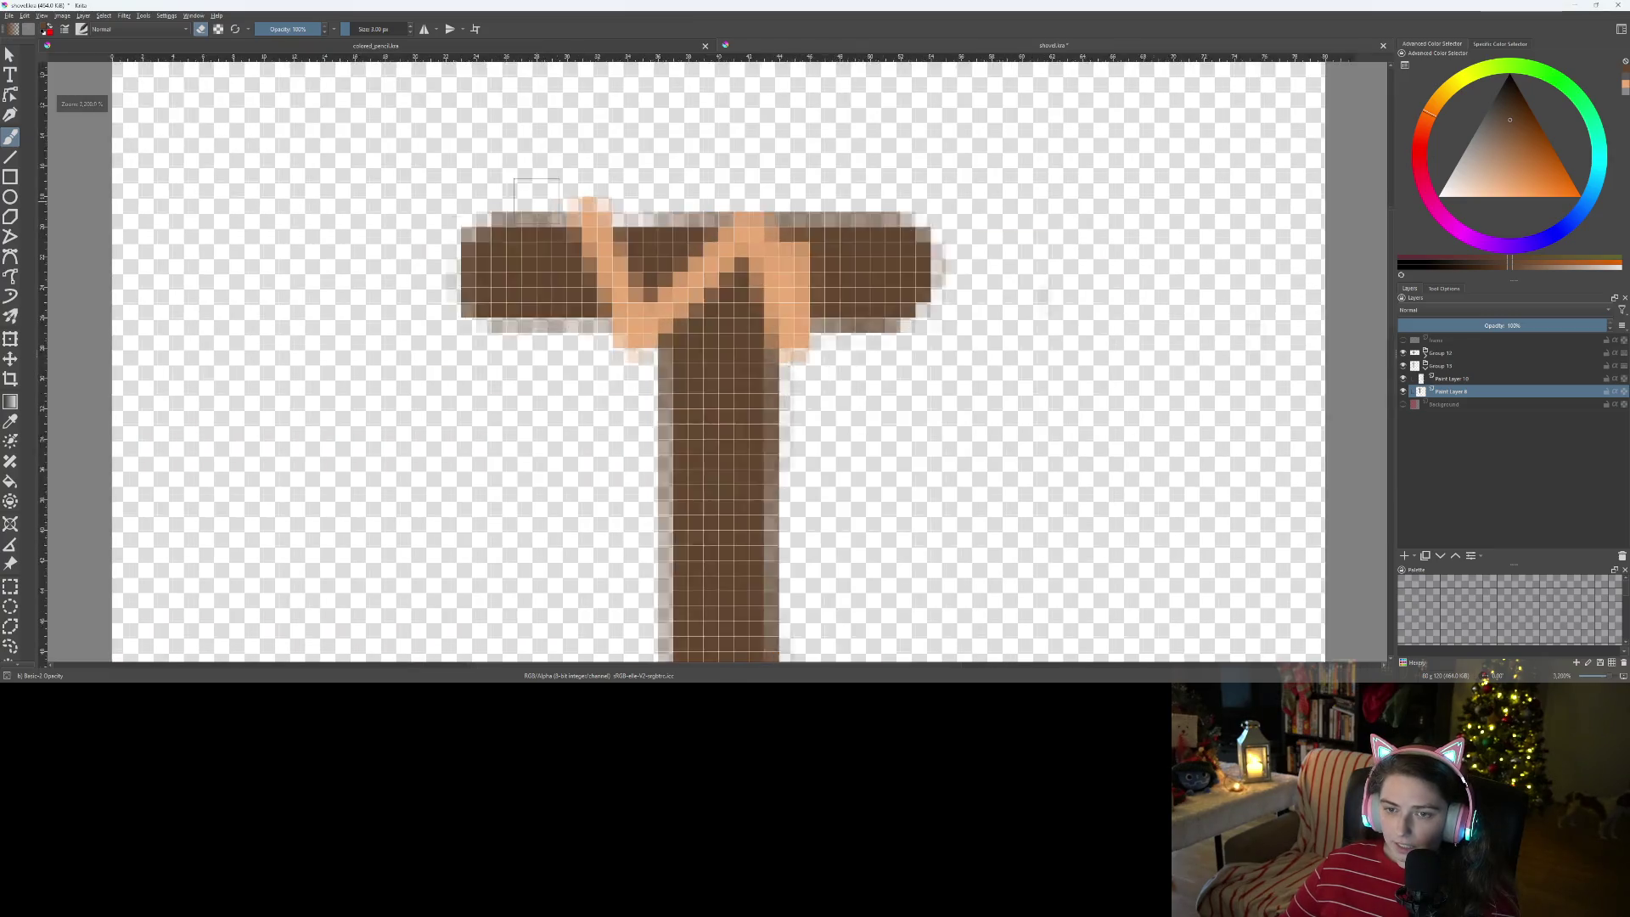
pyautogui.scroll(2, 536, 202)
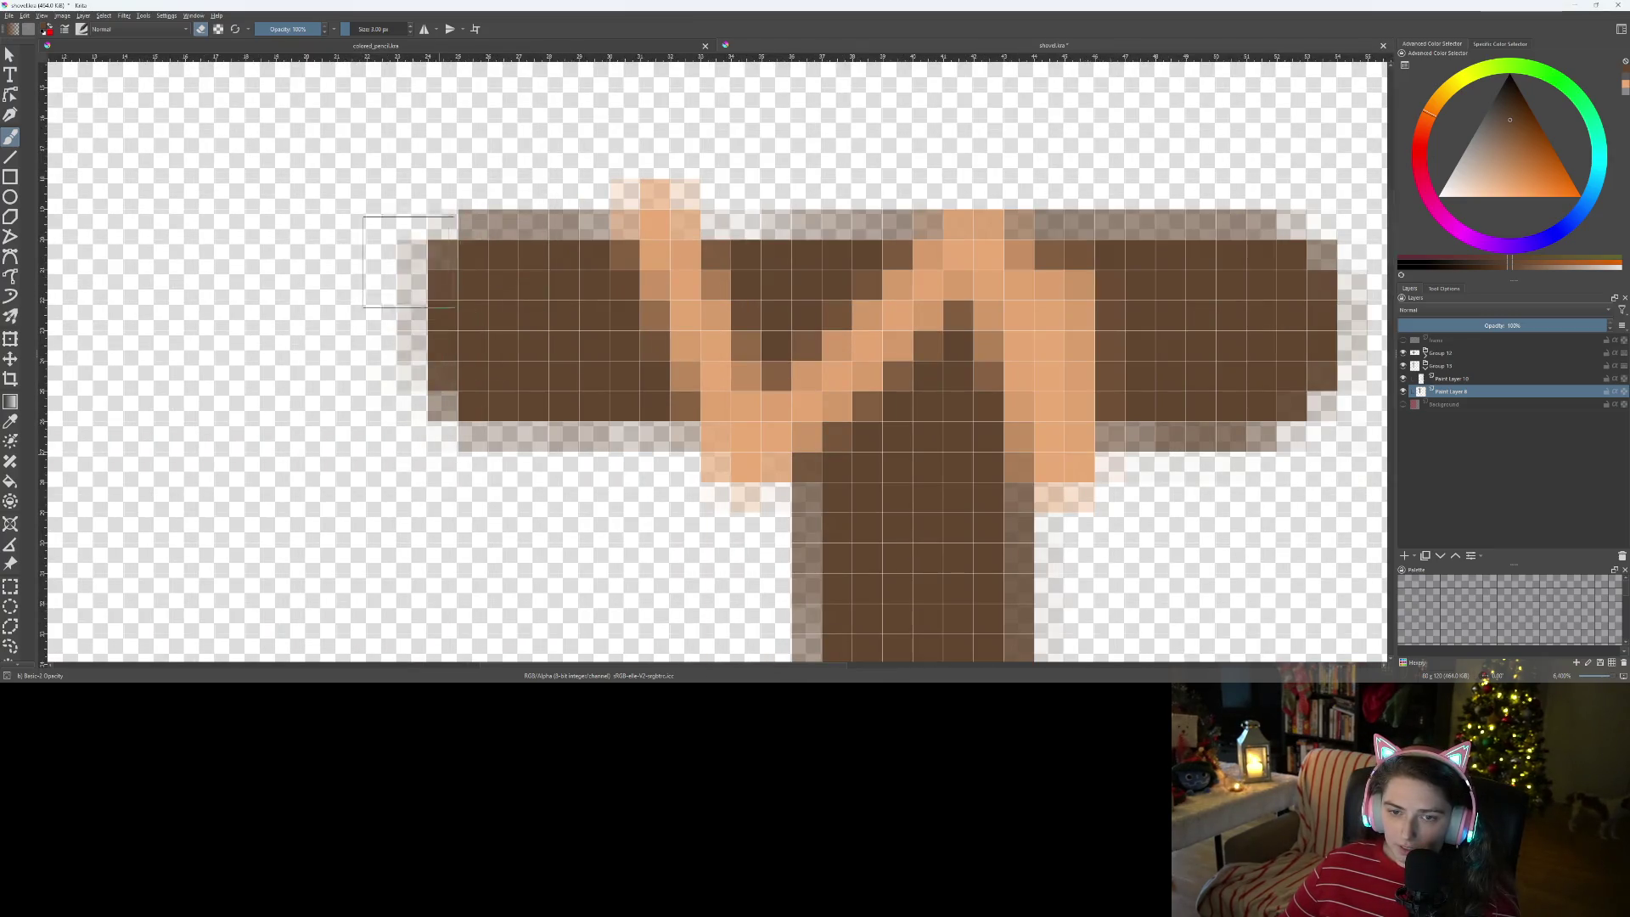
pyautogui.moveTo(442, 187); pyautogui.dragTo(412, 340)
pyautogui.moveTo(483, 496)
pyautogui.mouseDown()
pyautogui.moveTo(413, 375)
pyautogui.moveTo(463, 237)
pyautogui.moveTo(400, 449)
pyautogui.mouseUp()
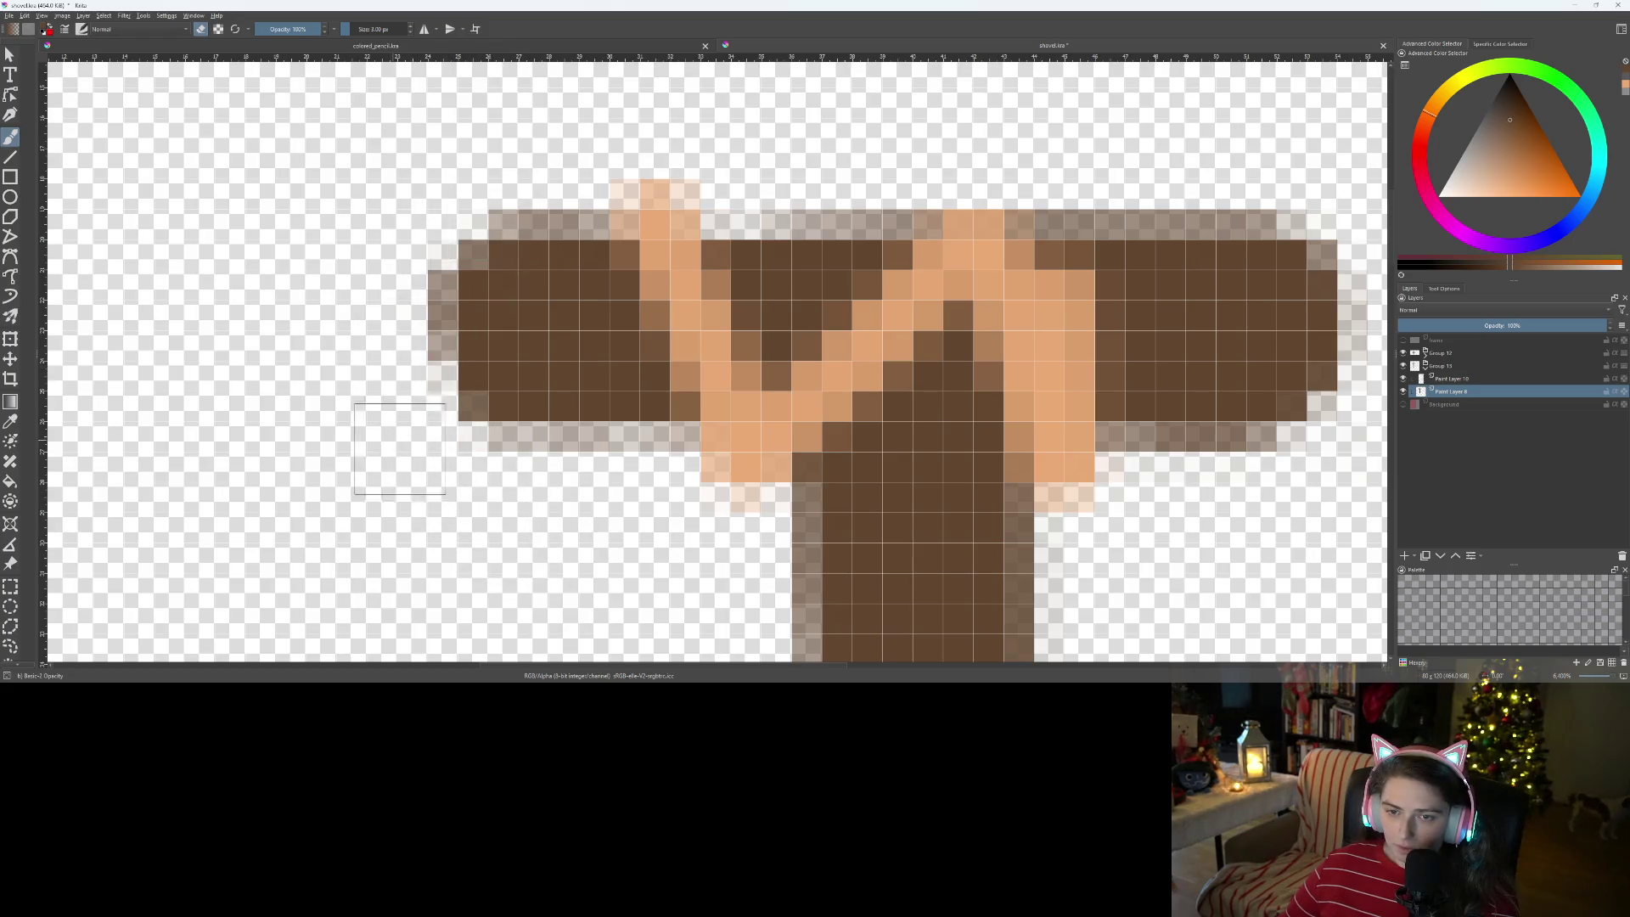
pyautogui.scroll(-6, 675, 318)
pyautogui.scroll(-1, 674, 318)
pyautogui.scroll(5, 671, 306)
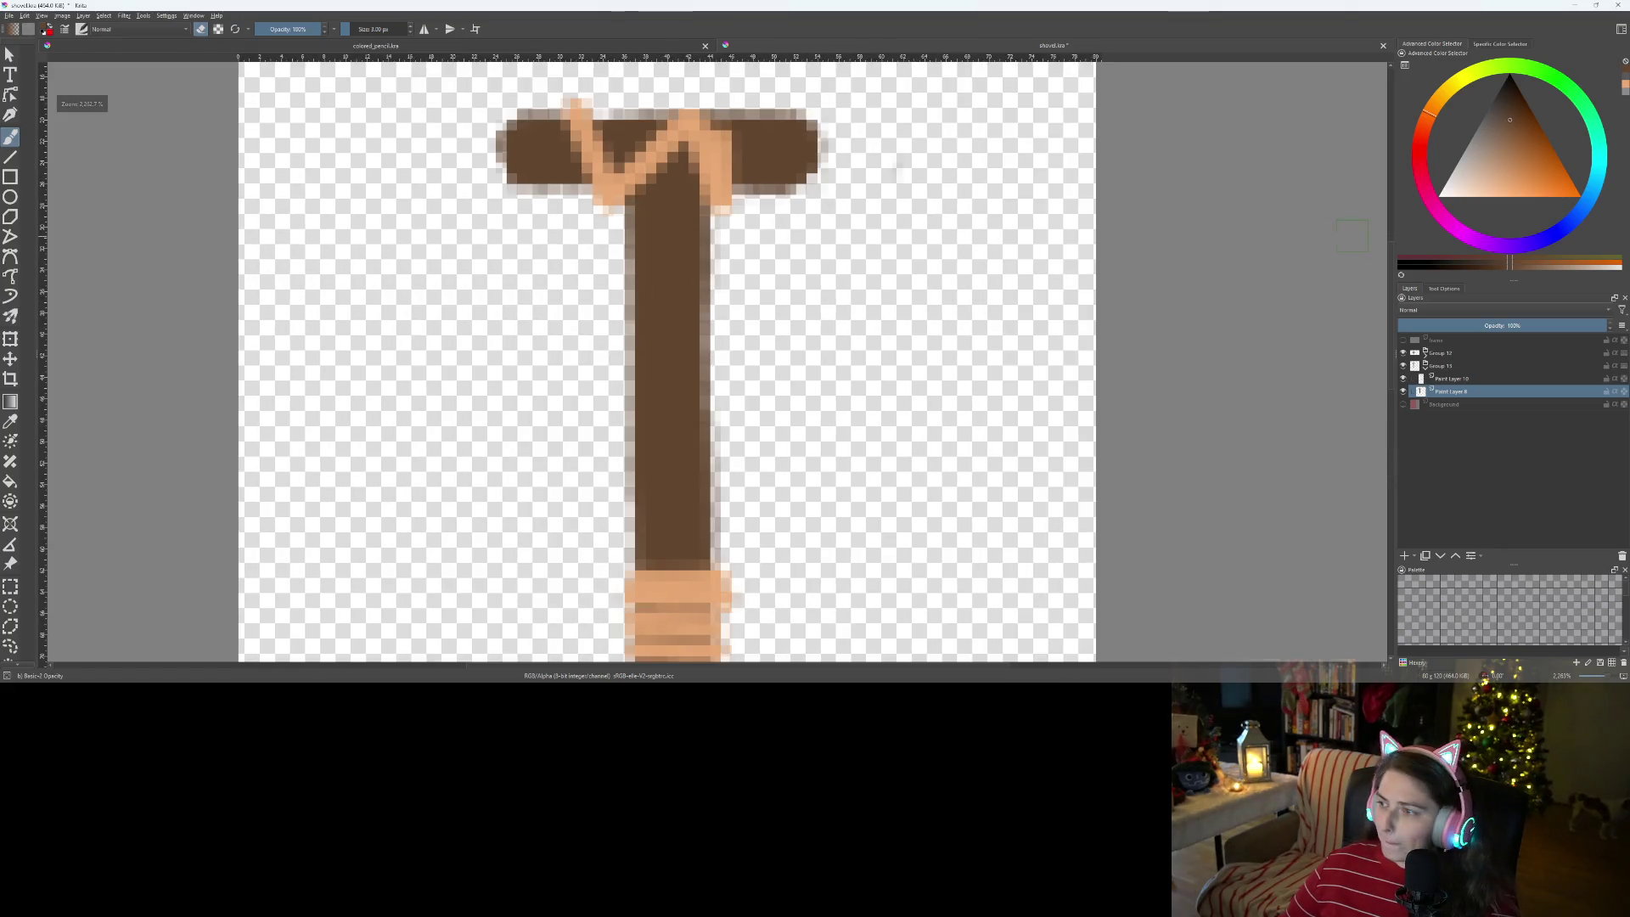
# - On Paint Layer 10, erase the stray peach pixel atop the wrap and peach pixels at the joint's lower right
pyautogui.click(1447, 379)
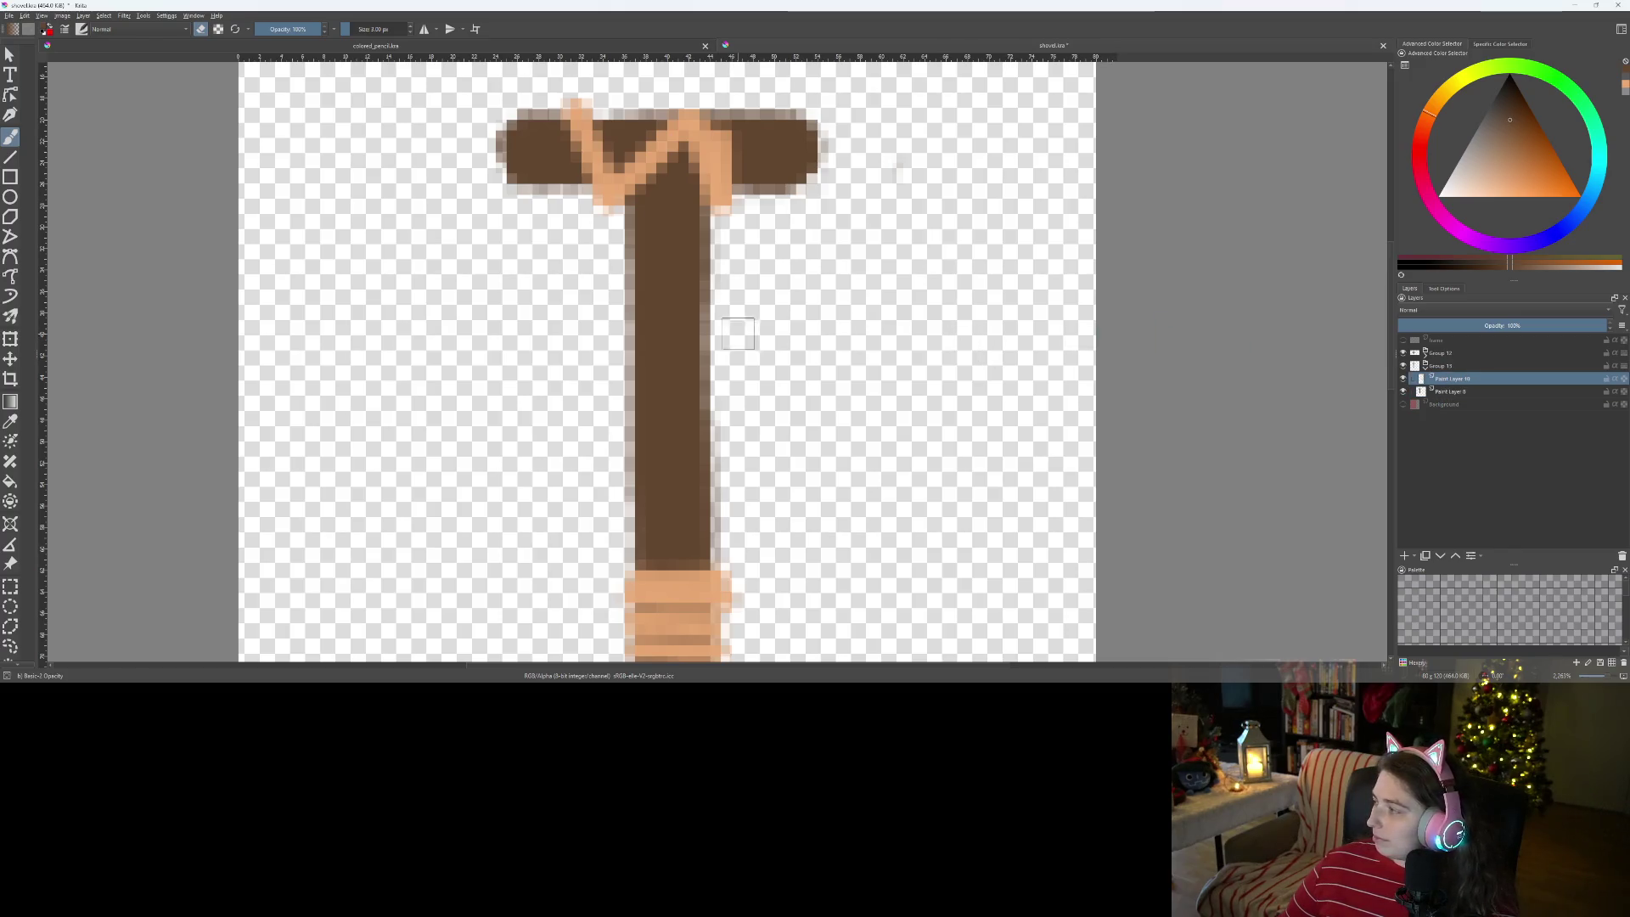
pyautogui.scroll(5, 578, 95)
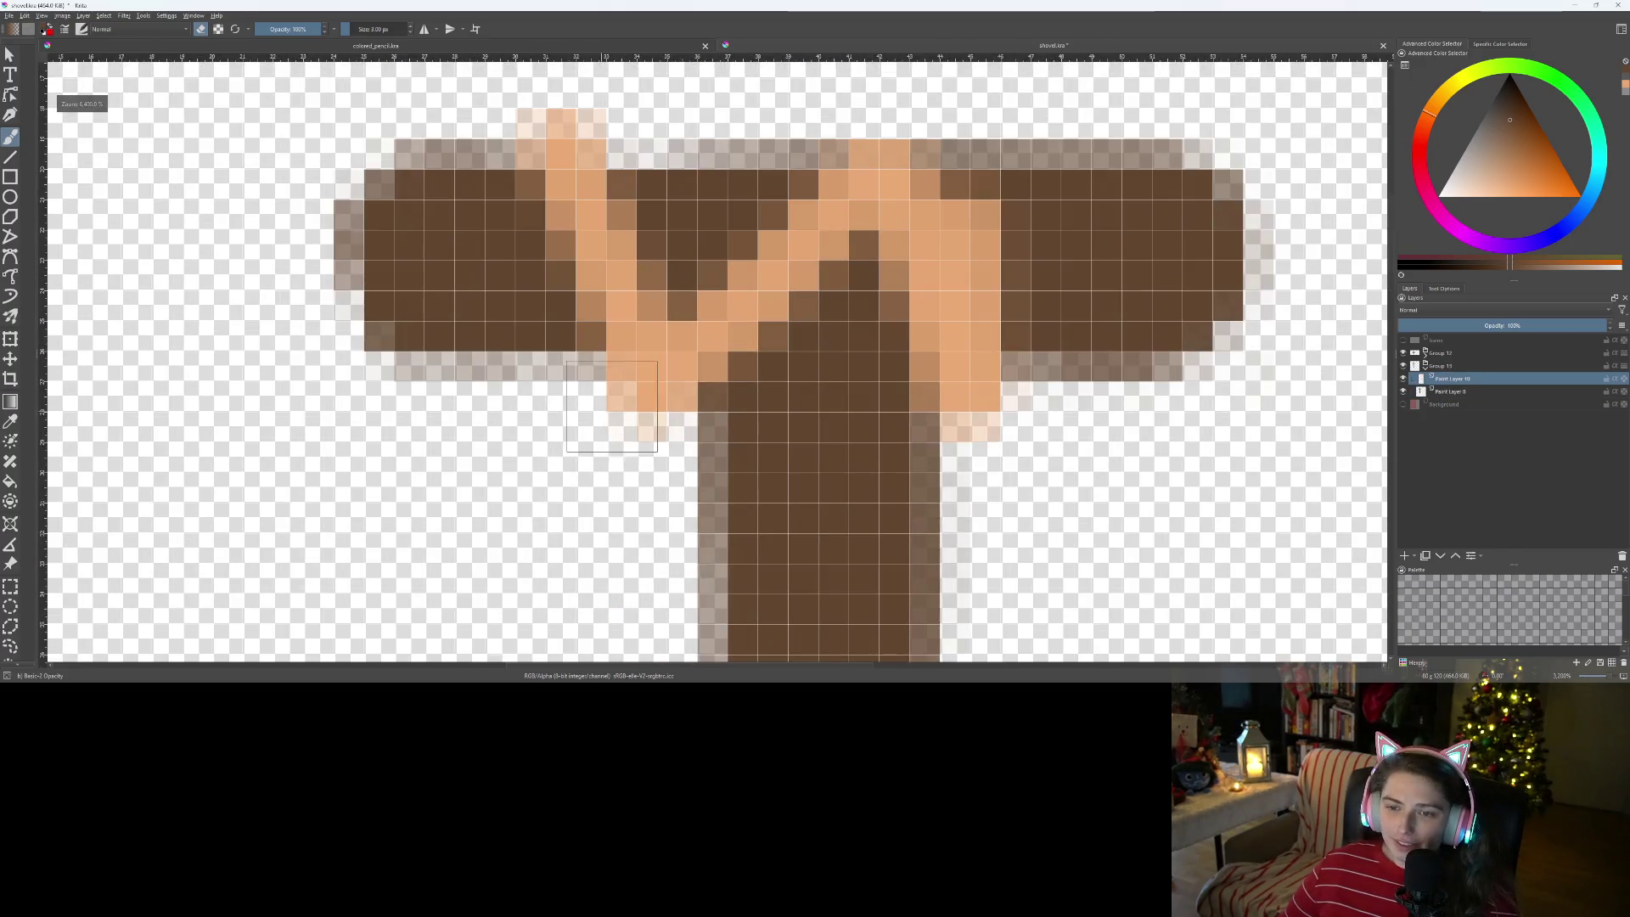
pyautogui.keyDown('ctrl'); pyautogui.click(696, 374); pyautogui.keyUp('ctrl')
pyautogui.moveTo(641, 236); pyautogui.dragTo(627, 397)
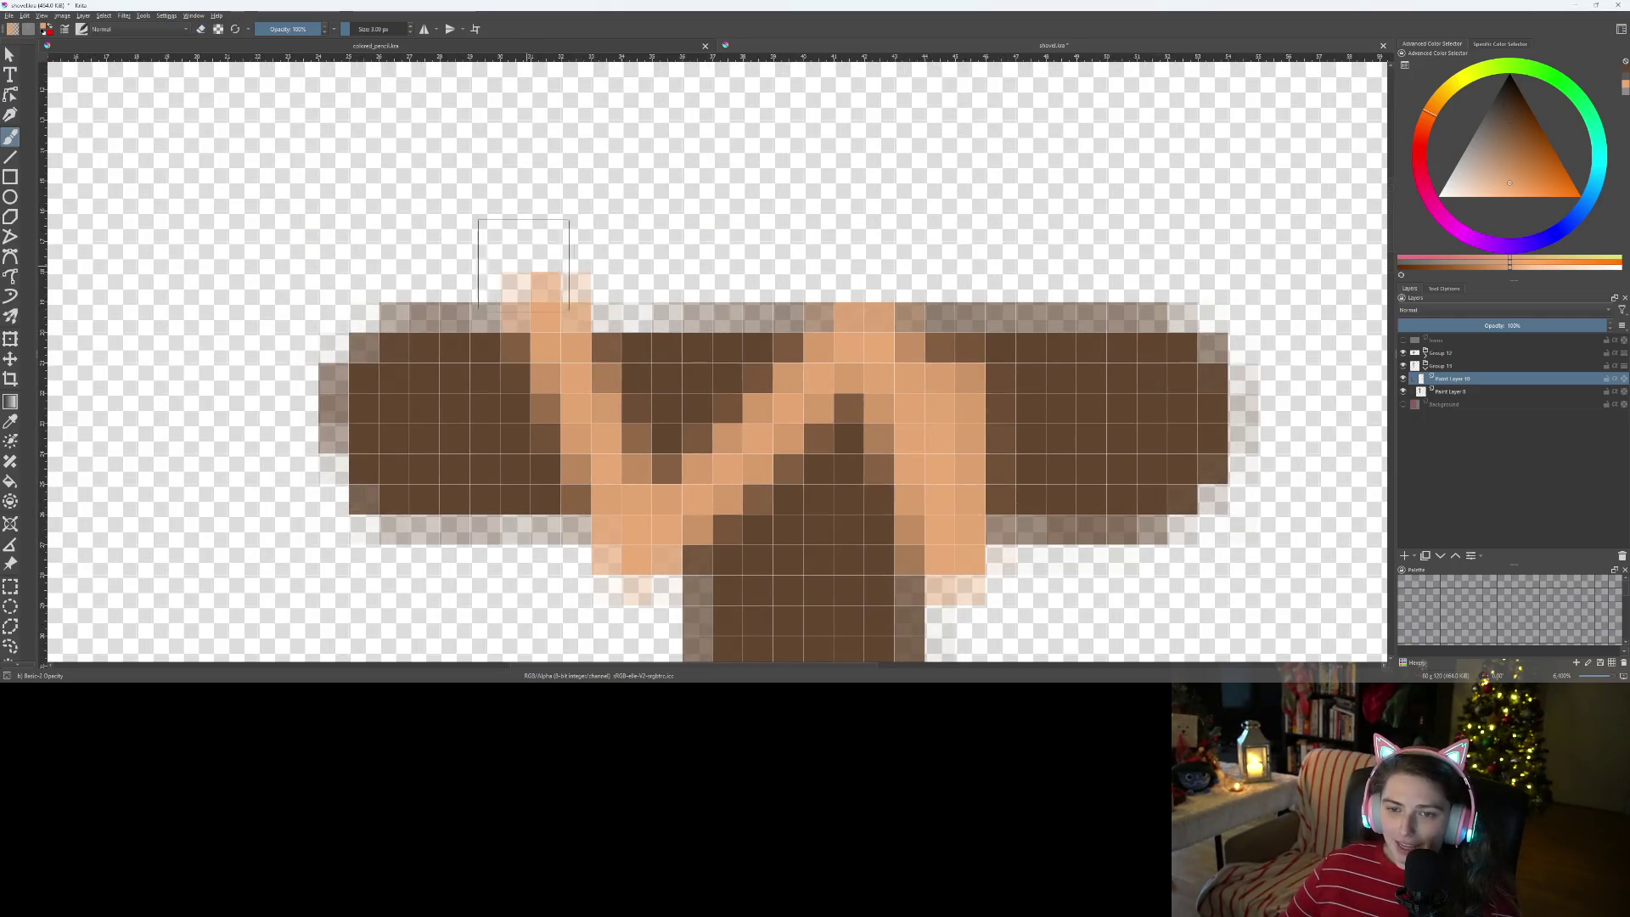
pyautogui.click(497, 263)
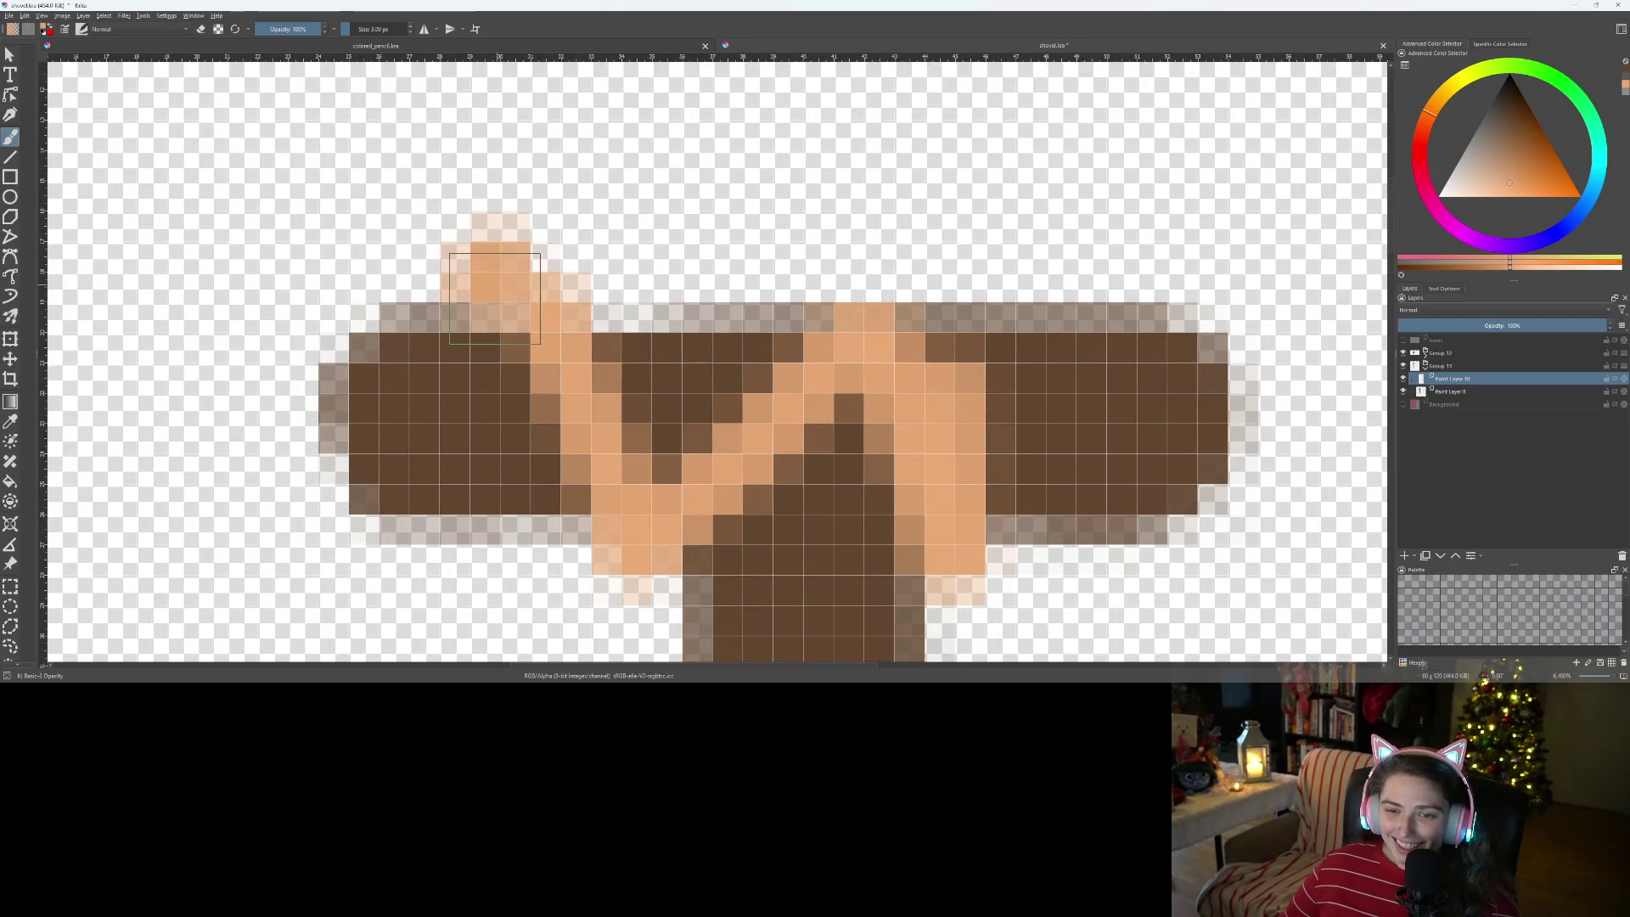
pyautogui.hotkey('ctrl', 'z')
pyautogui.press('e')
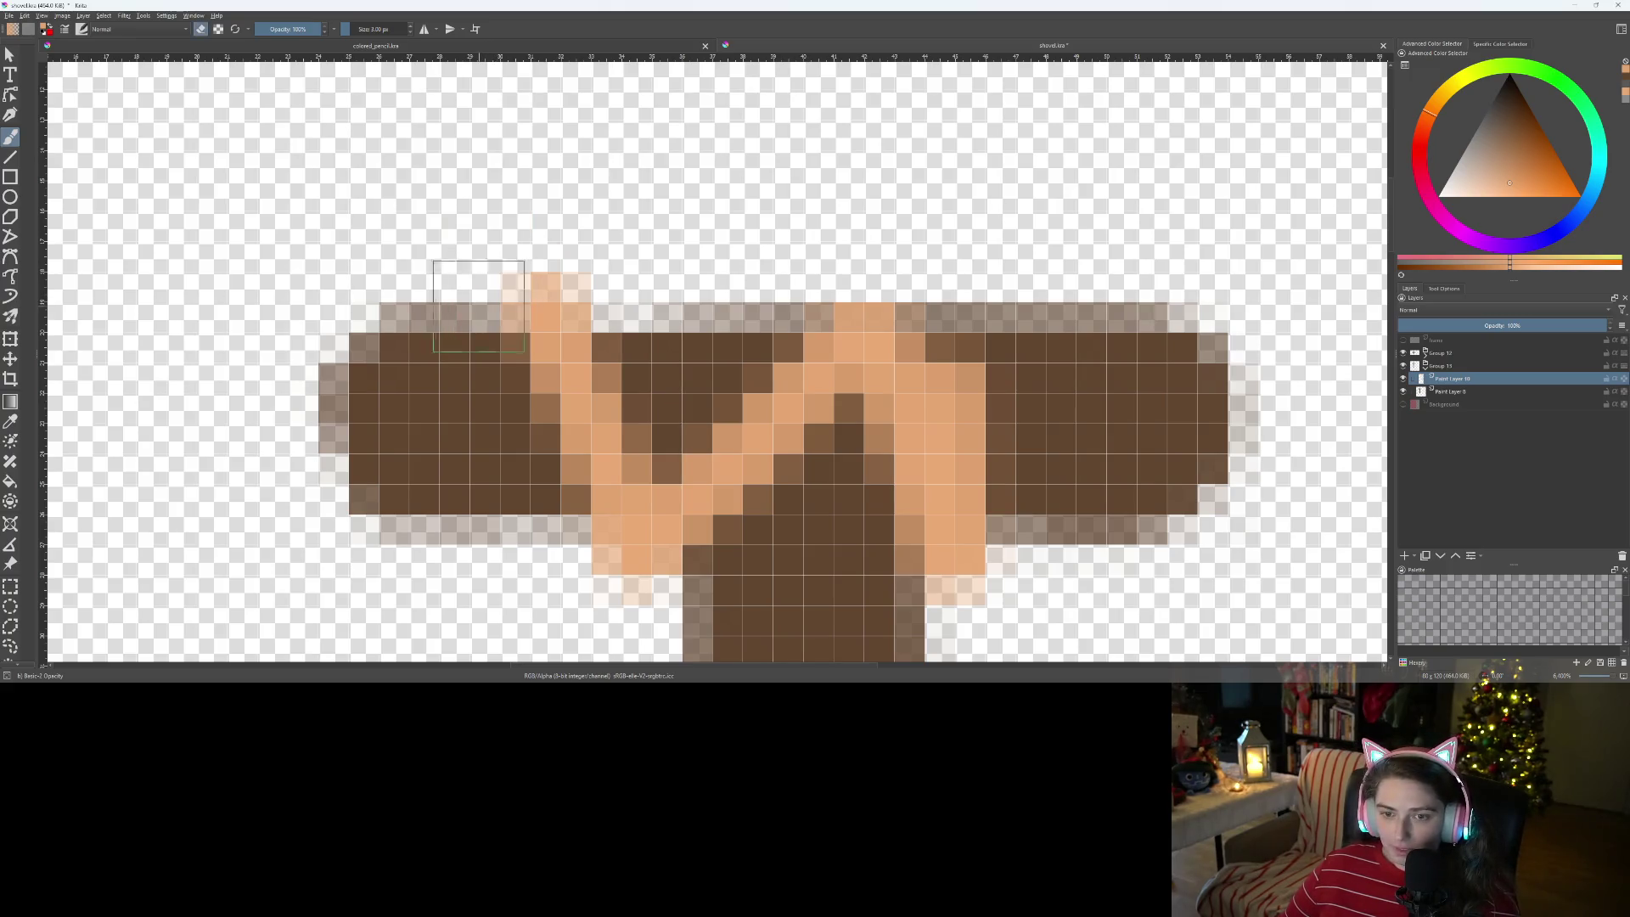
pyautogui.click(521, 259)
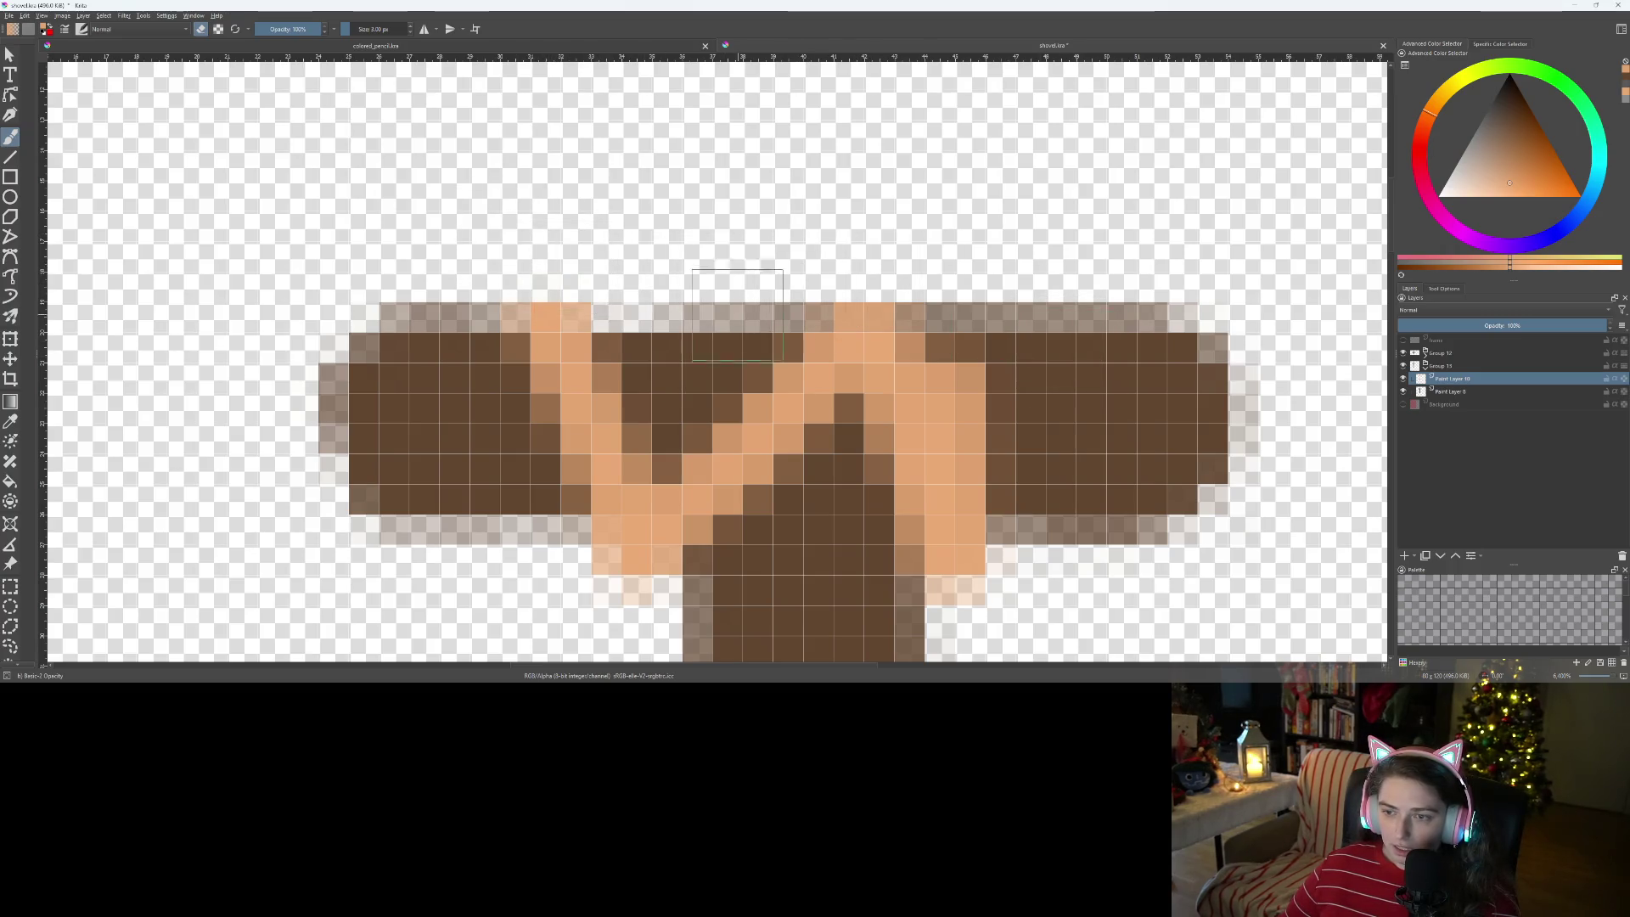
pyautogui.scroll(-2, 1067, 443)
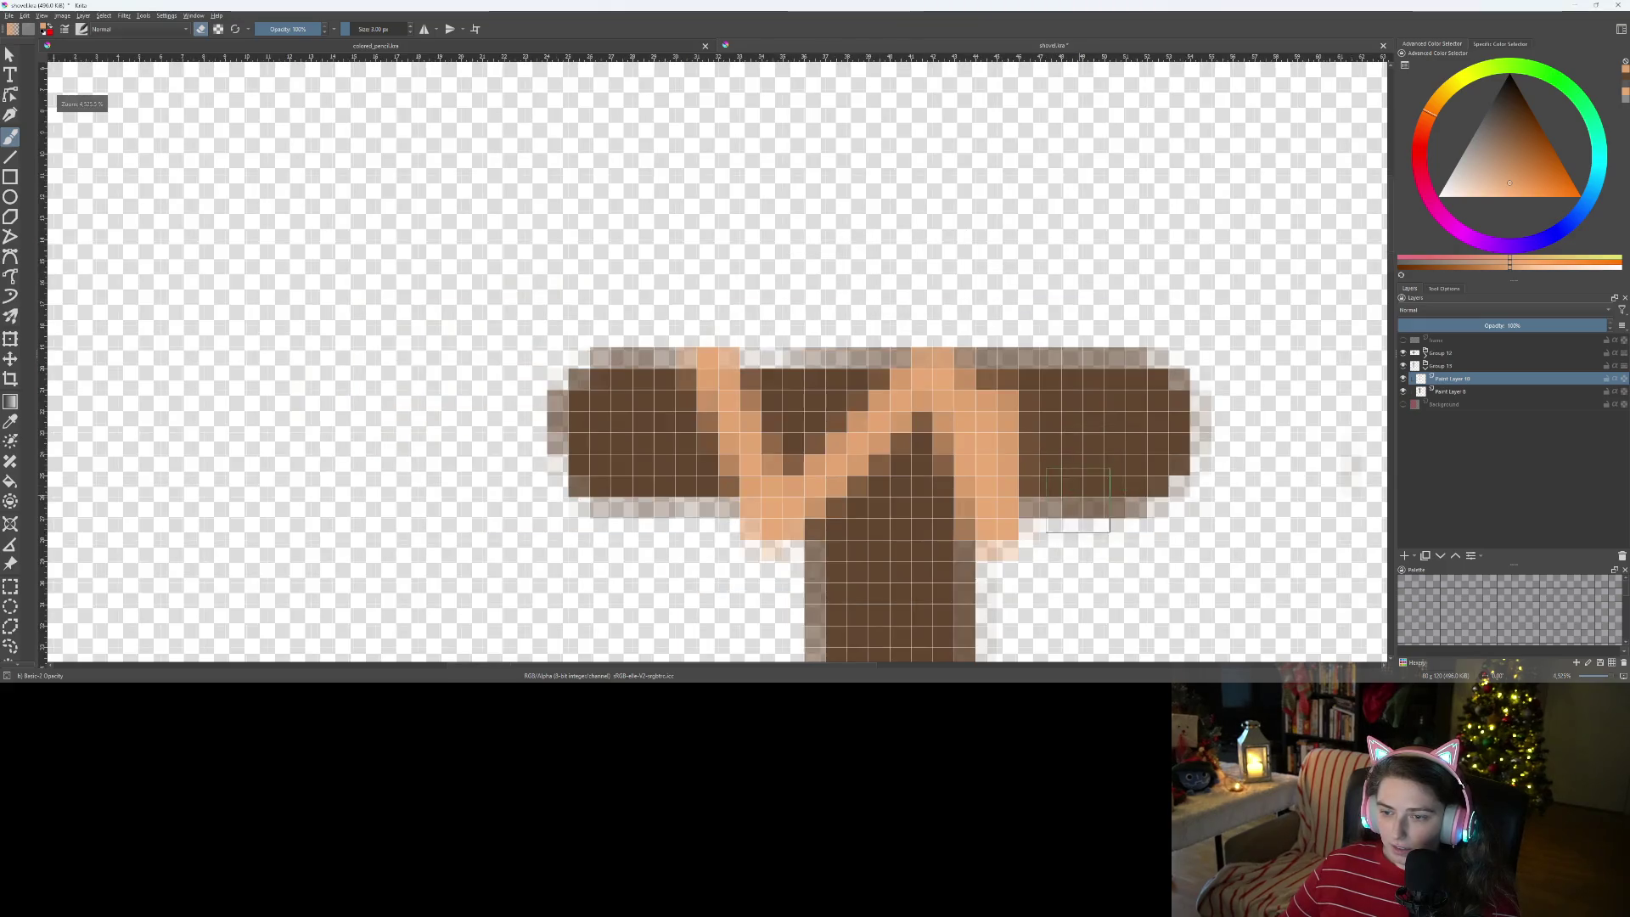
pyautogui.scroll(2, 810, 438)
pyautogui.moveTo(809, 438); pyautogui.dragTo(875, 446)
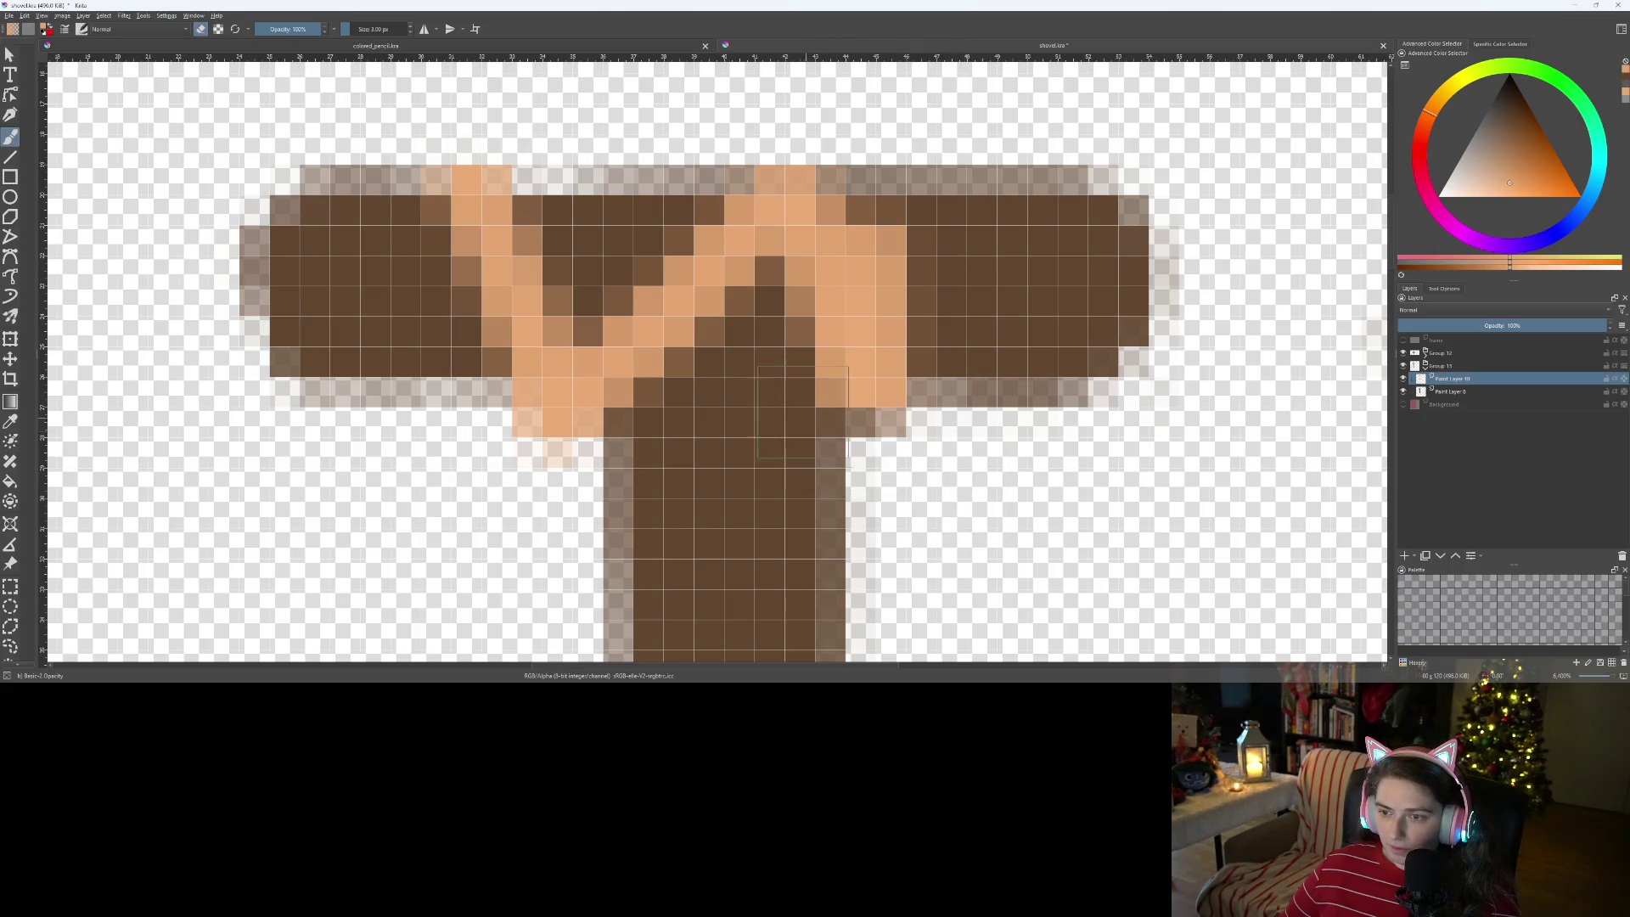
# - Clear leftover wrap pixels at the joint's lower right and pale orange pixels at its lower left
pyautogui.click(1452, 391)
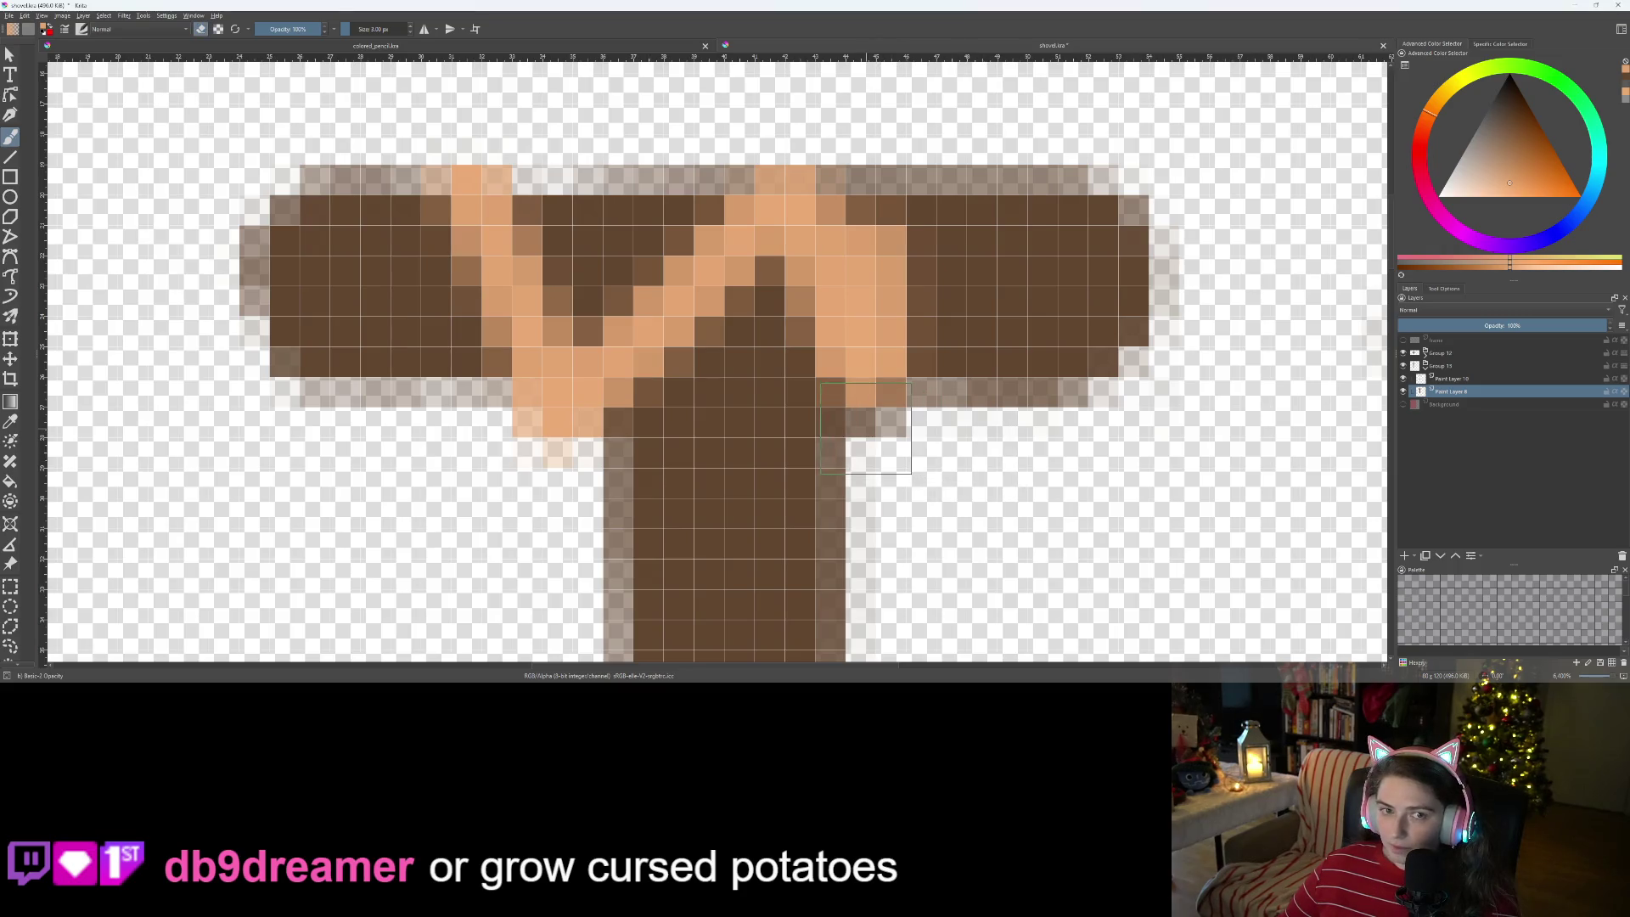
pyautogui.click(868, 429)
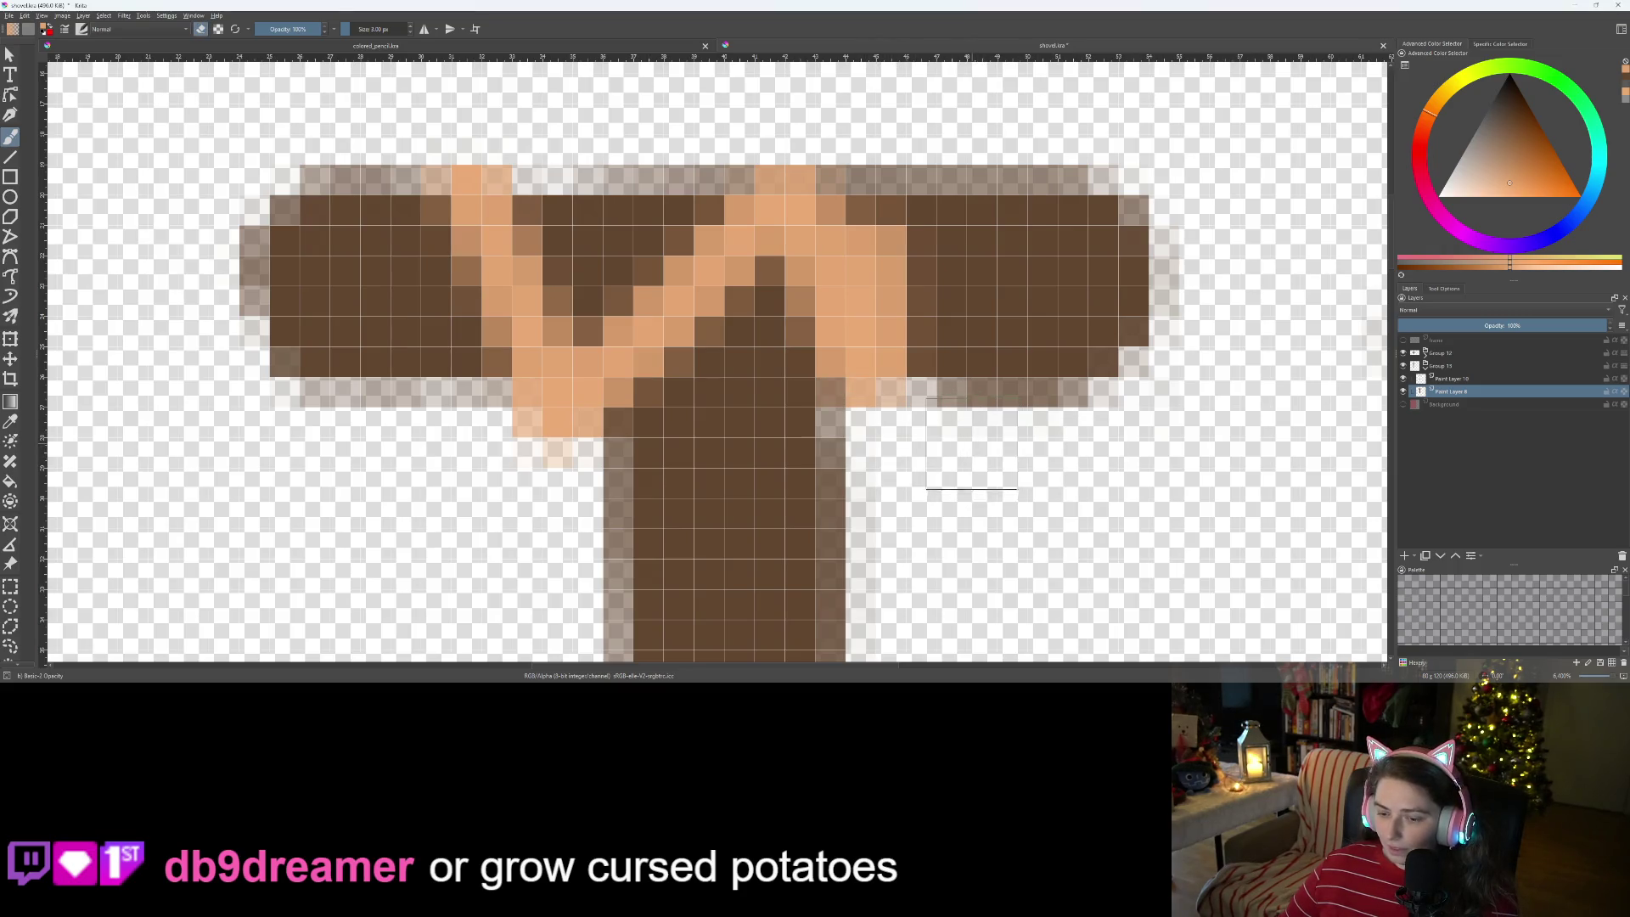
pyautogui.hotkey('ctrl', 'z')
pyautogui.click(860, 423)
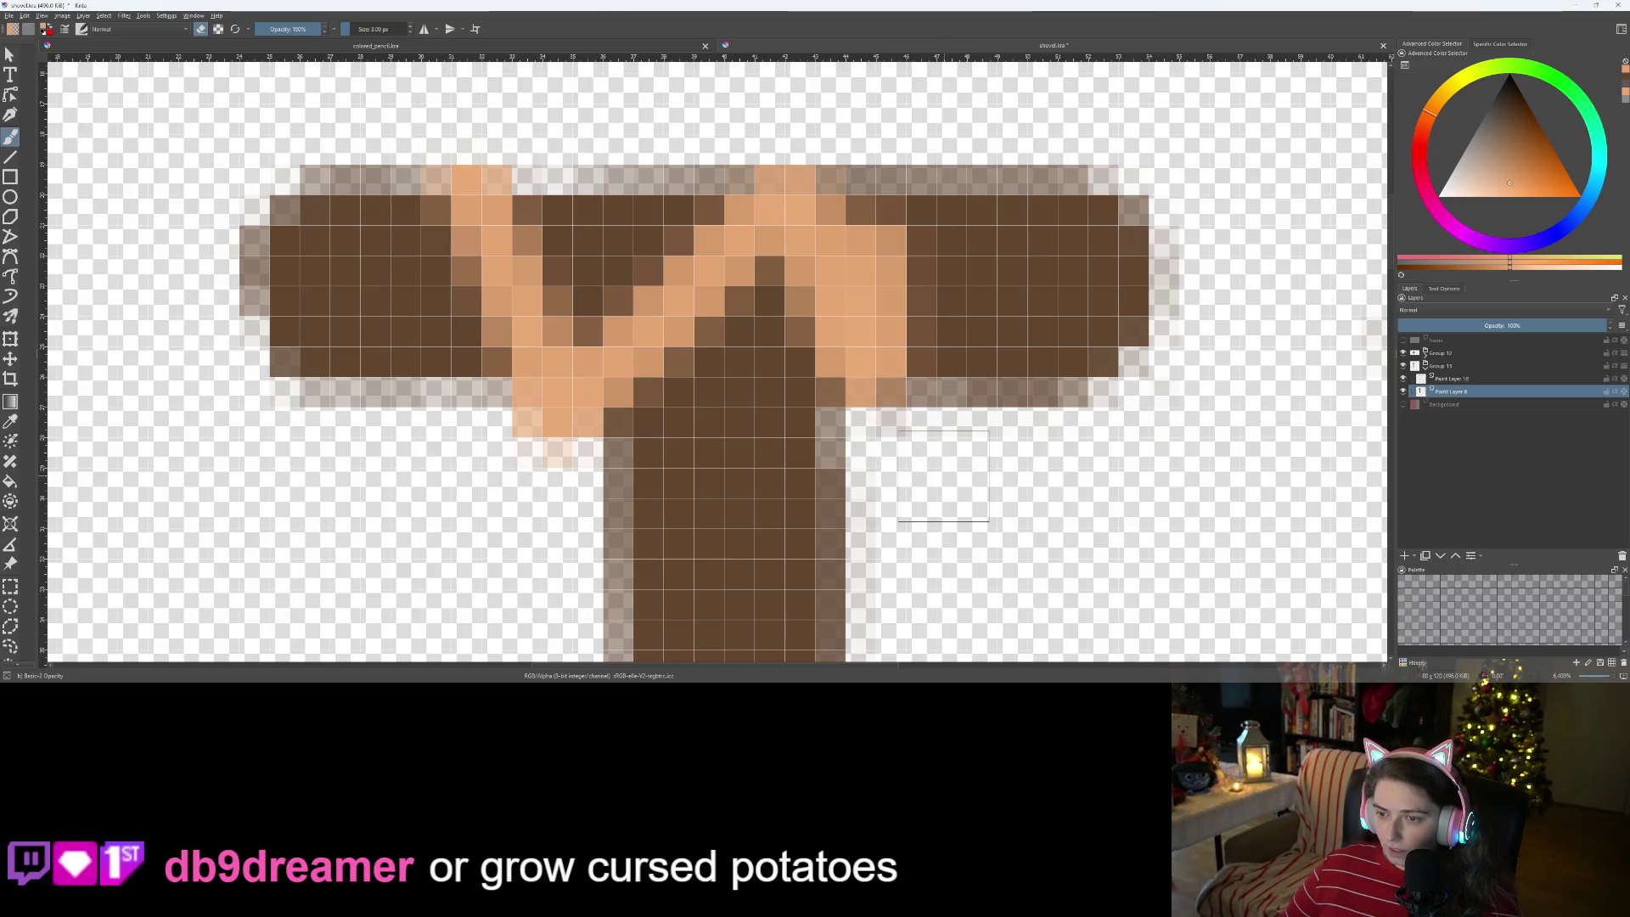
pyautogui.hotkey('ctrl', 'z')
pyautogui.click(890, 448)
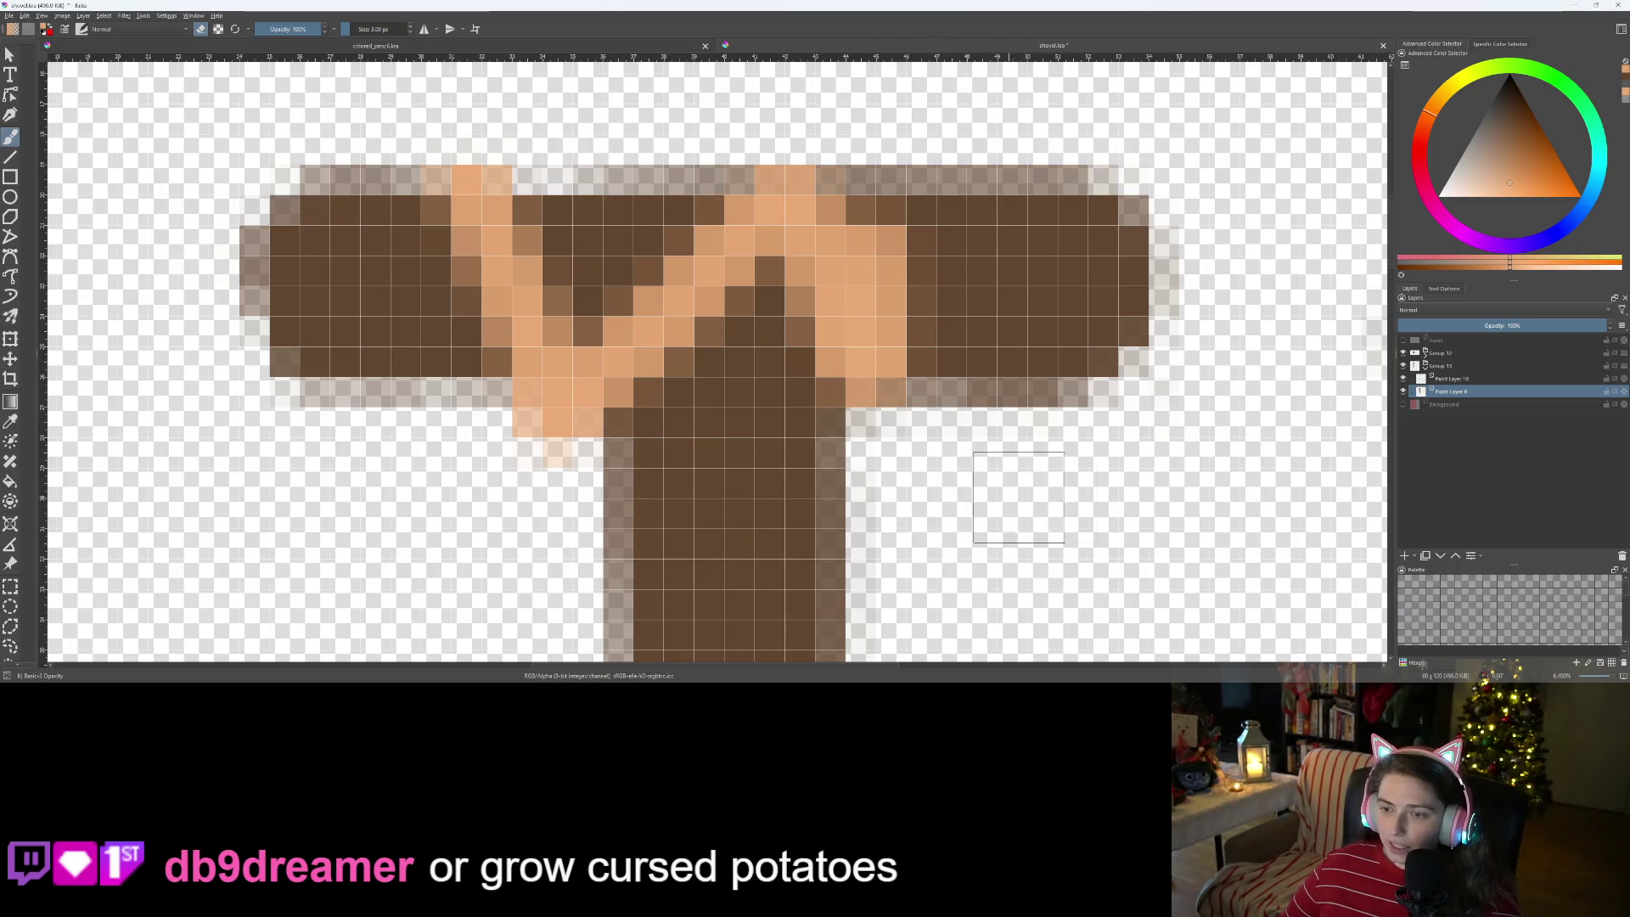
pyautogui.click(1454, 380)
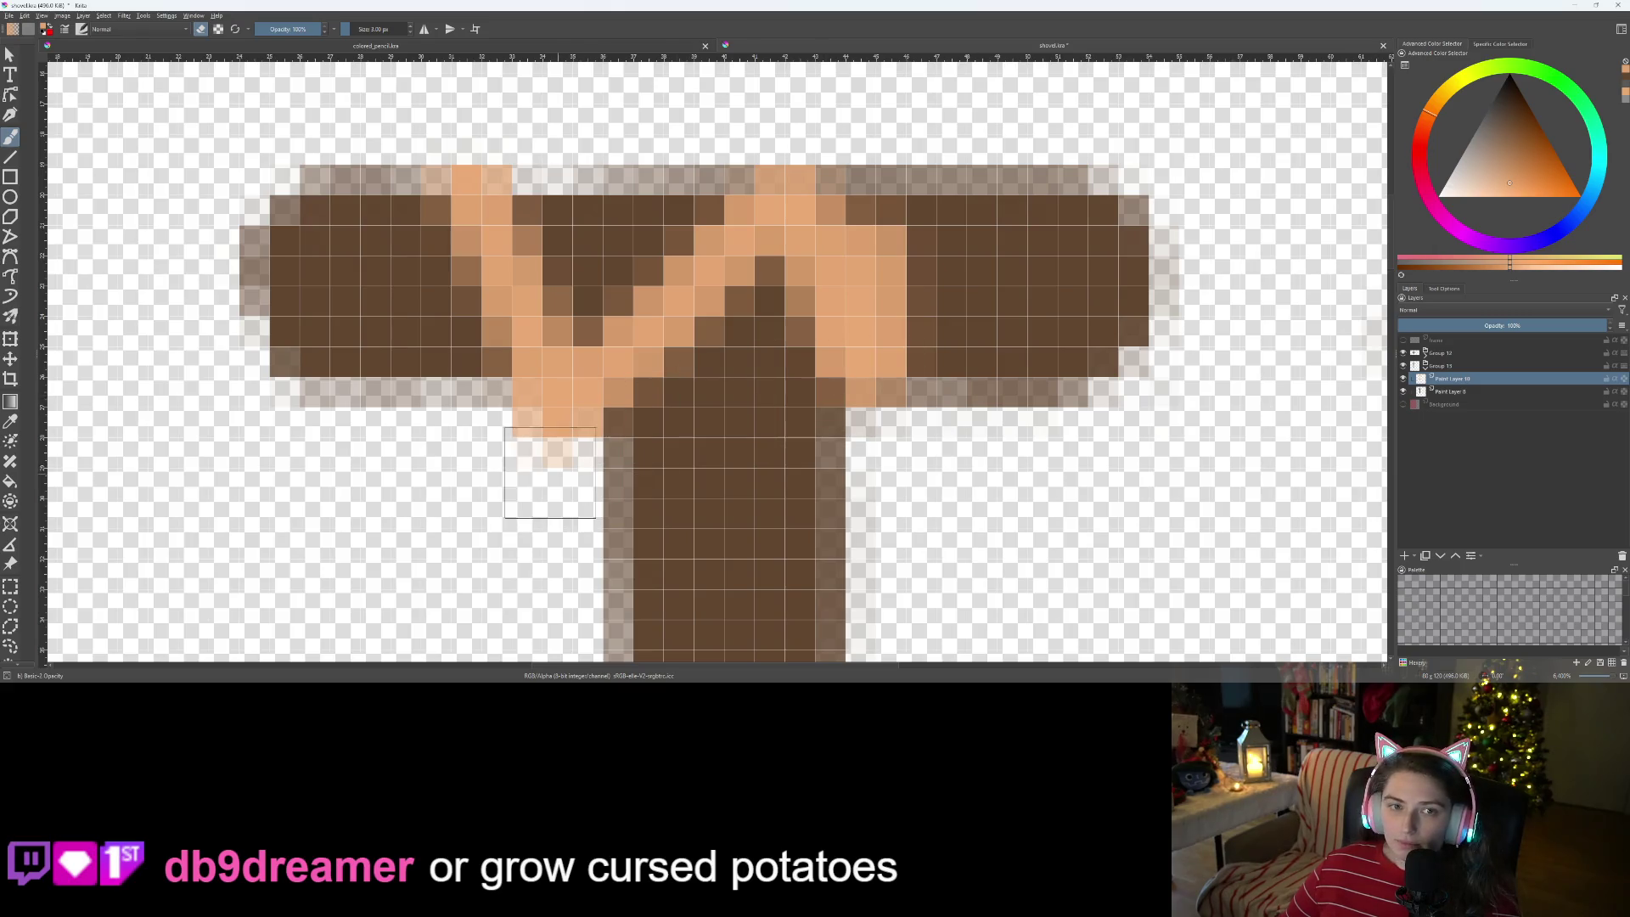
pyautogui.click(558, 455)
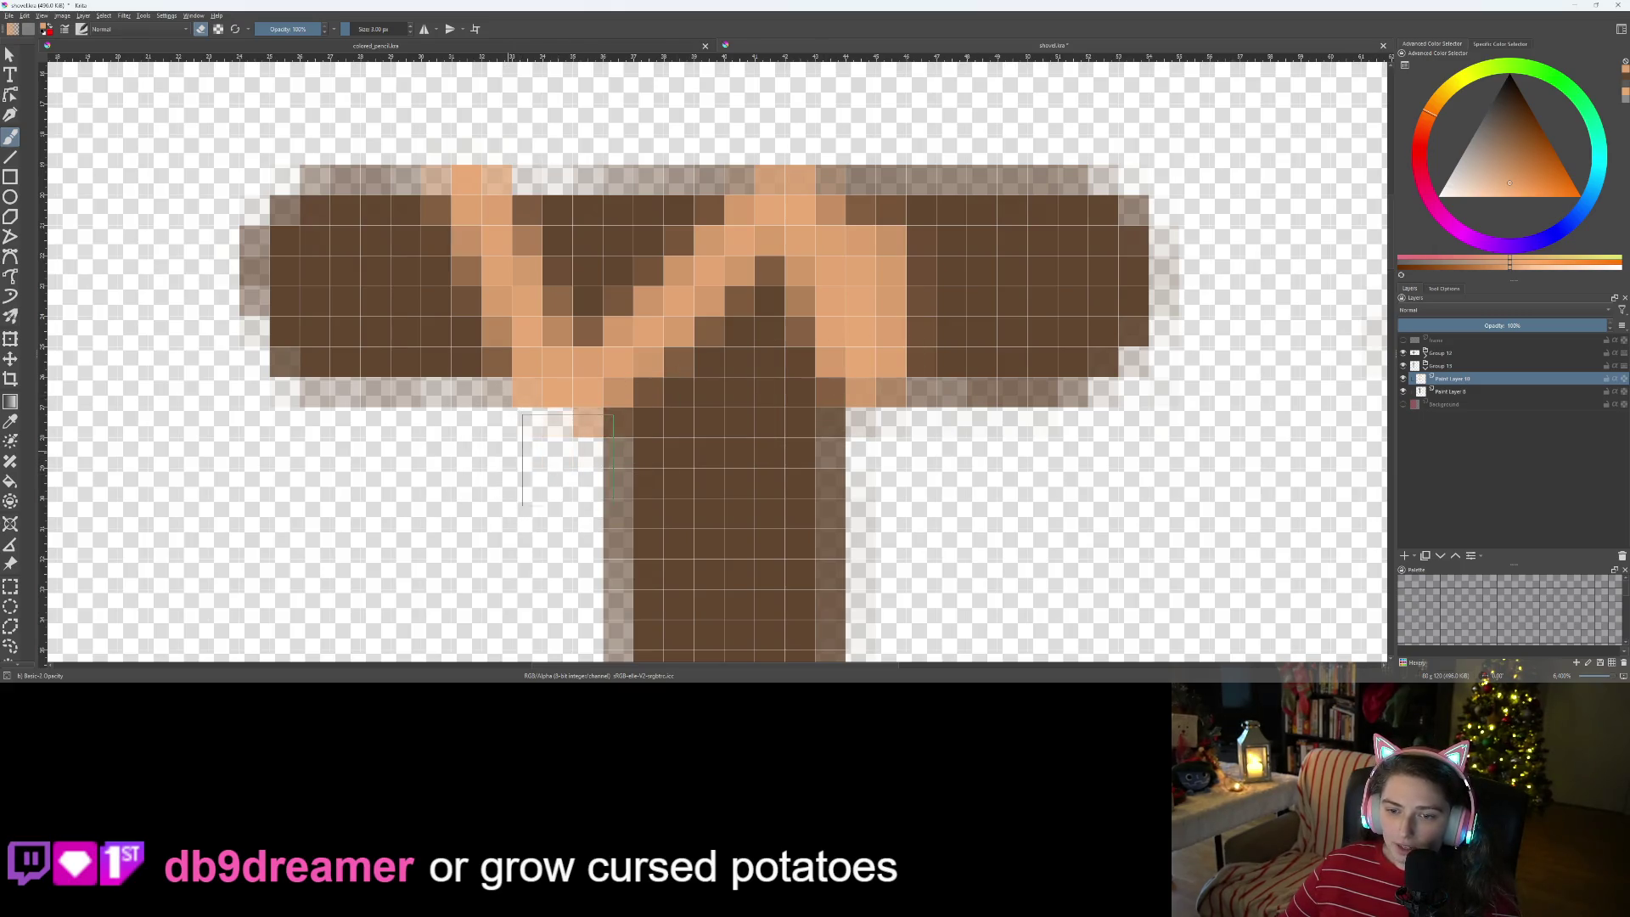
pyautogui.click(596, 455)
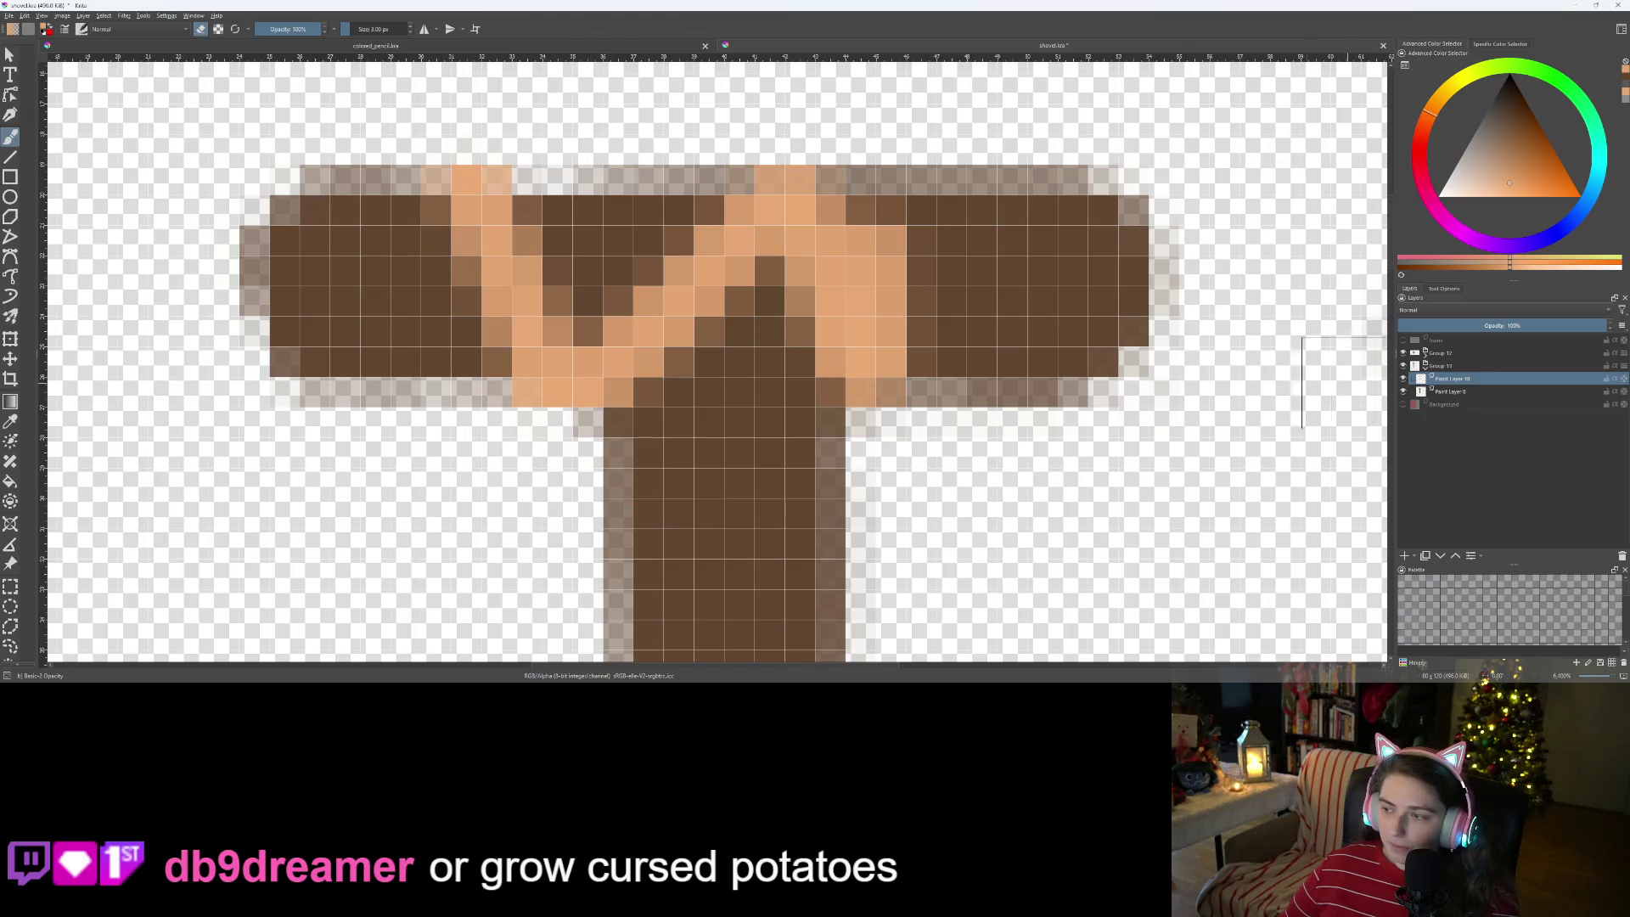
# - Return to the wrap layer in painting mode and test a peach stroke on the crossbar, undoing it
pyautogui.click(1445, 392)
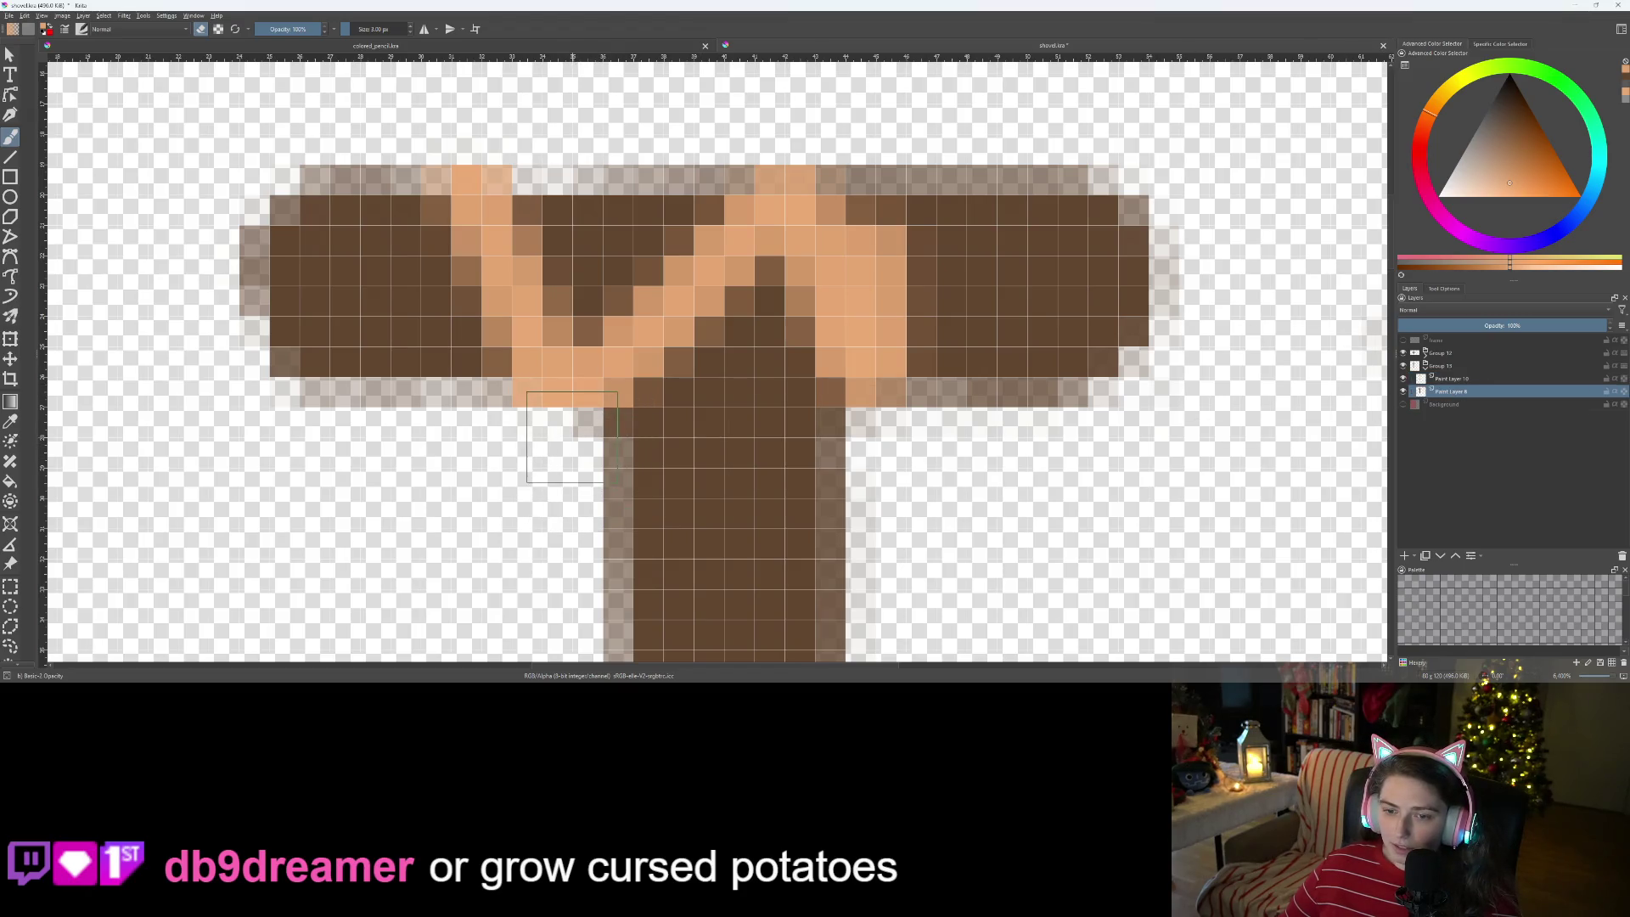
pyautogui.scroll(-2, 742, 491)
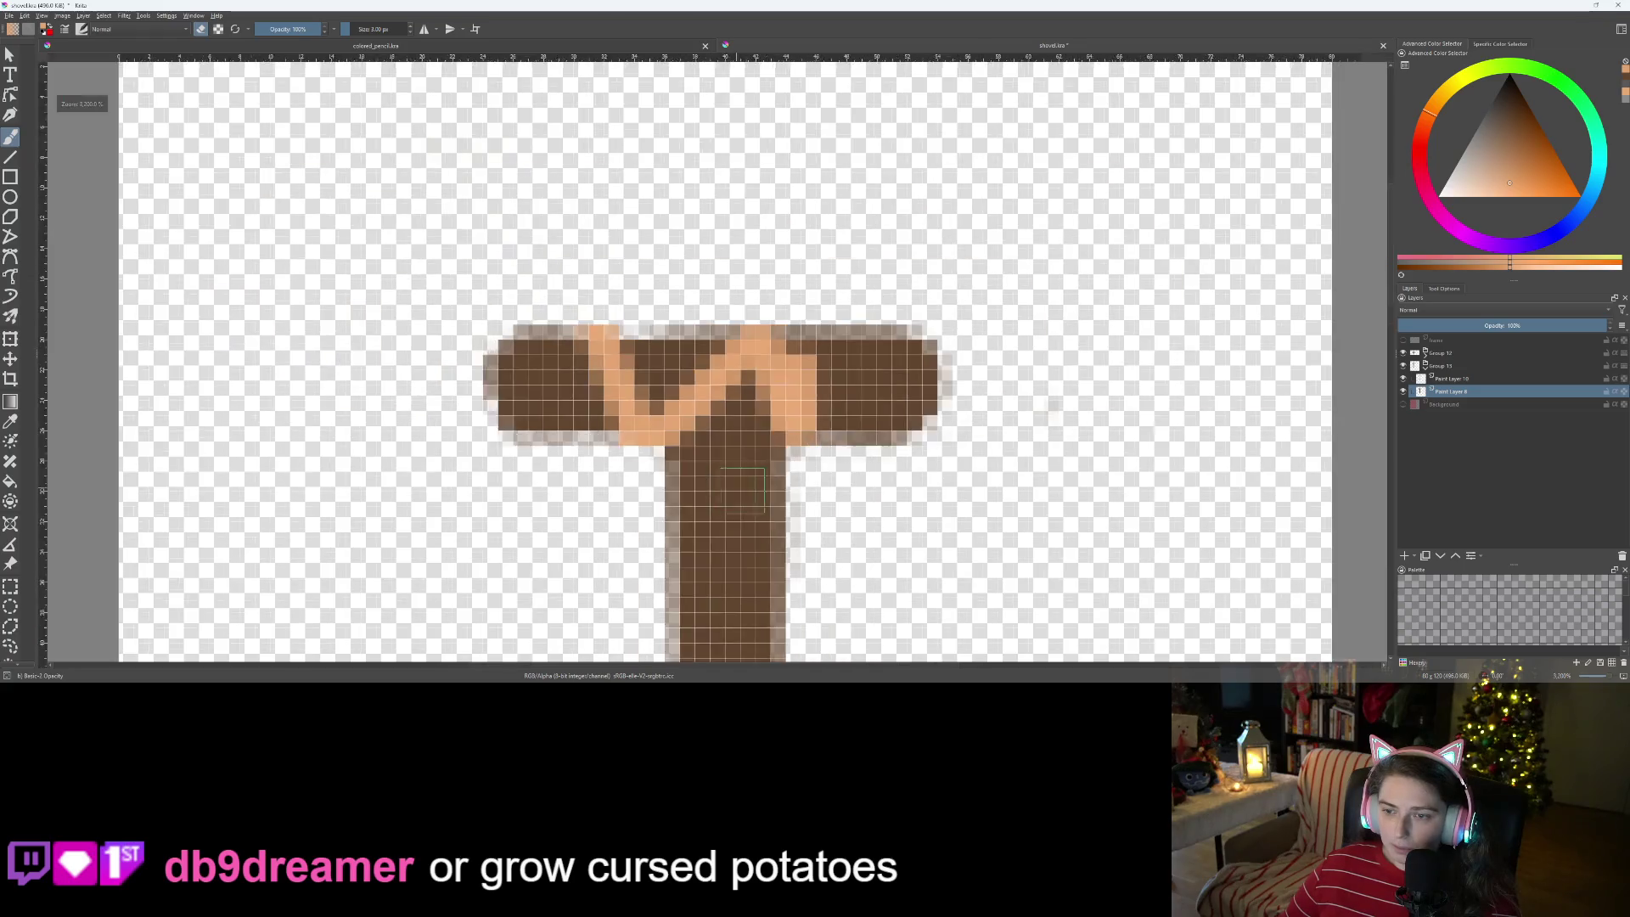
pyautogui.scroll(-3, 743, 491)
pyautogui.scroll(4, 855, 563)
pyautogui.press('pageup')
pyautogui.hotkey('ctrl', 'z')
pyautogui.press('e')
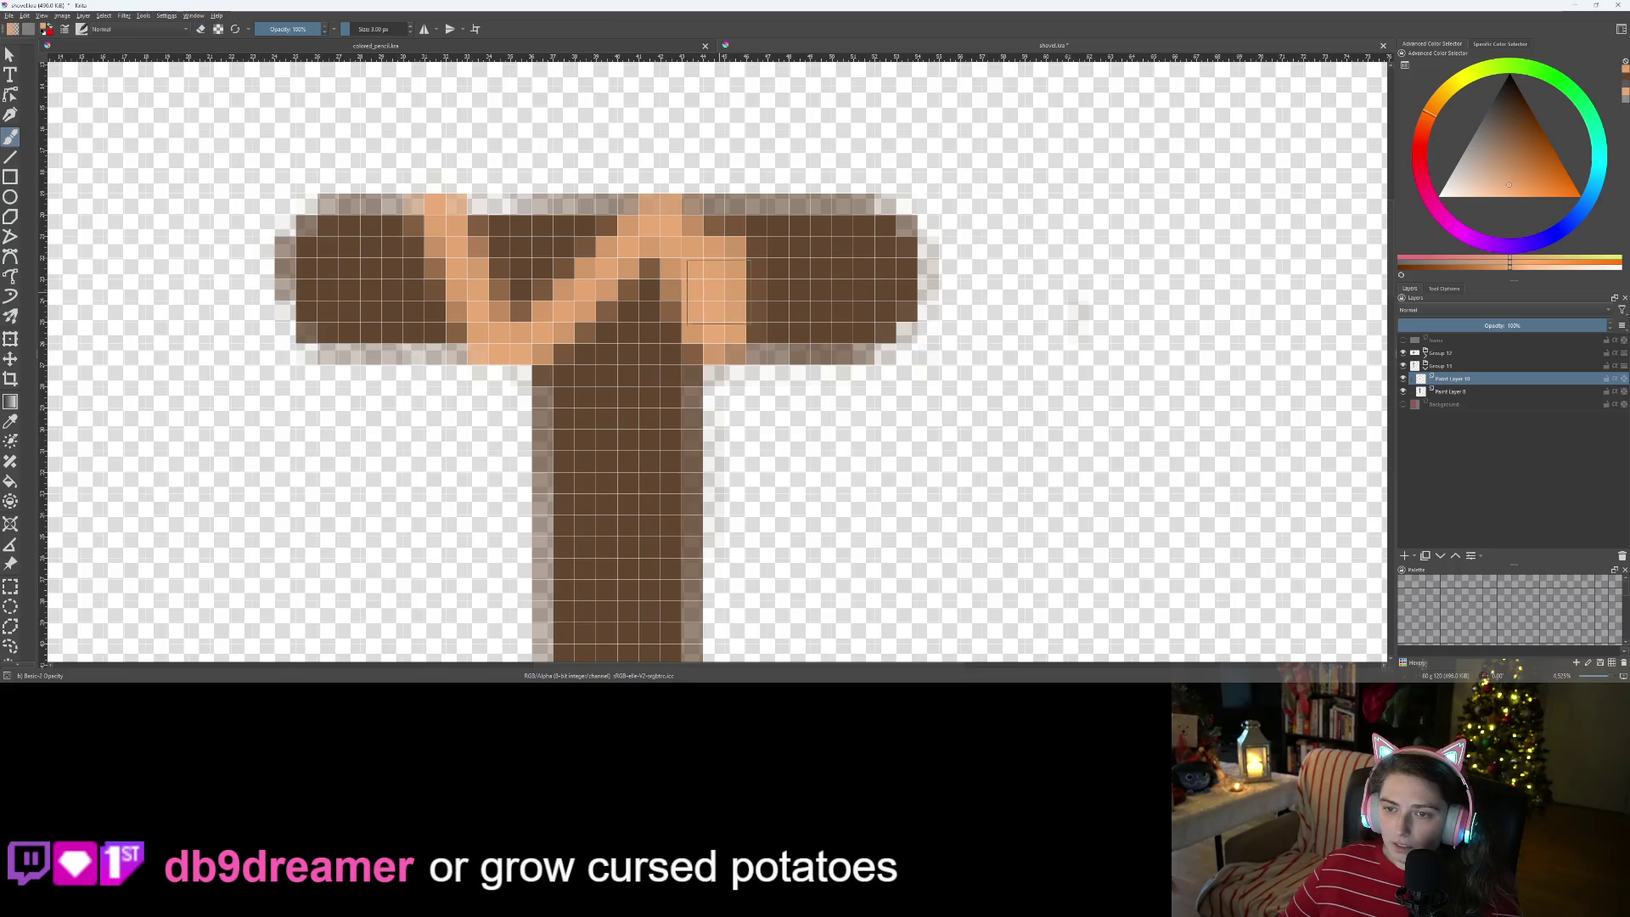
pyautogui.moveTo(743, 280); pyautogui.dragTo(769, 182)
pyautogui.hotkey('ctrl', 'z')
# - Add peach pixels atop the wrap's right stroke and save shovel.kra
pyautogui.moveTo(737, 280); pyautogui.dragTo(748, 199)
pyautogui.scroll(-1, 831, 353)
pyautogui.scroll(-2, 831, 353)
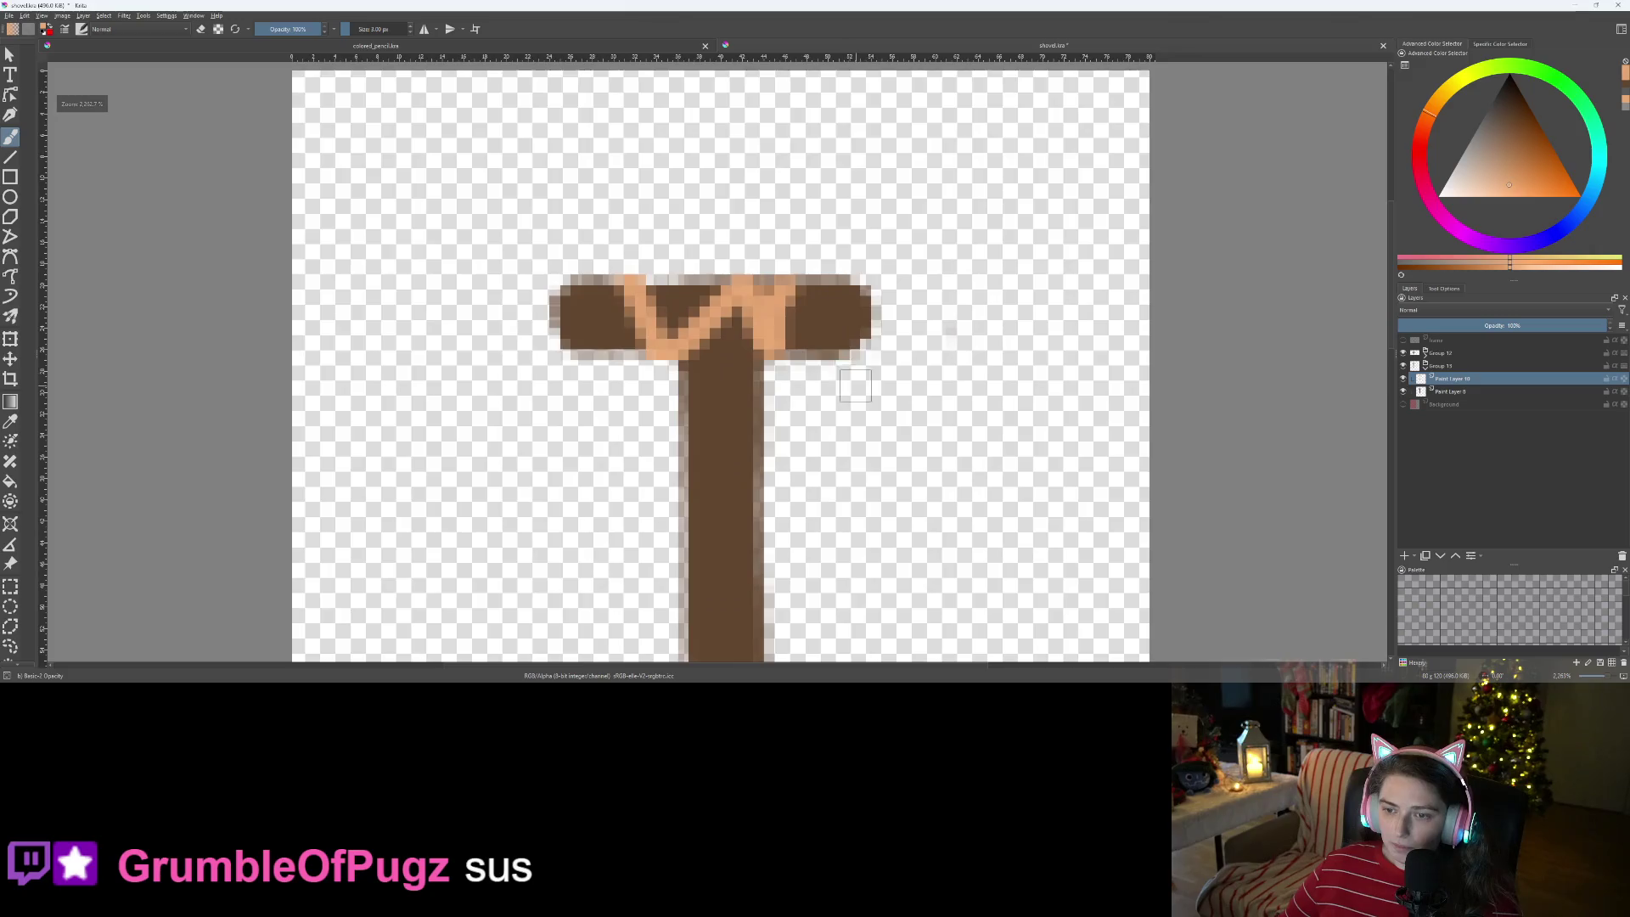
pyautogui.scroll(-1, 850, 398)
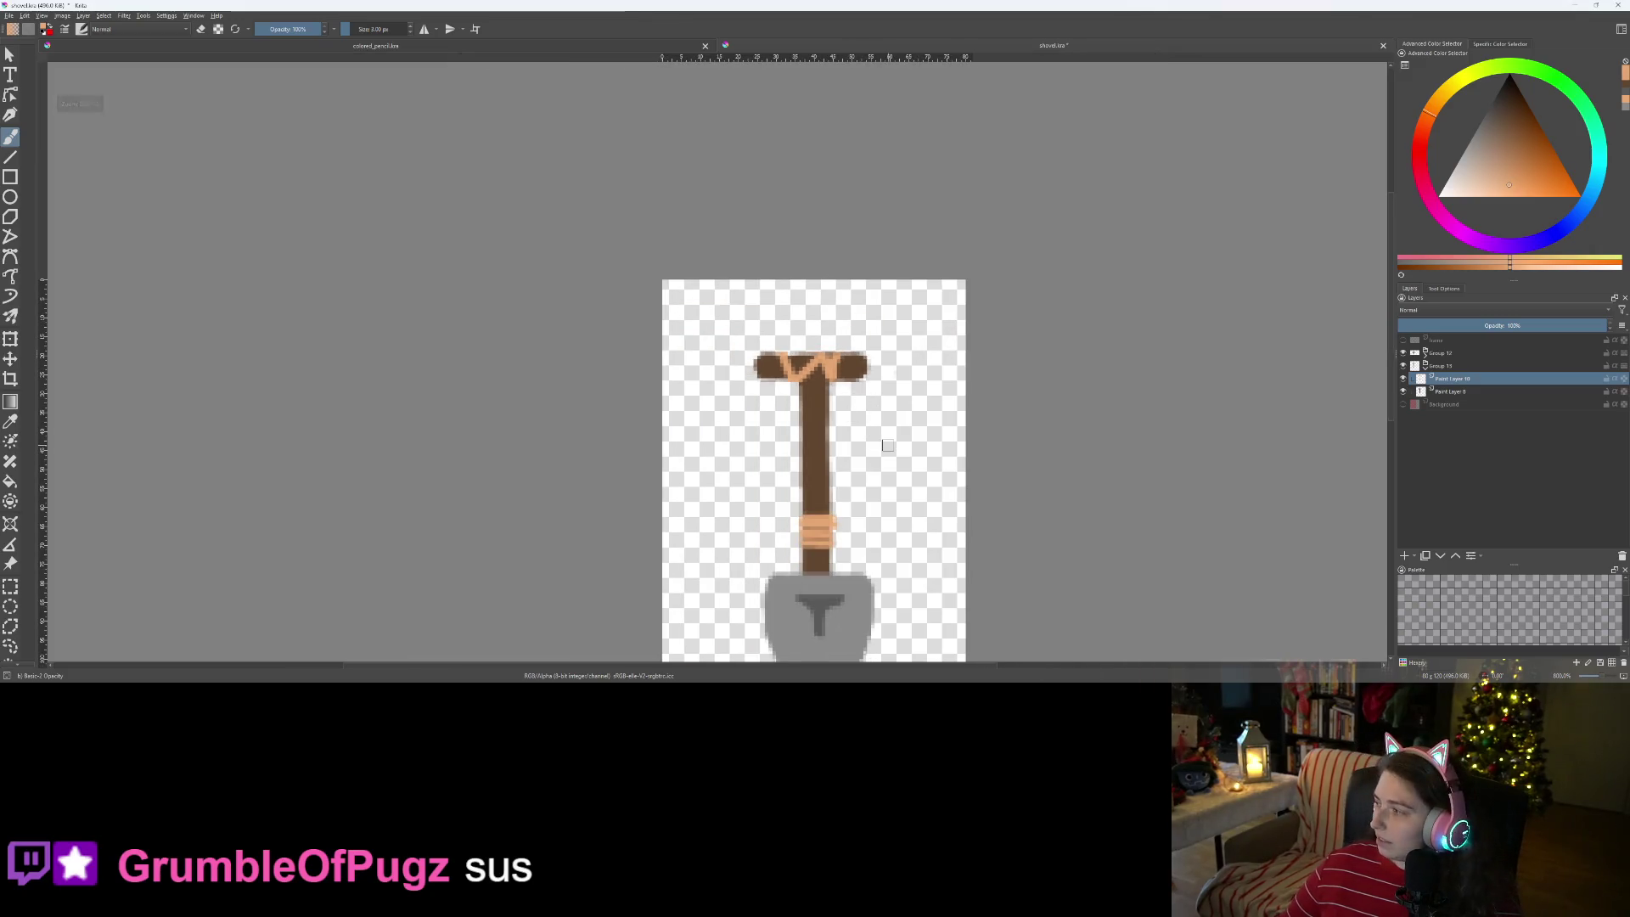
pyautogui.hotkey('ctrl', 's')
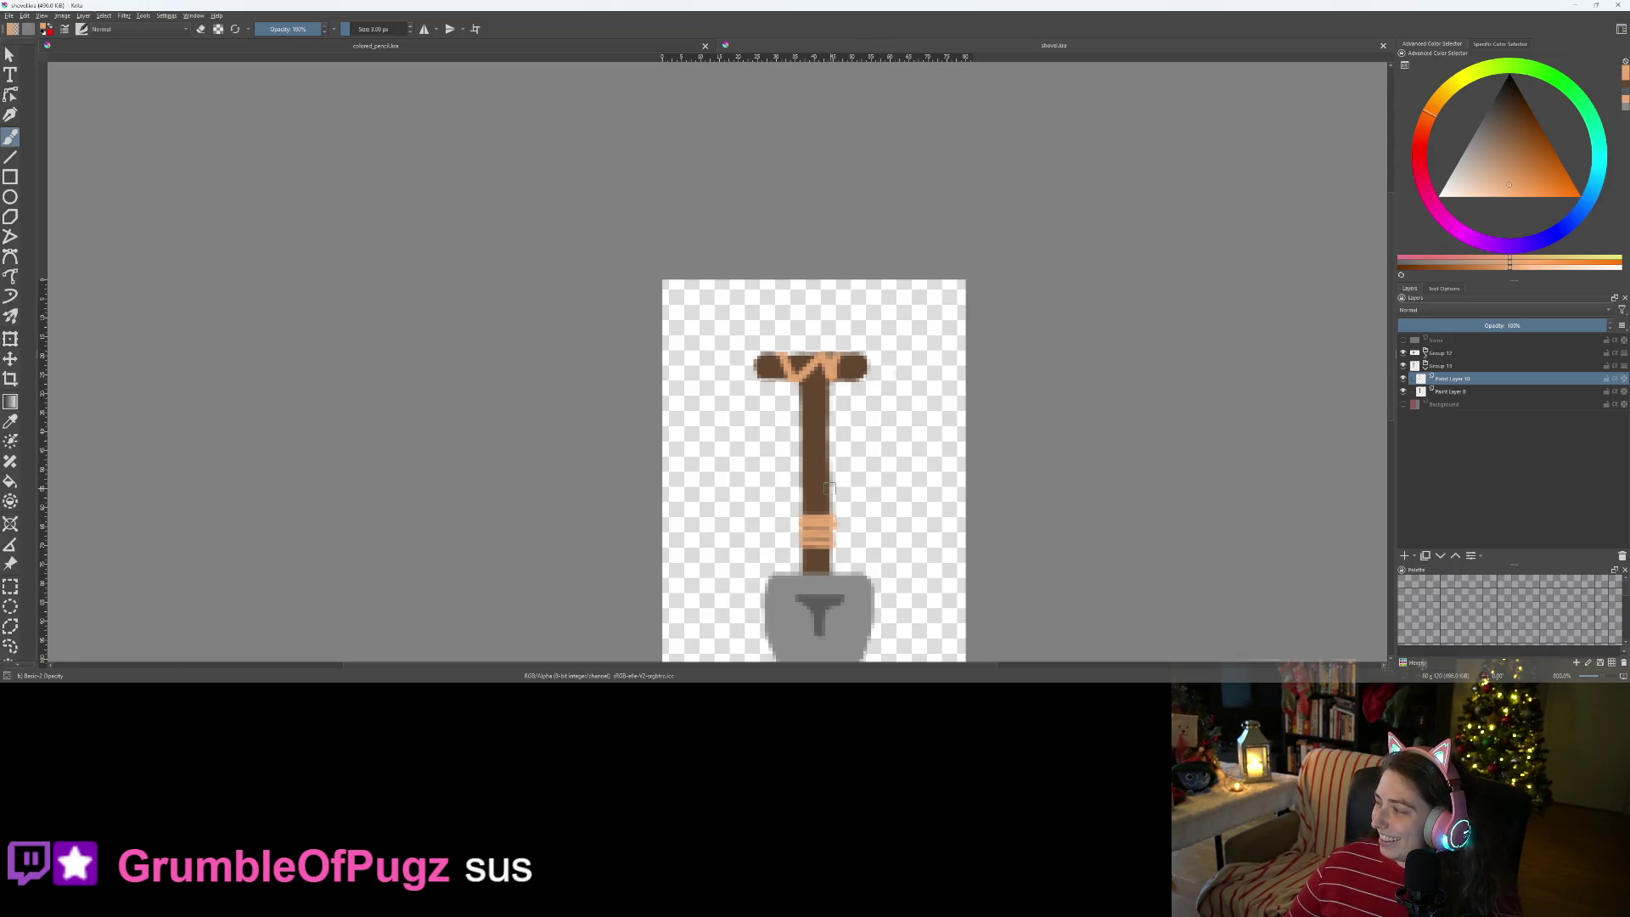
# - Zoom in and out to review the finished shovel sprite
pyautogui.scroll(2, 830, 488)
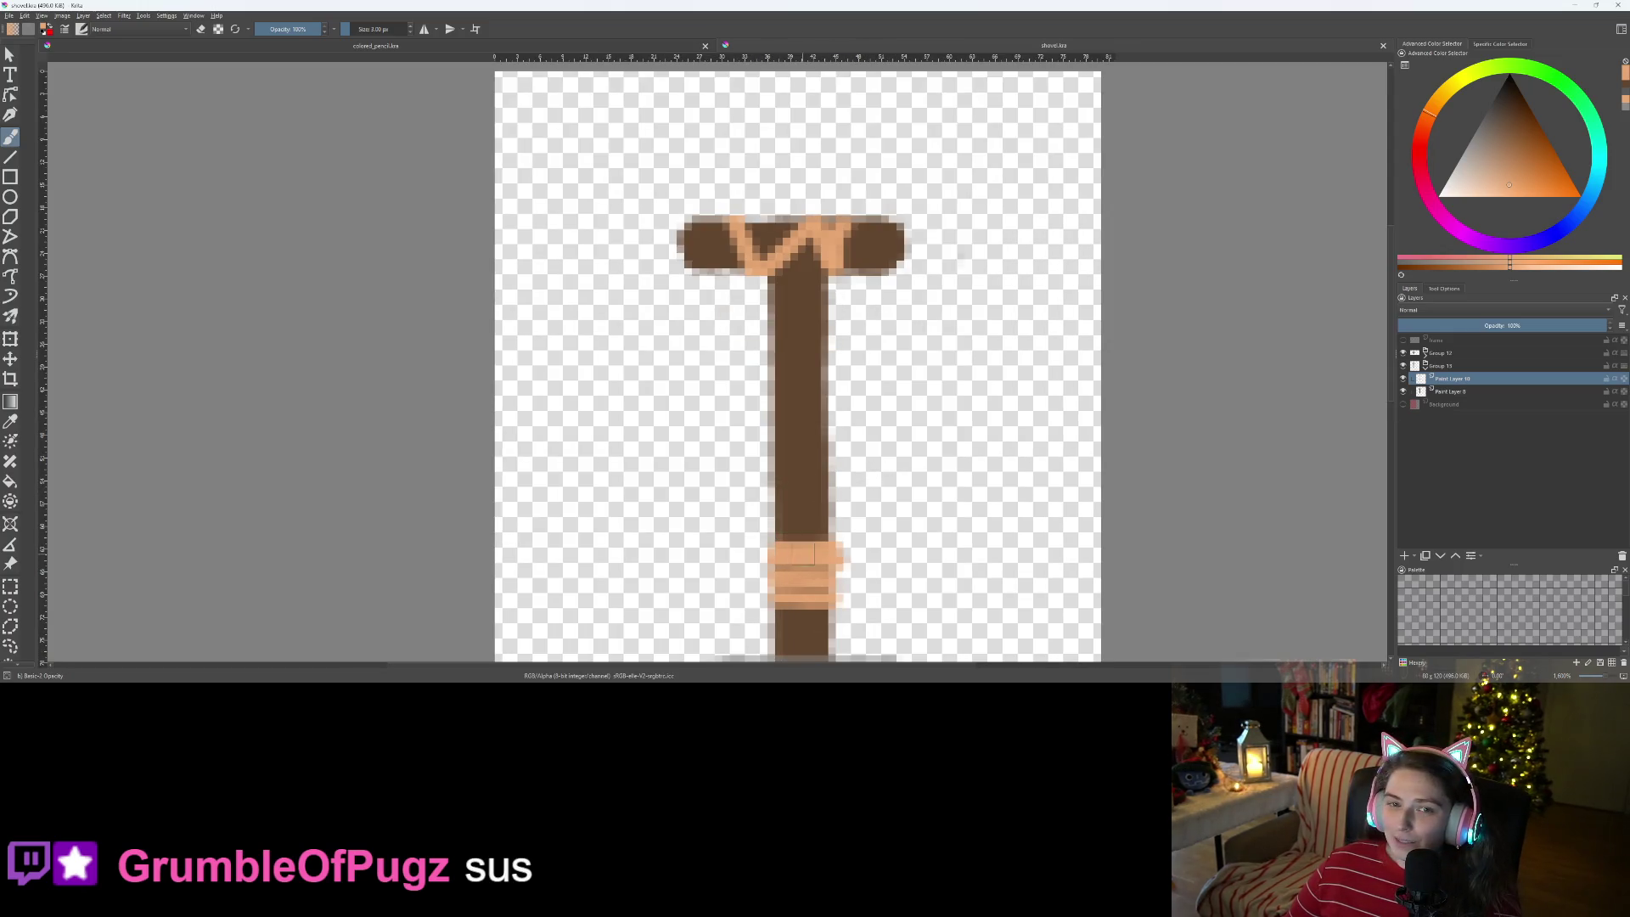
pyautogui.scroll(-1, 804, 554)
pyautogui.scroll(1, 764, 476)
pyautogui.scroll(-1, 739, 407)
pyautogui.scroll(3, 709, 346)
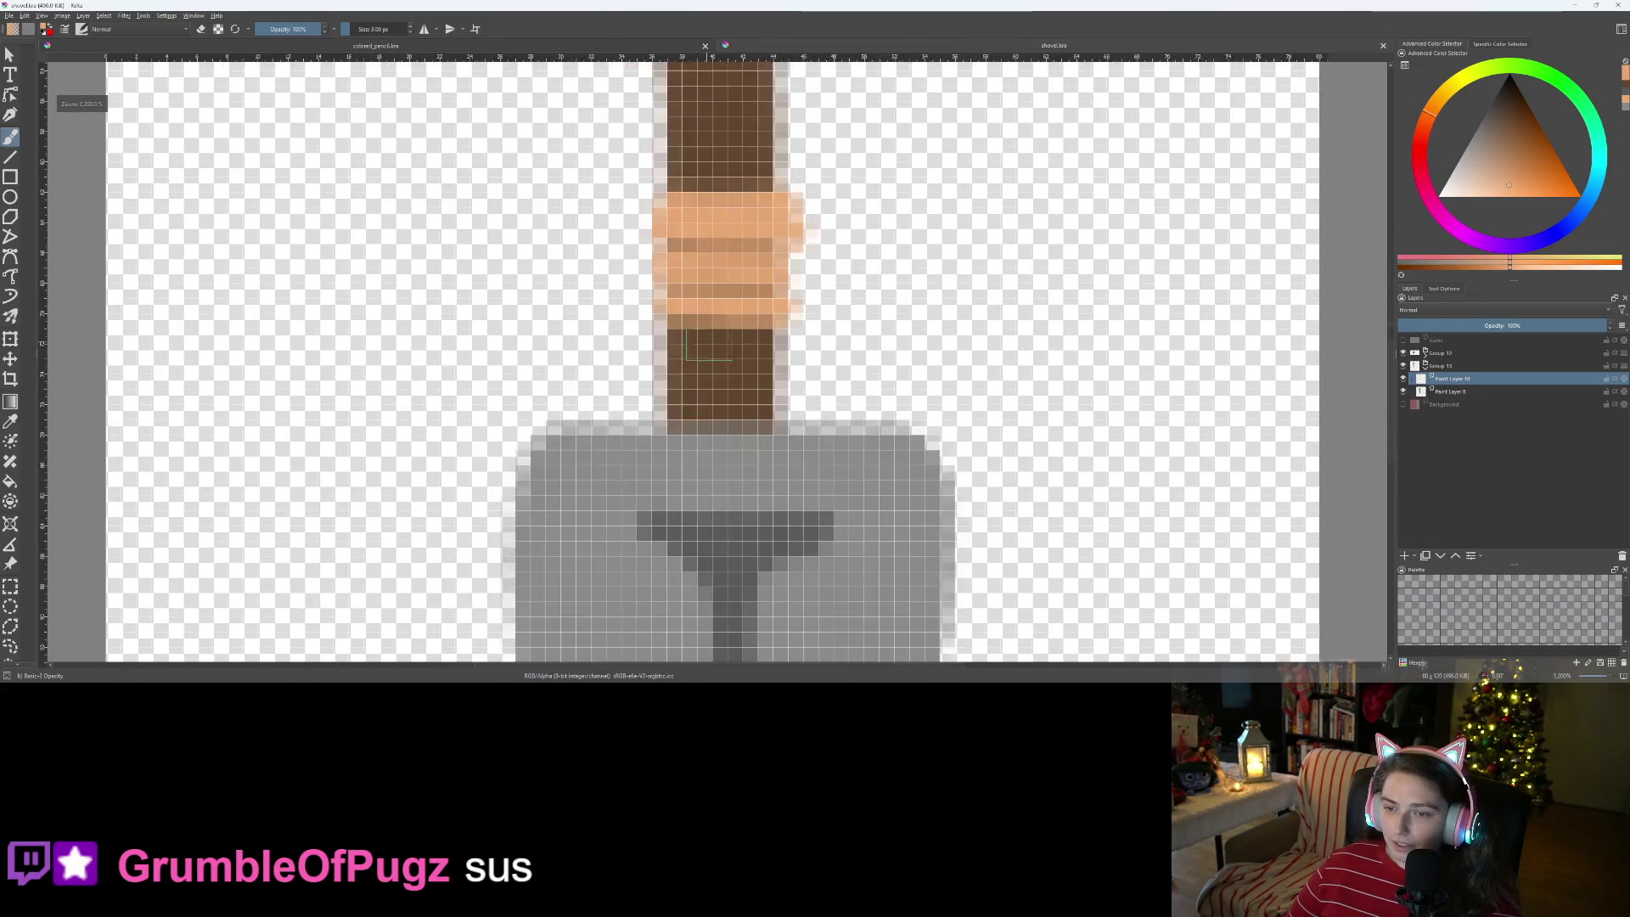
pyautogui.scroll(-3, 709, 345)
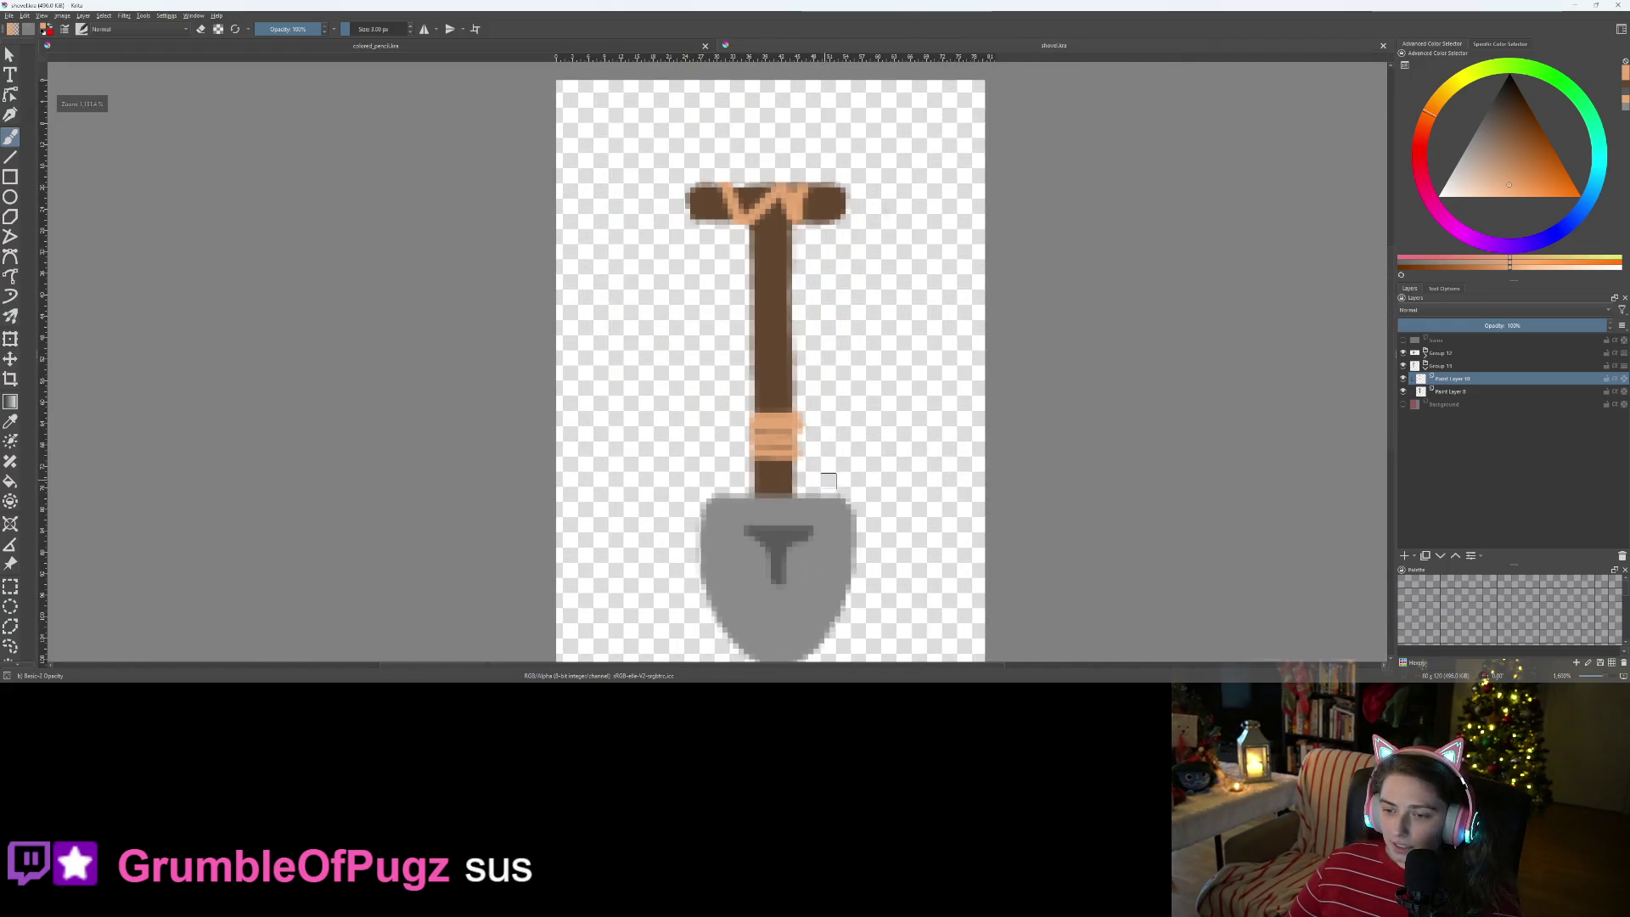
pyautogui.scroll(-3, 829, 482)
pyautogui.scroll(-2, 922, 519)
pyautogui.scroll(2, 957, 540)
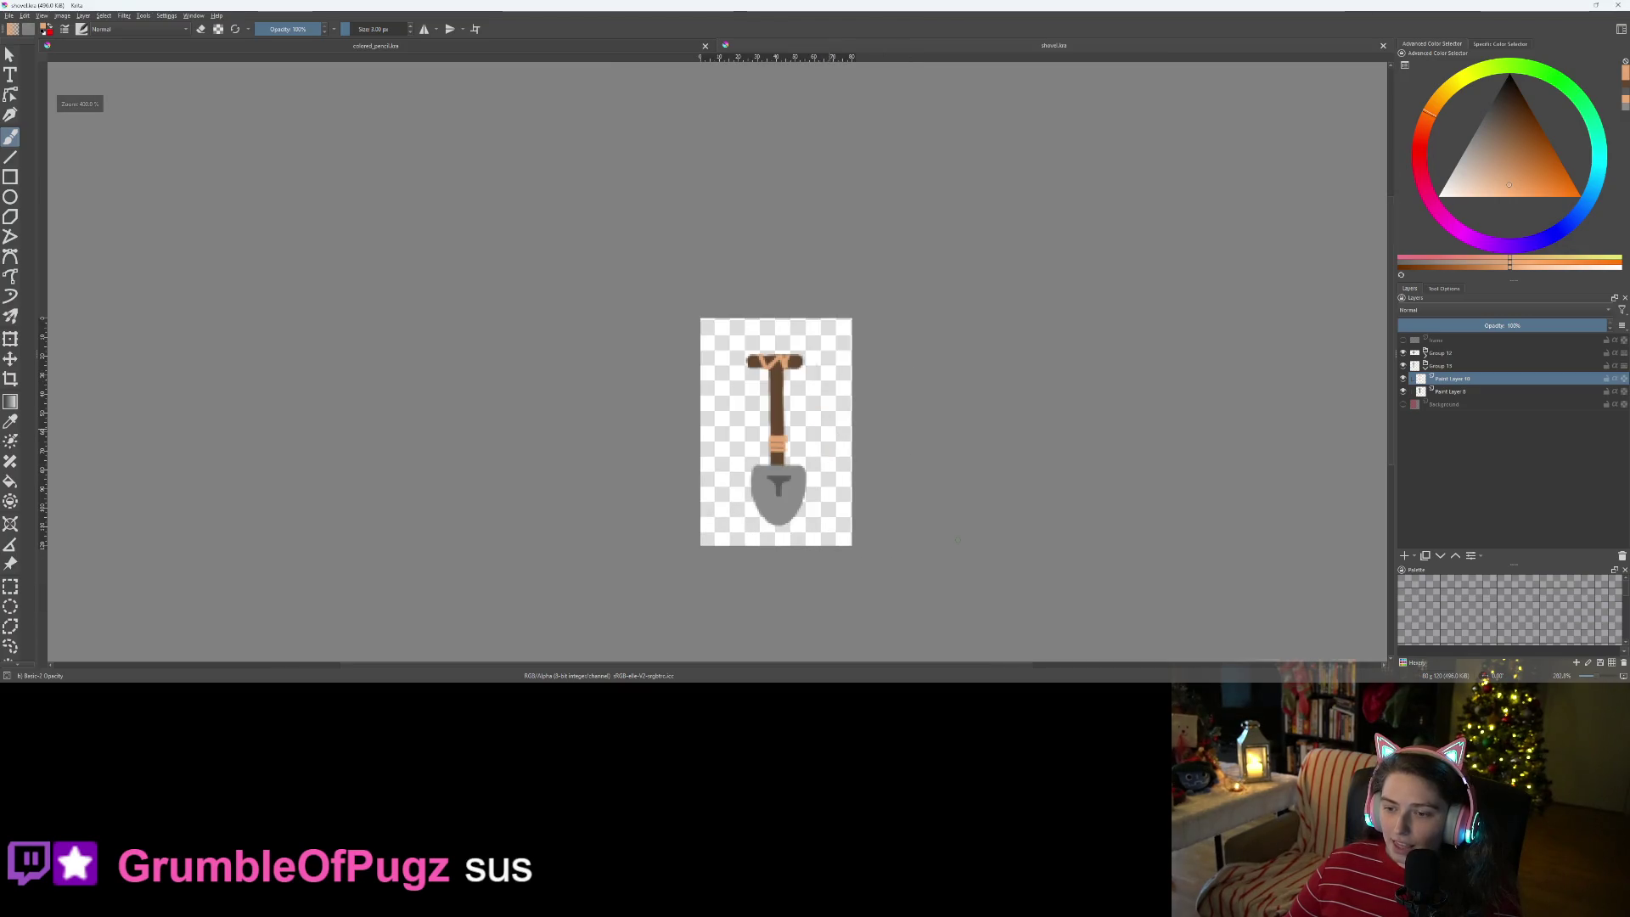
pyautogui.scroll(4, 730, 486)
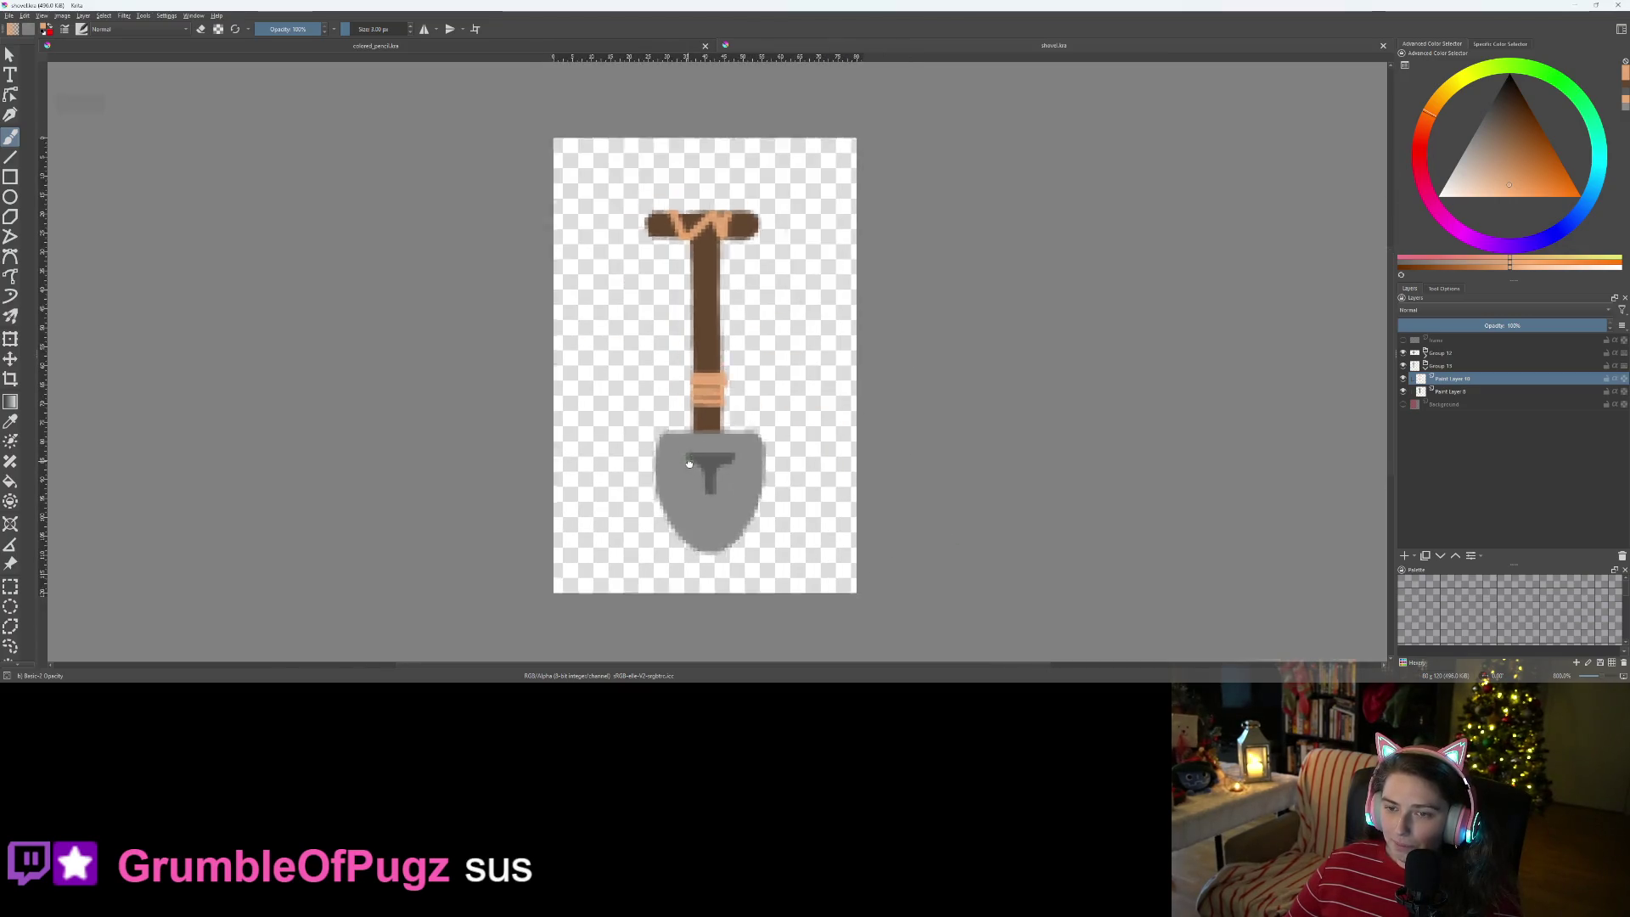
# - Export the drawing as a PNG file with default PNG options, then minimize Krita and switch to Godot
pyautogui.click(10, 16)
pyautogui.click(51, 108)
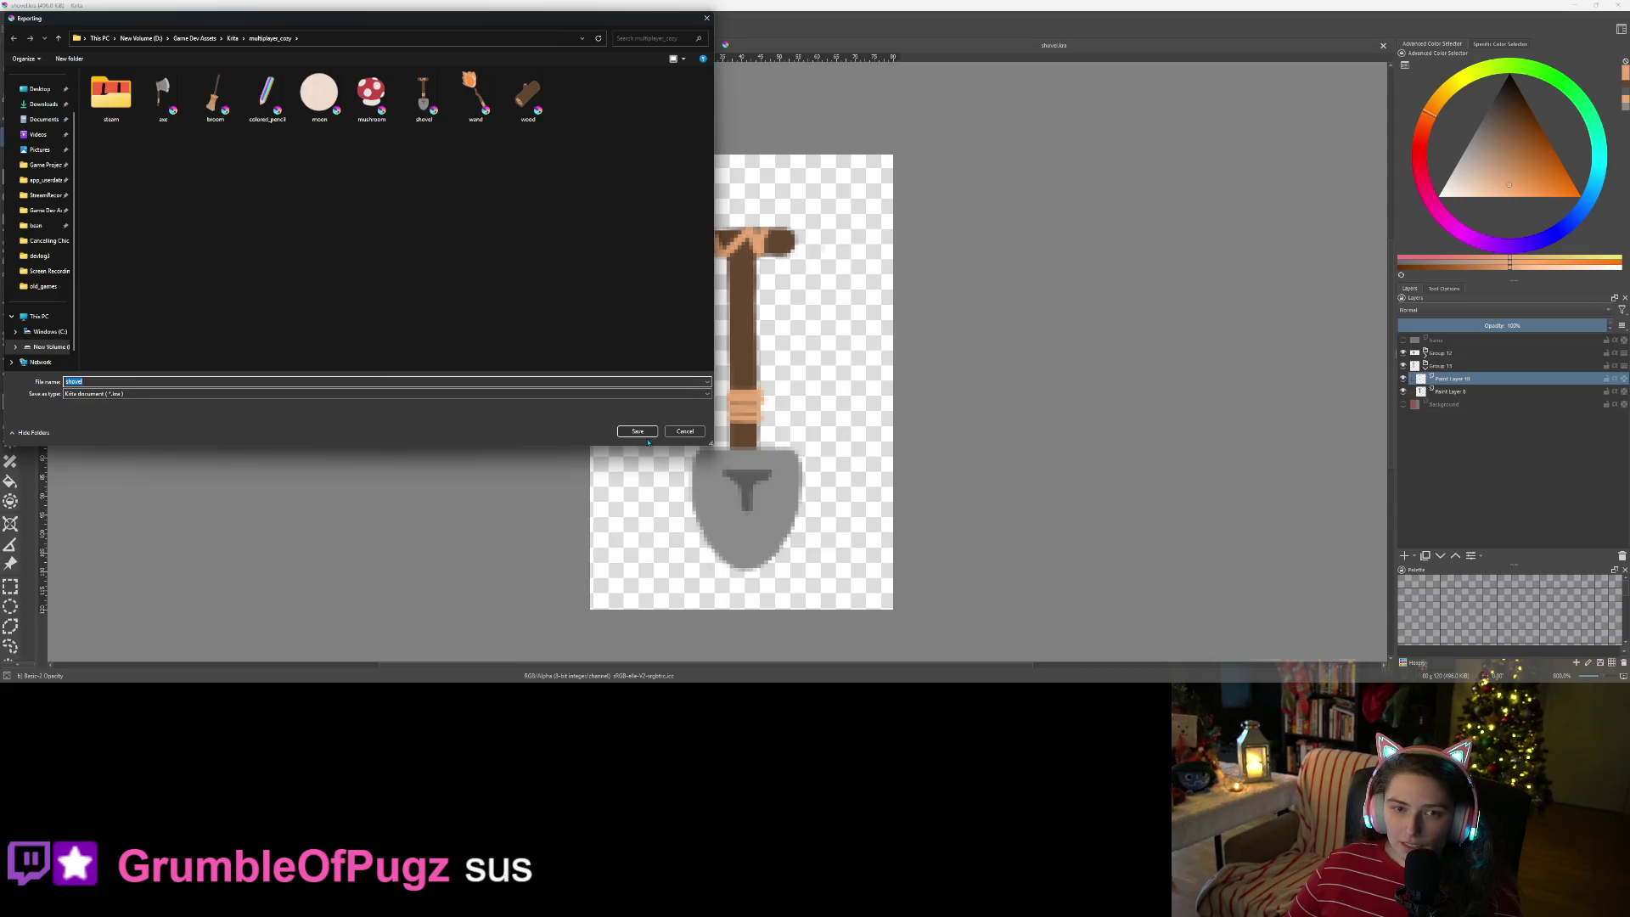
pyautogui.click(264, 394)
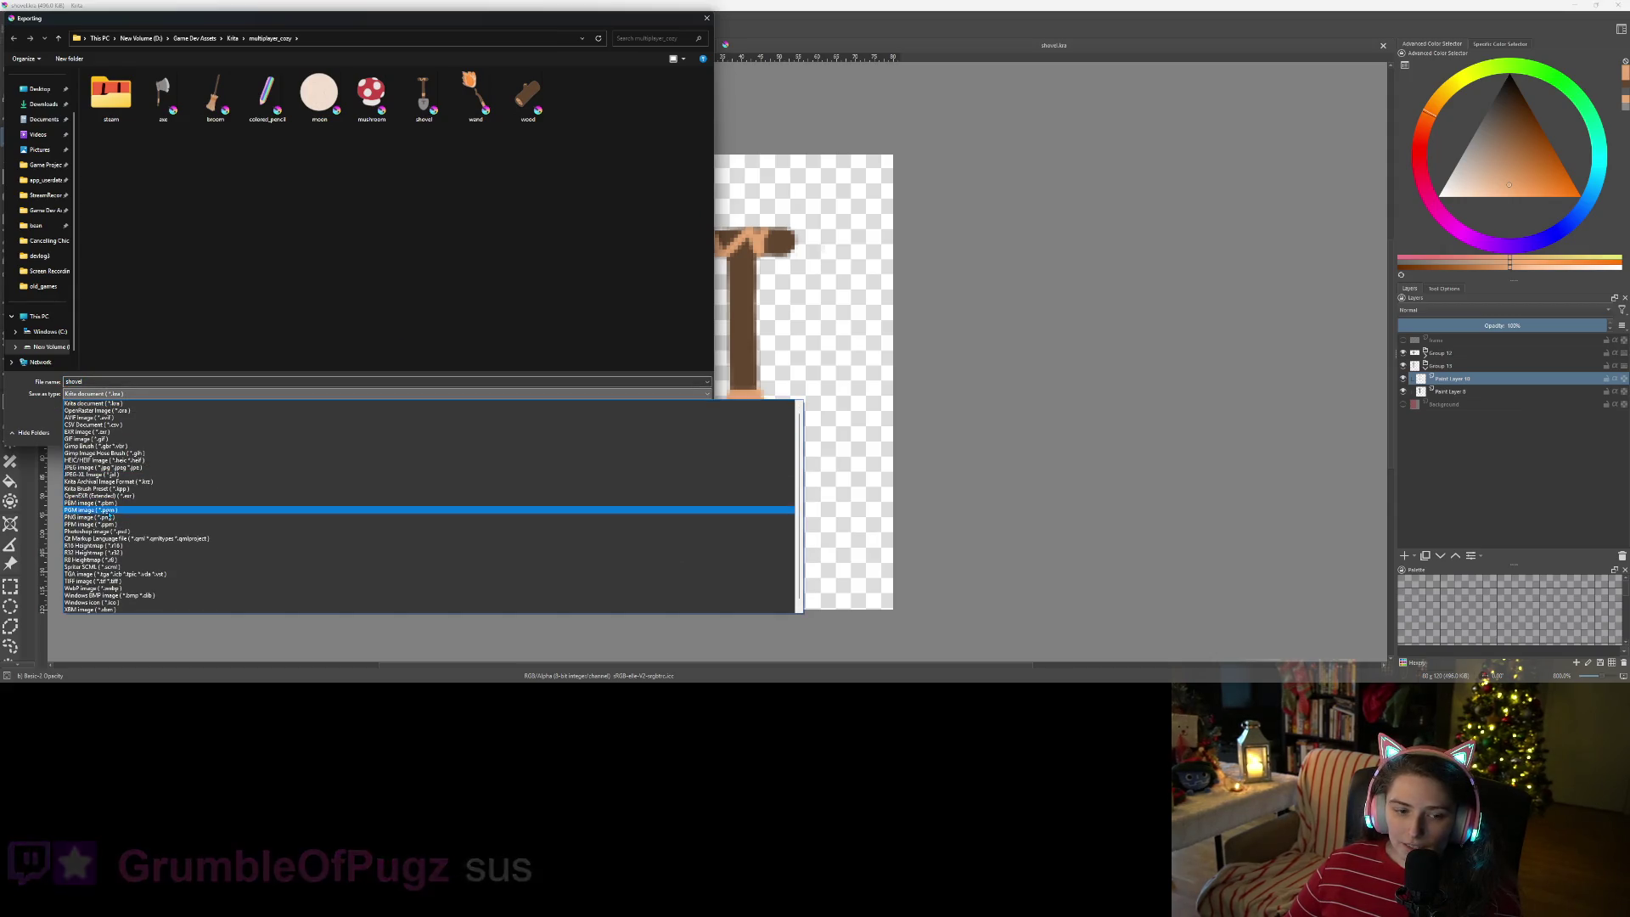
pyautogui.click(99, 517)
pyautogui.click(633, 433)
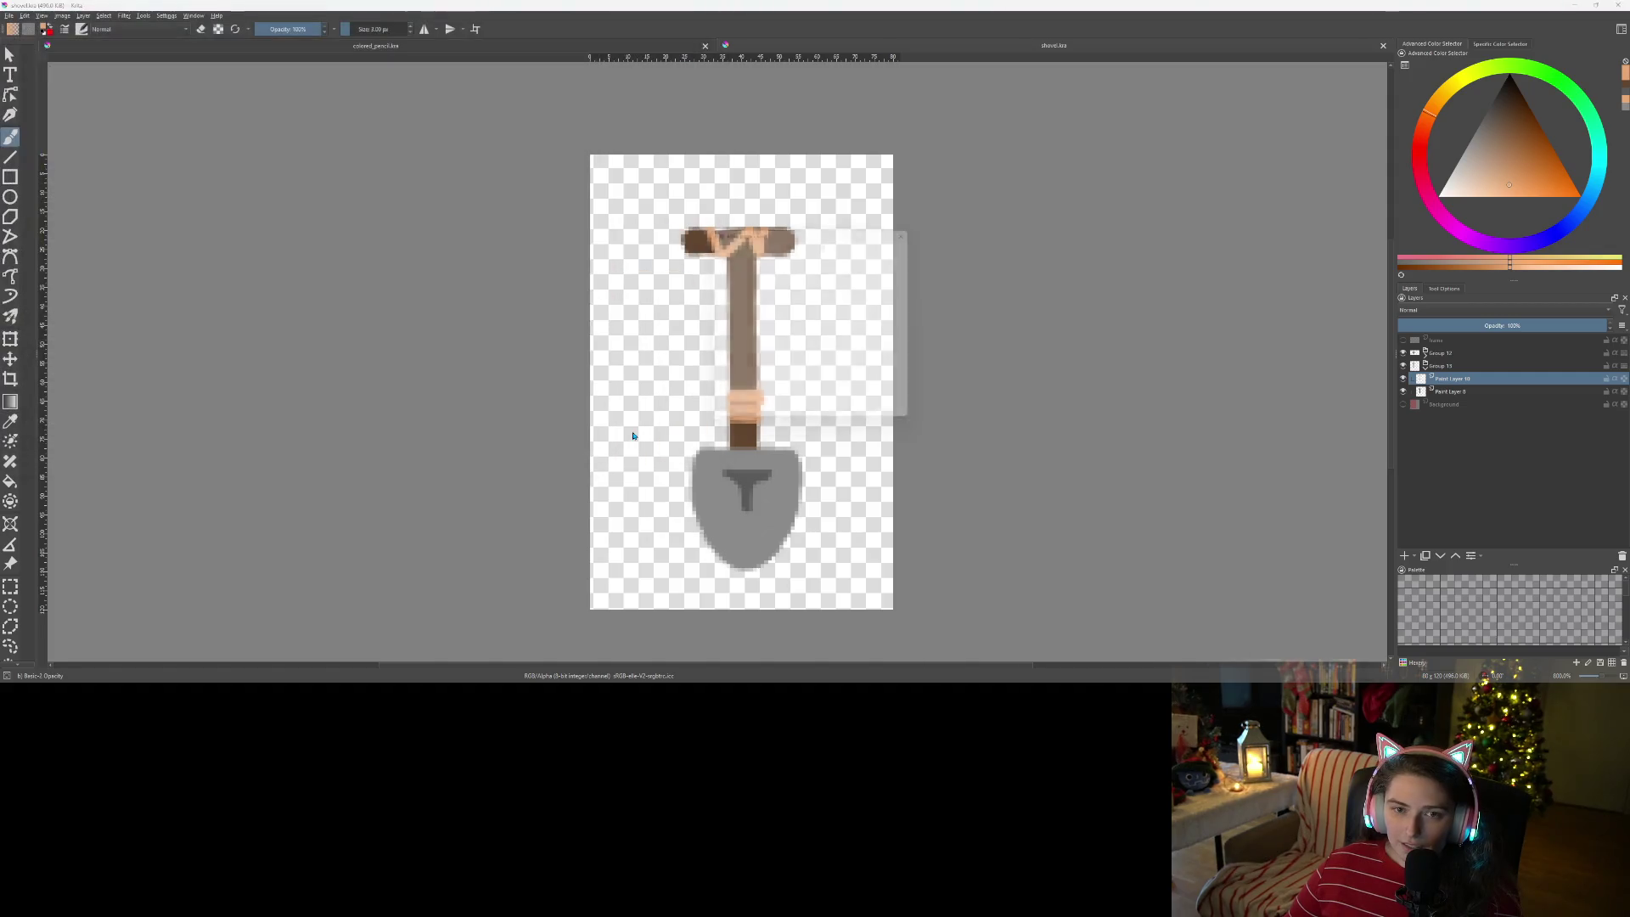
pyautogui.click(851, 421)
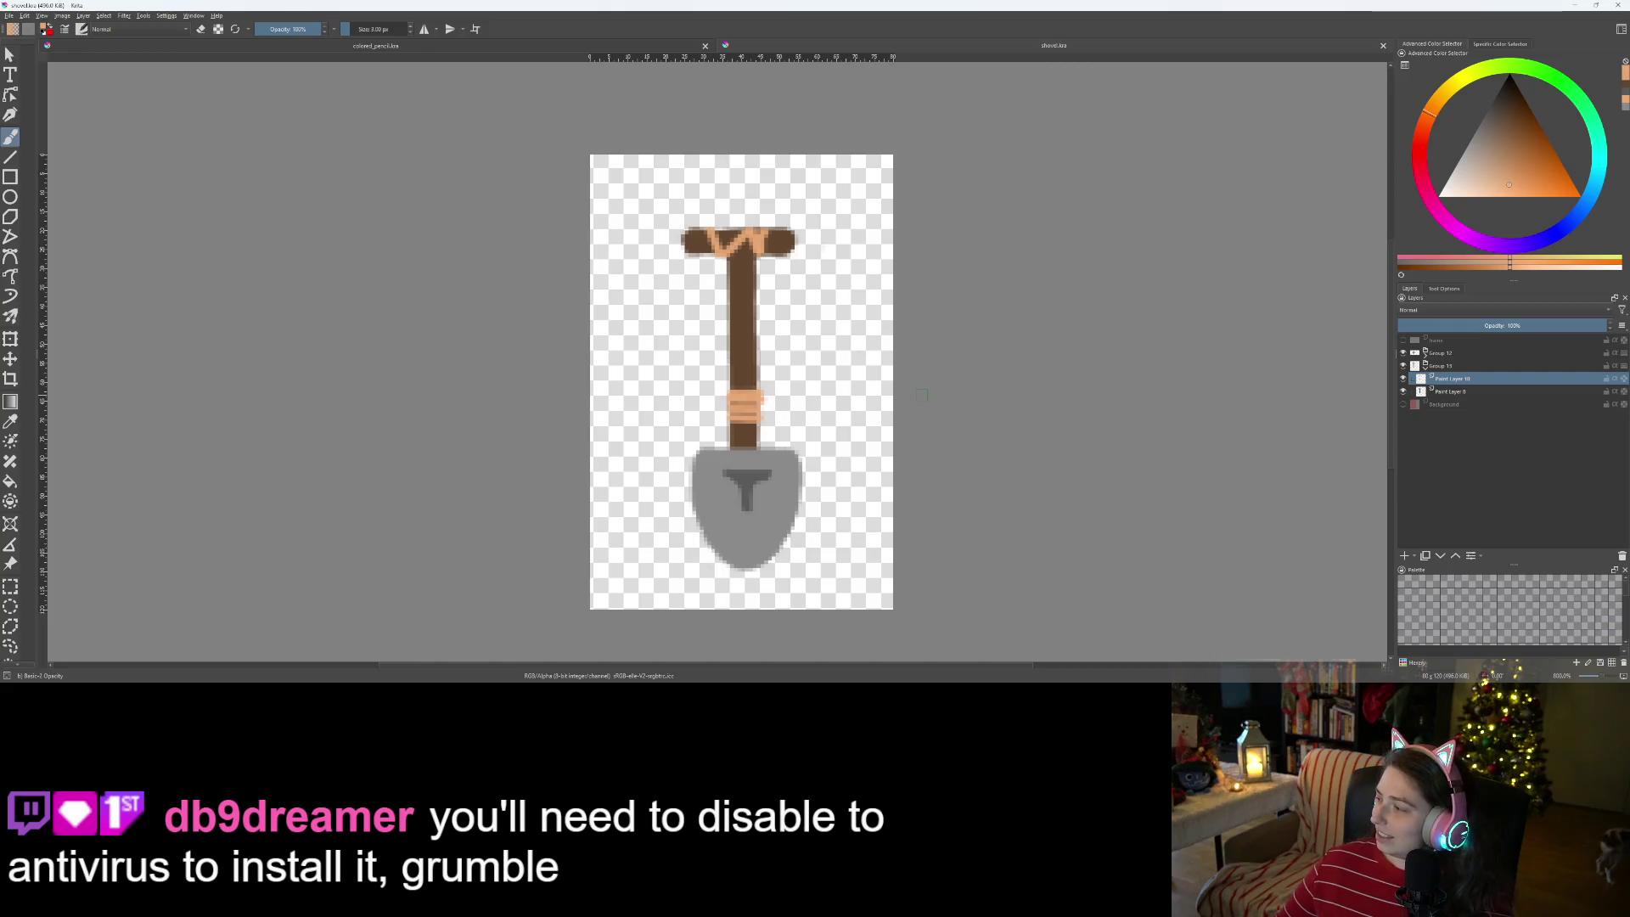
pyautogui.click(1577, 5)
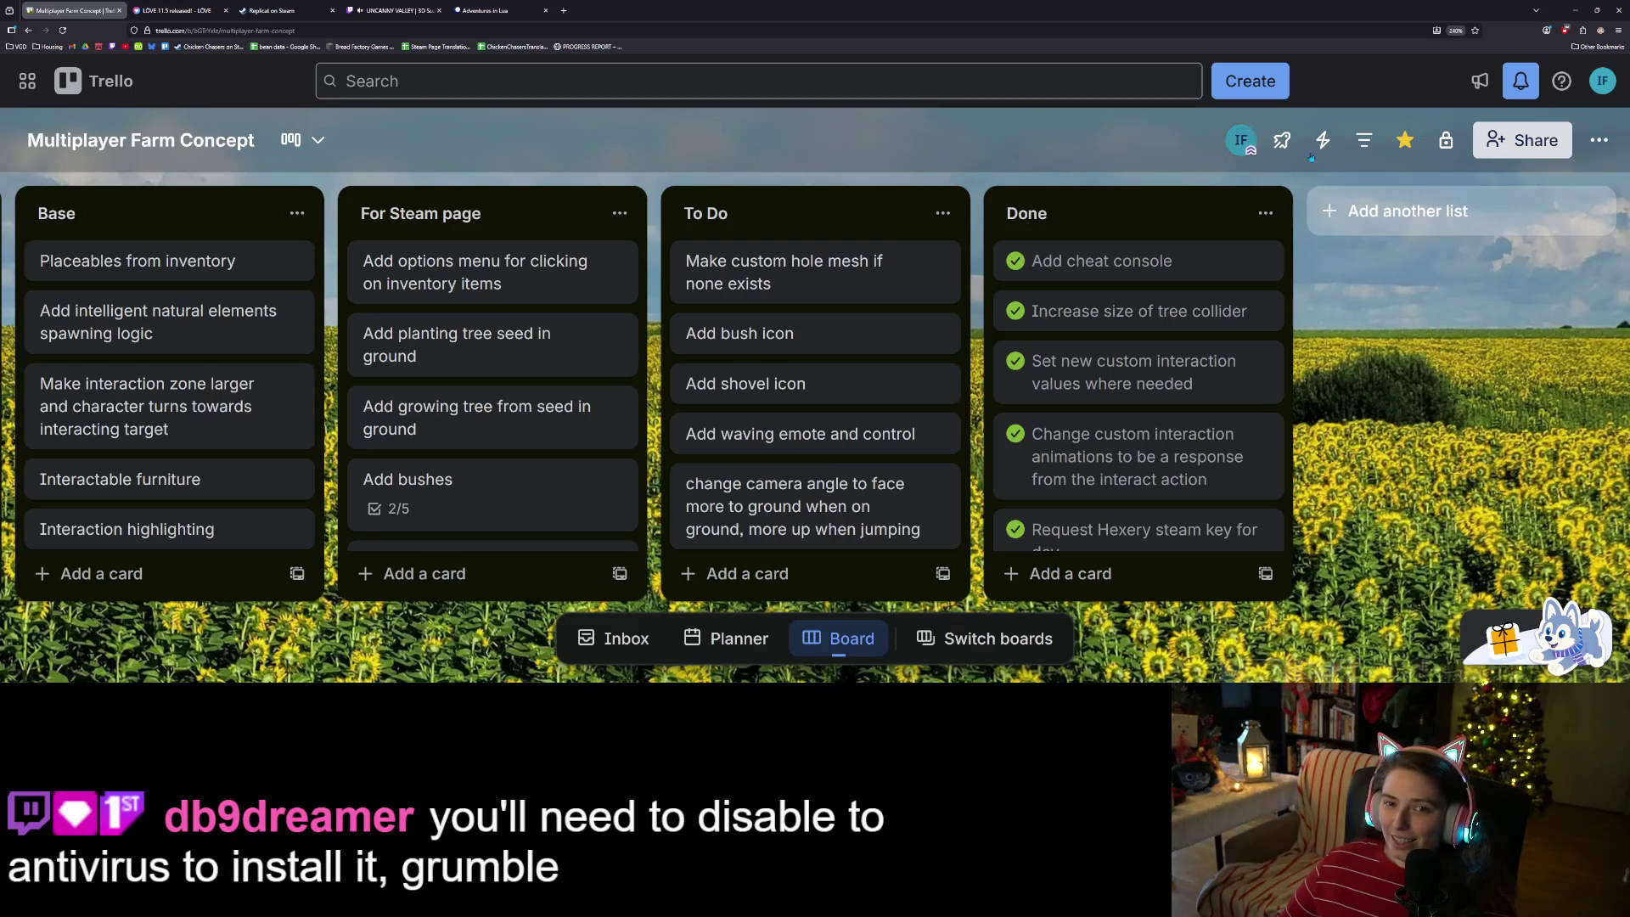
pyautogui.hotkey('alt', 'Tab')
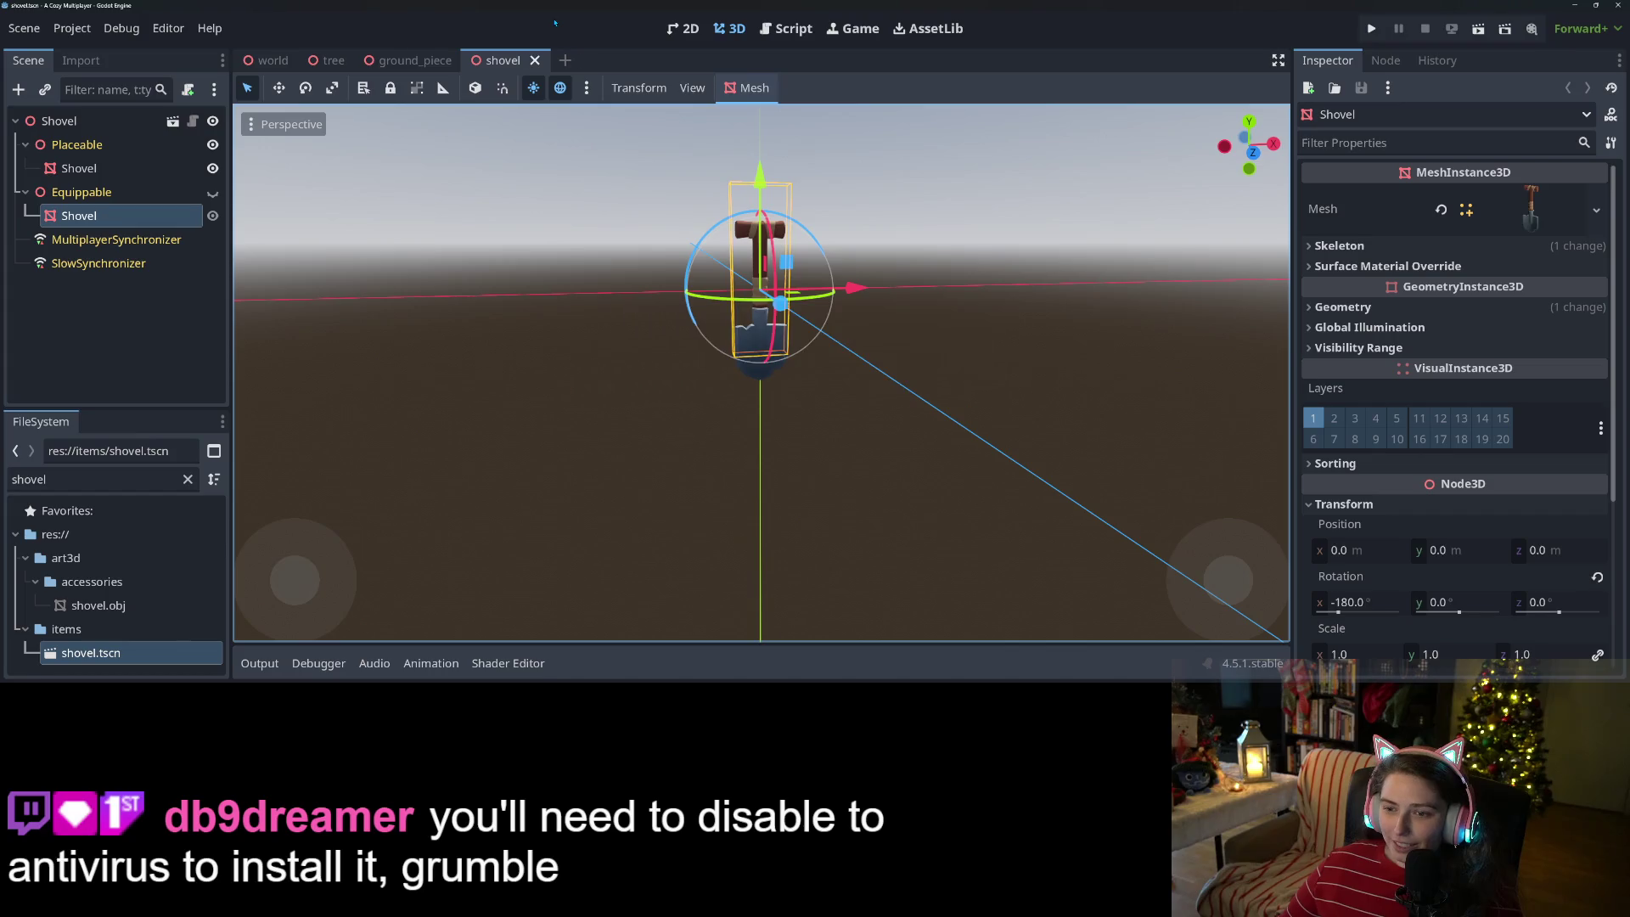
# - Make the Equippable shovel mesh visible, save the scene, and select the root Shovel node
pyautogui.click(212, 192)
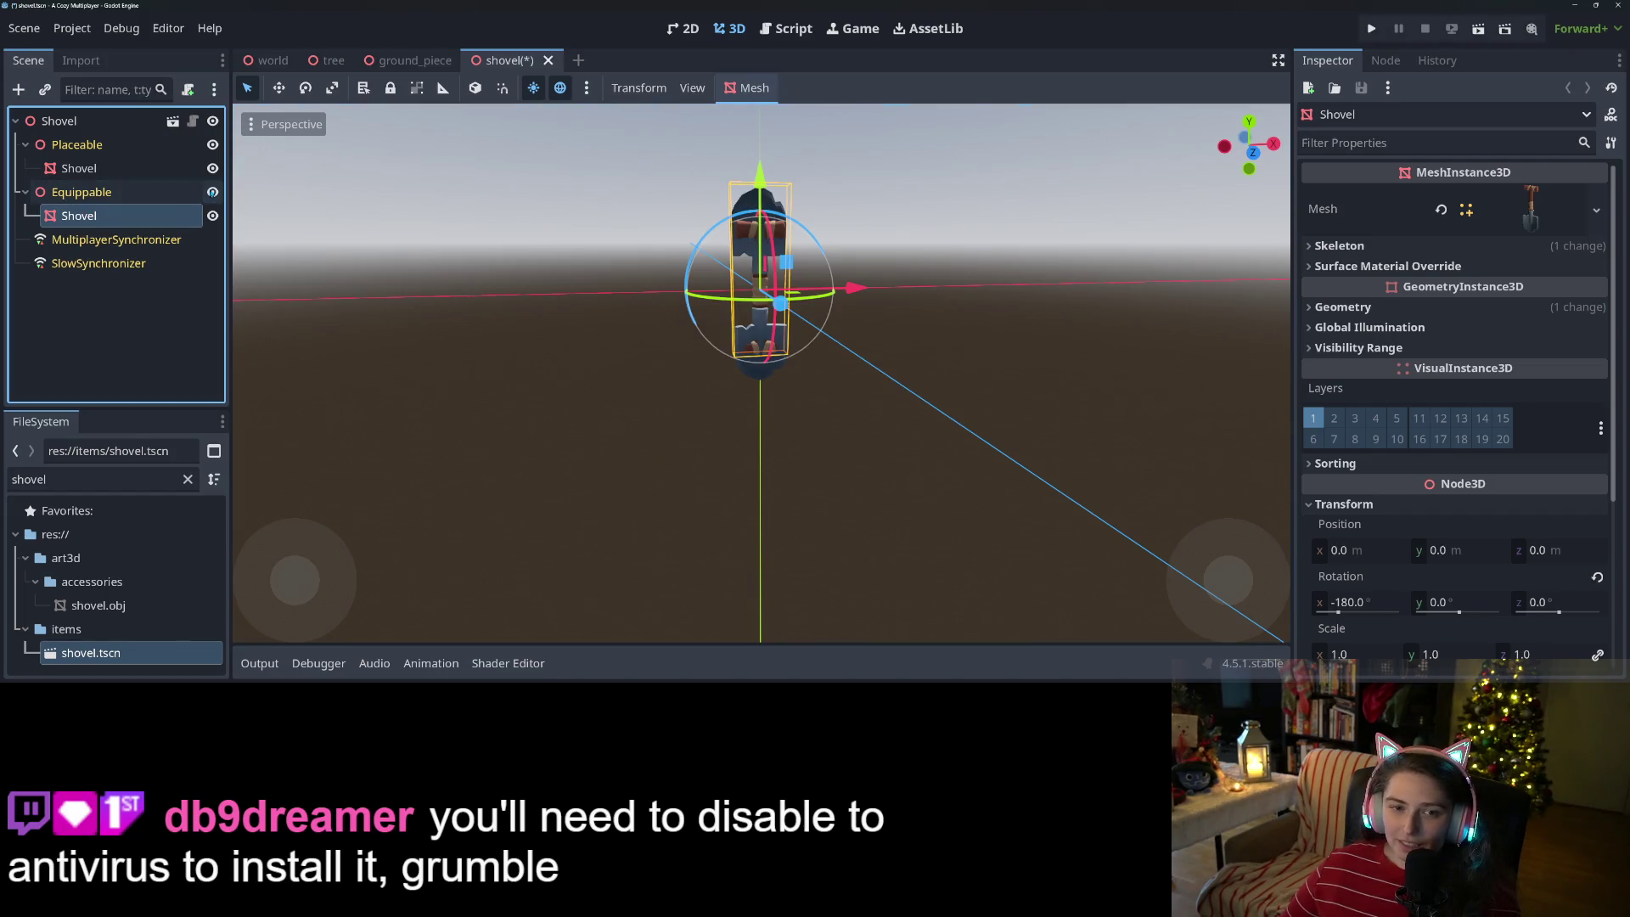
pyautogui.hotkey('ctrl', 's')
pyautogui.click(122, 122)
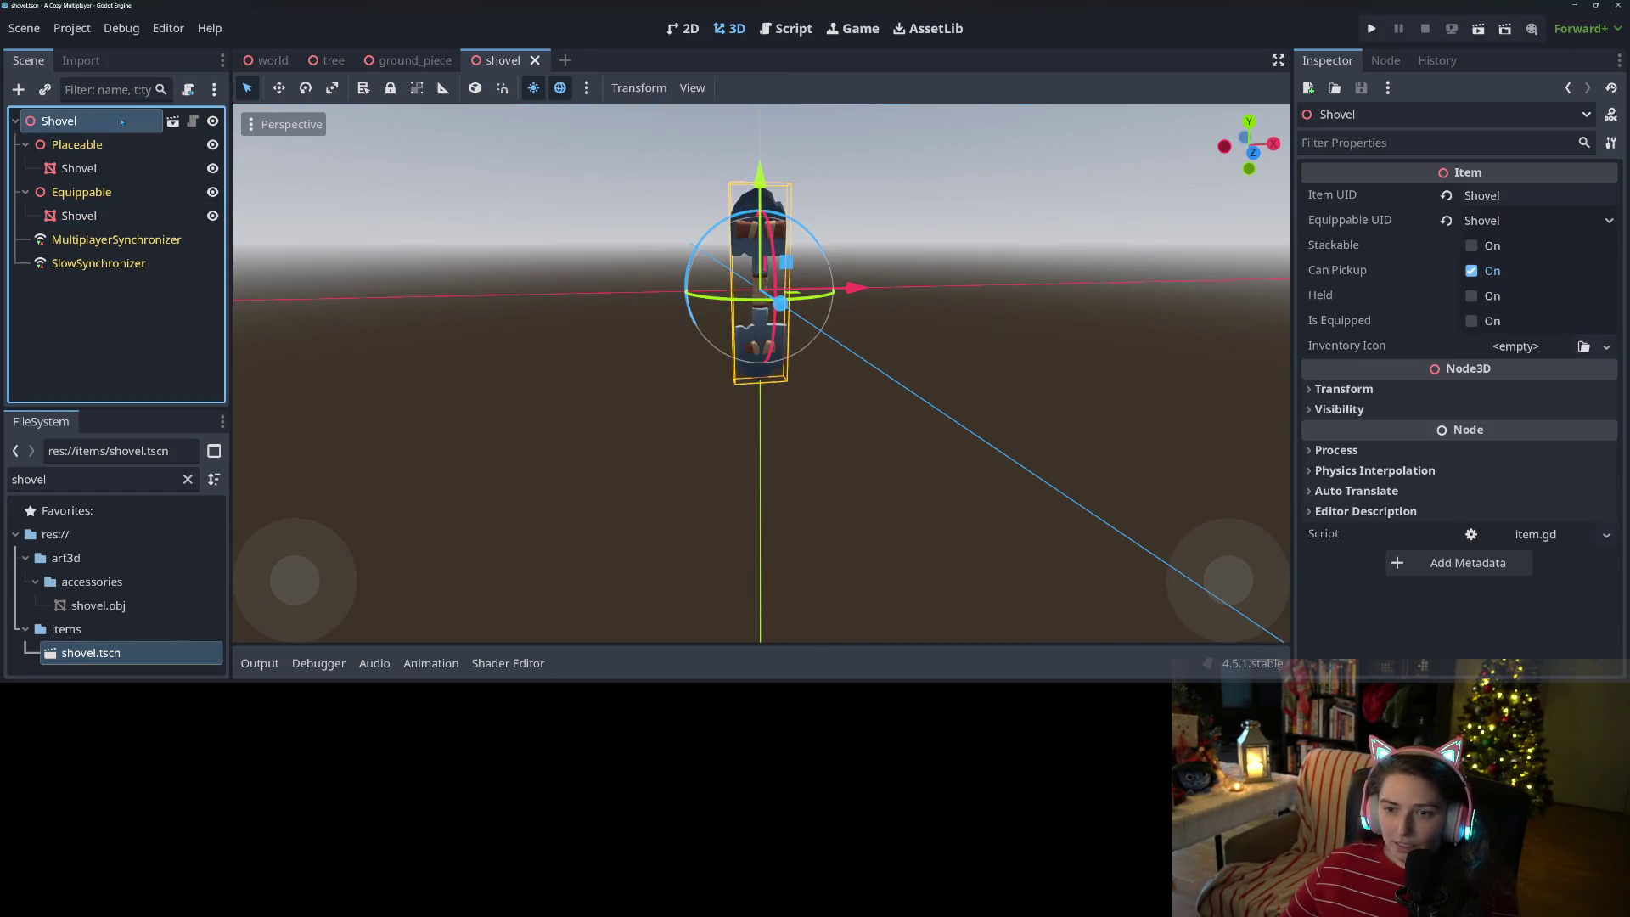
# - Clear the FileSystem filter and open the ui/inventory_btns folder in the system file manager
pyautogui.moveTo(147, 408); pyautogui.dragTo(148, 241)
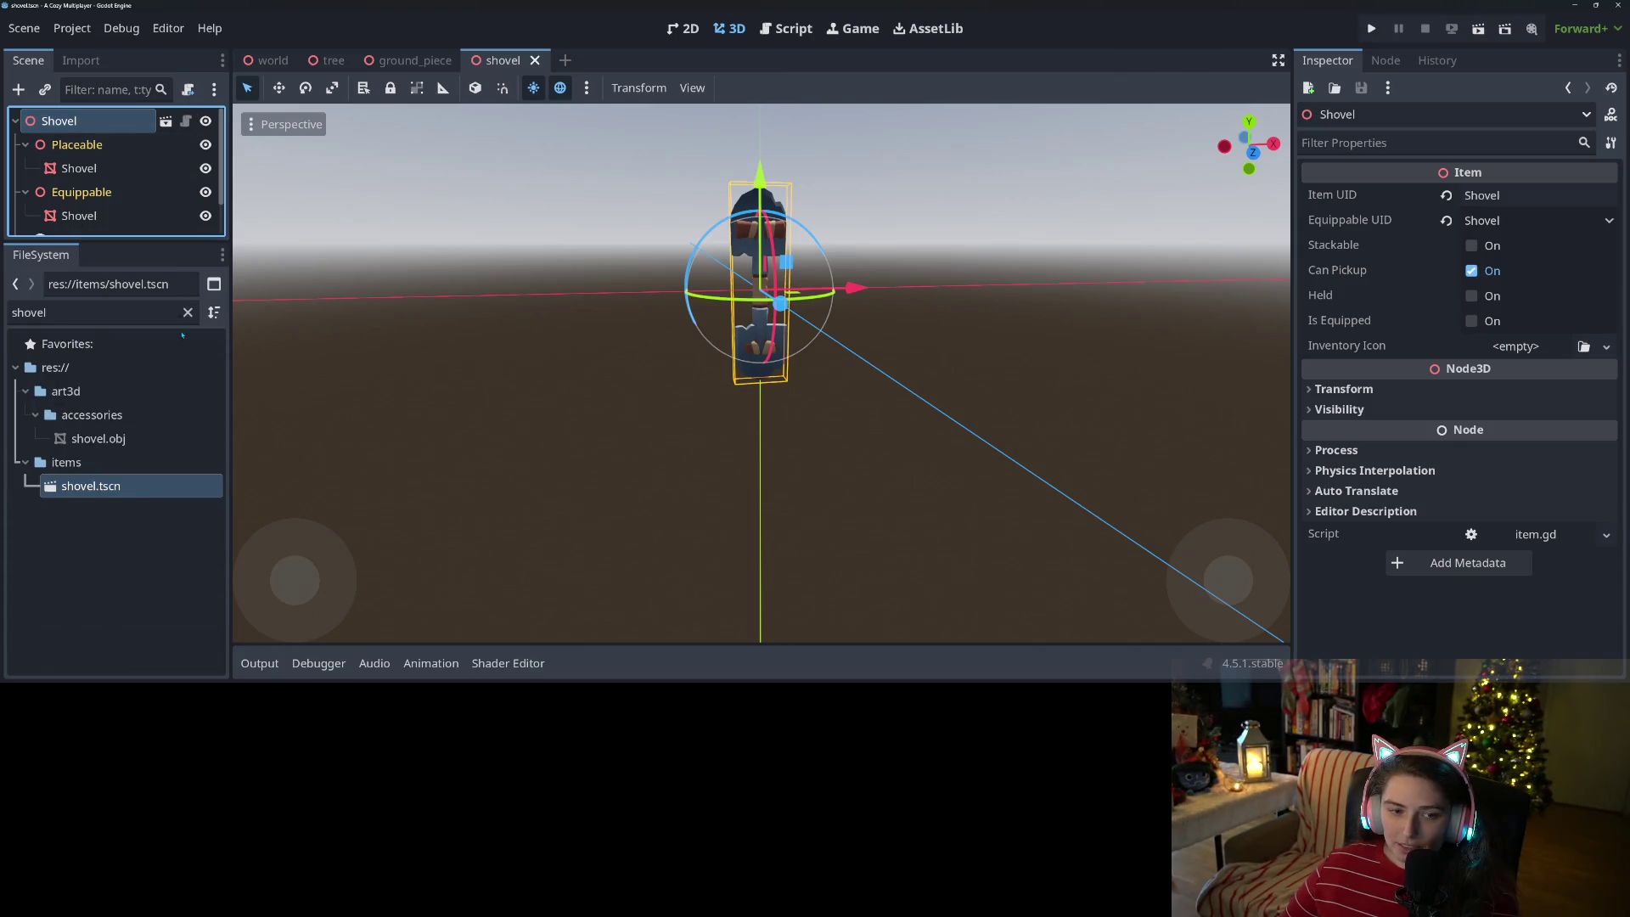
pyautogui.click(188, 313)
pyautogui.click(24, 509)
pyautogui.scroll(-1, 21, 510)
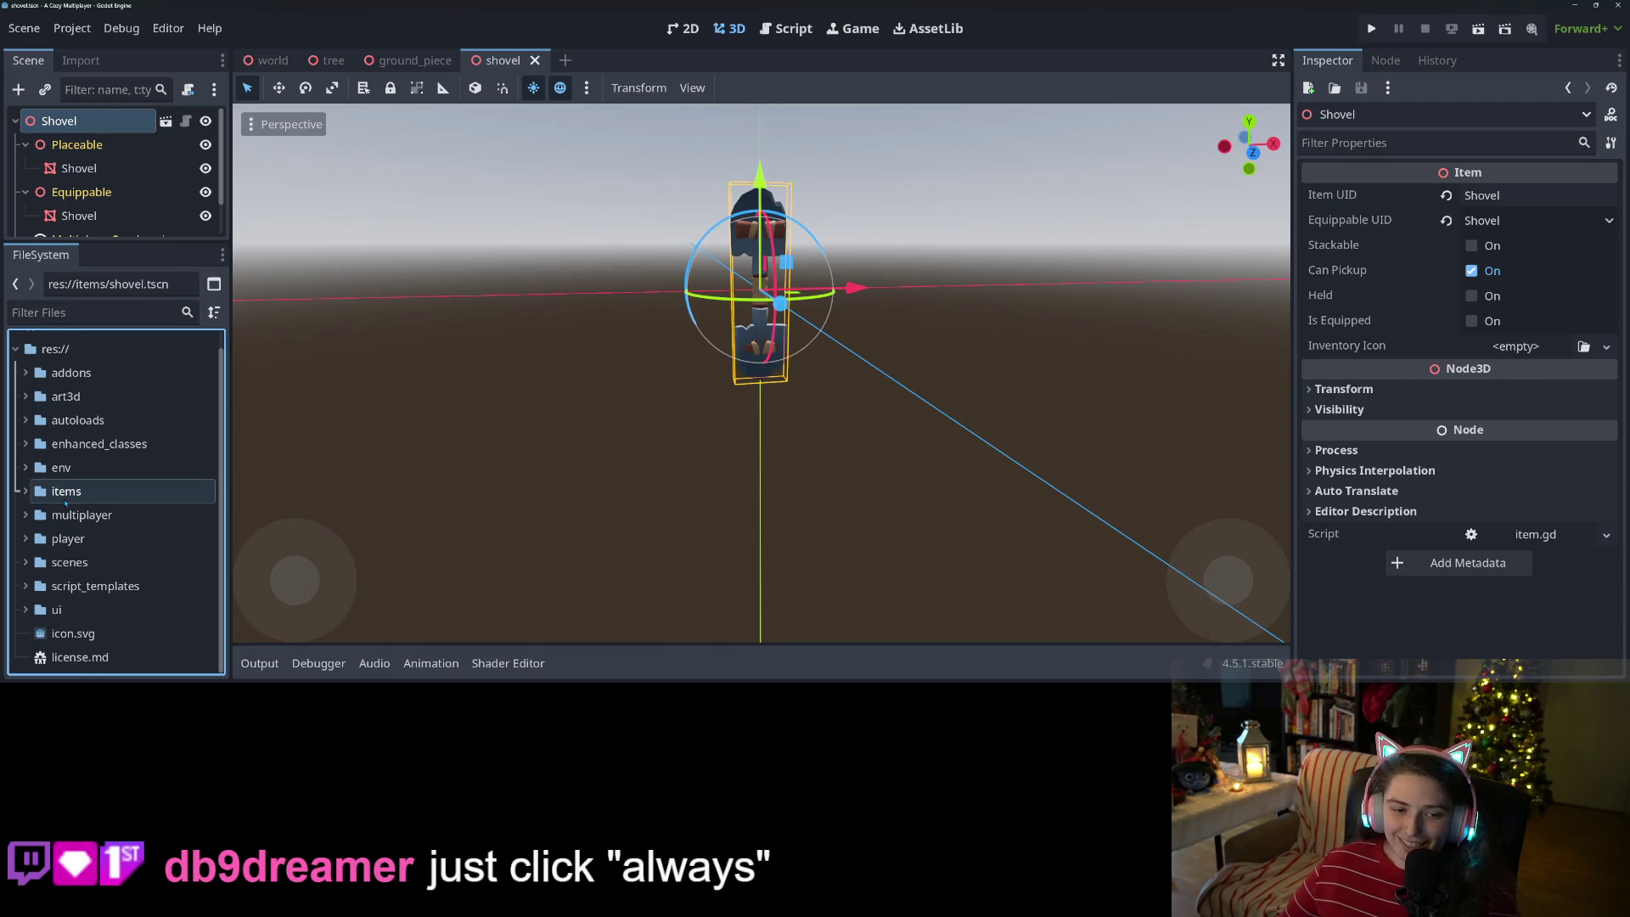
pyautogui.click(26, 610)
pyautogui.scroll(-5, 29, 611)
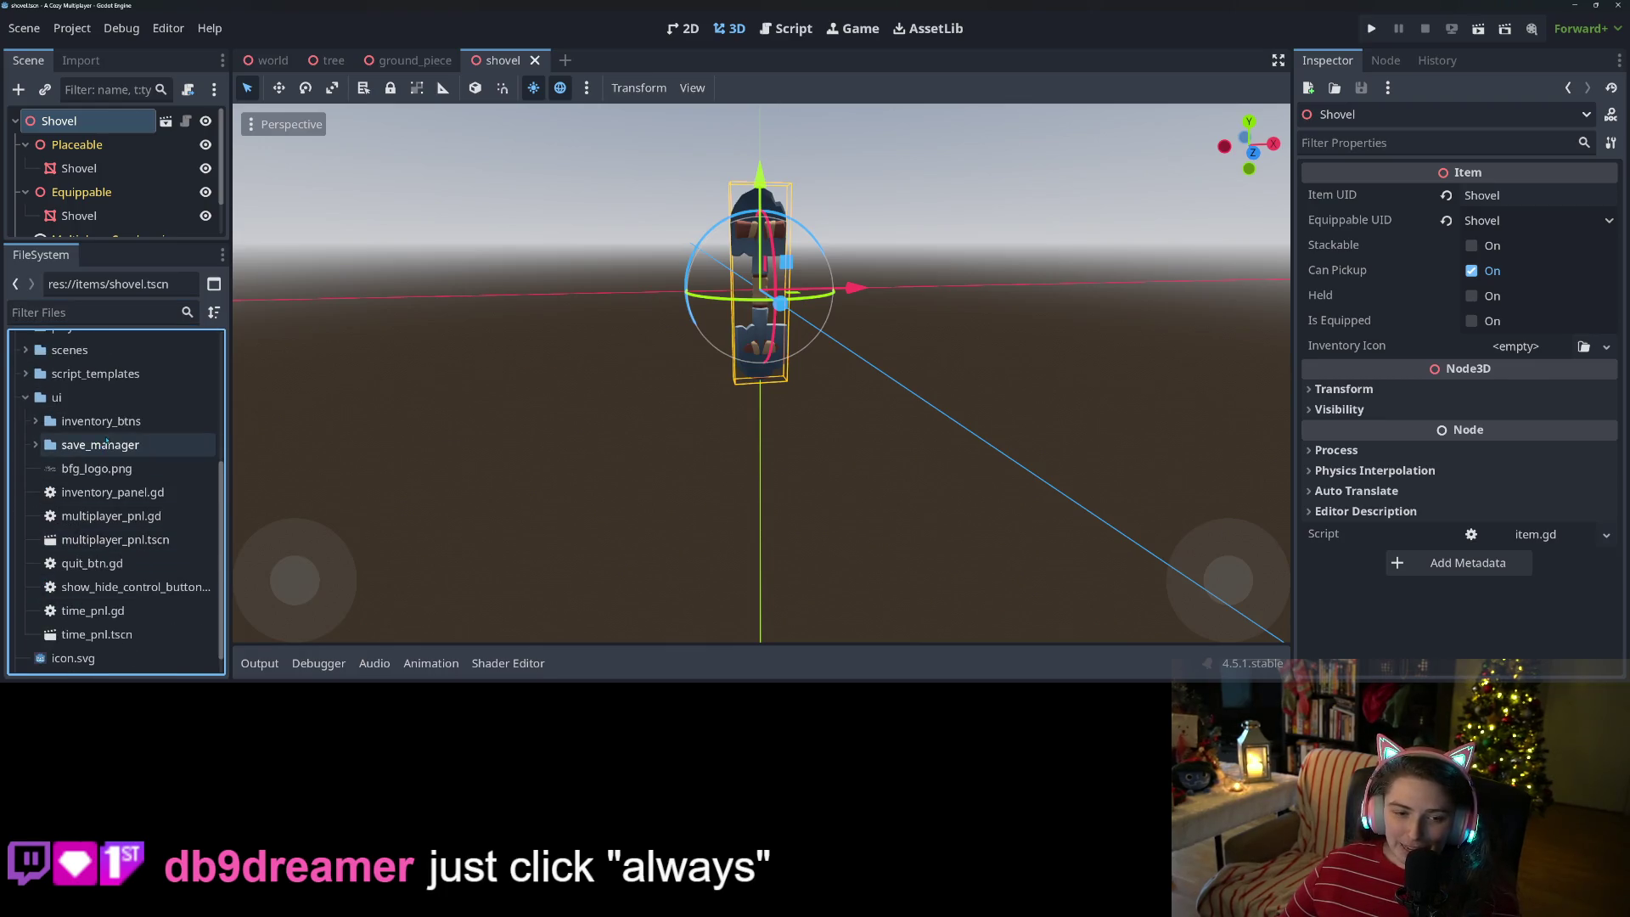
pyautogui.click(127, 422)
pyautogui.rightClick(126, 429)
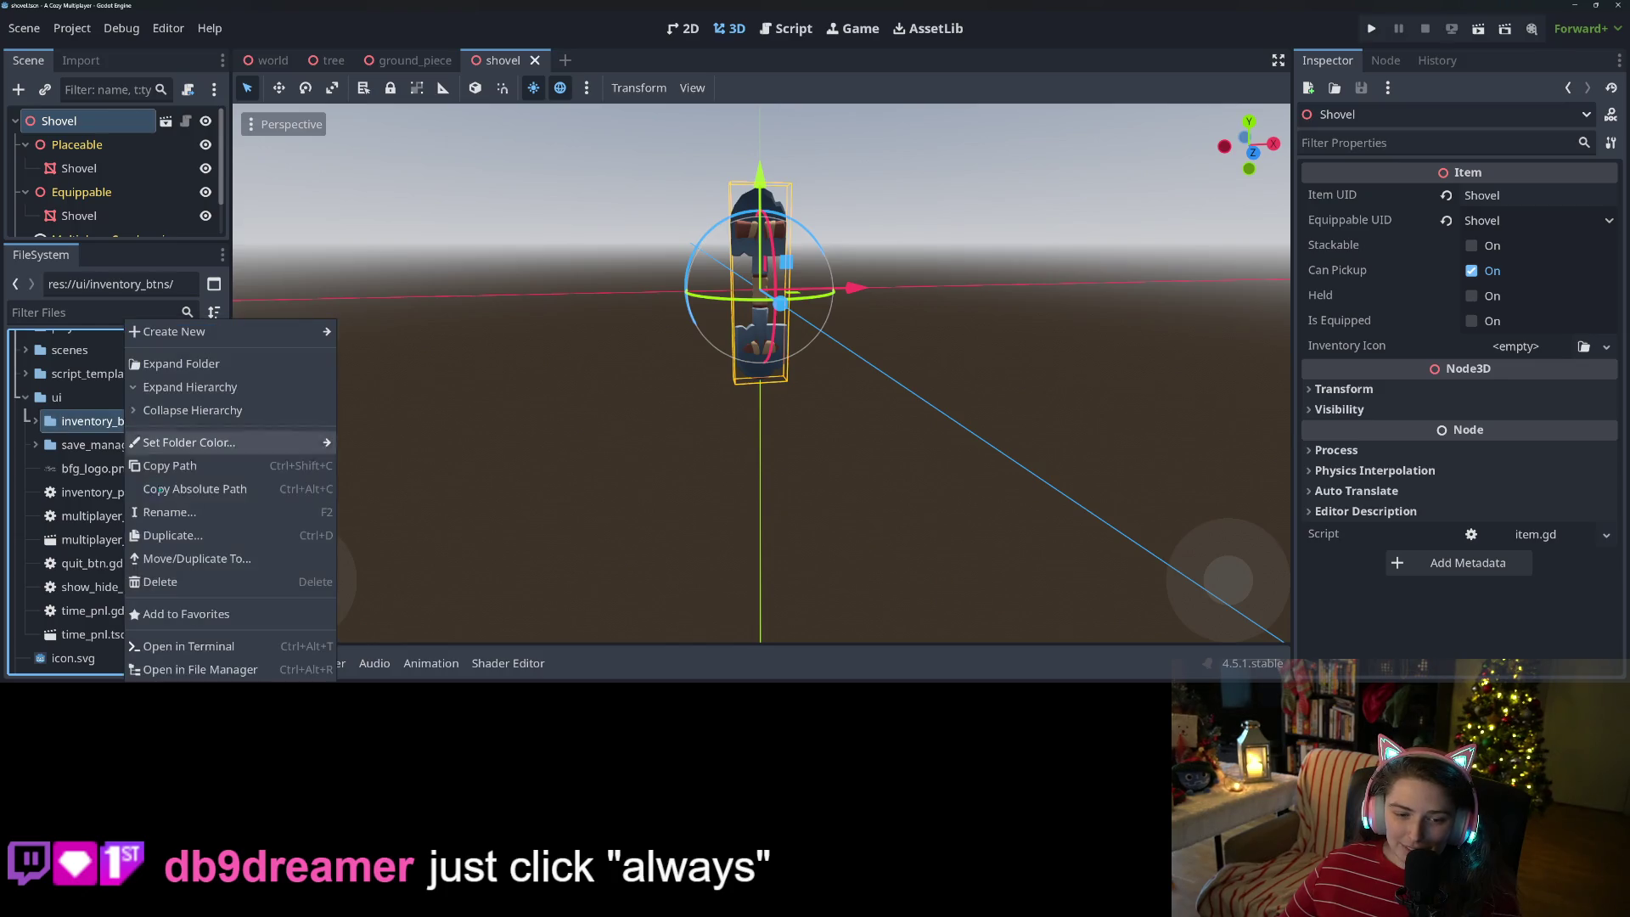
pyautogui.click(211, 671)
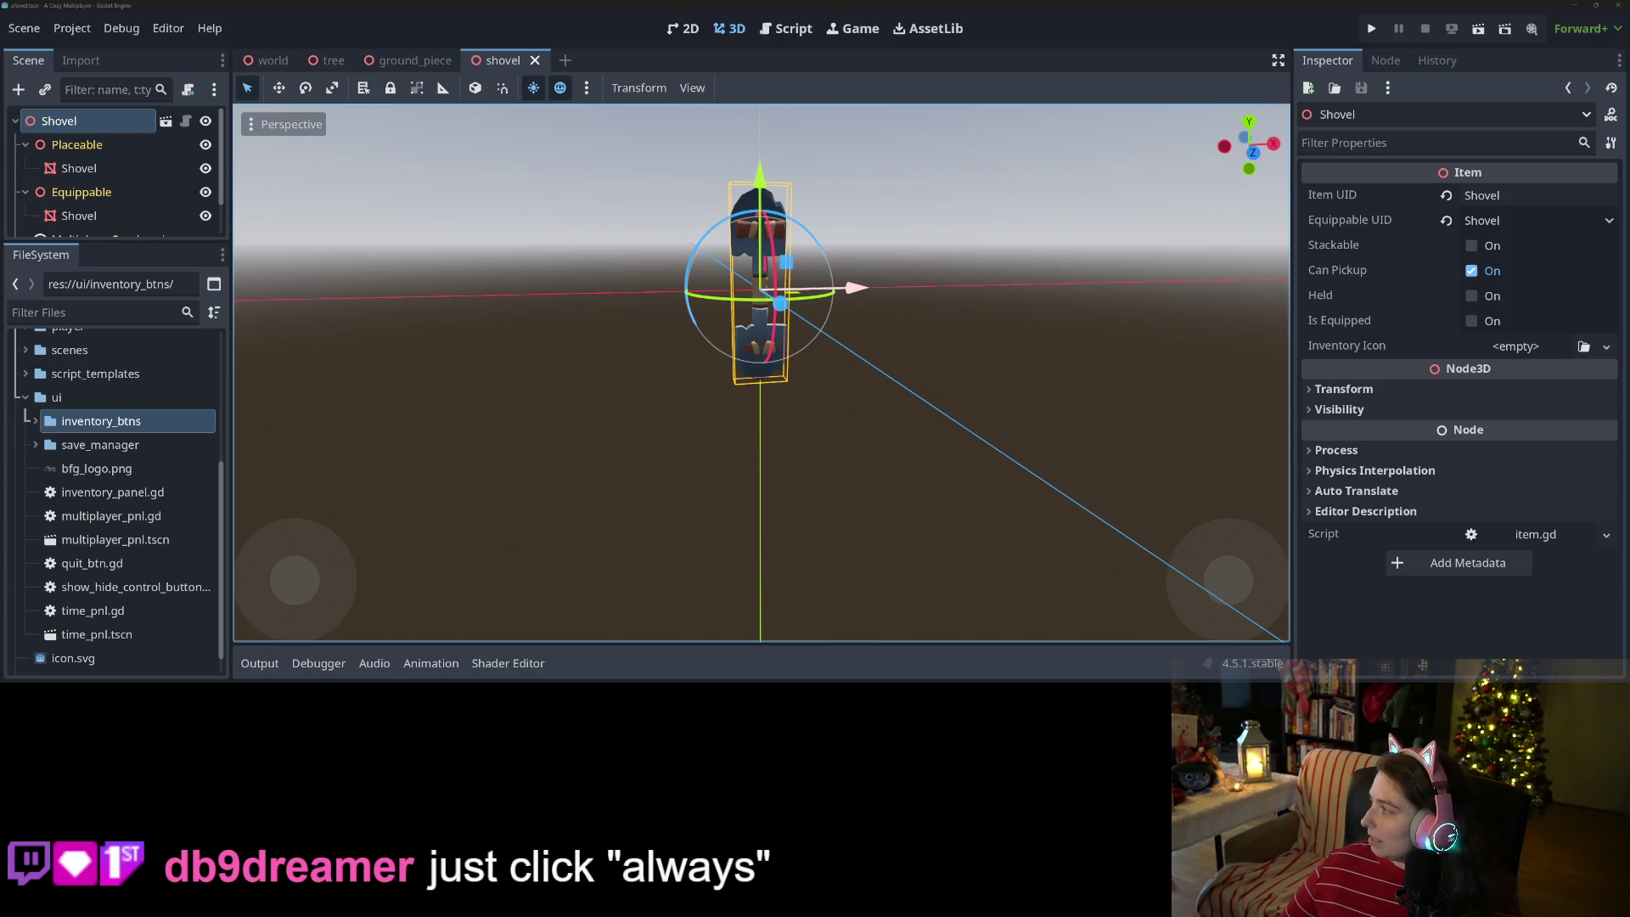
pyautogui.moveTo(1513, 253)
pyautogui.mouseDown()
pyautogui.moveTo(1110, 252)
pyautogui.moveTo(1125, 223)
pyautogui.mouseUp()
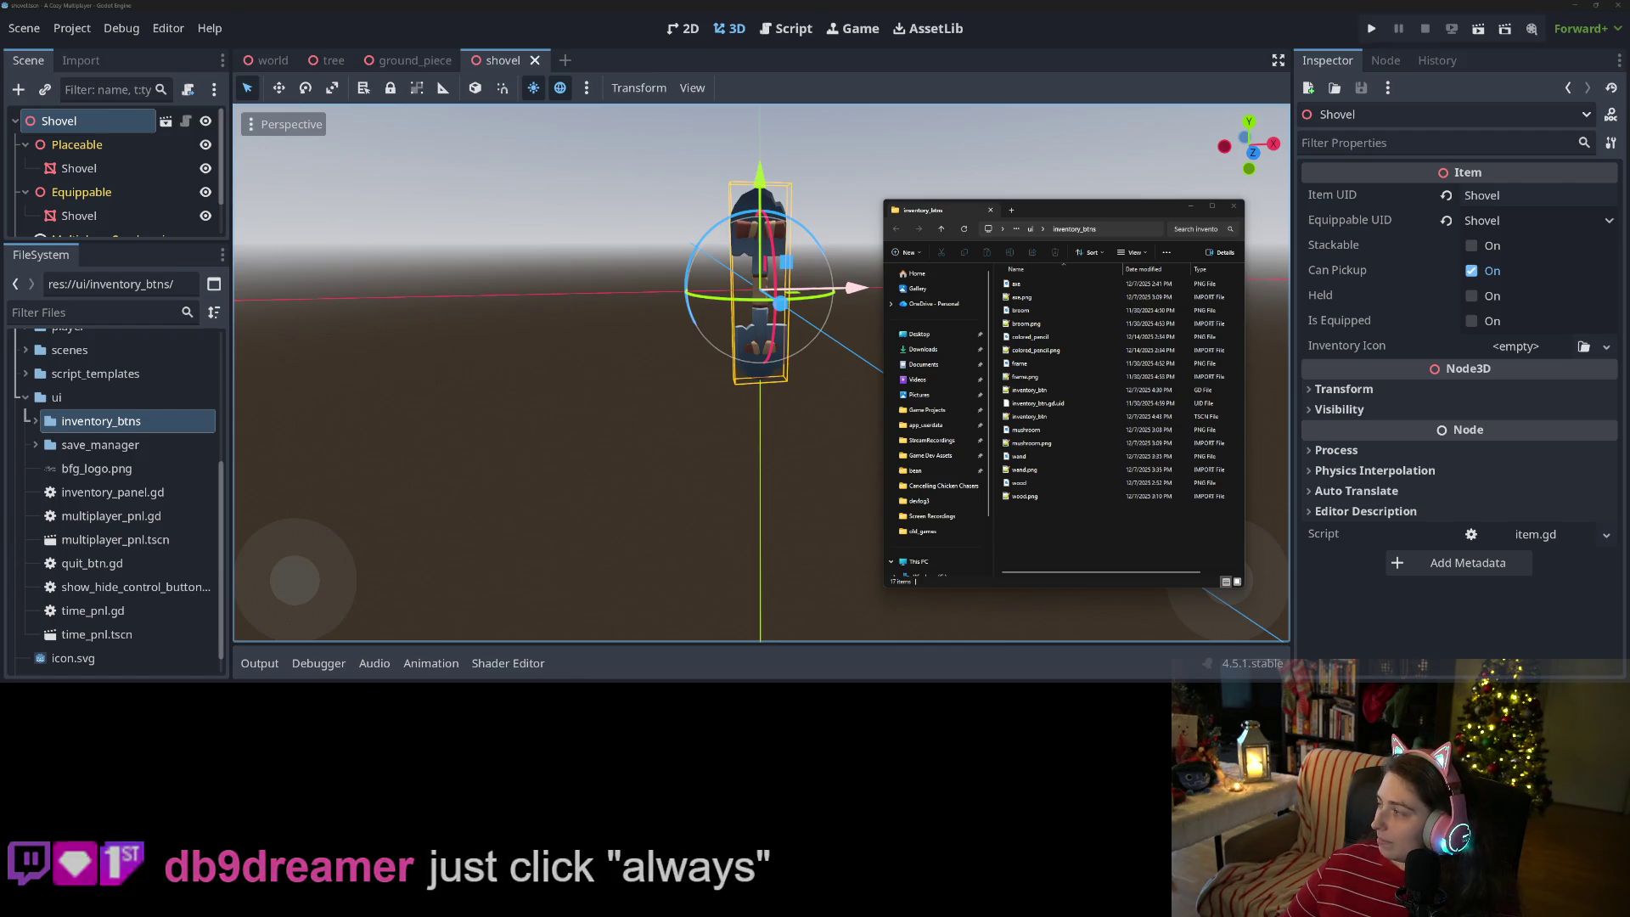
# - Copy shovel.png from the Krita multiplayer_cozy folder into the inventory_btns folder
pyautogui.hotkey('alt', 'Tab')
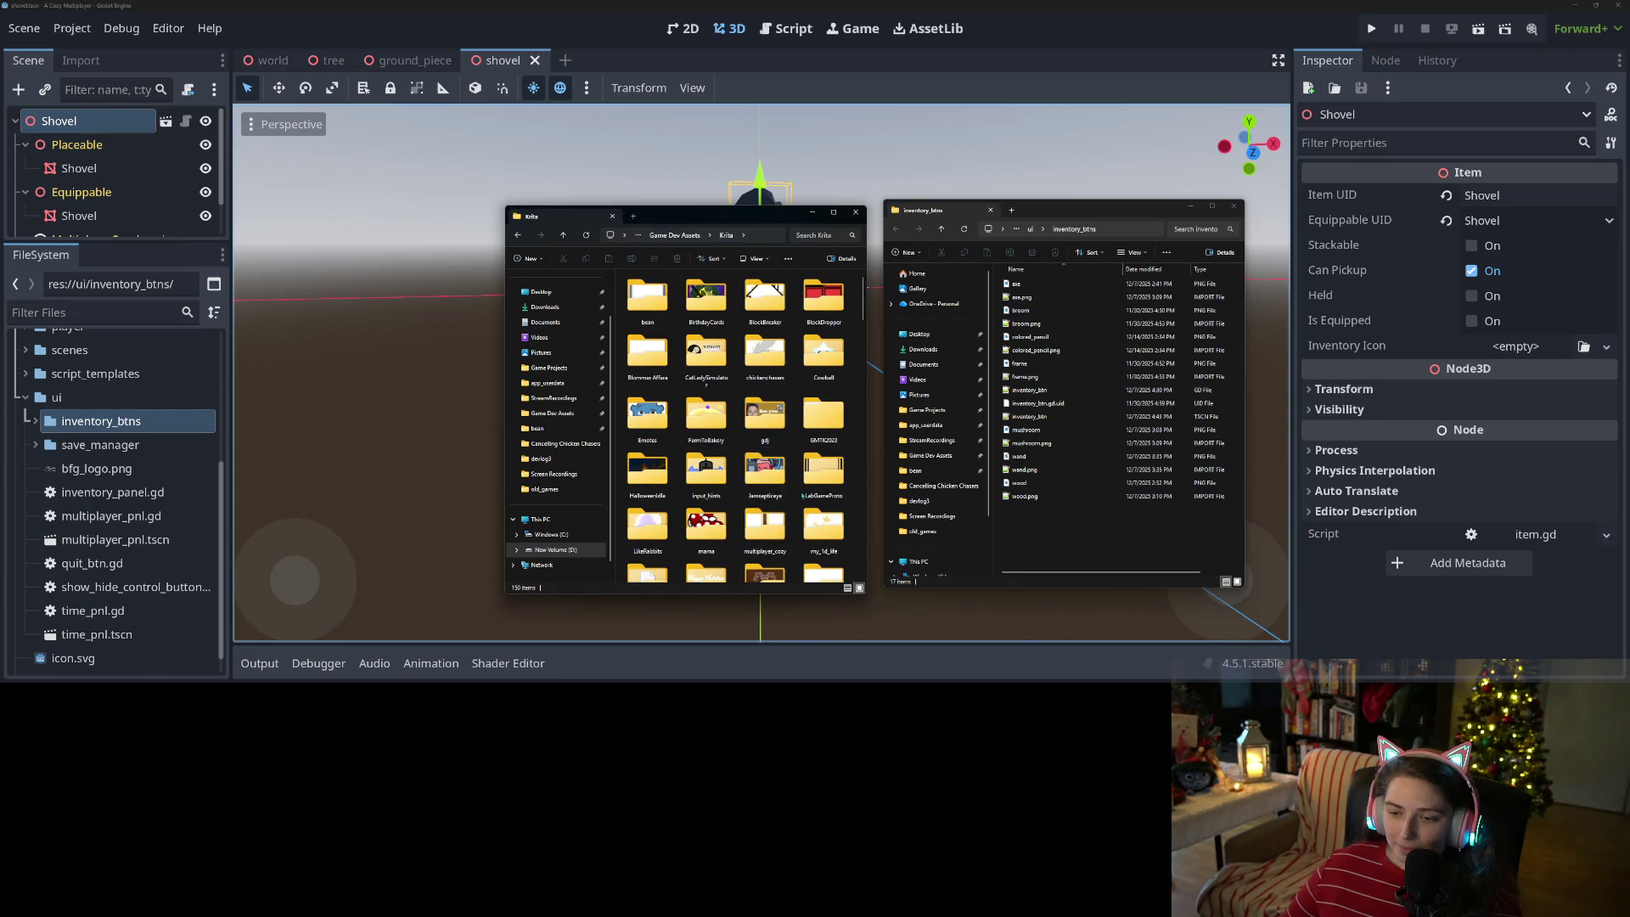
pyautogui.doubleClick(766, 524)
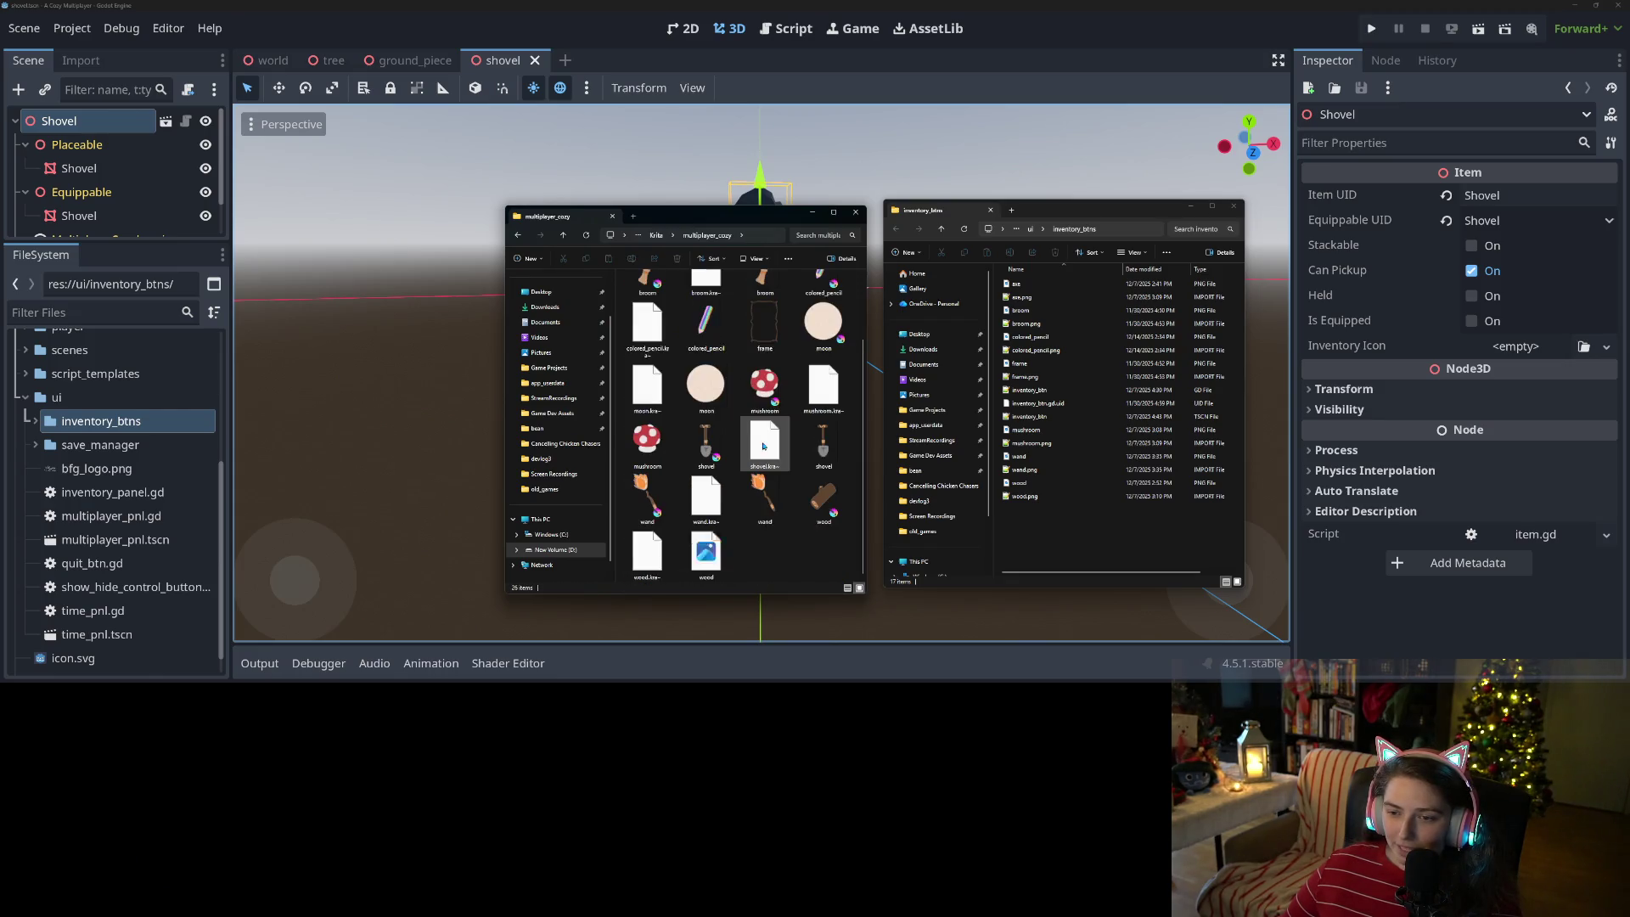
pyautogui.click(823, 442)
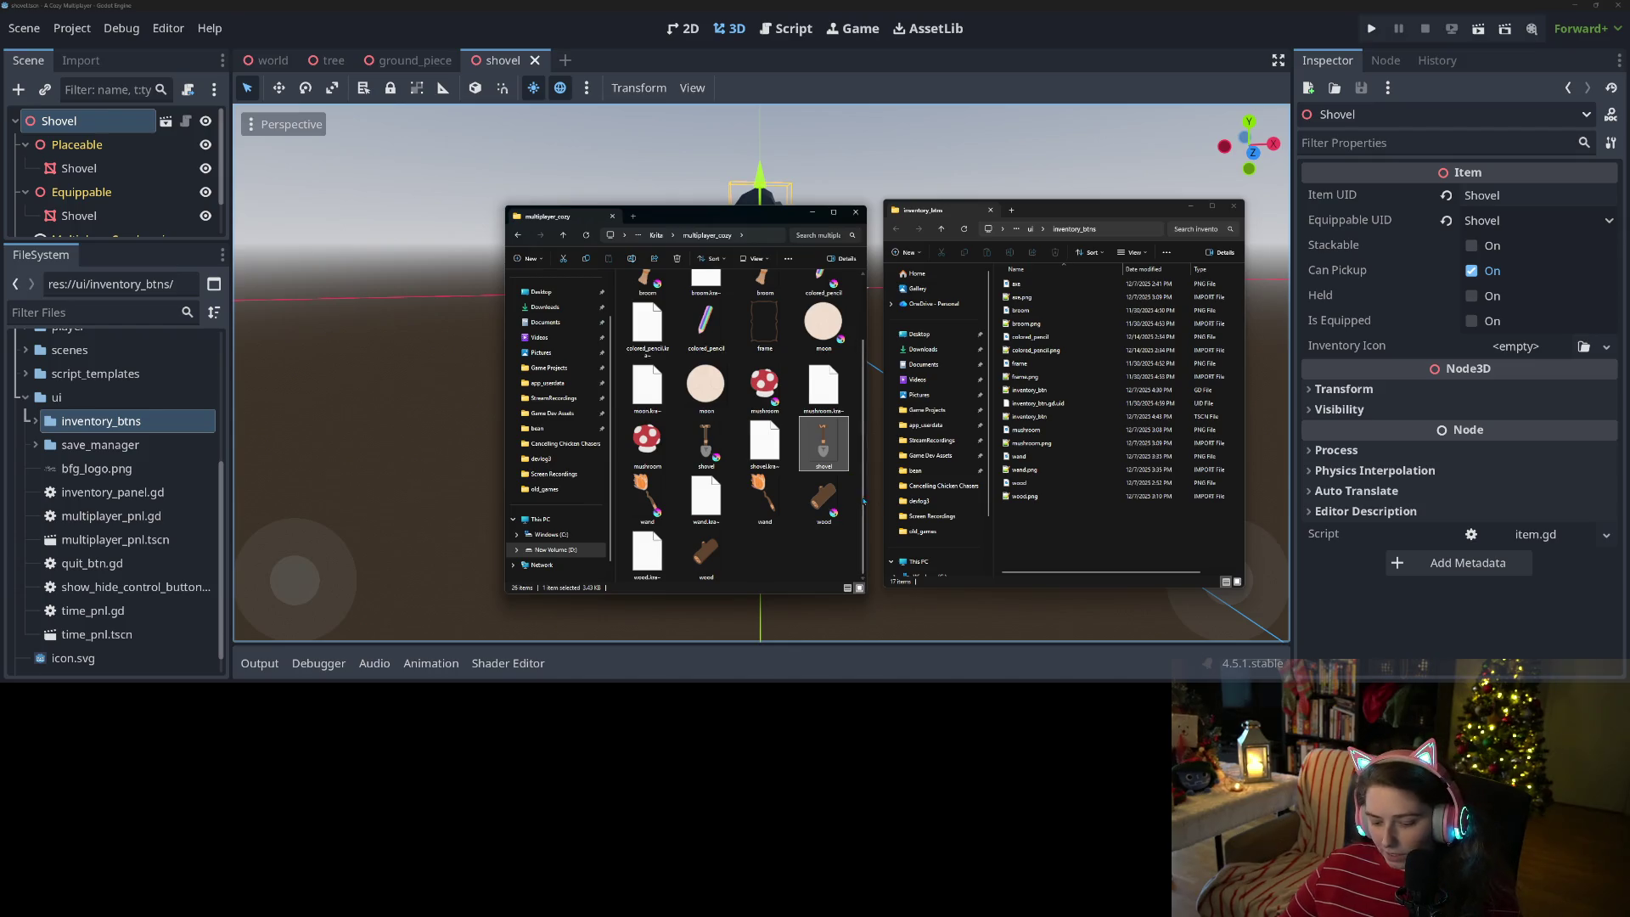
pyautogui.click(1063, 532)
pyautogui.hotkey('ctrl', 'v')
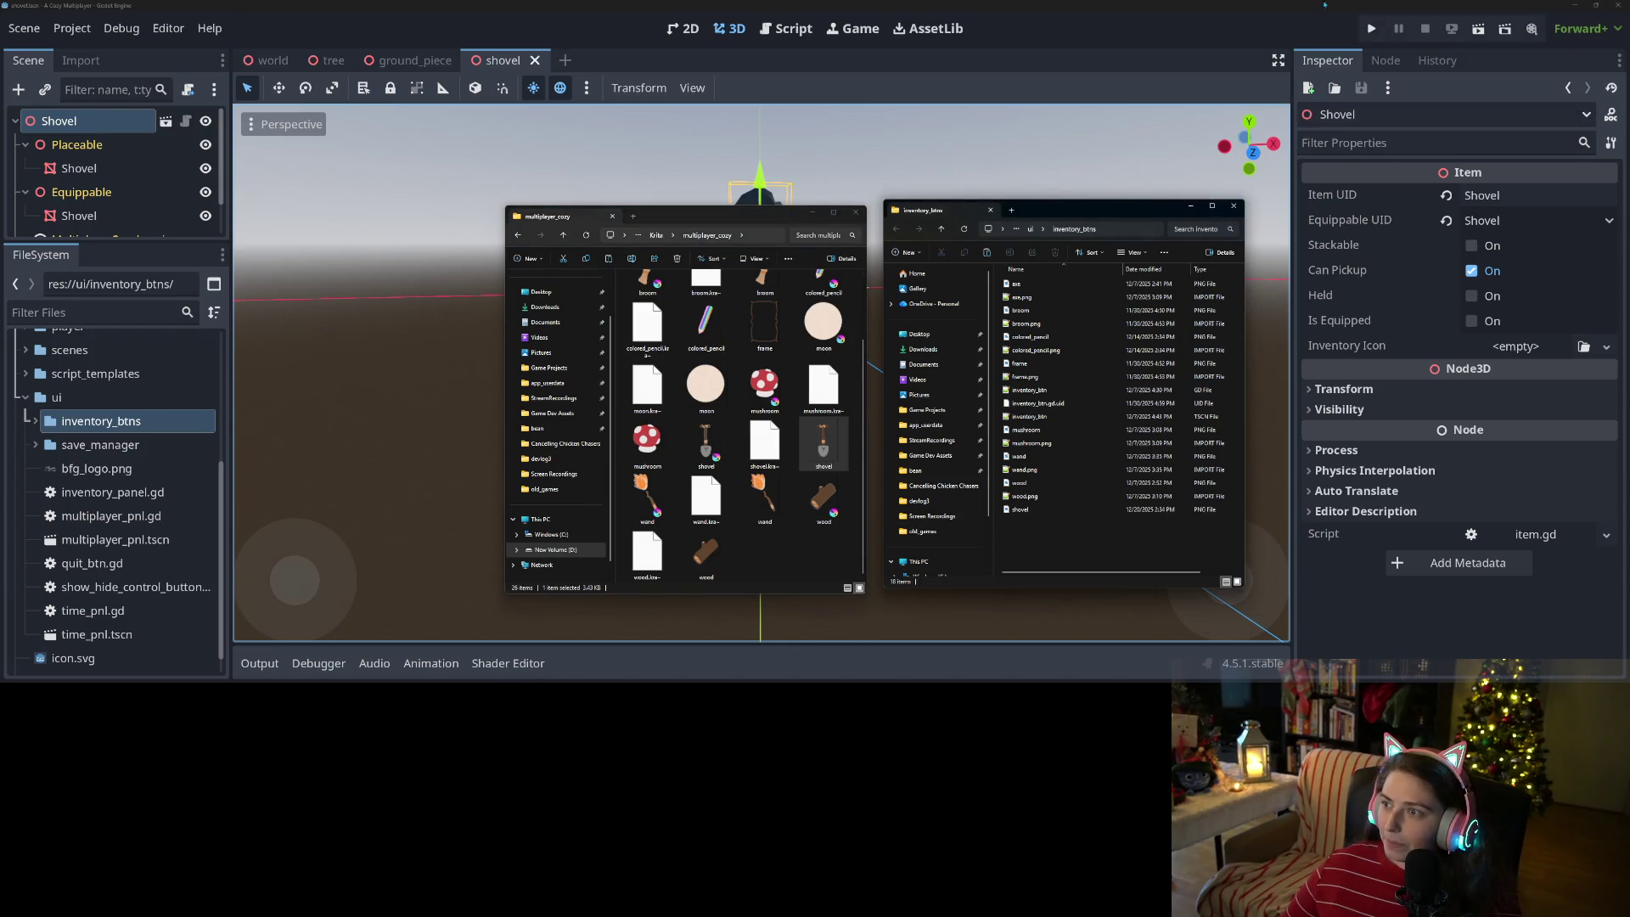
pyautogui.click(1113, 262)
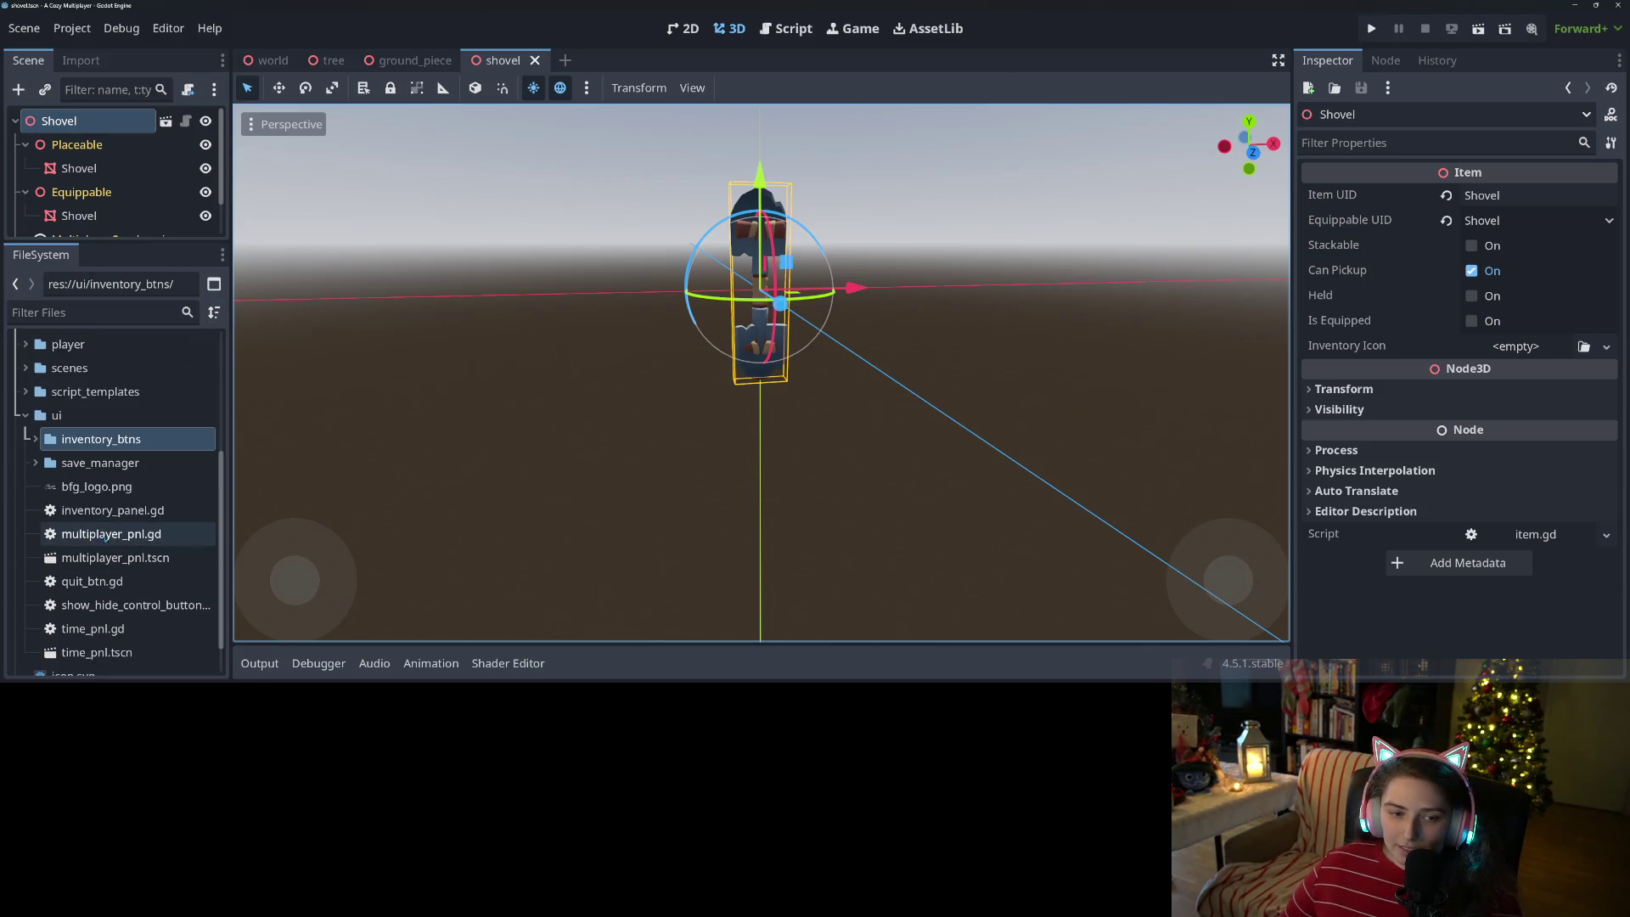
# - Assign shovel.png from inventory_btns as the Inventory Icon, save, and run the project
pyautogui.doubleClick(46, 444)
pyautogui.scroll(-1, 92, 586)
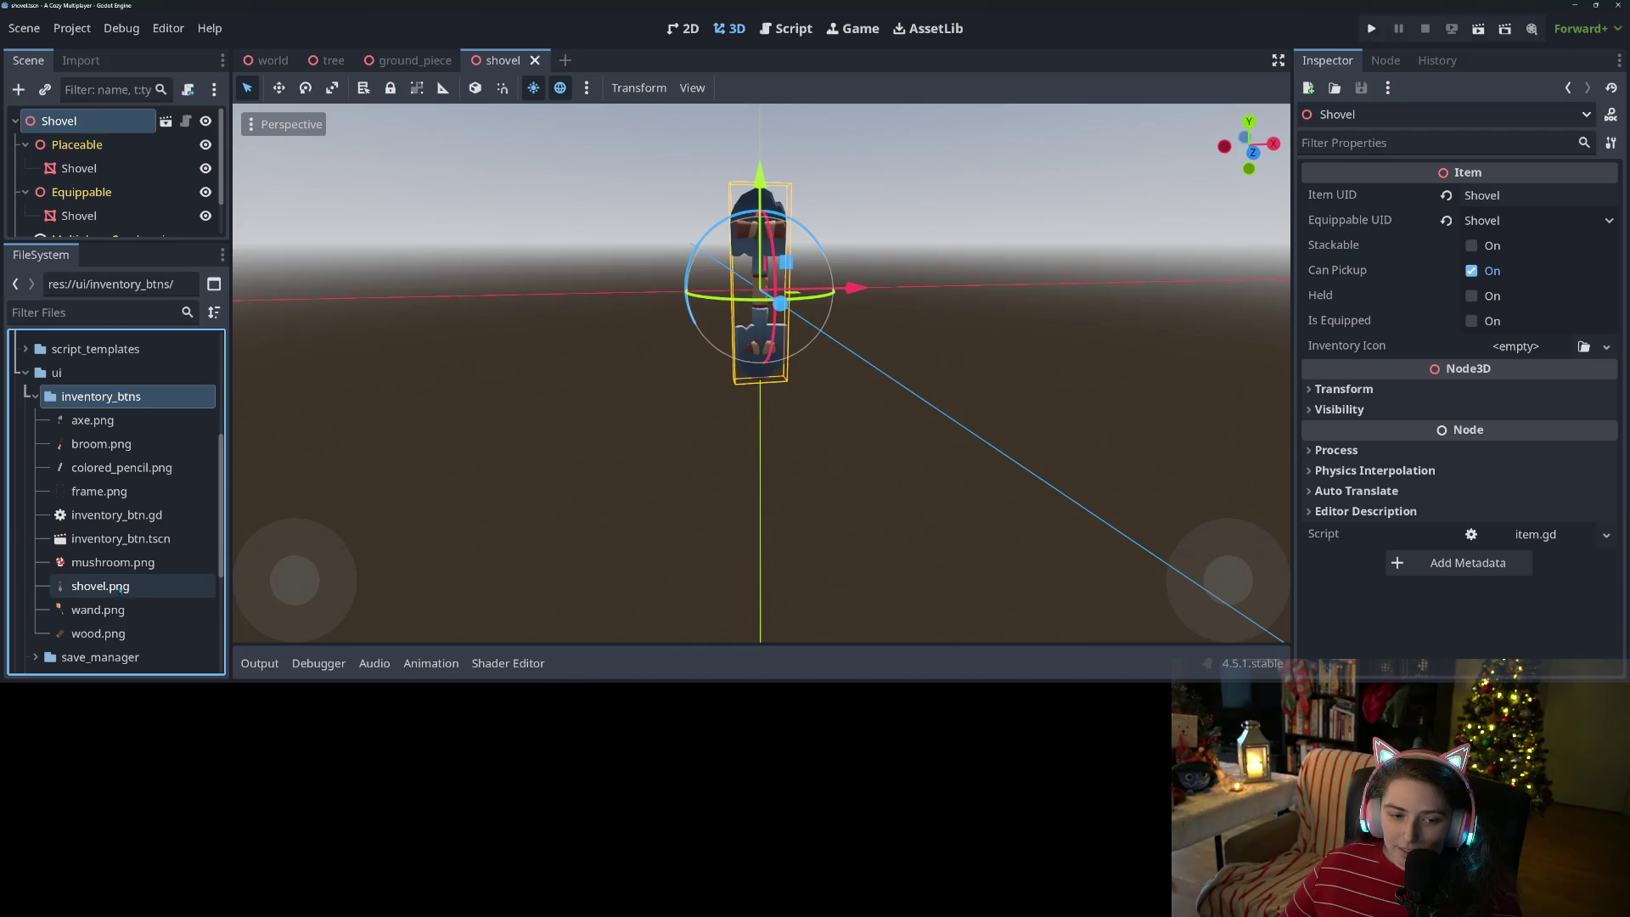
pyautogui.moveTo(92, 592)
pyautogui.mouseDown()
pyautogui.moveTo(1157, 493)
pyautogui.moveTo(1523, 356)
pyautogui.mouseUp()
pyautogui.hotkey('ctrl', 's')
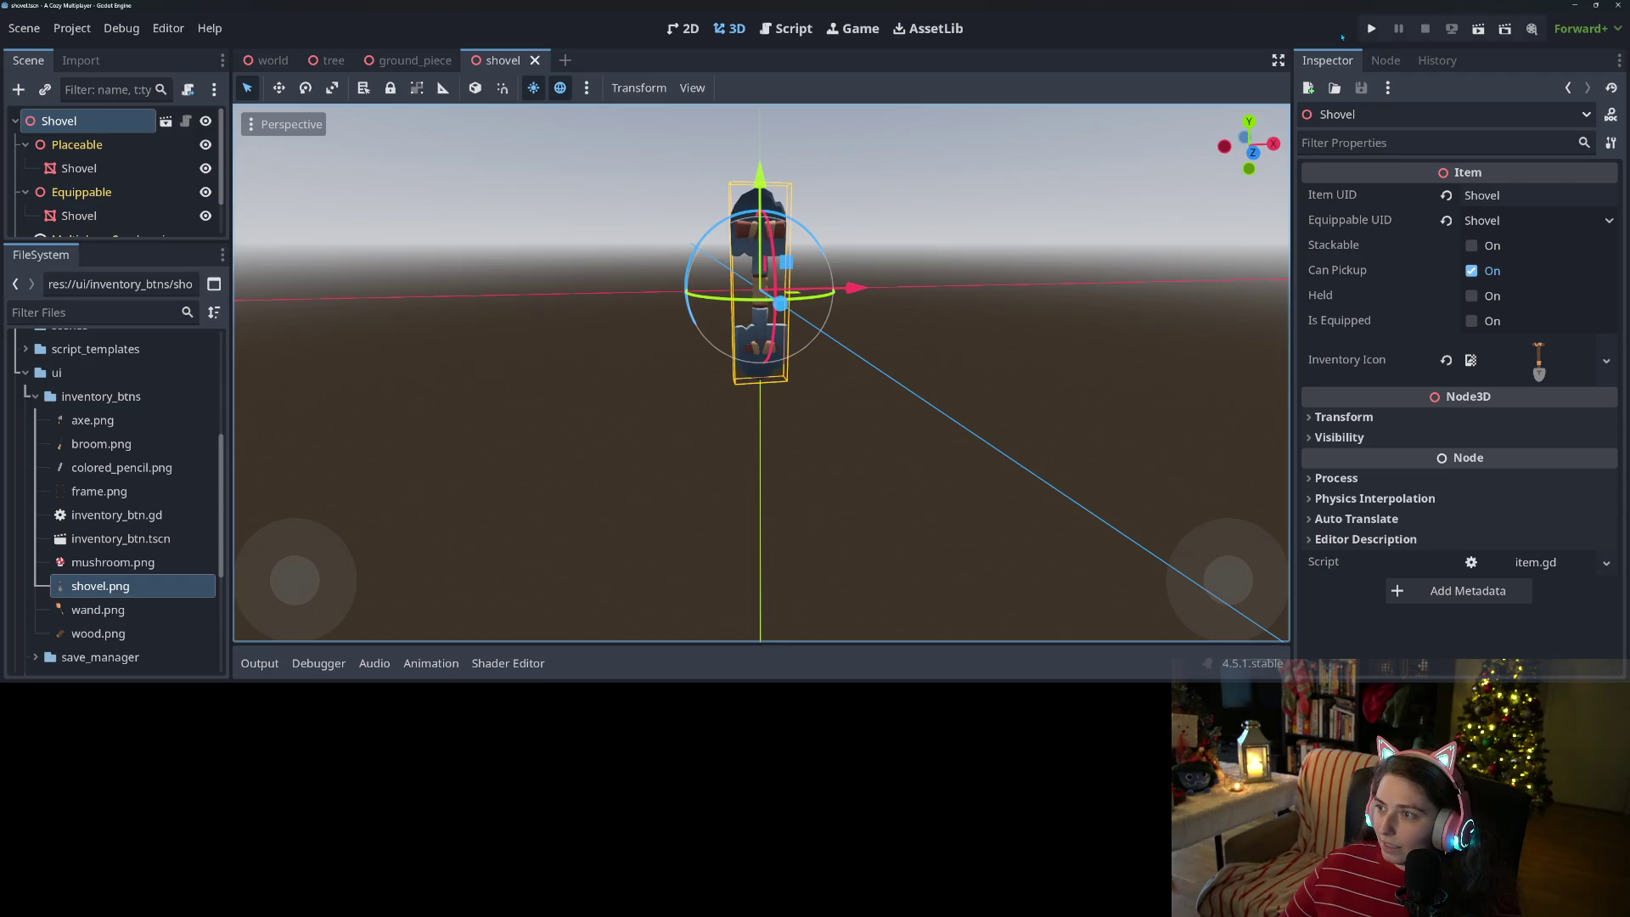
pyautogui.click(1371, 28)
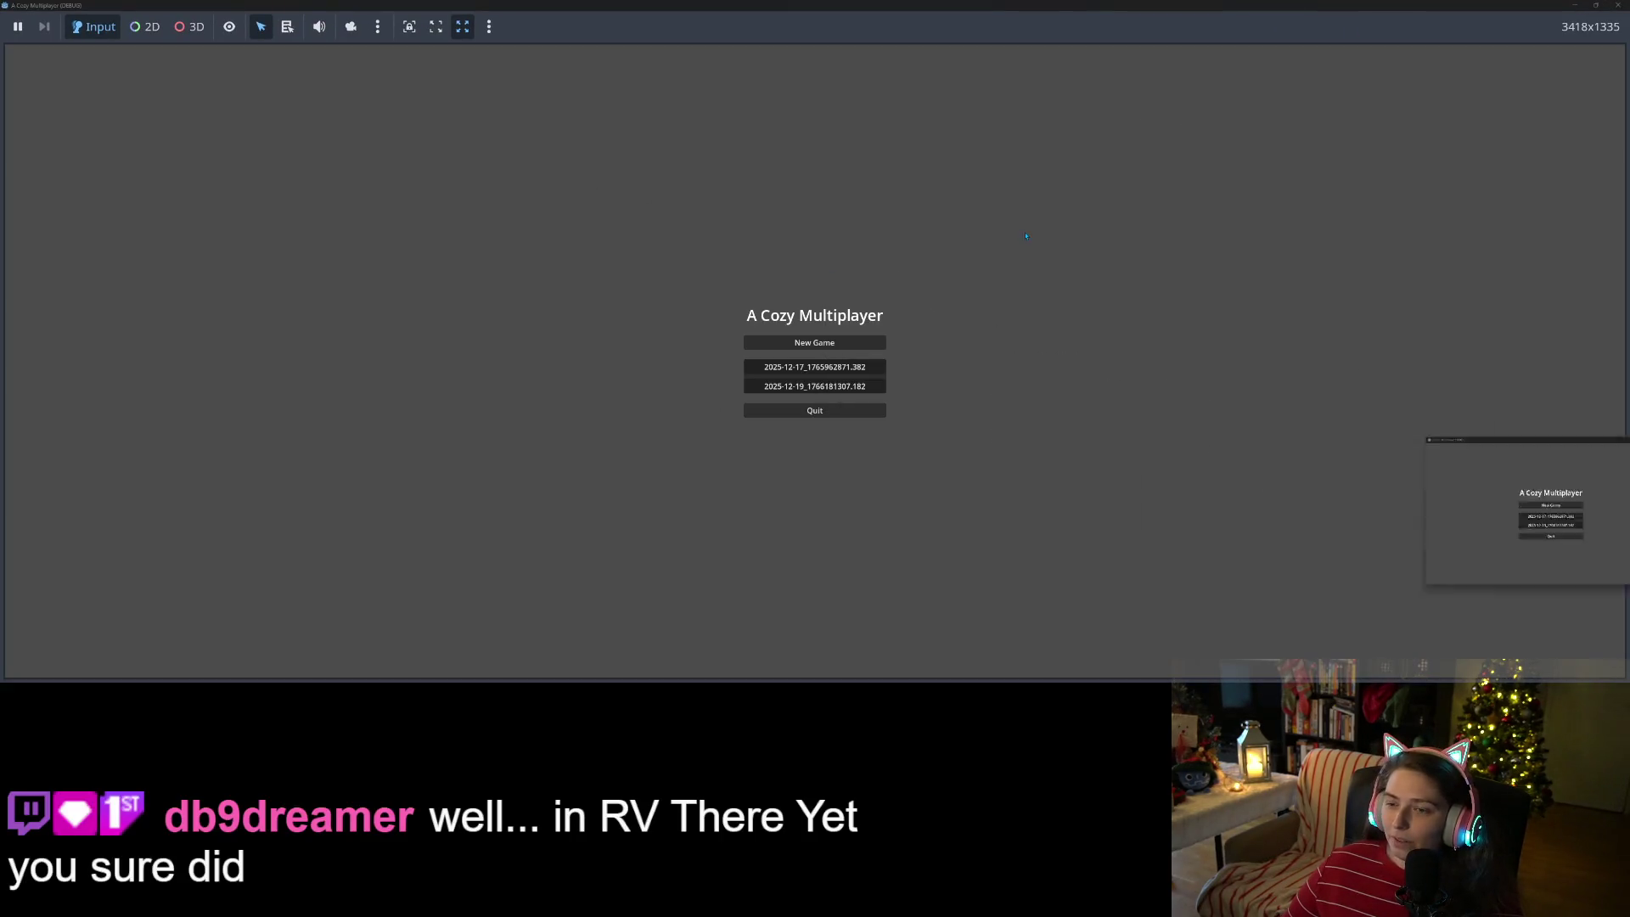
# - Load the first save slot, play-test the shovel, then close the game window
pyautogui.click(816, 370)
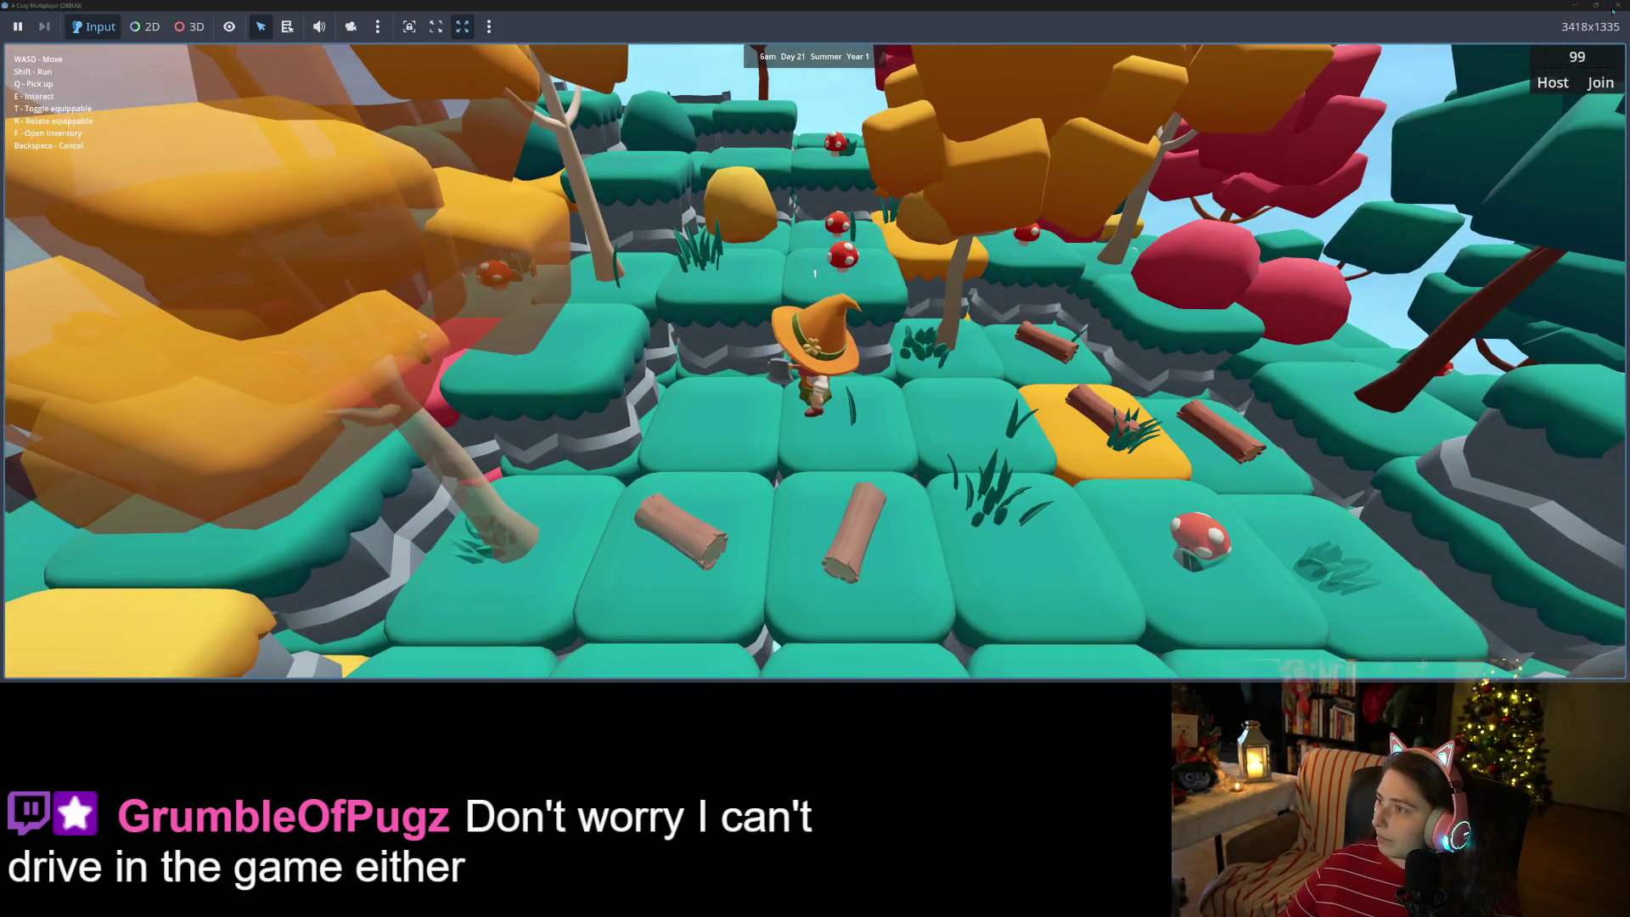
pyautogui.click(1615, 6)
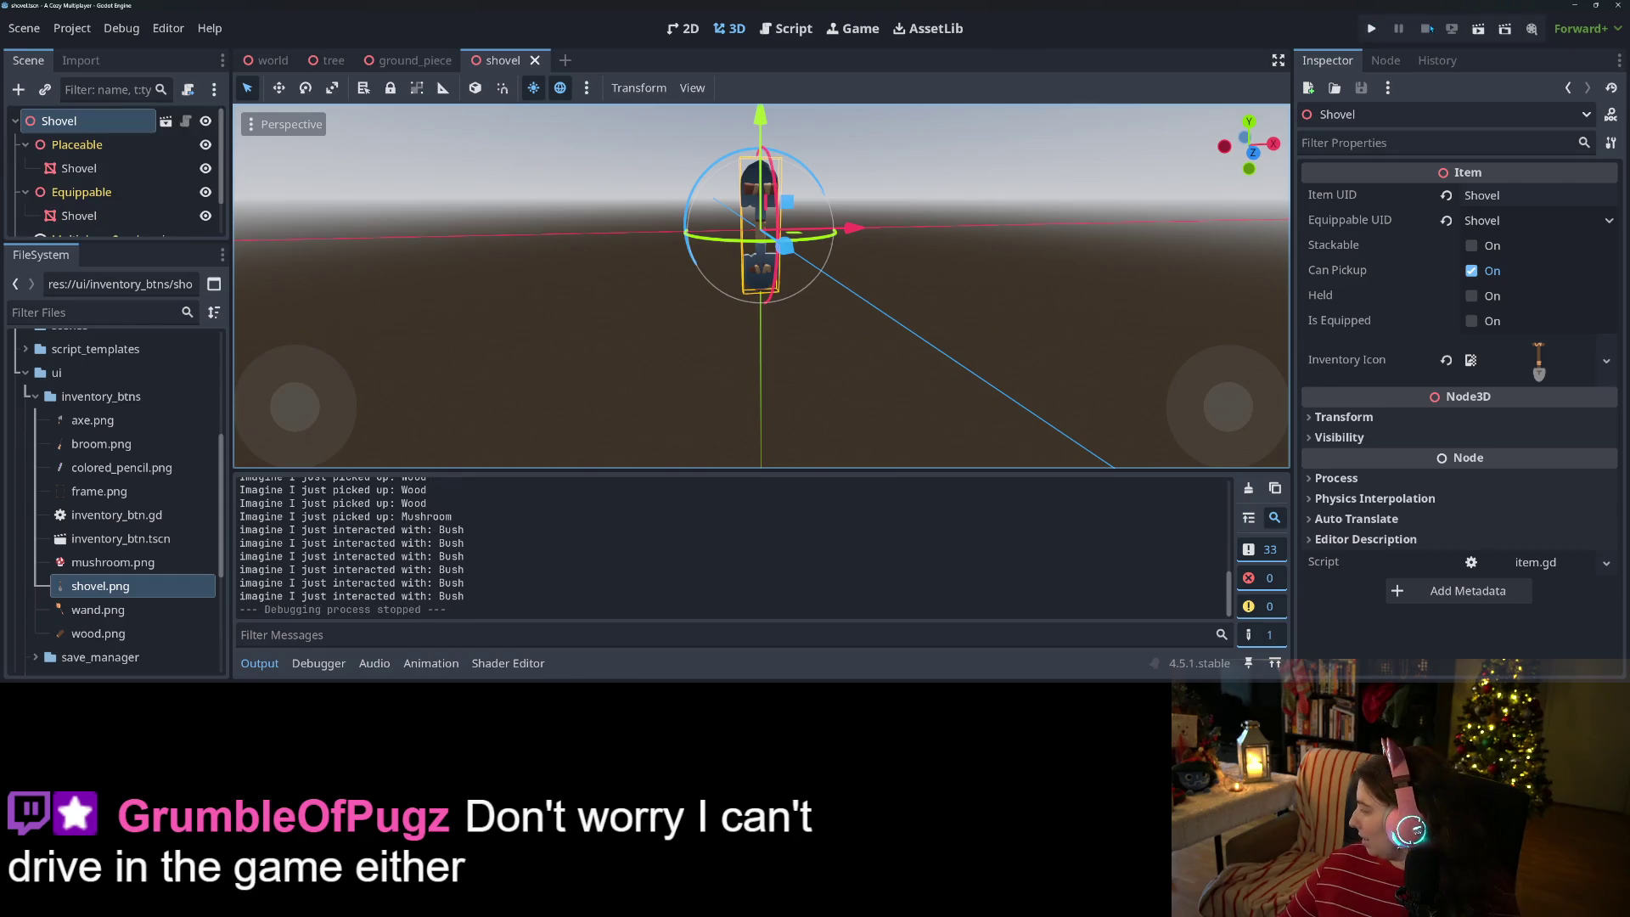
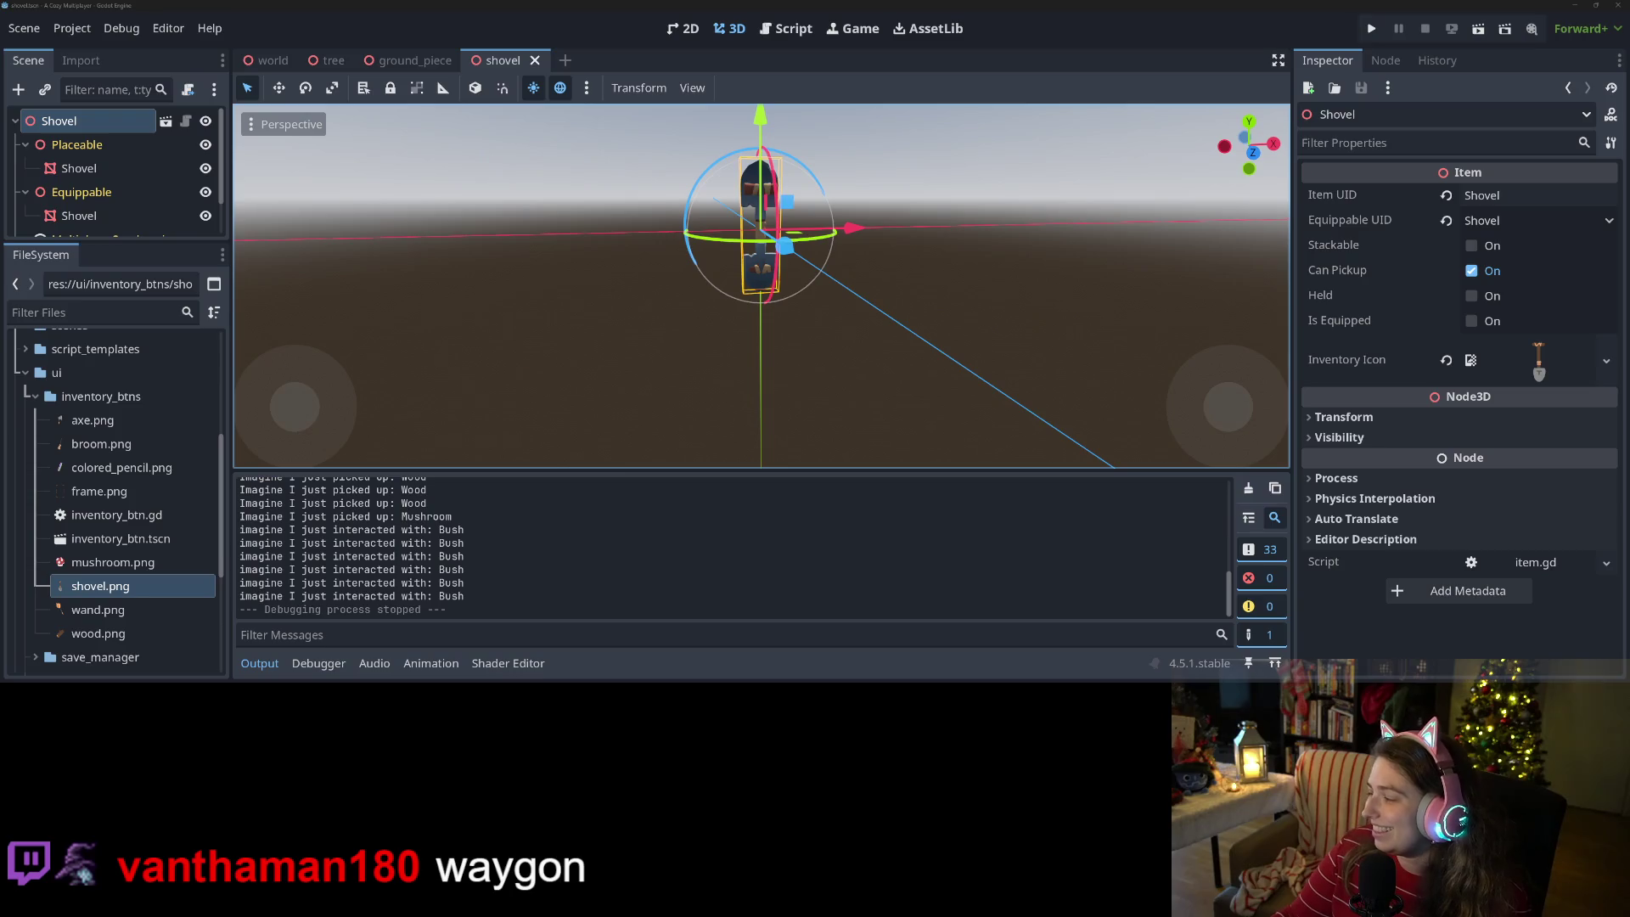
# - Review the shovel.tscn and shovel.png diffs and commit the three files to main as 'adds shovel icon'
pyautogui.hotkey('alt', 'Tab')
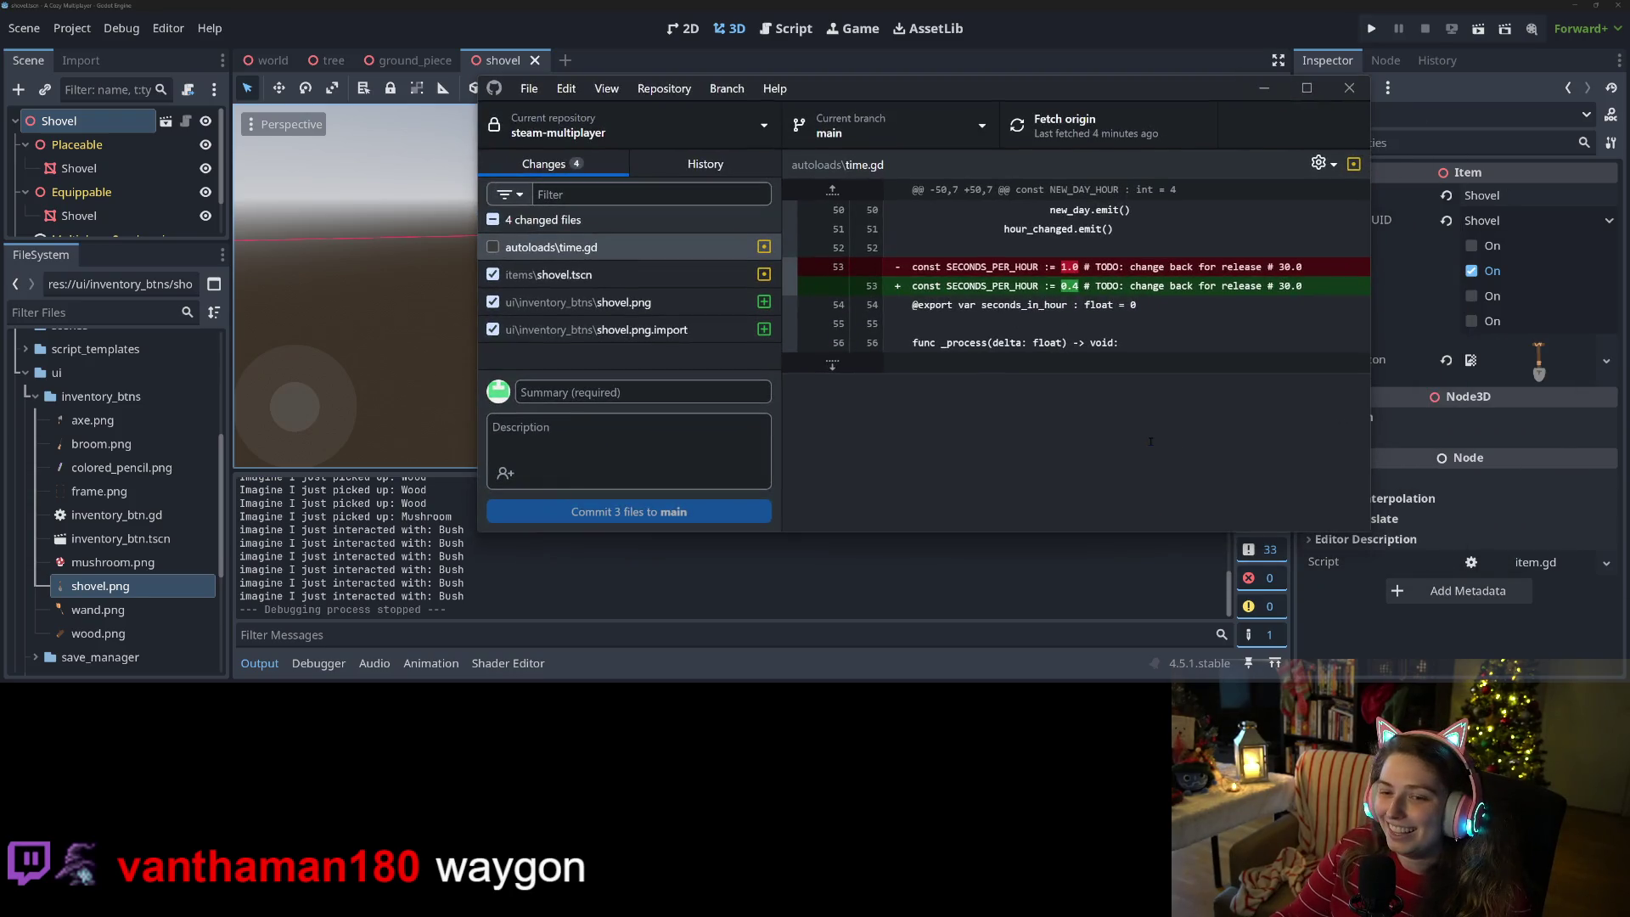
pyautogui.click(688, 302)
pyautogui.press('Up')
pyautogui.press('Down')
pyautogui.press('Down')
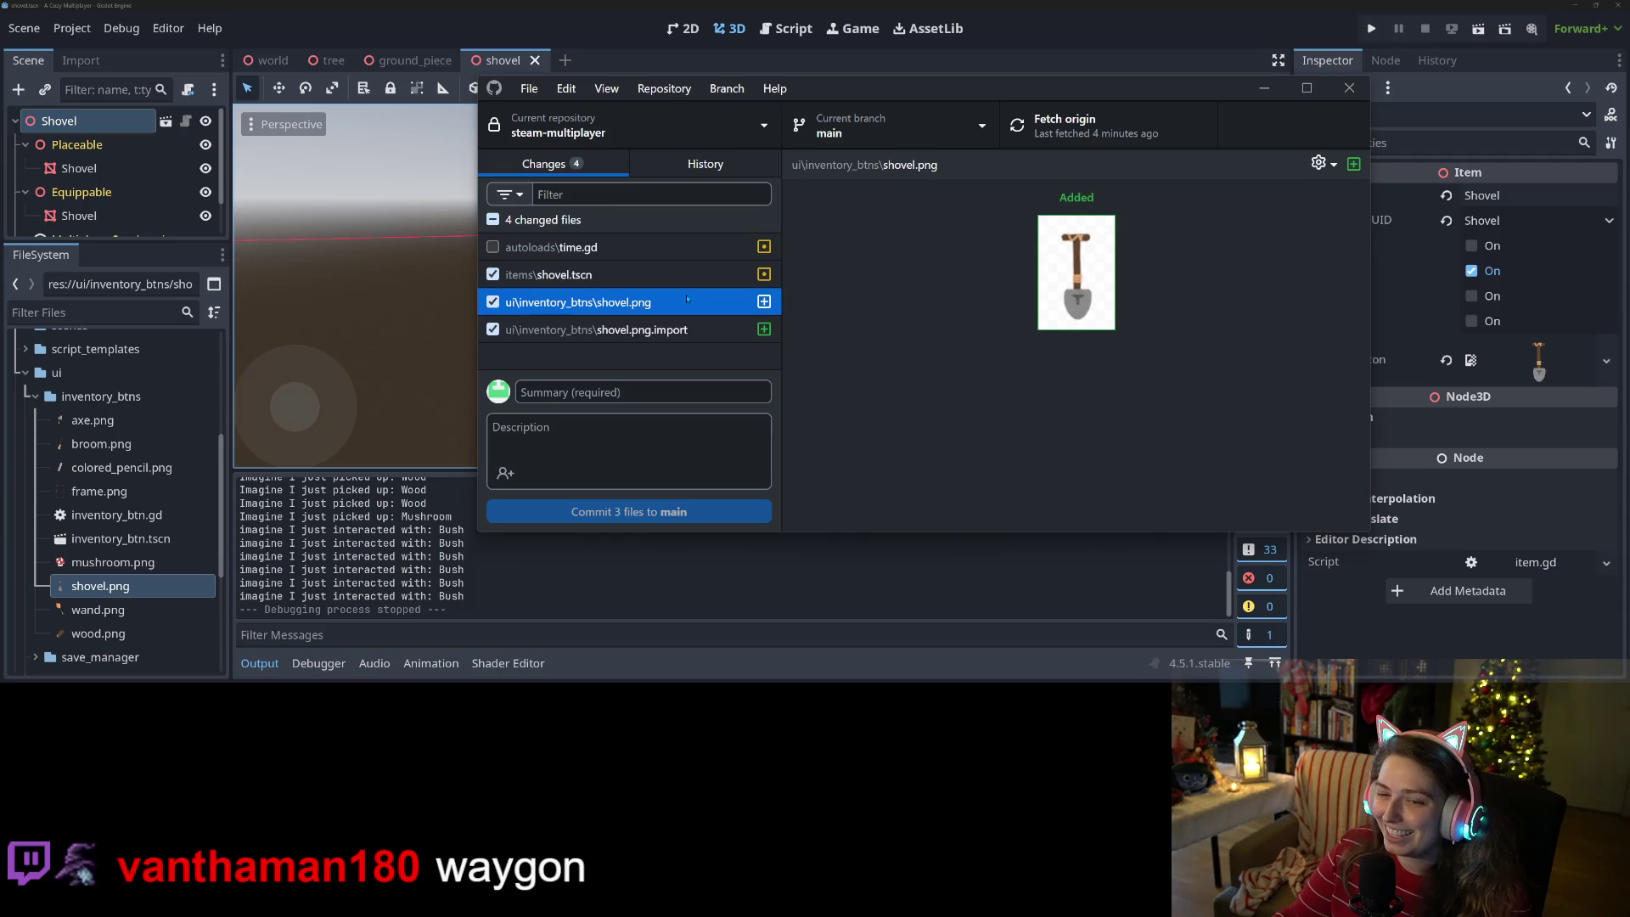
pyautogui.press('Up')
pyautogui.press('Up')
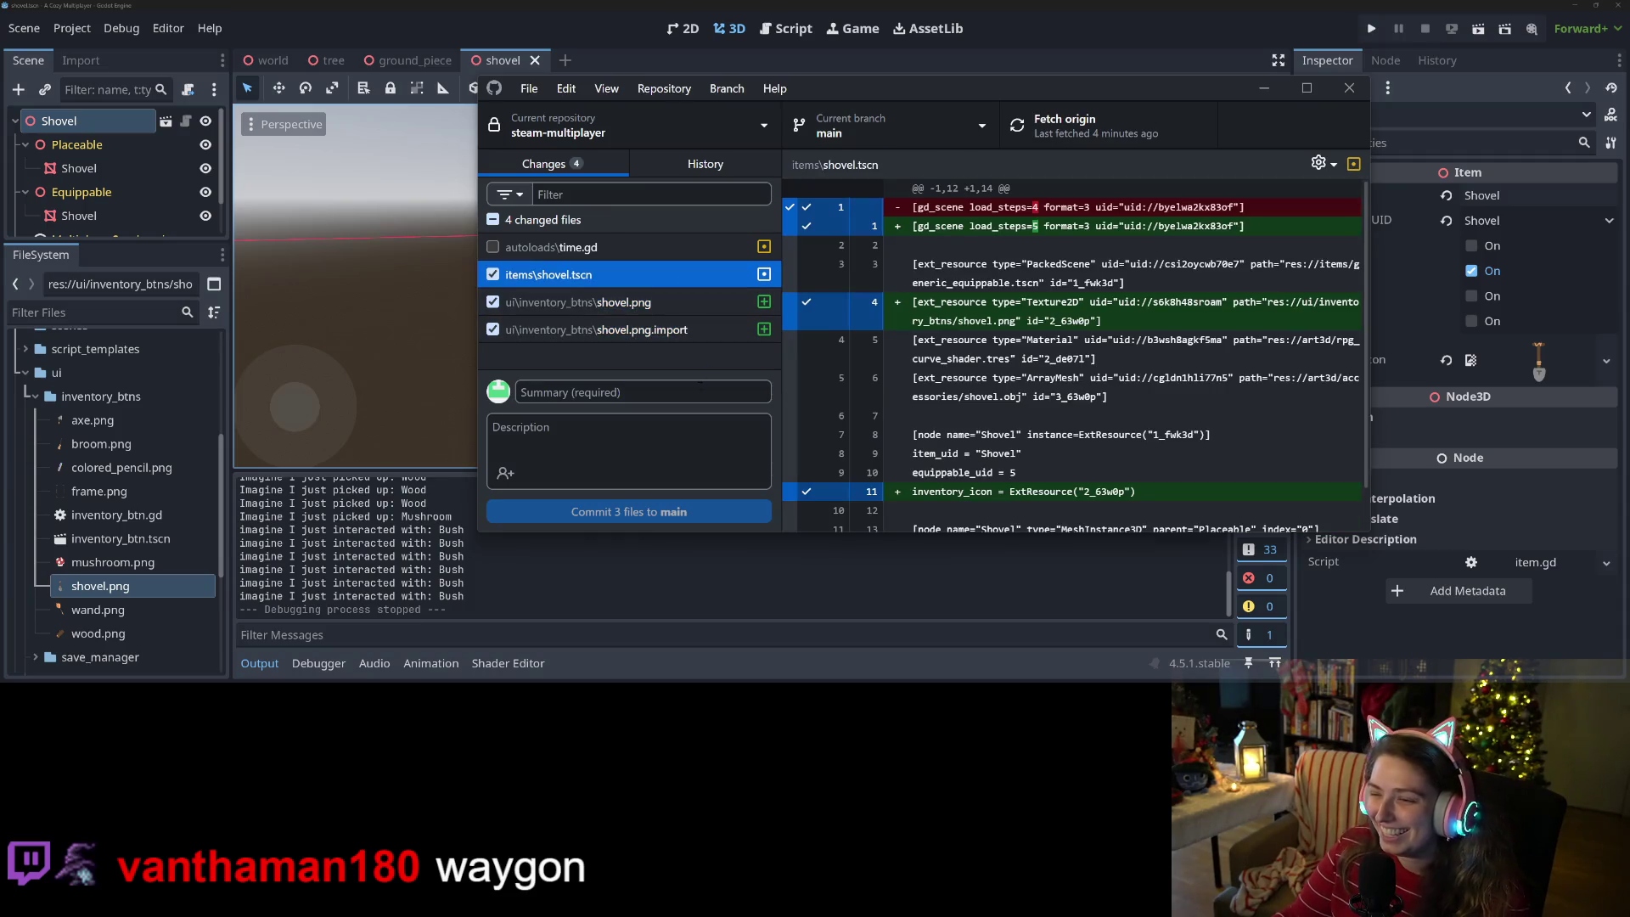
pyautogui.click(651, 393)
pyautogui.write('ad')
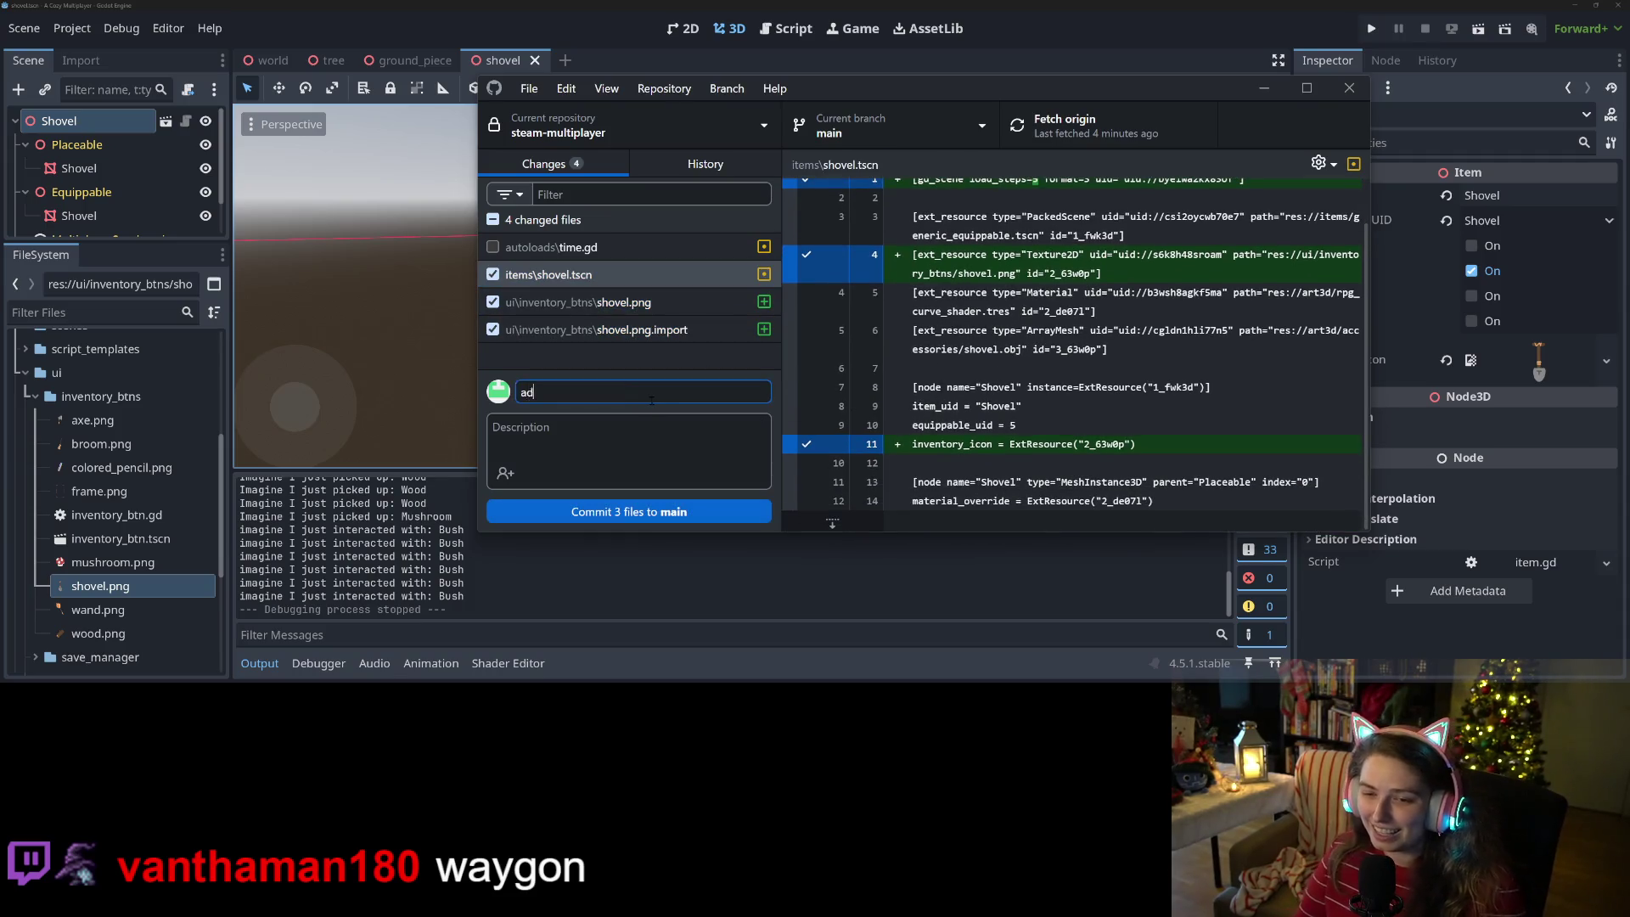
pyautogui.write('shovel icon')
pyautogui.hotkey('ctrl', 'Return')
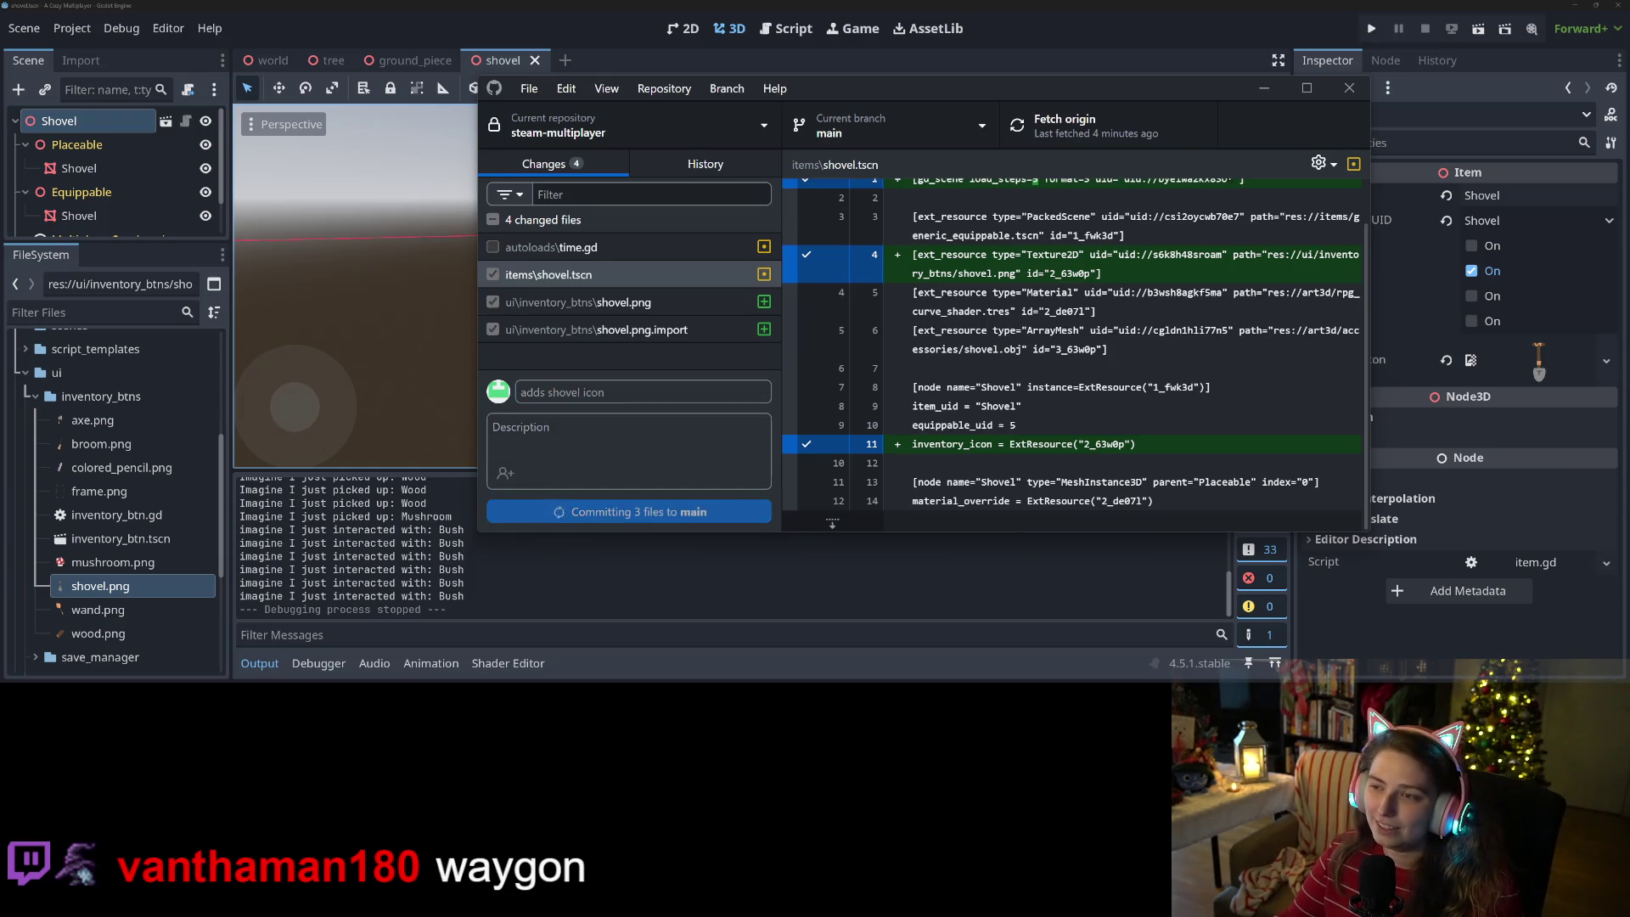
pyautogui.hotkey('alt', 'Tab')
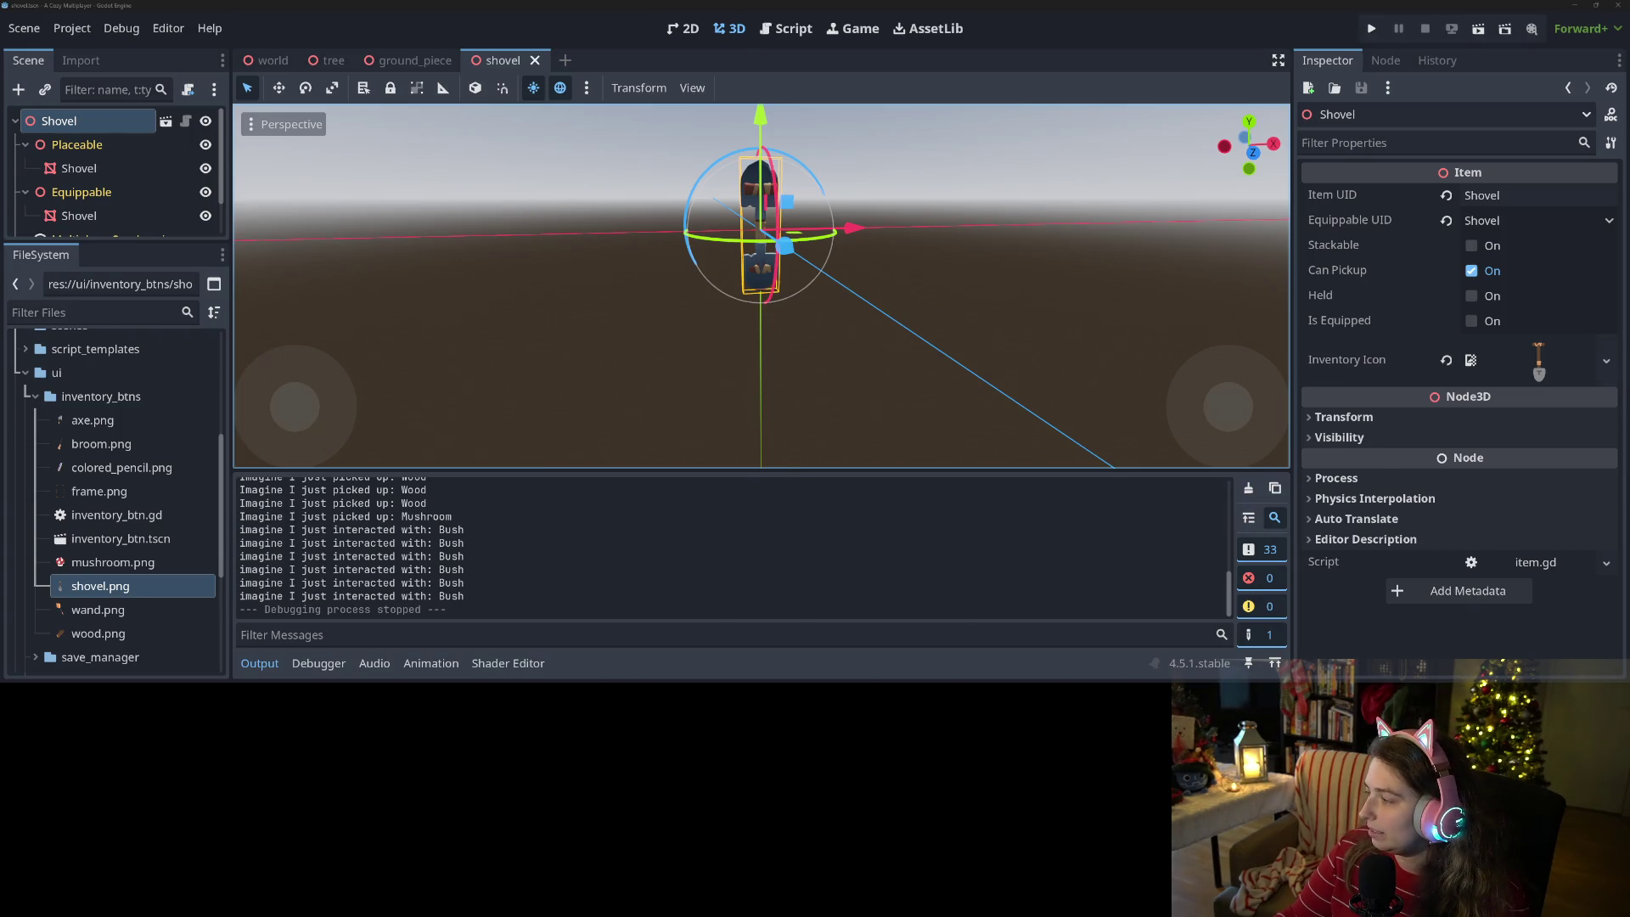
# - Move 'Add shovel icon' to Done and add an 'Add bush custom animations' card to To Do
pyautogui.hotkey('alt', 'Tab')
pyautogui.moveTo(801, 379); pyautogui.dragTo(1128, 264)
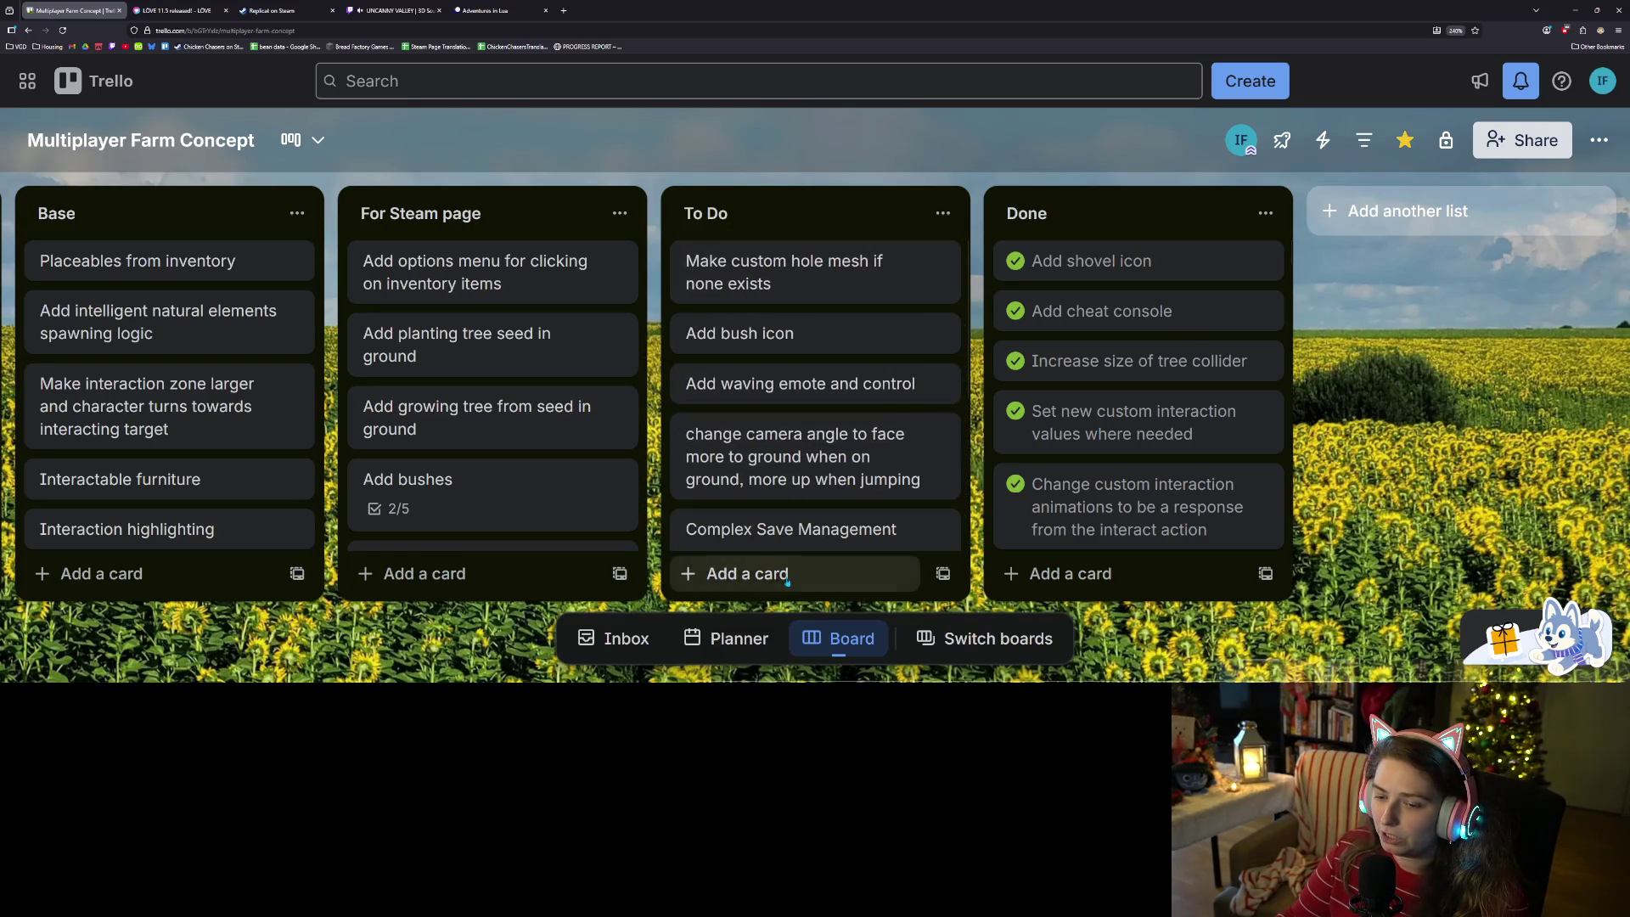
pyautogui.click(743, 574)
pyautogui.write('Add bush custom animations')
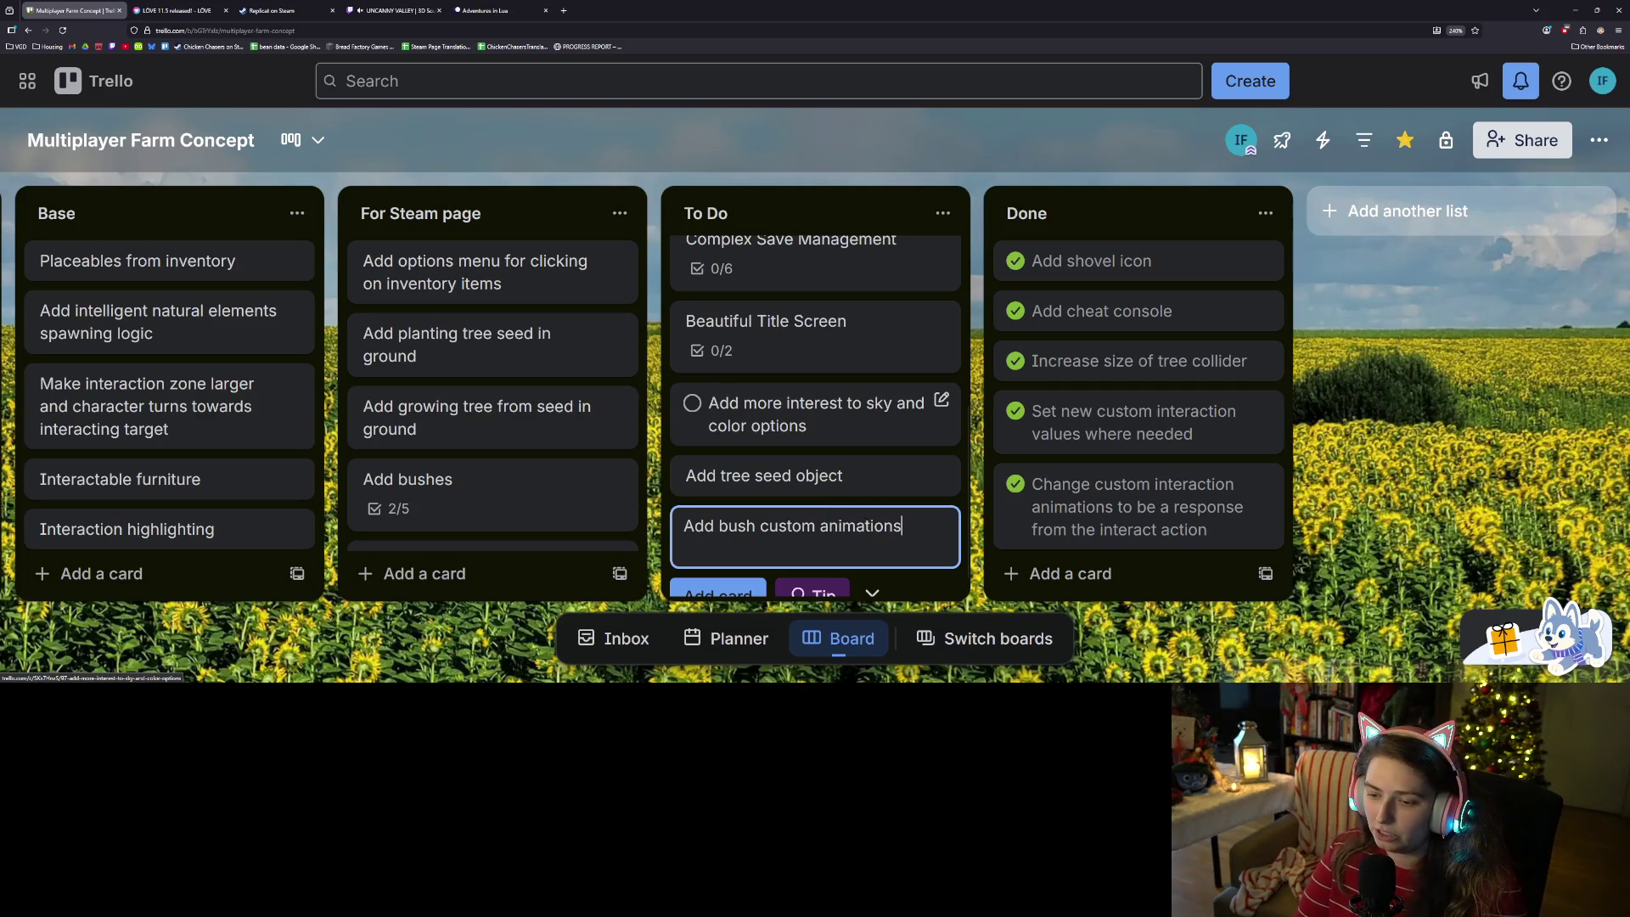
pyautogui.press('Return')
# - Reorder To Do so 'Add bush custom animations' leads, with 'Add bush icon' beneath it
pyautogui.moveTo(767, 501)
pyautogui.mouseDown()
pyautogui.moveTo(849, 246)
pyautogui.moveTo(1000, 338)
pyautogui.mouseUp()
pyautogui.click(1001, 338)
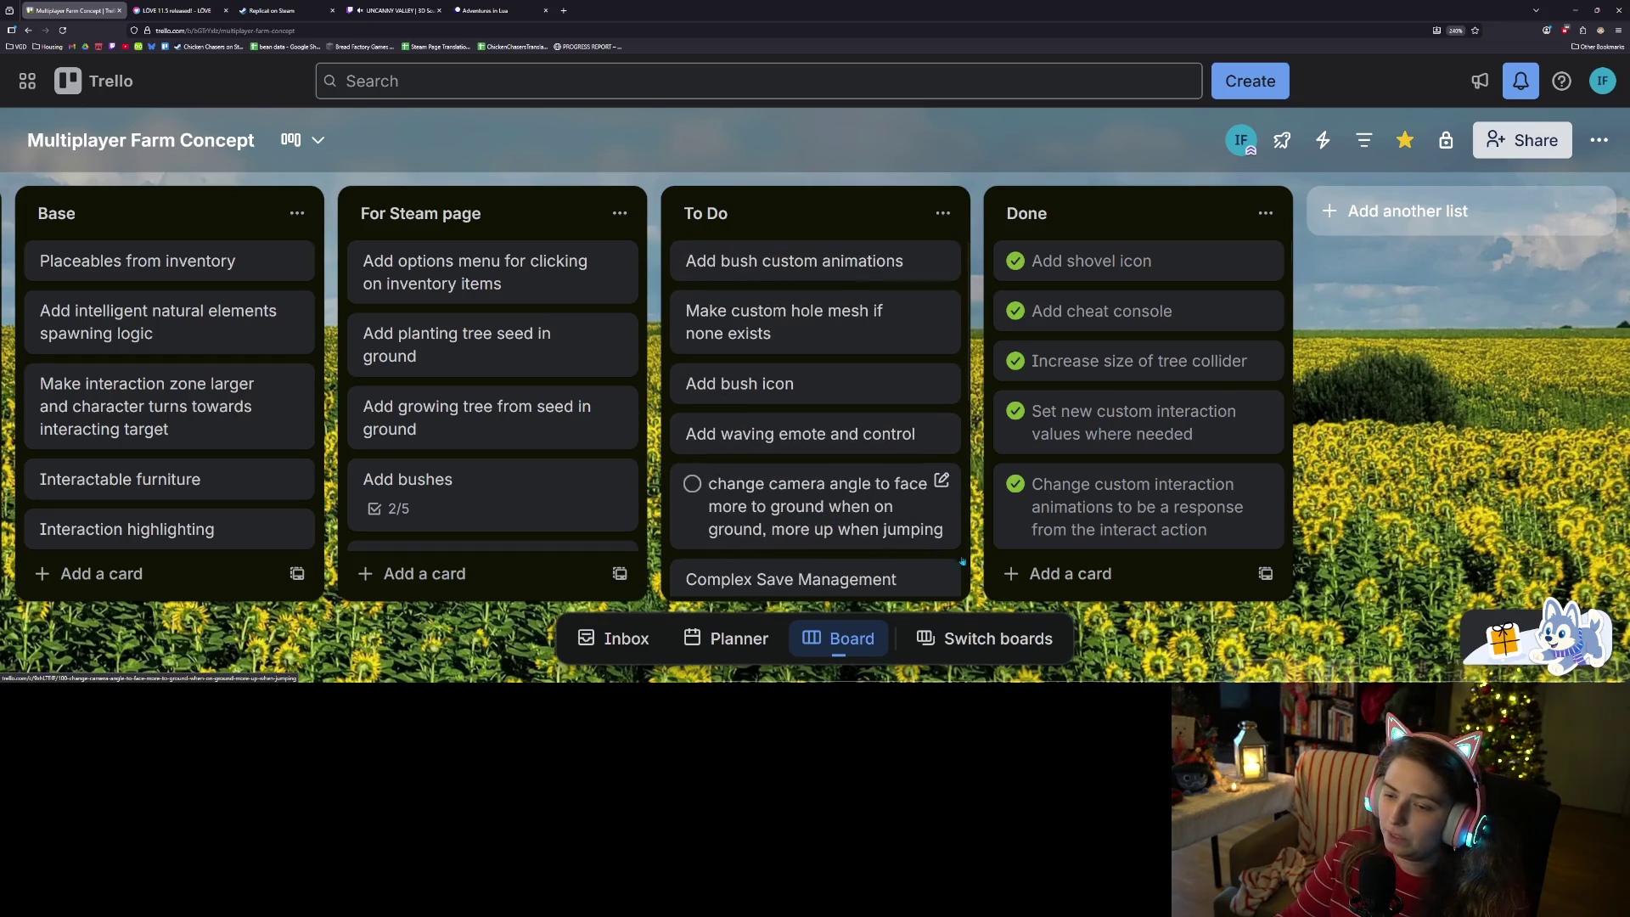
pyautogui.moveTo(754, 321)
pyautogui.mouseDown()
pyautogui.moveTo(803, 270)
pyautogui.moveTo(806, 315)
pyautogui.mouseUp()
pyautogui.moveTo(934, 378)
pyautogui.mouseDown()
pyautogui.moveTo(917, 331)
pyautogui.moveTo(906, 340)
pyautogui.mouseUp()
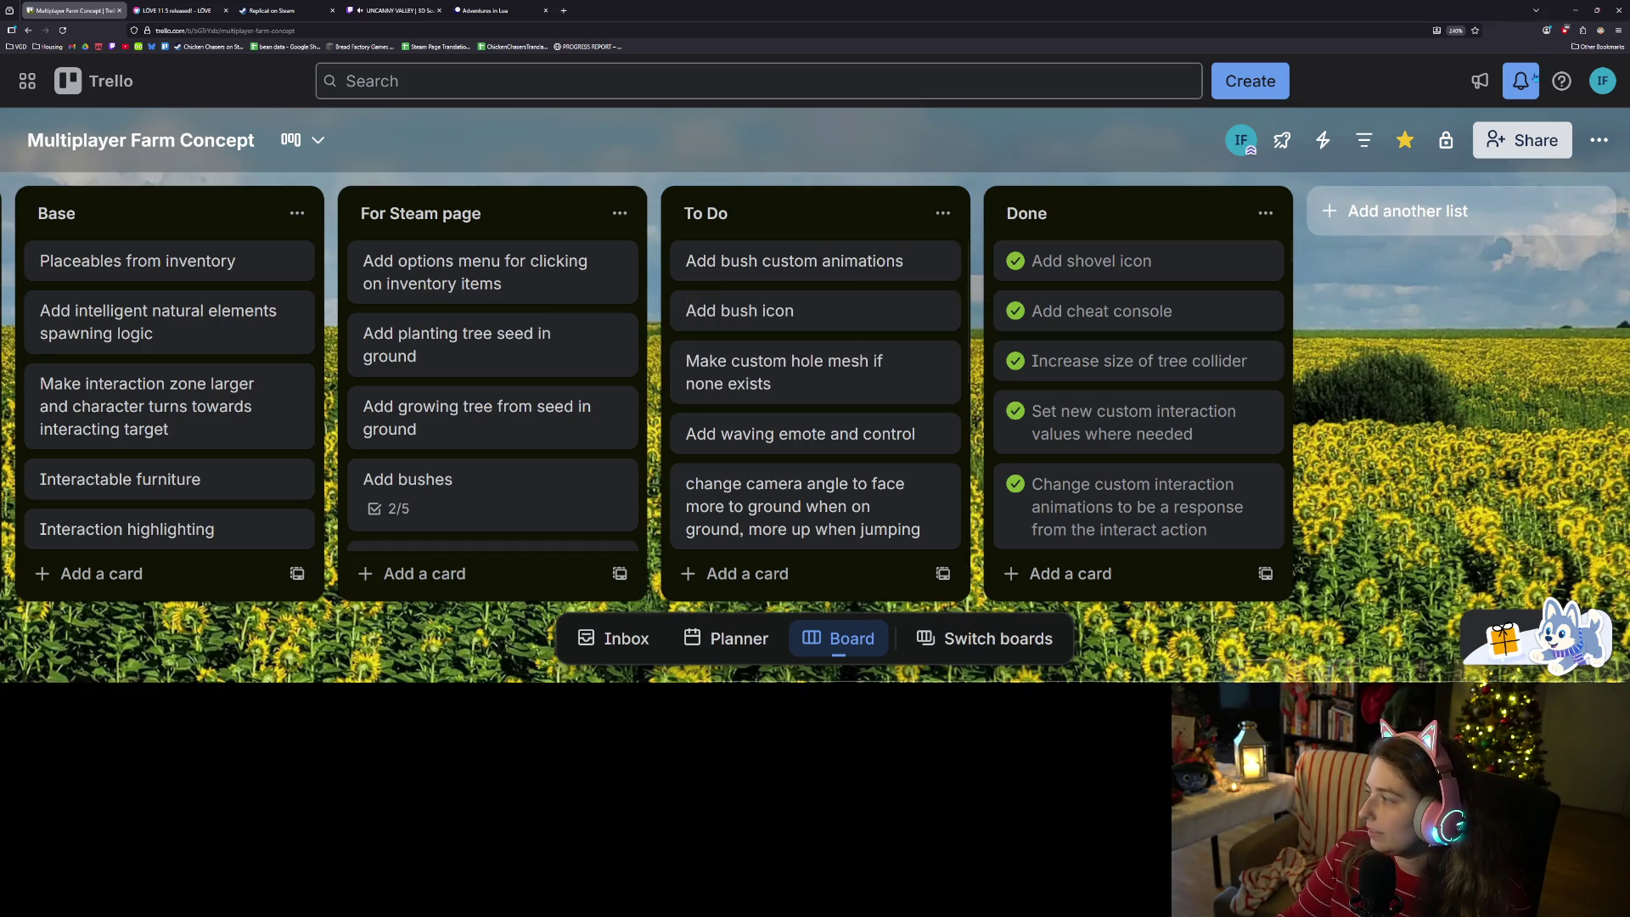
pyautogui.click(1573, 10)
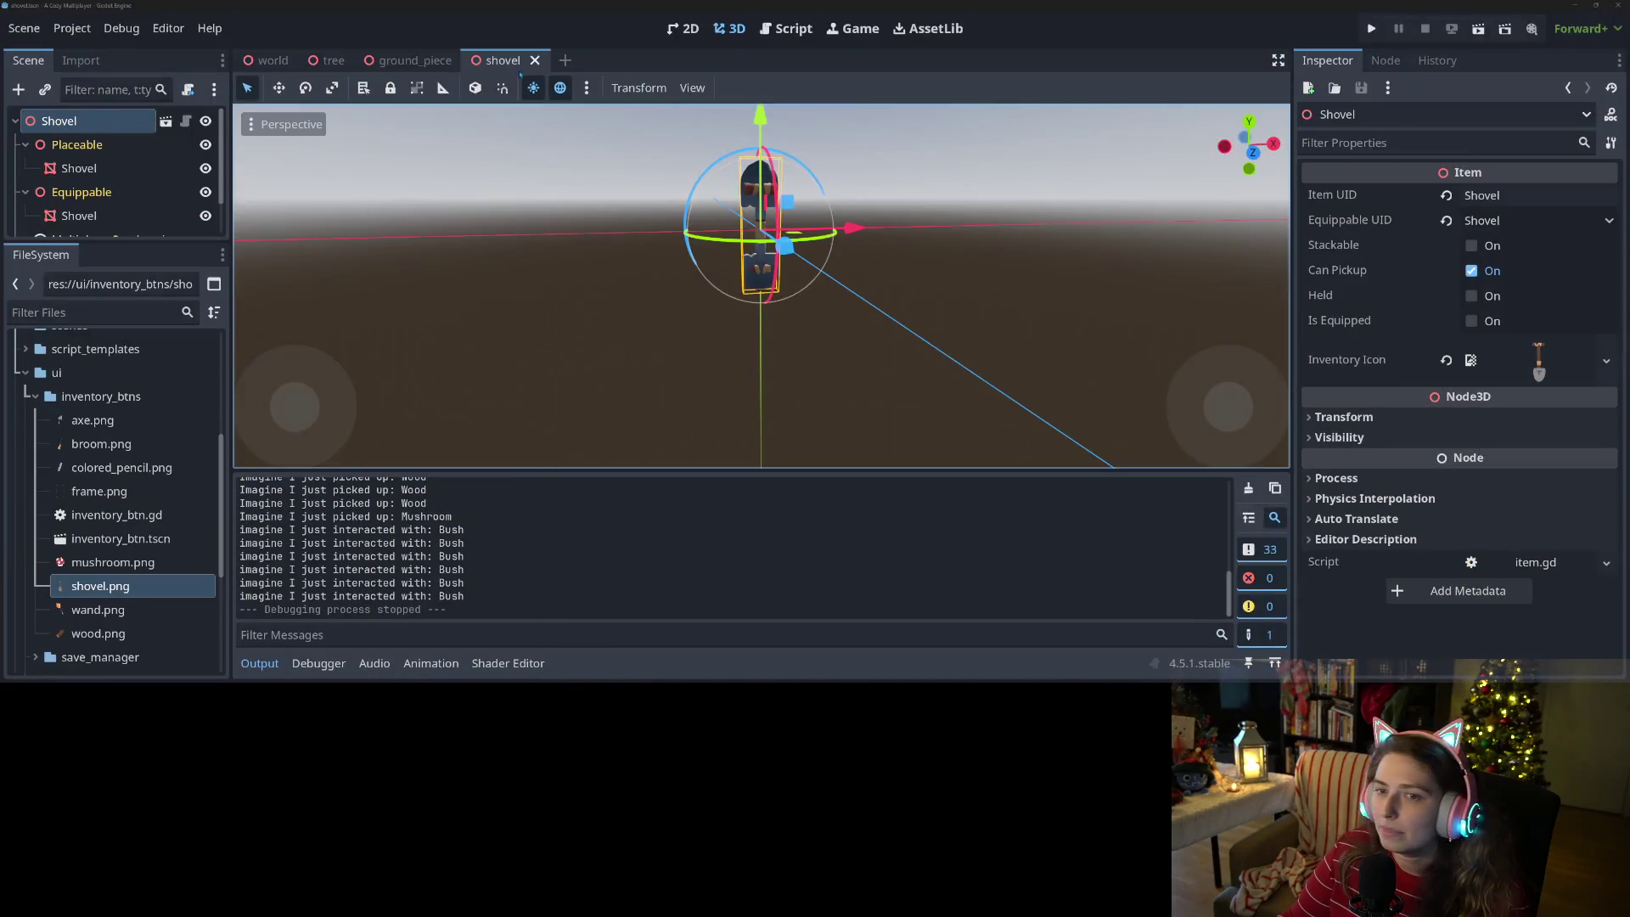
# - Close the shovel, ground_piece and tree scene tabs
pyautogui.click(535, 59)
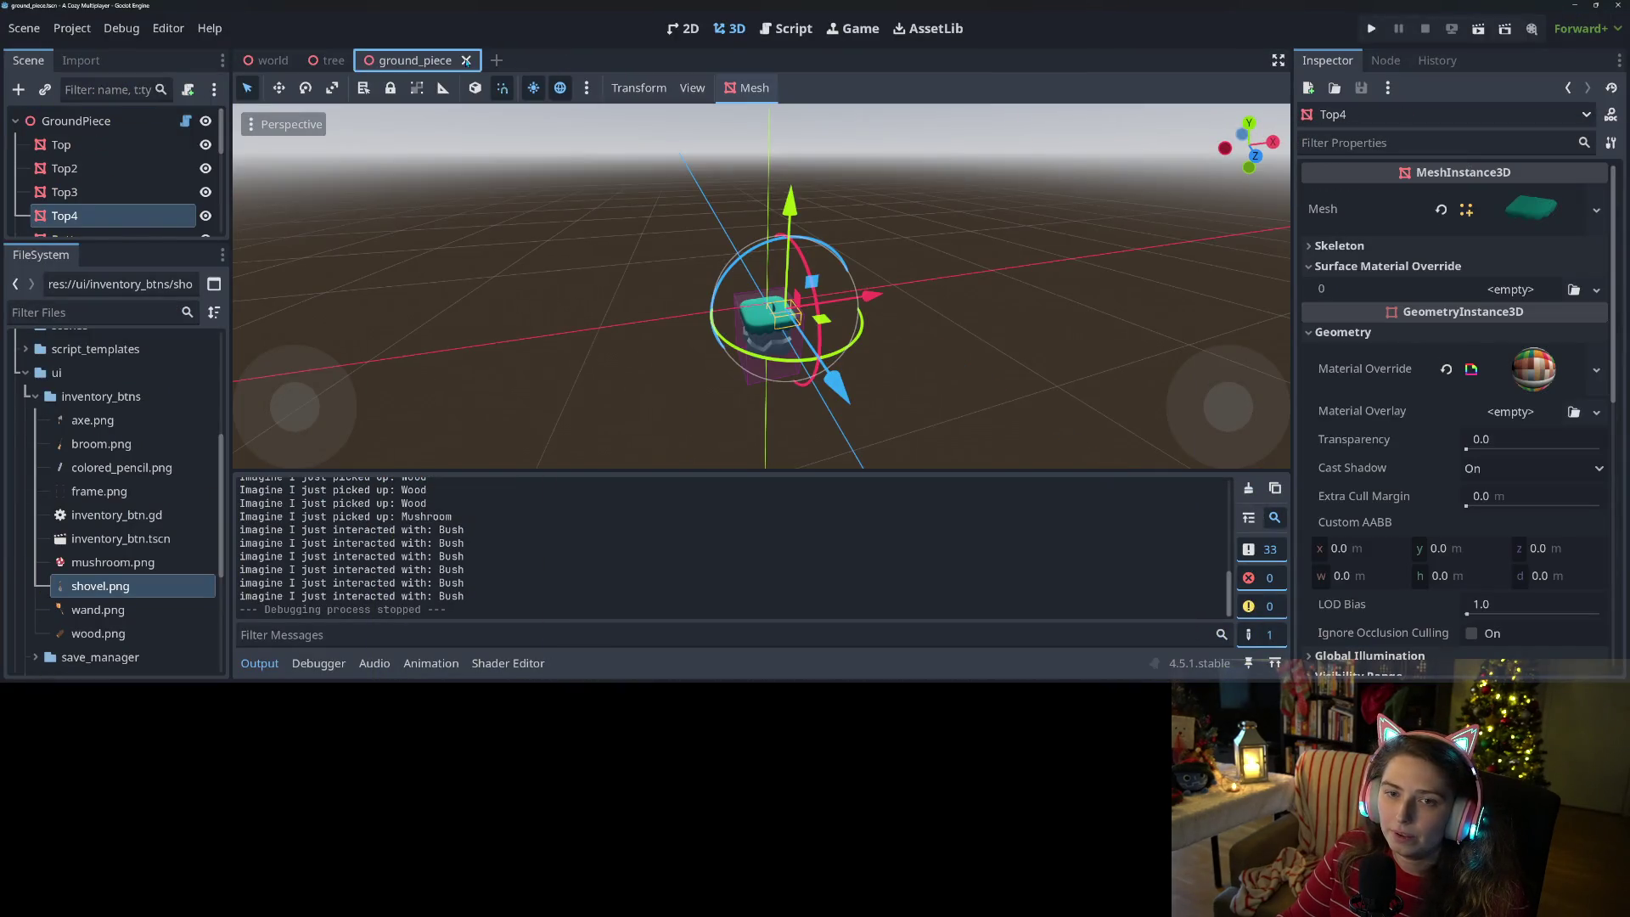
pyautogui.click(466, 60)
pyautogui.click(358, 59)
# - Filter the FileSystem dock for 'bush' and open bush.tscn
pyautogui.click(149, 313)
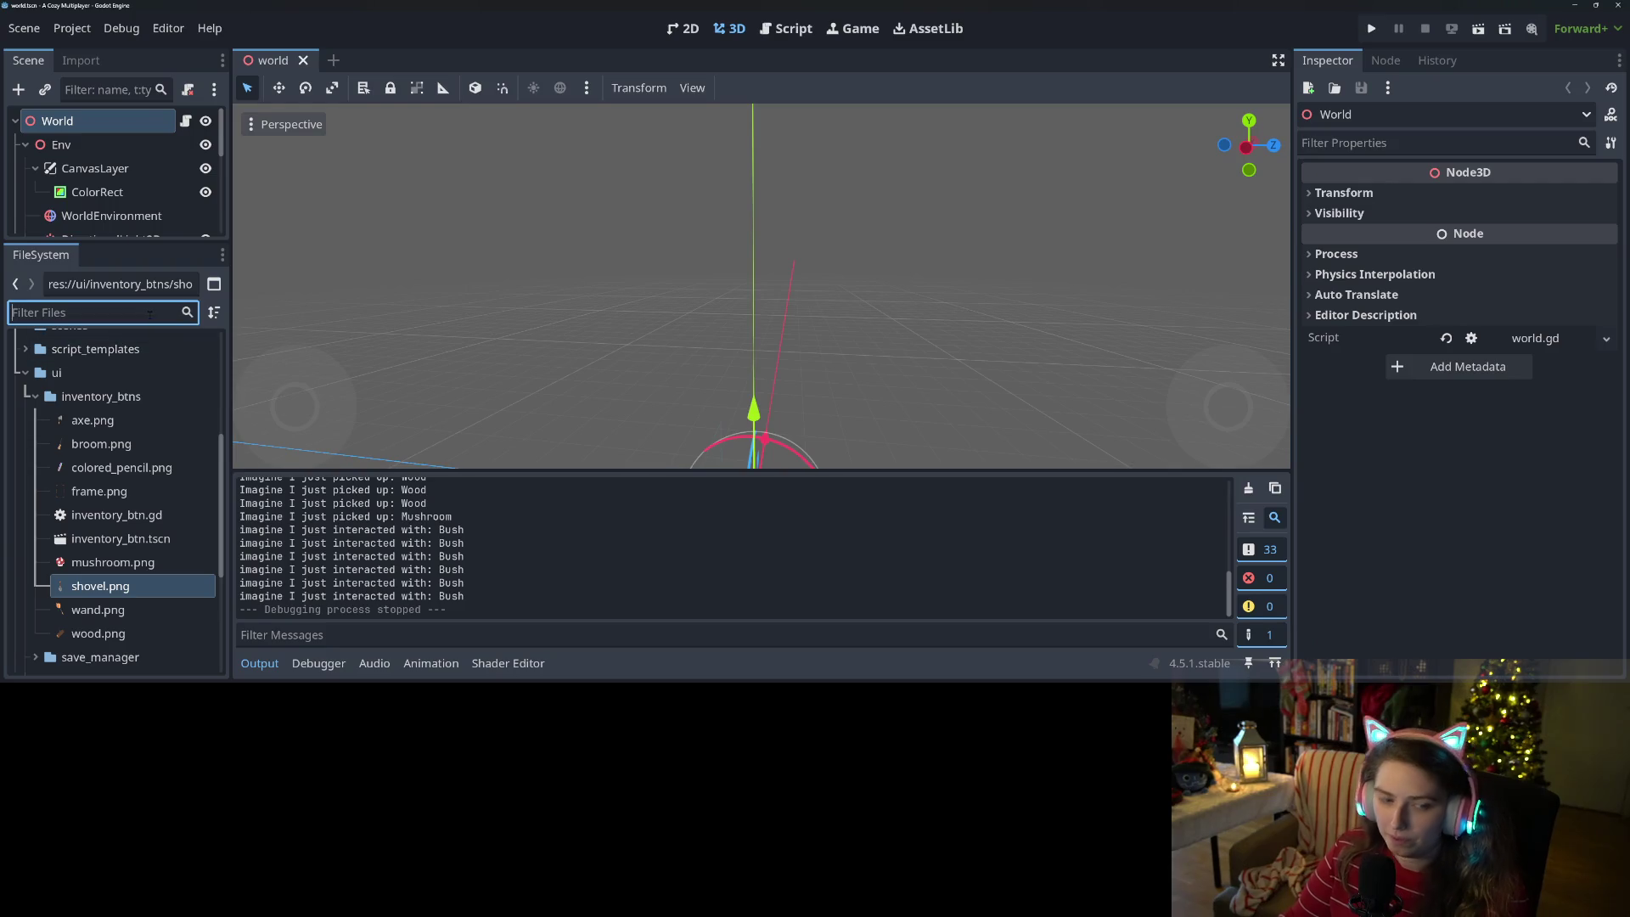
pyautogui.write('bush')
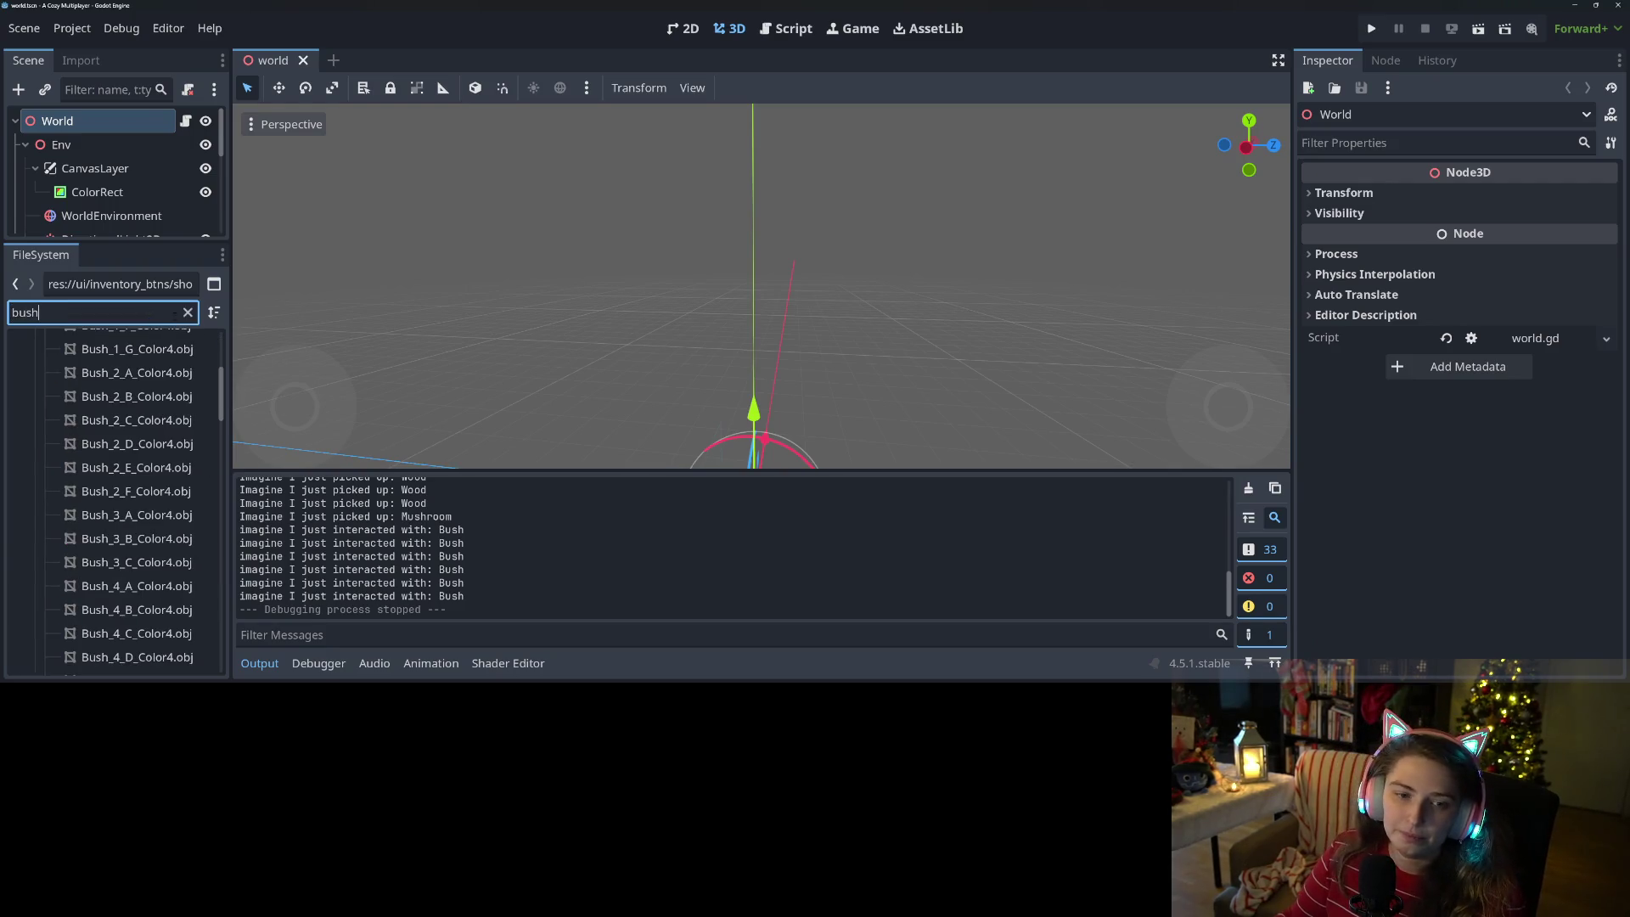
pyautogui.scroll(5, 40, 430)
pyautogui.click(26, 391)
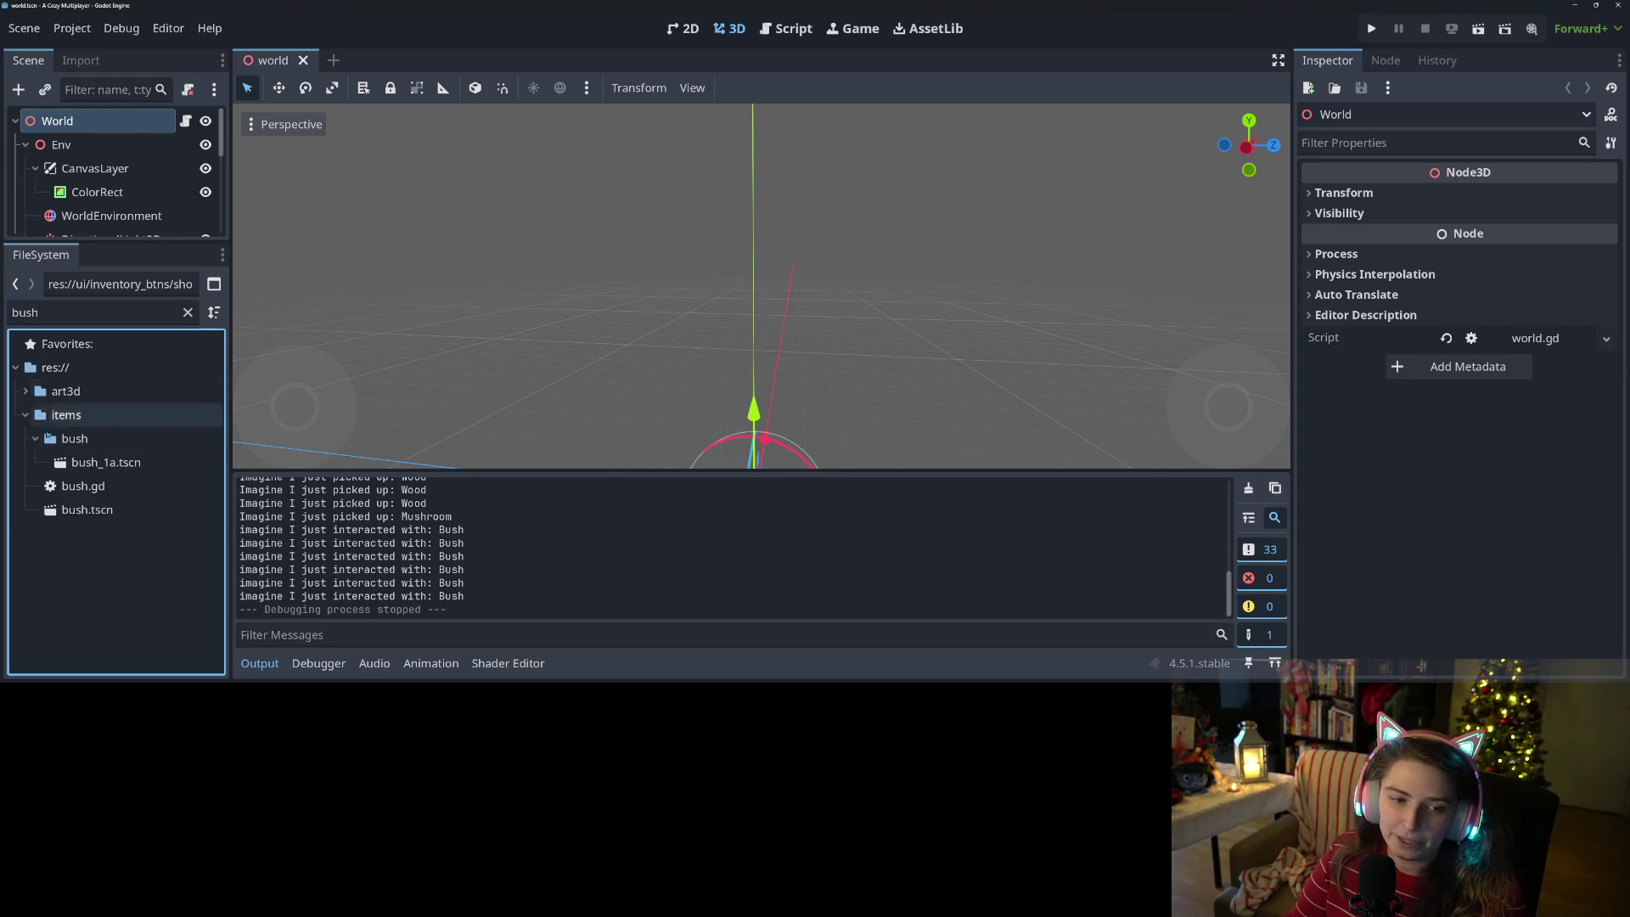
pyautogui.doubleClick(89, 510)
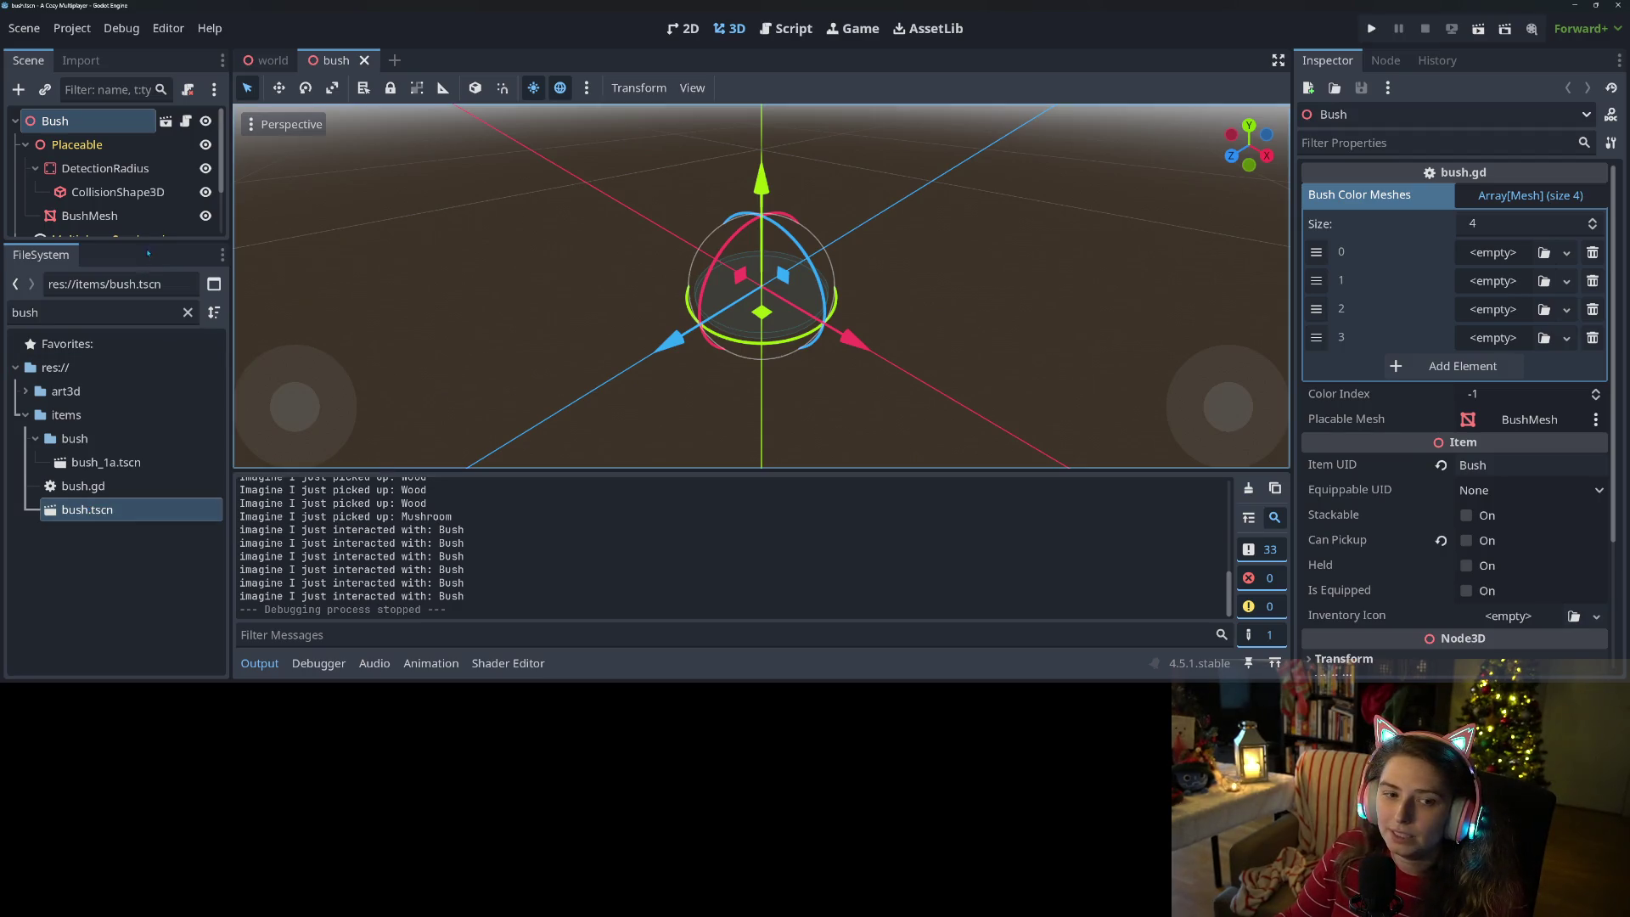
# - Enlarge the scene tree to show all bush nodes and open the bush.gd script
pyautogui.moveTo(149, 253); pyautogui.dragTo(148, 351)
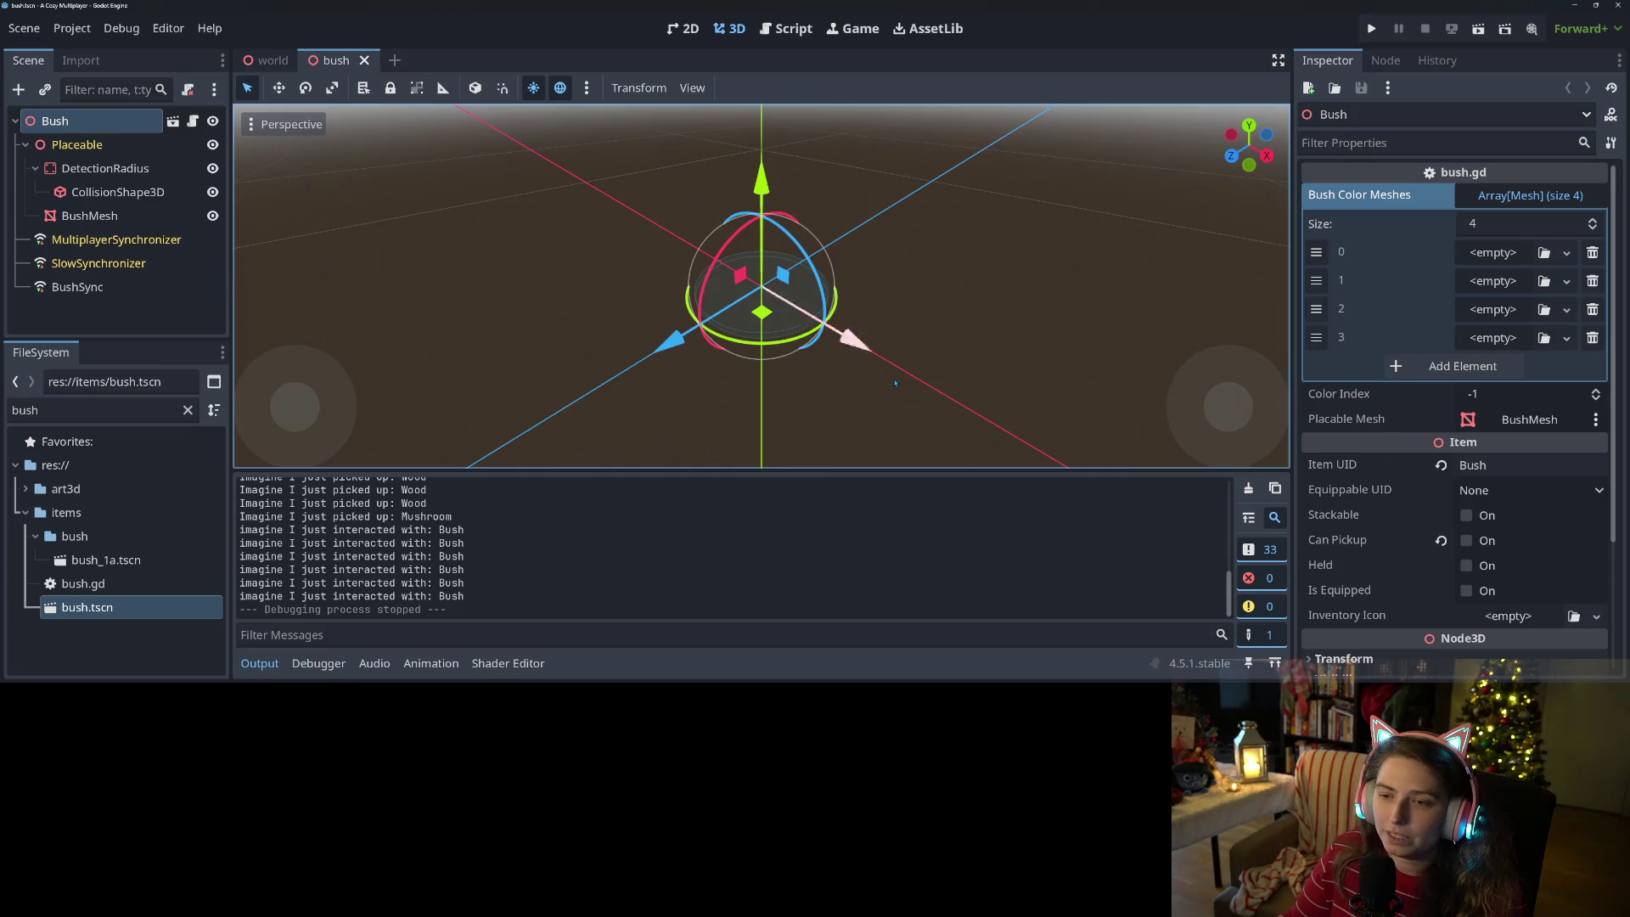
pyautogui.scroll(8, 849, 394)
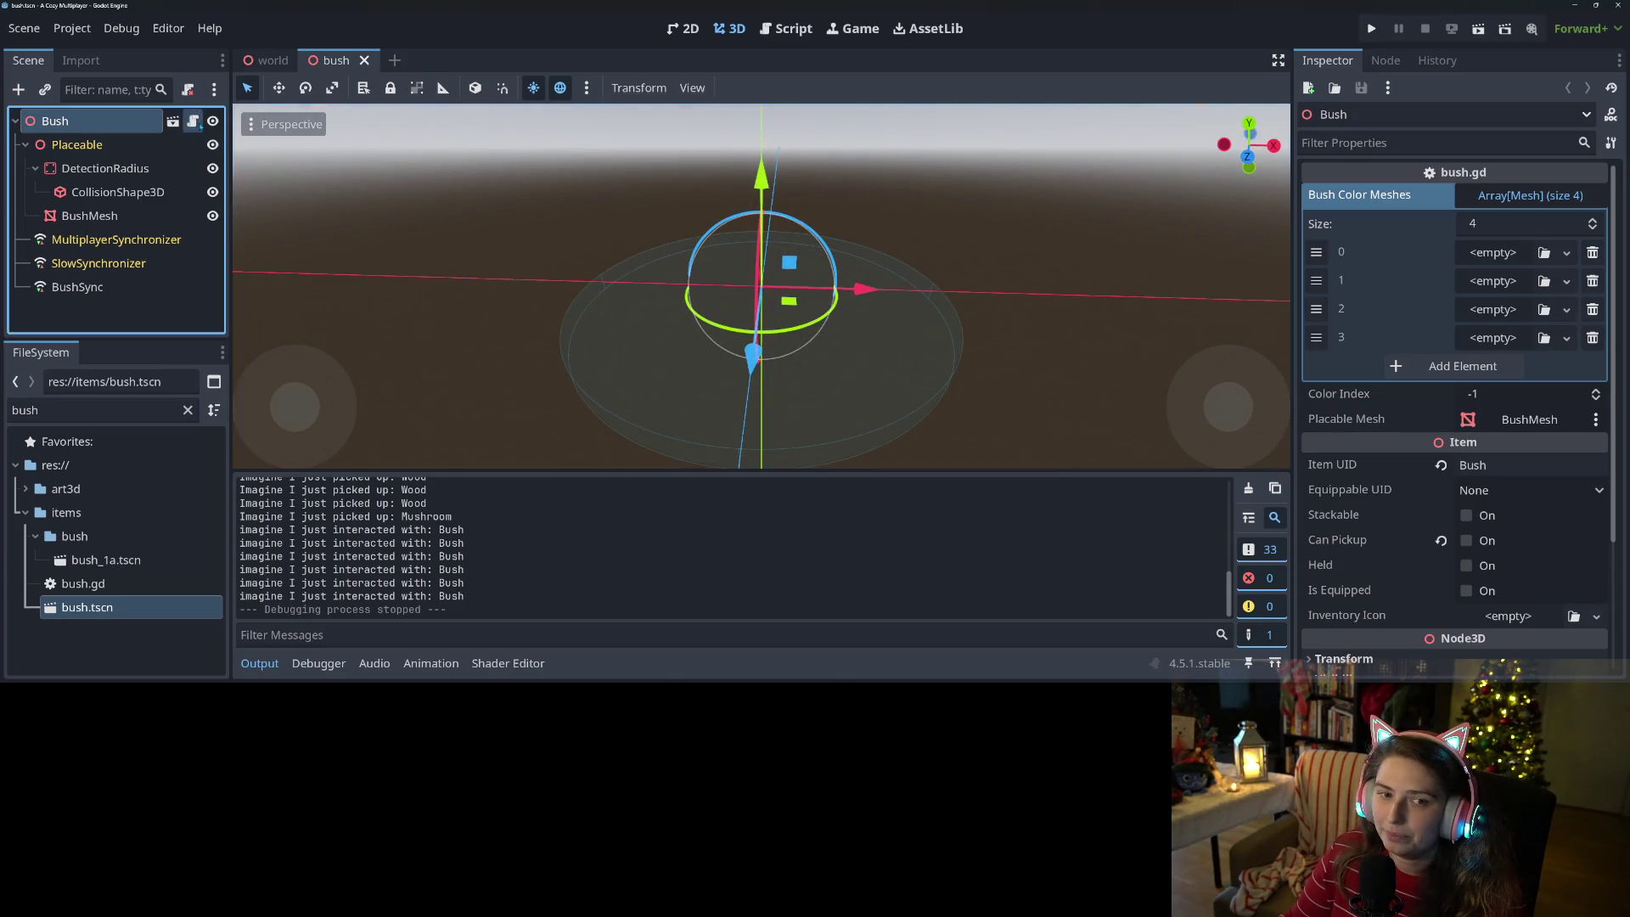
pyautogui.click(192, 120)
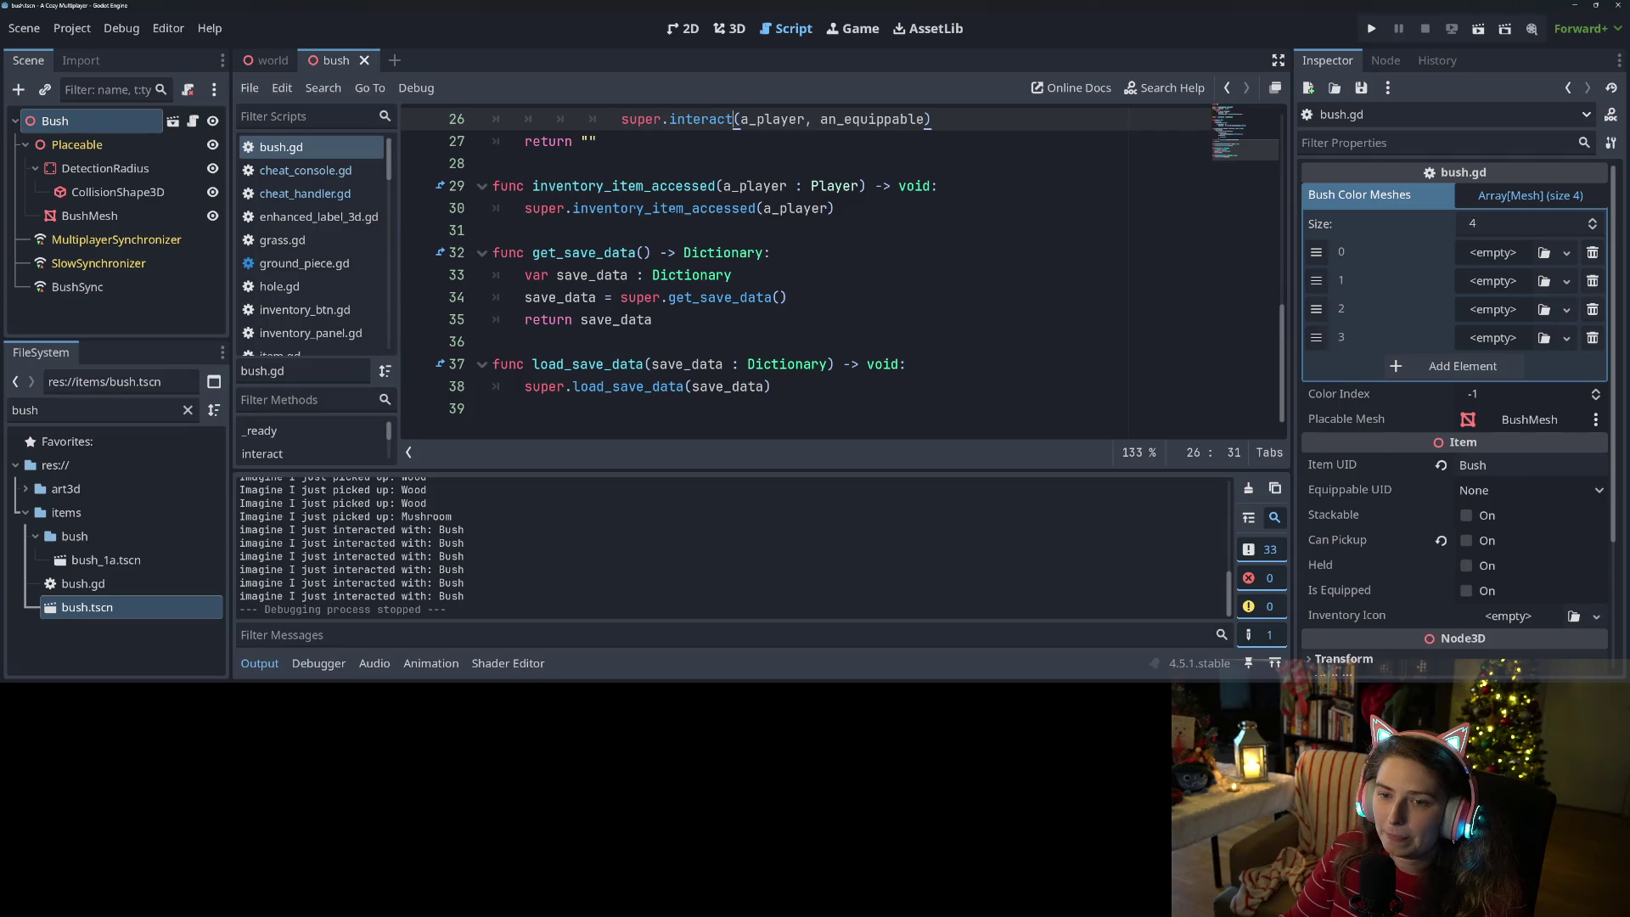
# - Add return "Chopping" after queue_free() in the axe branch and save bush.gd
pyautogui.click(254, 663)
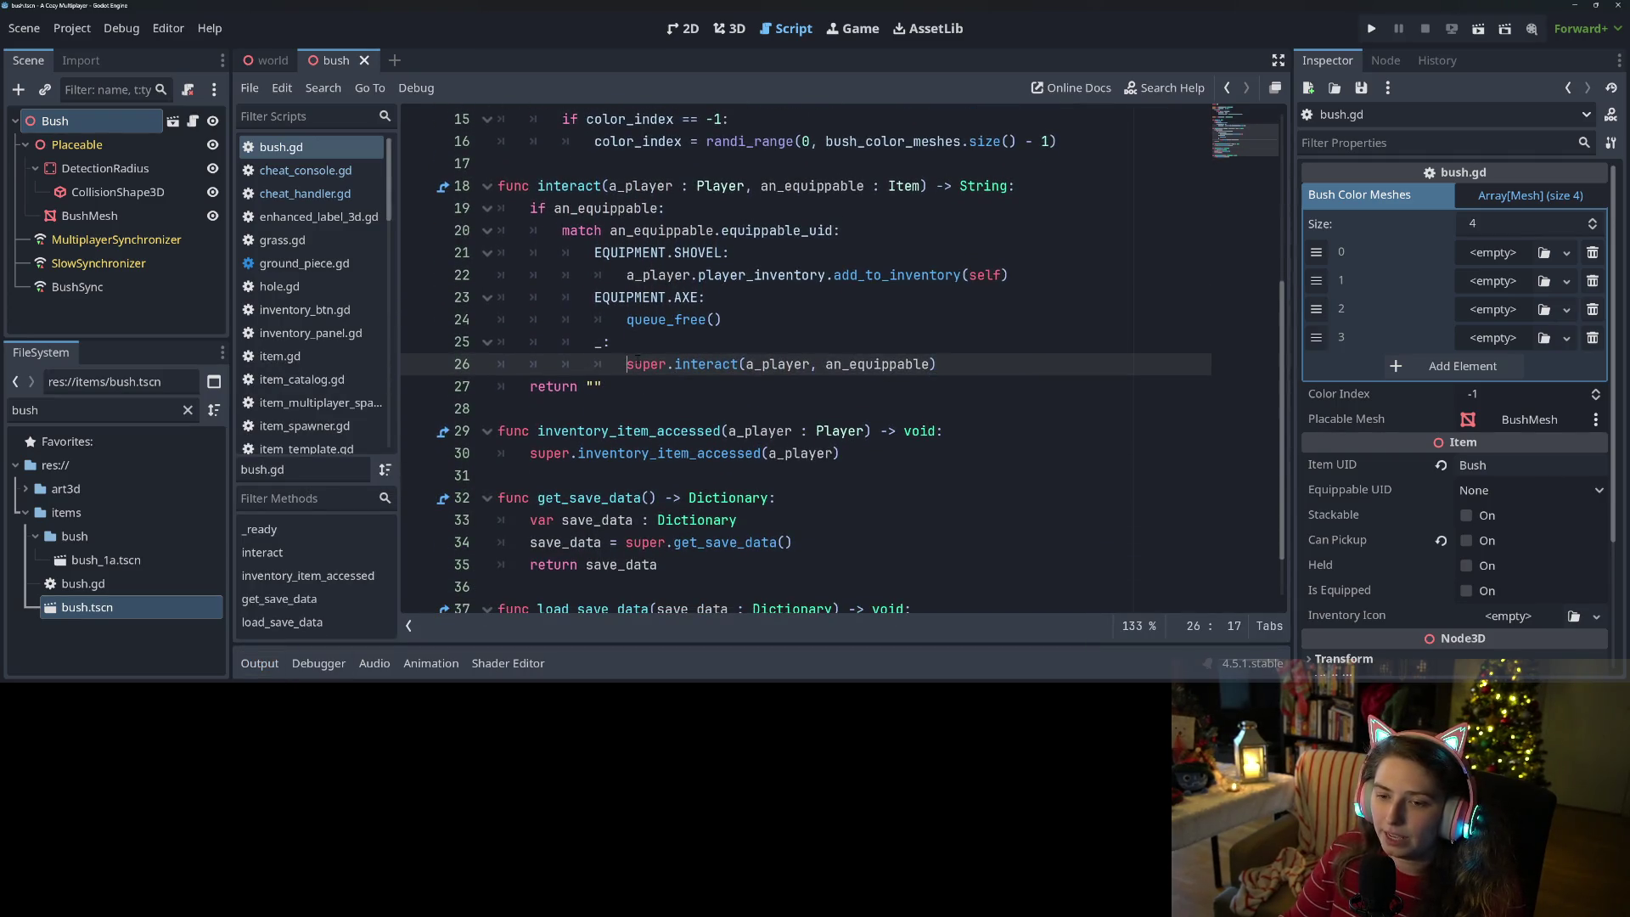
pyautogui.click(660, 319)
pyautogui.click(738, 329)
pyautogui.press('Return')
pyautogui.write('return "')
pyautogui.write('Chopp')
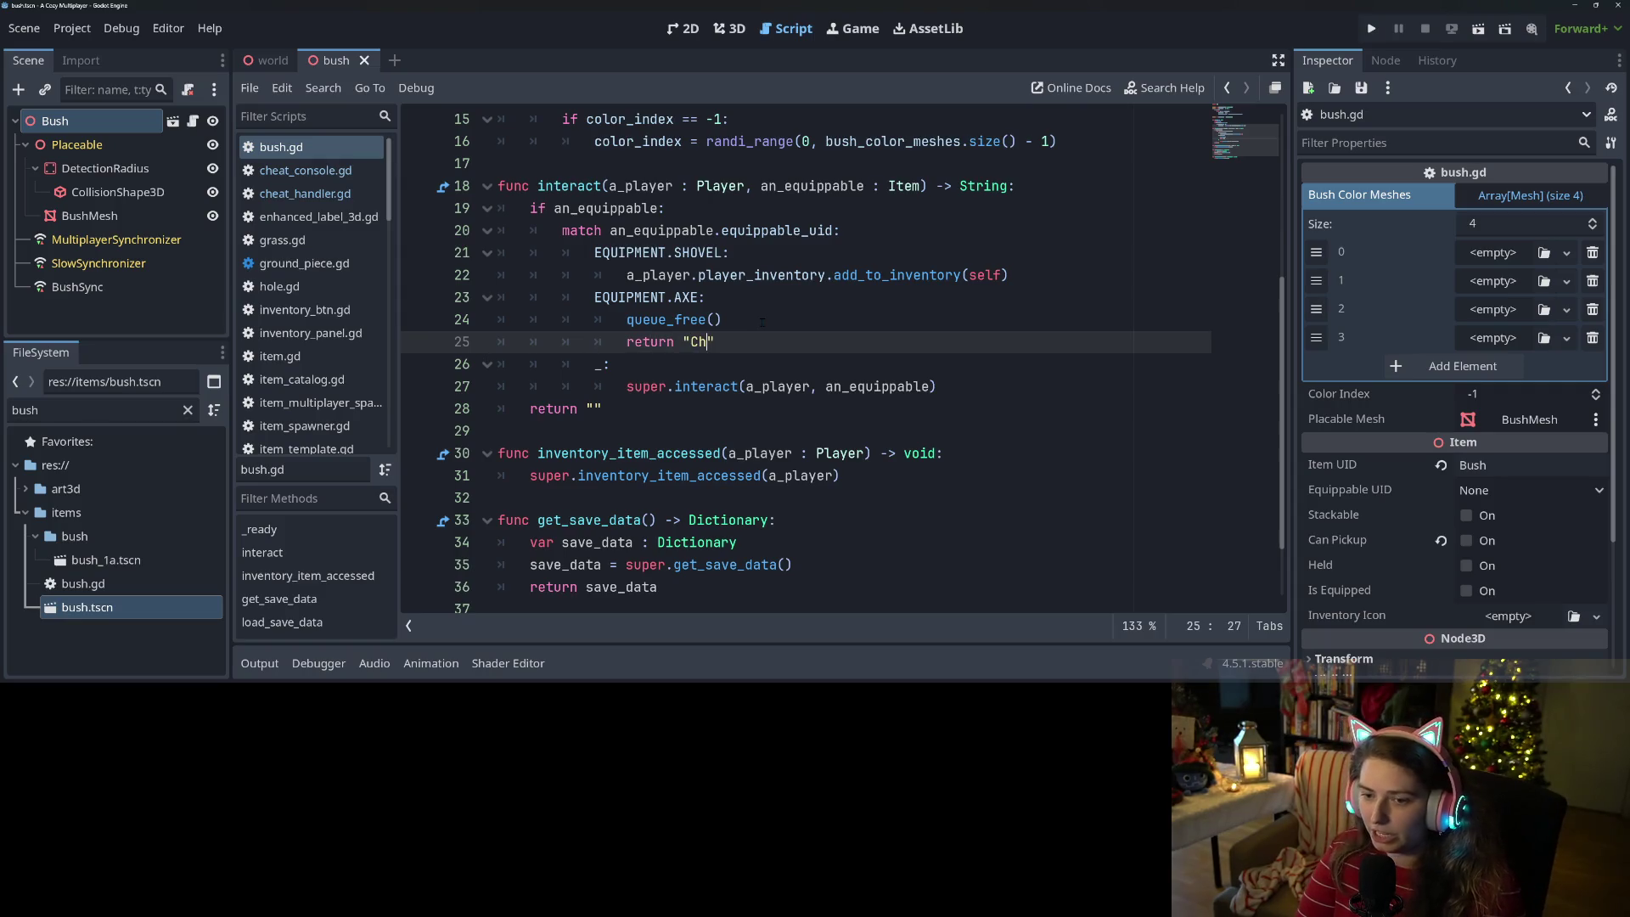
pyautogui.hotkey('ctrl', 's')
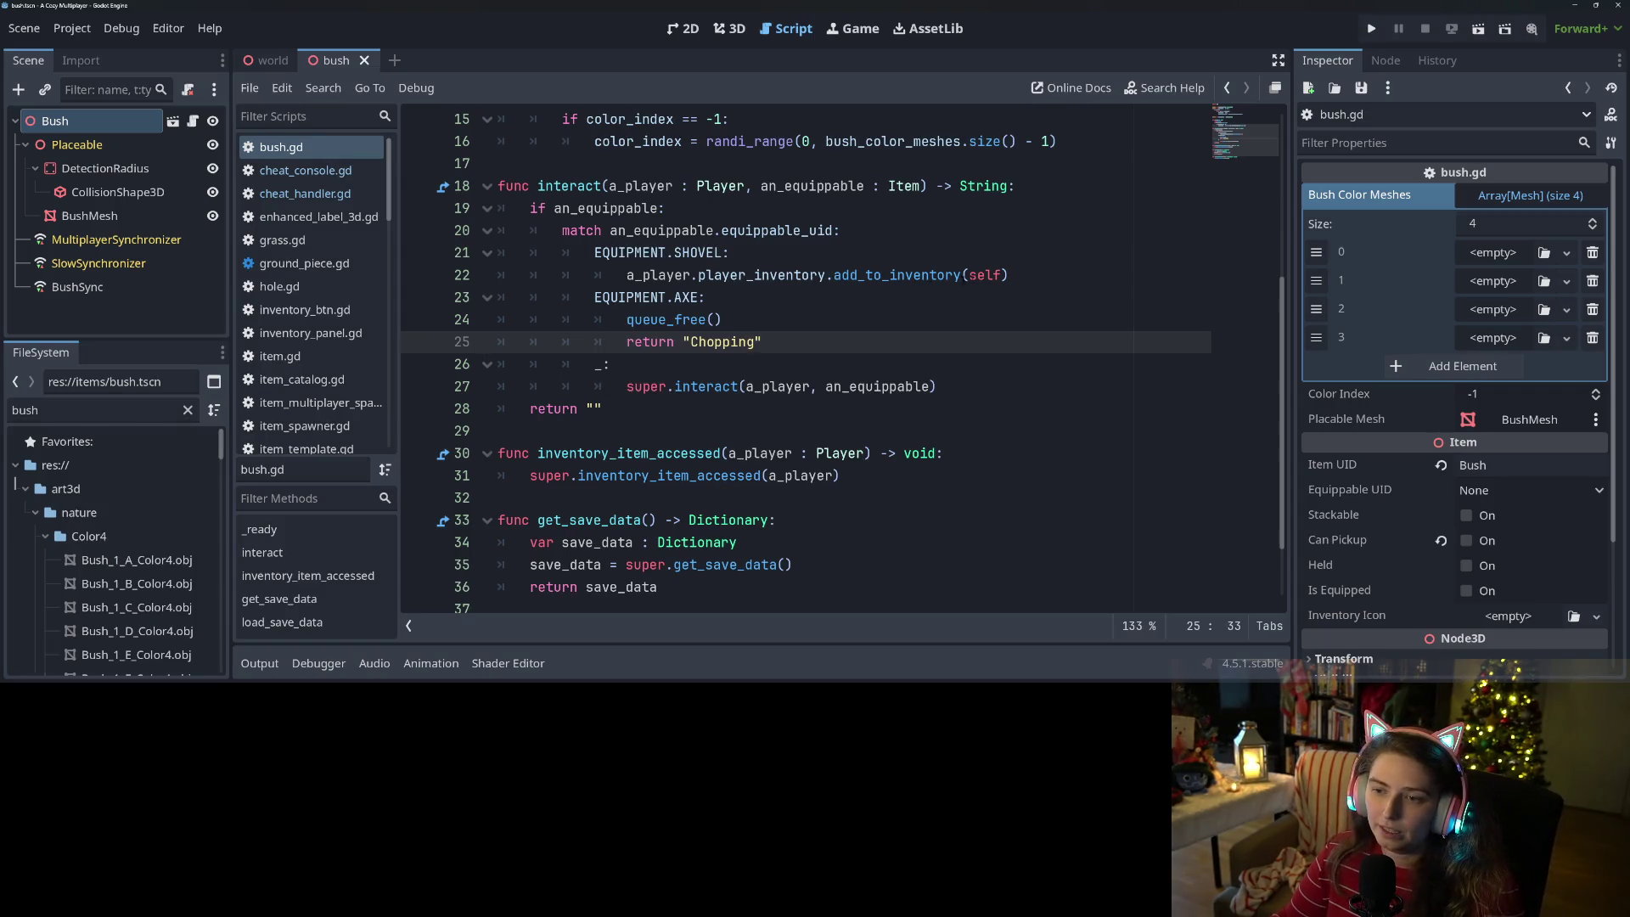
# - Add return "Digging" to the shovel branch and run the game with F5
pyautogui.click(1033, 274)
pyautogui.press('Return')
pyautogui.write('reutrn')
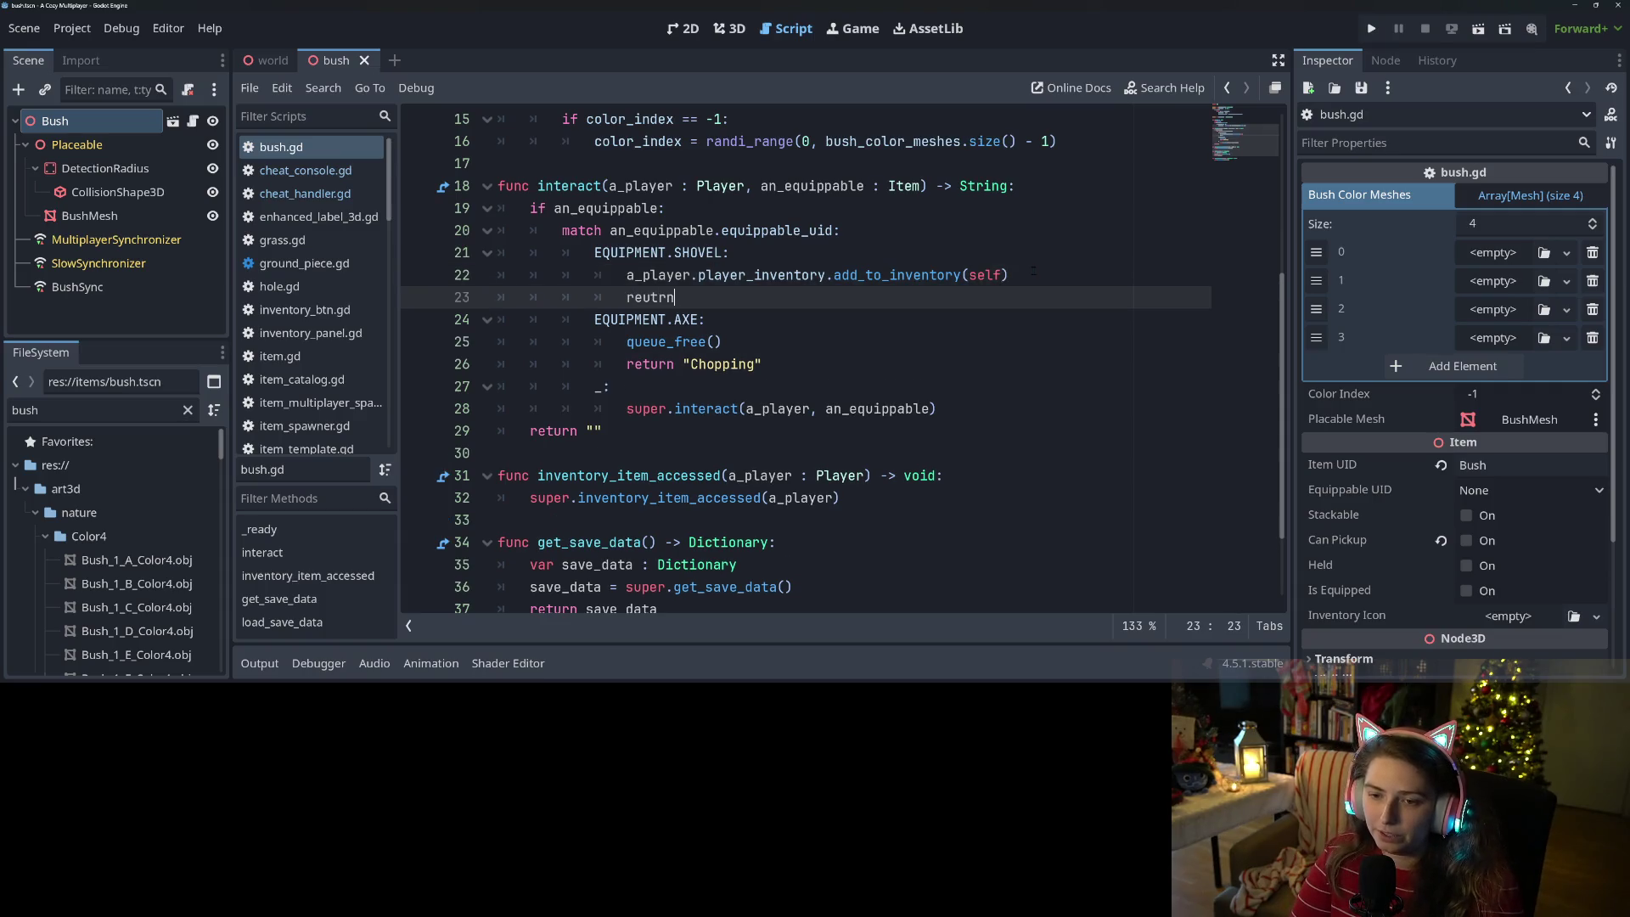
pyautogui.press('BackSpace')
pyautogui.press('BackSpace')
pyautogui.press('BackSpace')
pyautogui.write('turn "')
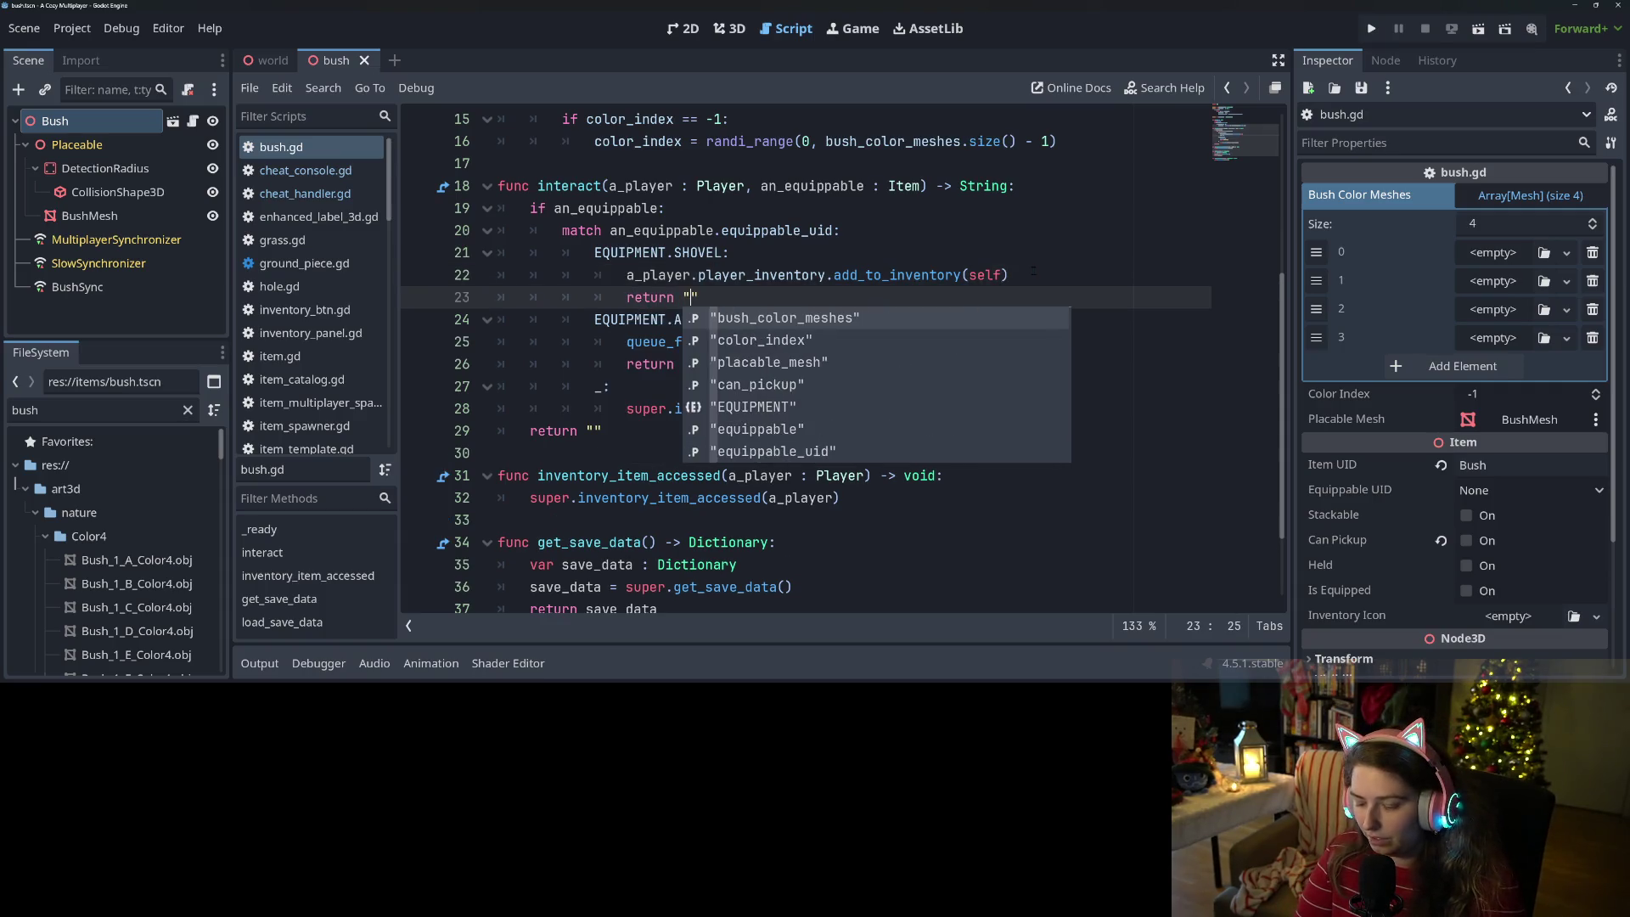
pyautogui.write('Digging')
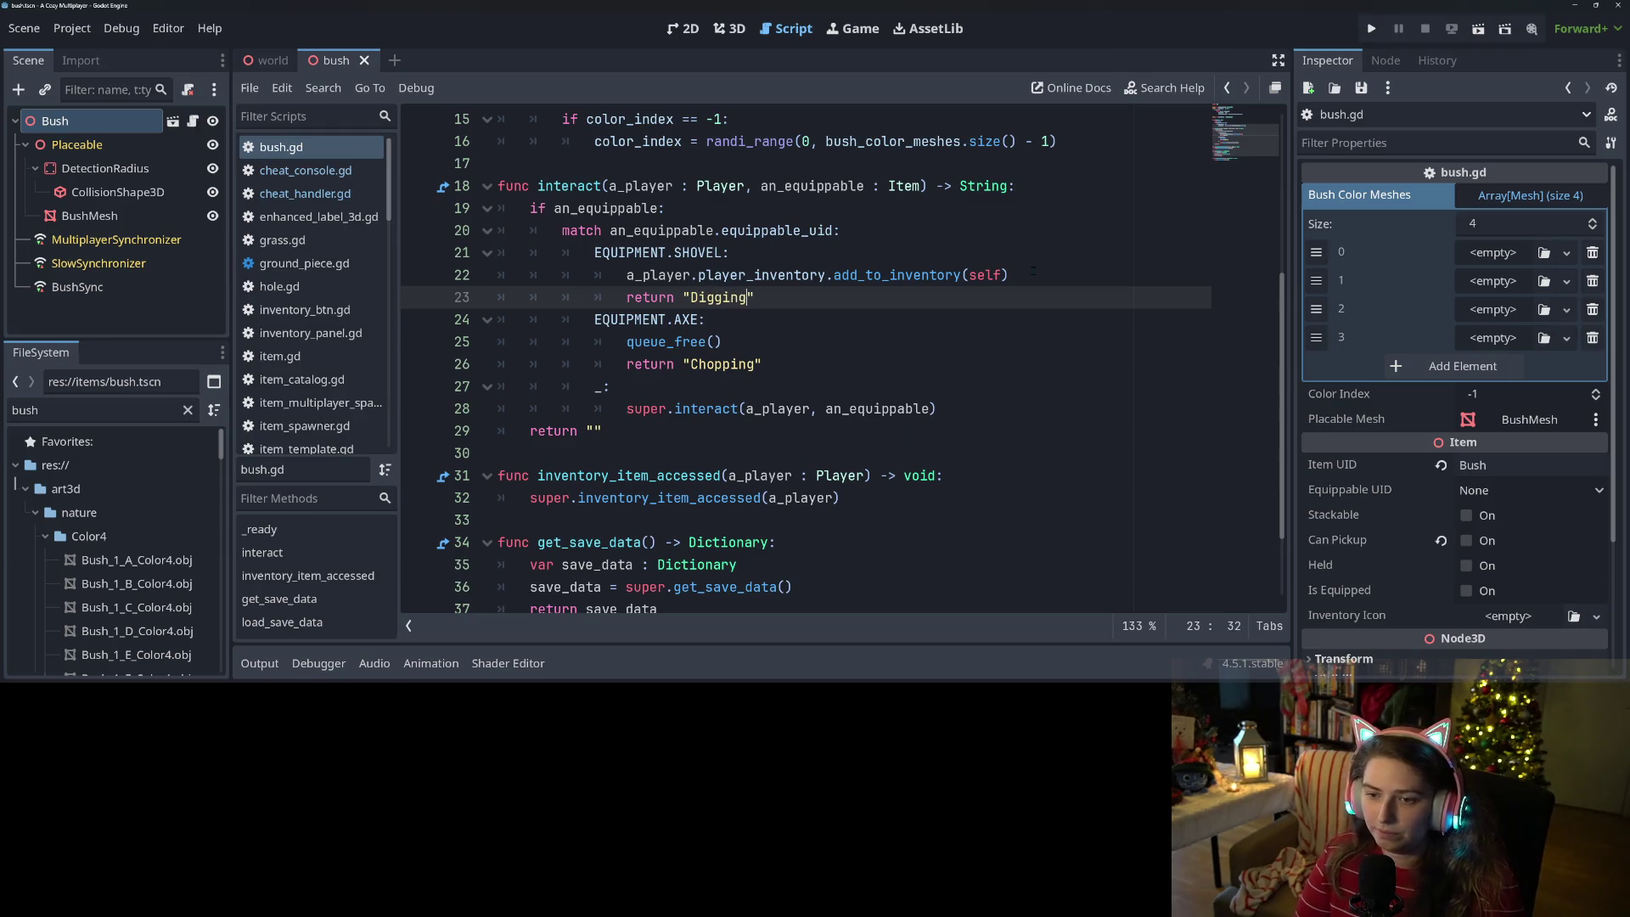
pyautogui.press('F5')
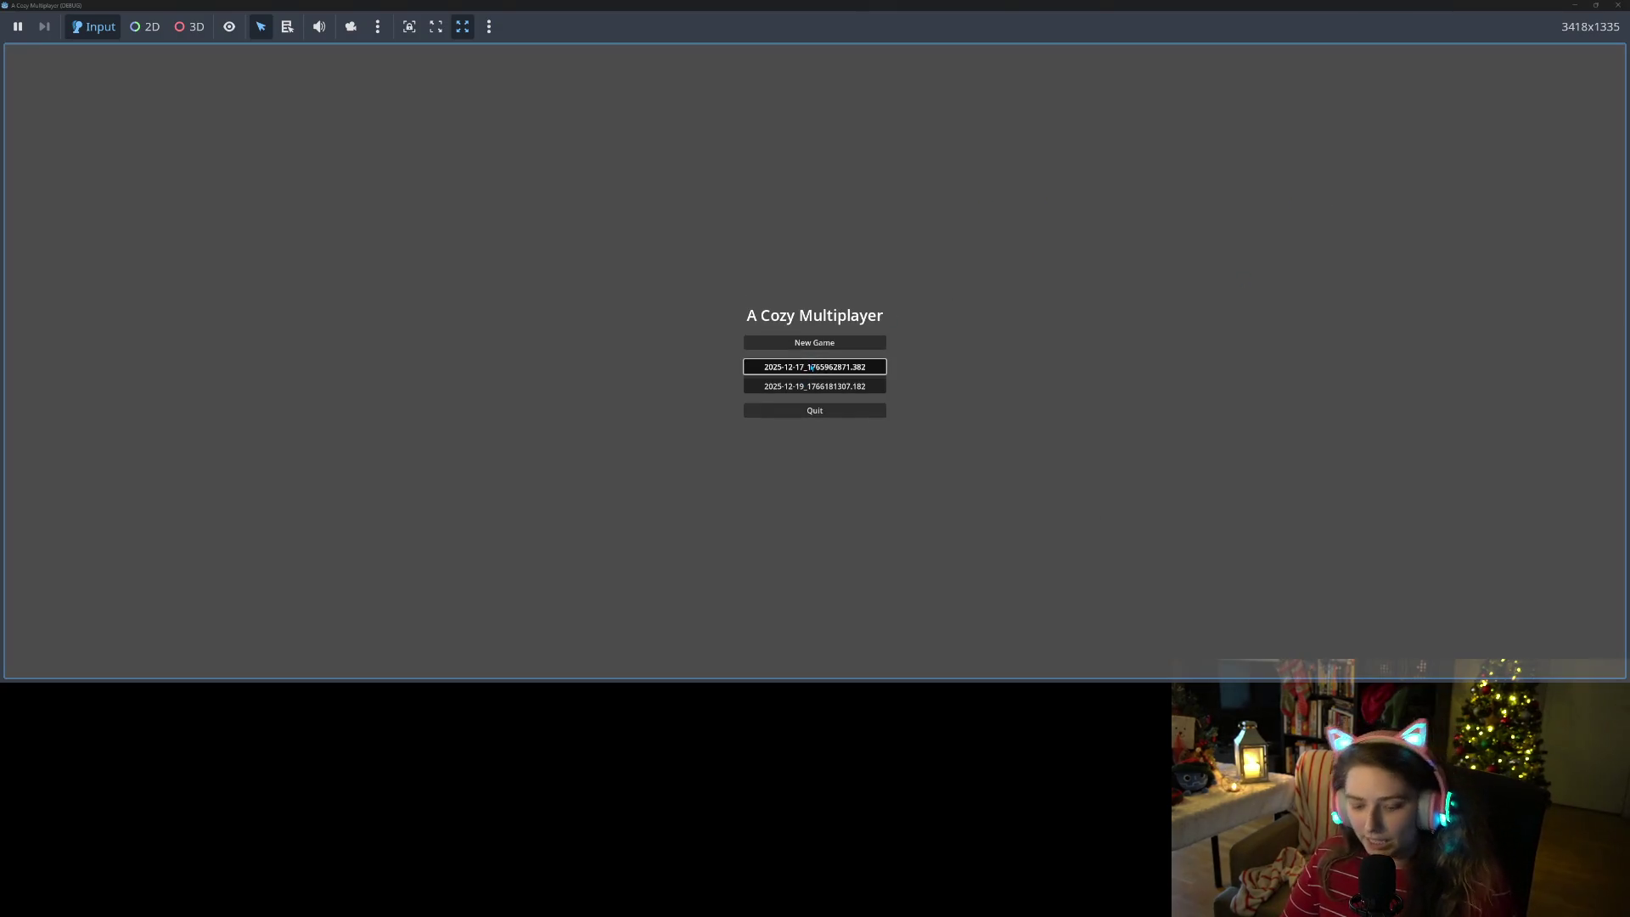
# - Load the 2025-12-17 save, play briefly, then stop the game with F8
pyautogui.click(812, 368)
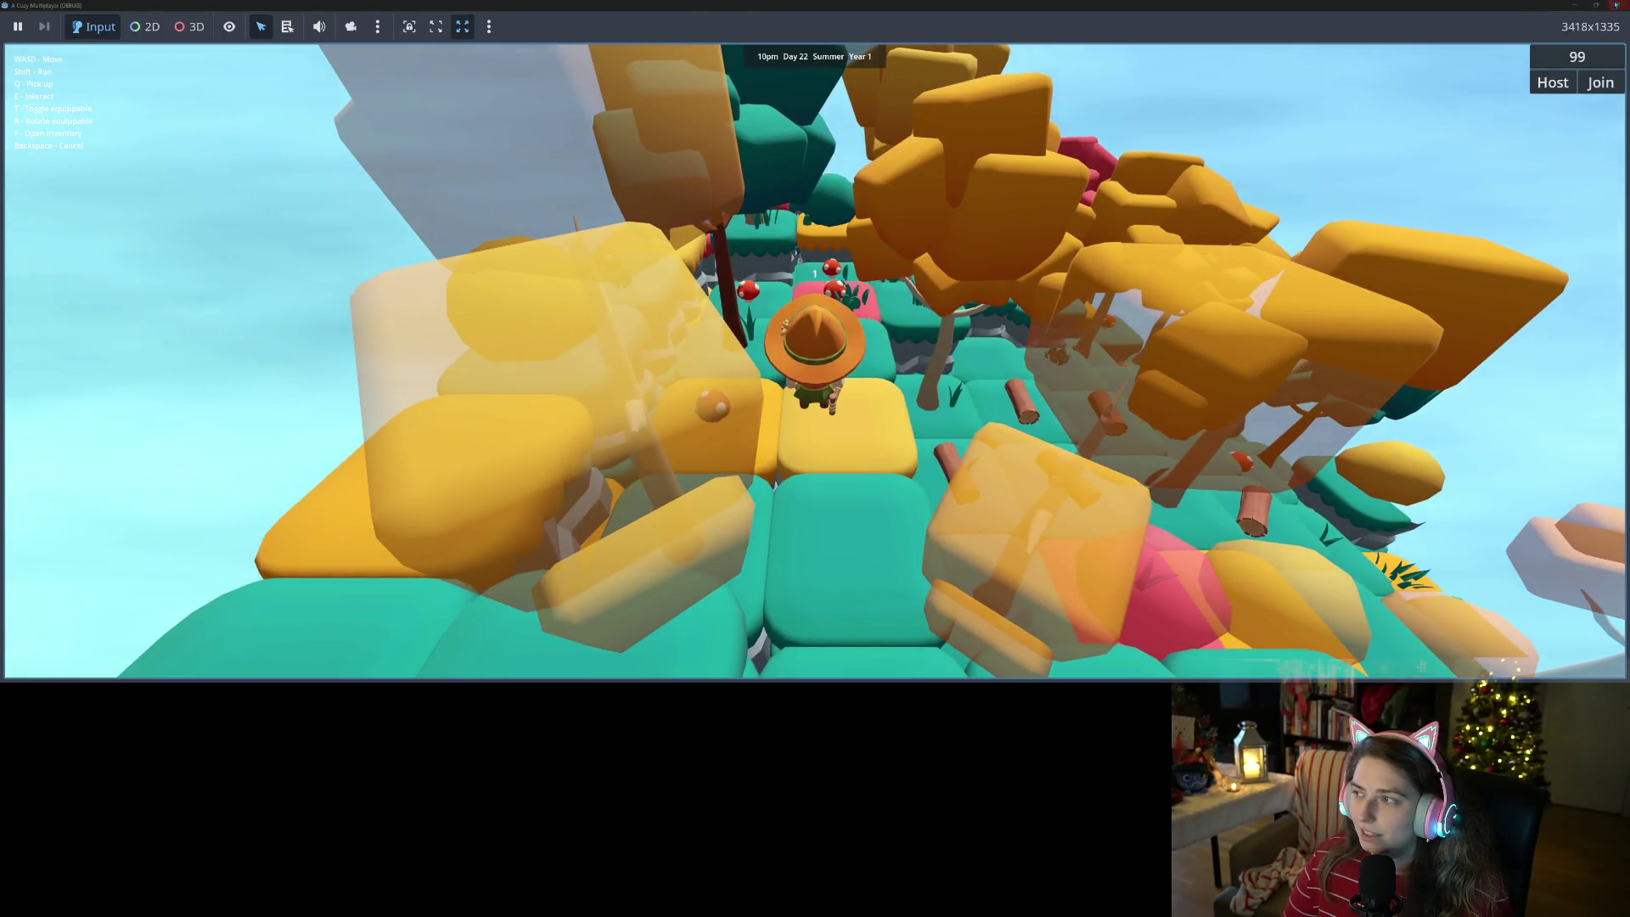
pyautogui.press('F8')
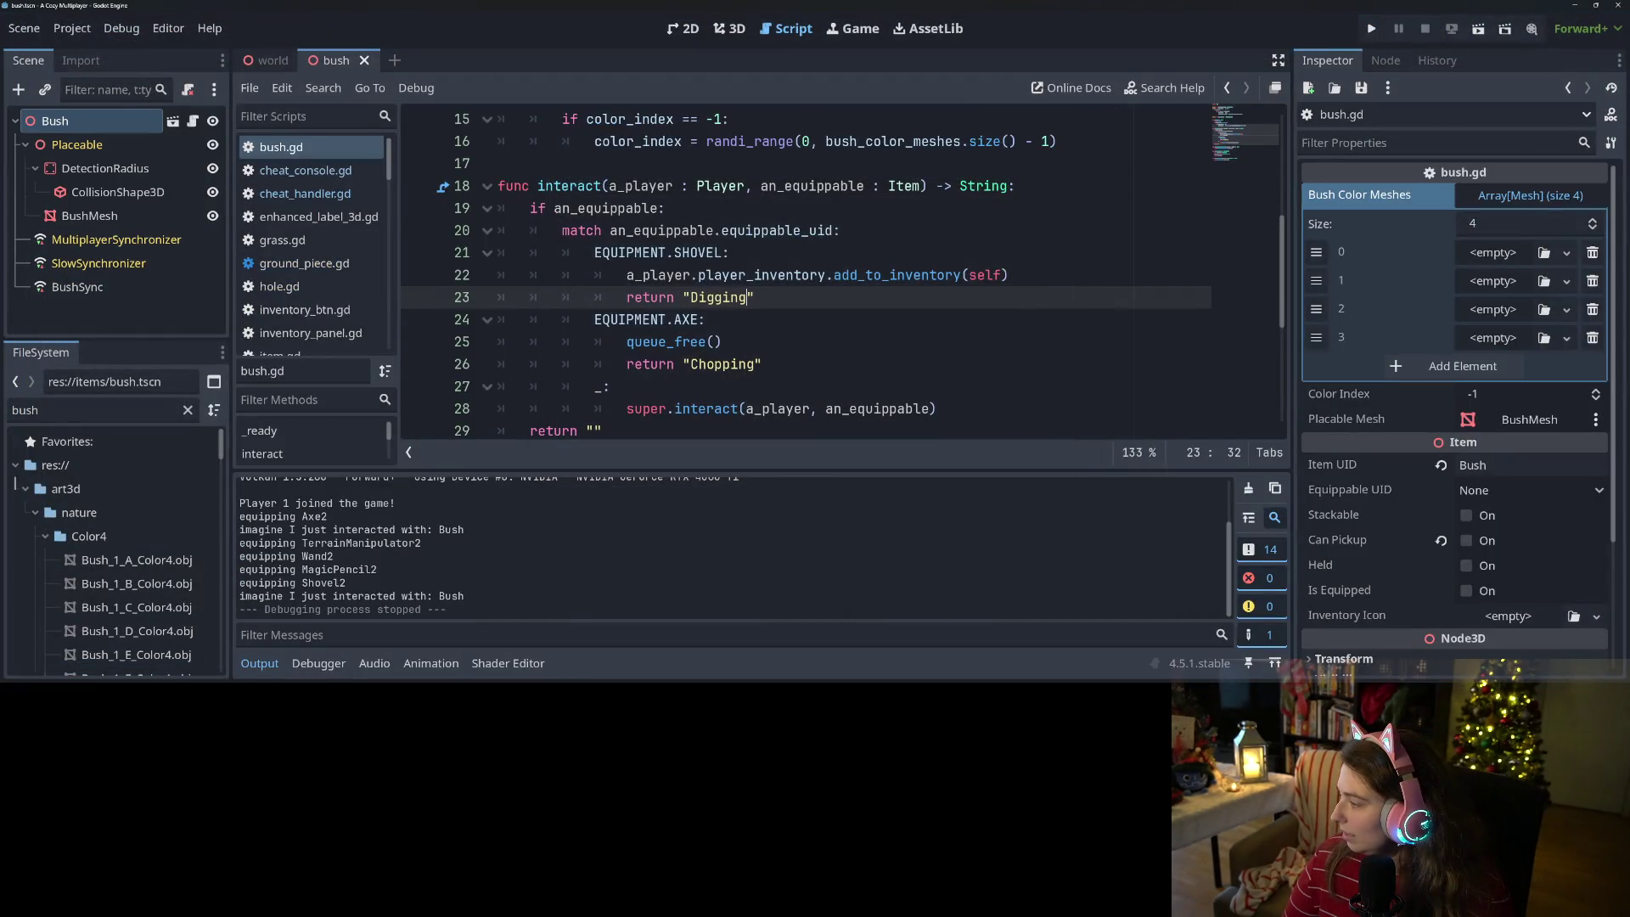
# - Commit items\bush.gd to main as 'adds custom animations for bush'
pyautogui.hotkey('alt', 'Tab')
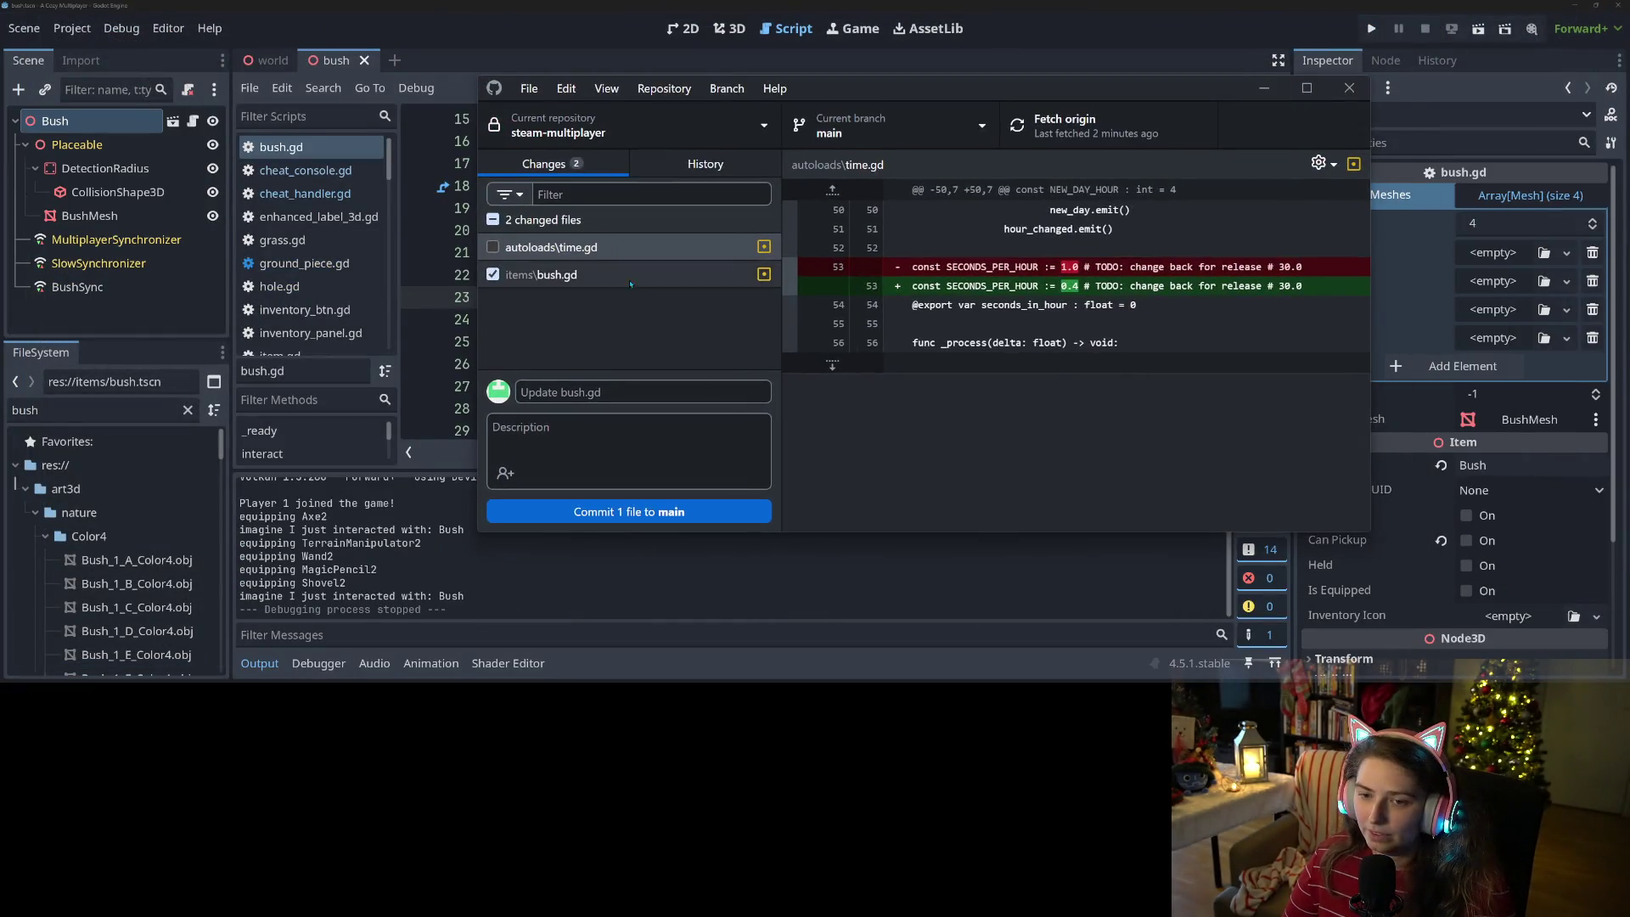
pyautogui.click(594, 274)
pyautogui.click(645, 387)
pyautogui.write('adds cus')
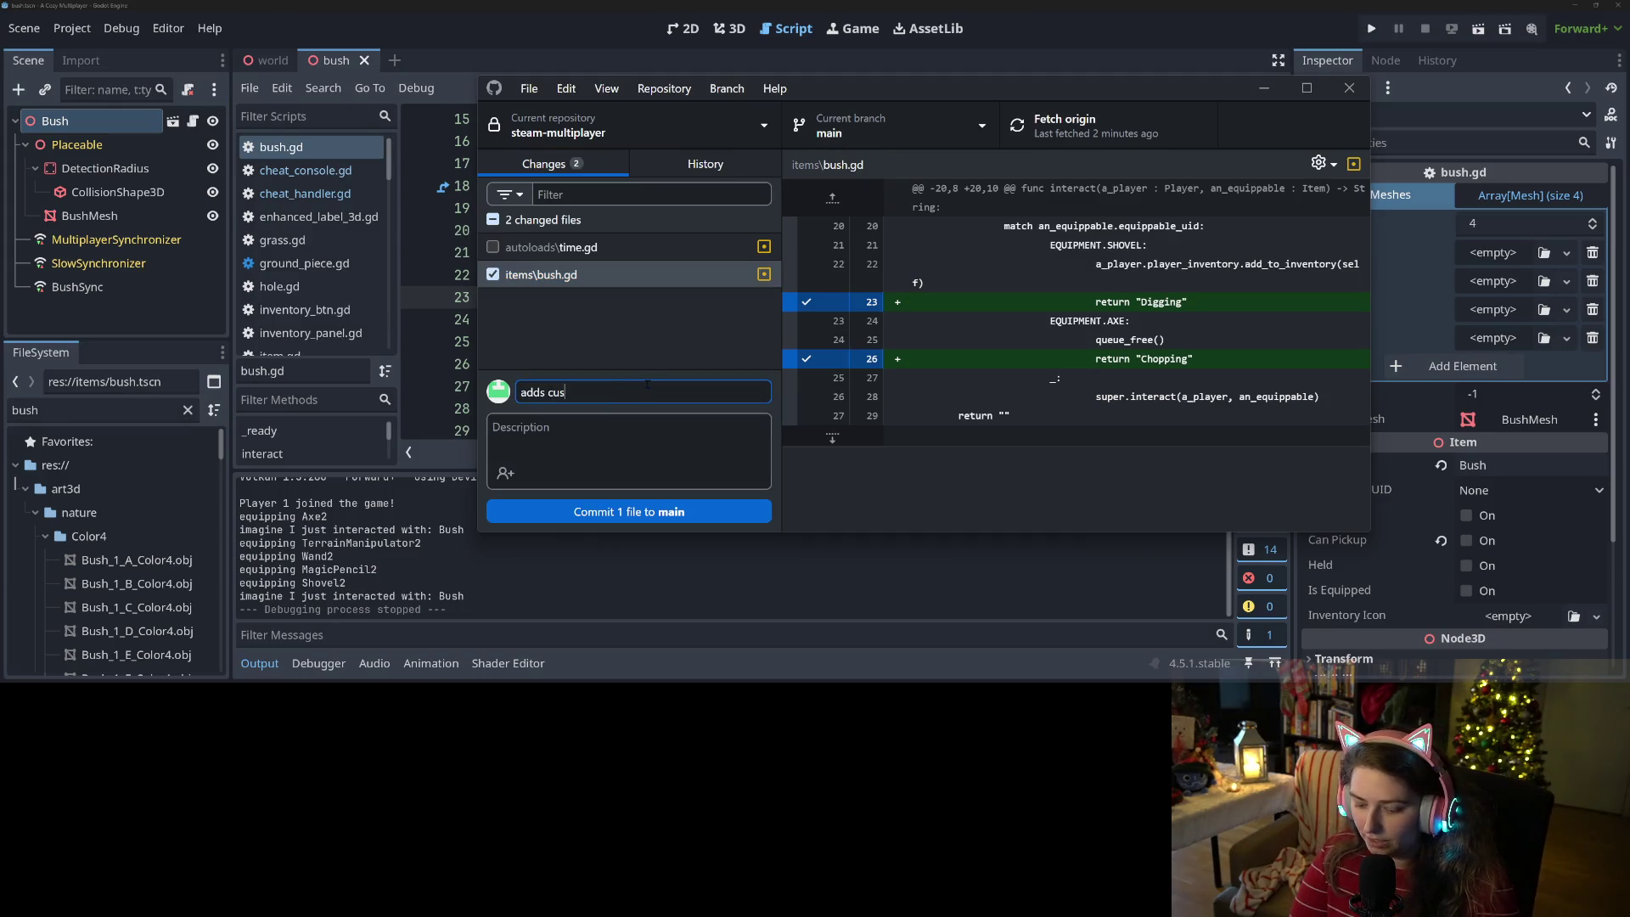
pyautogui.write('tom ation')
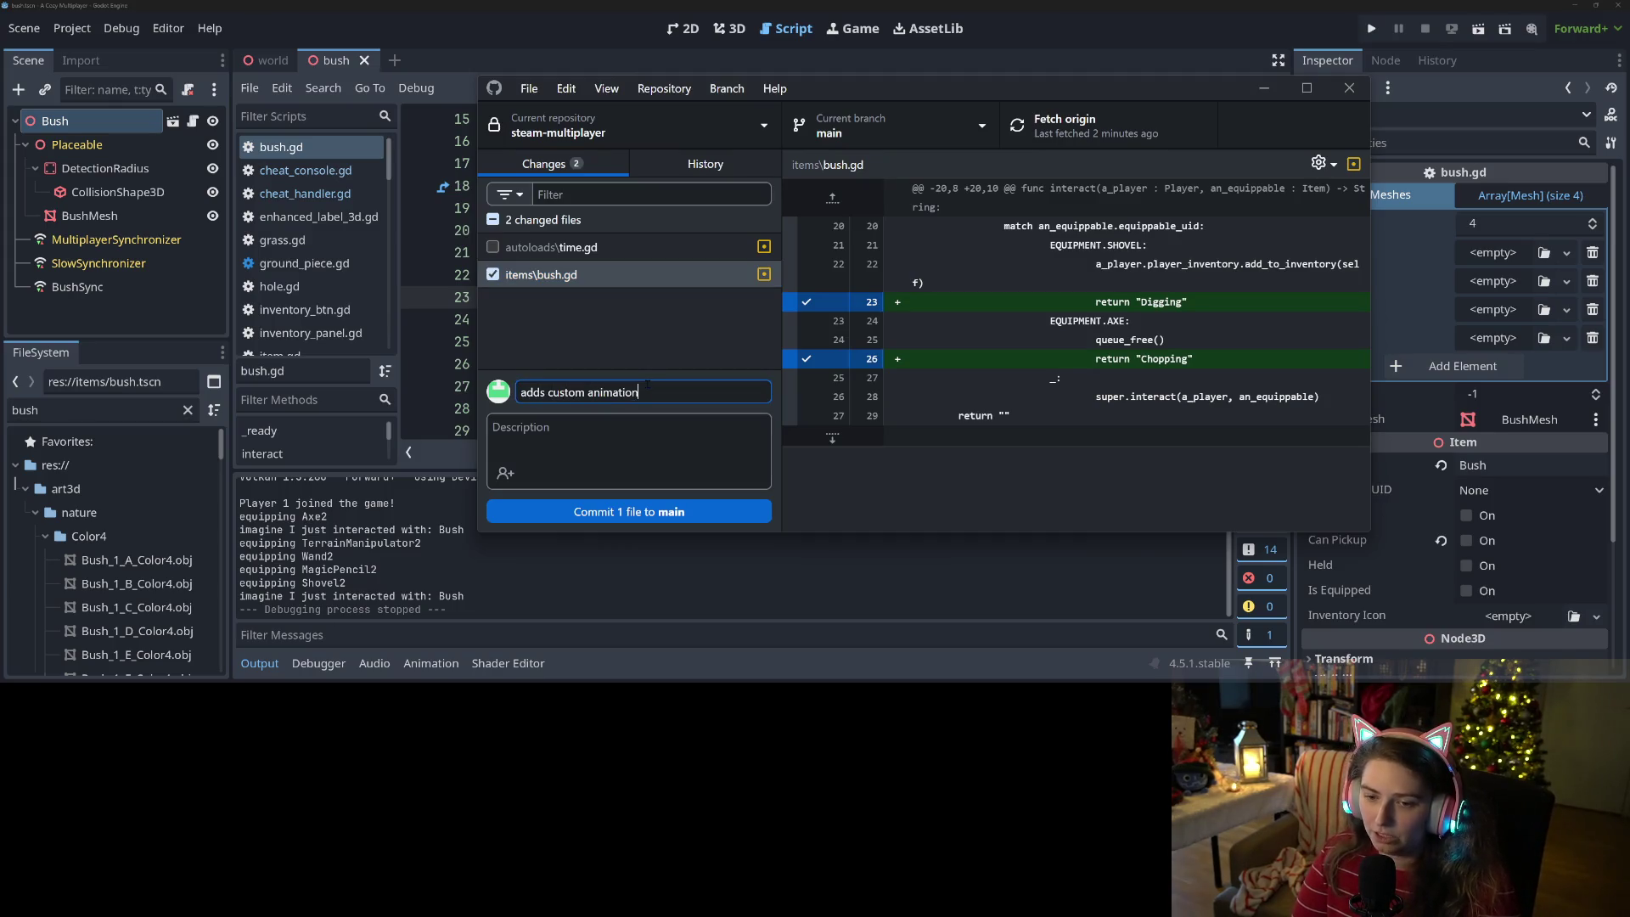
pyautogui.write('s forsh')
pyautogui.click(628, 511)
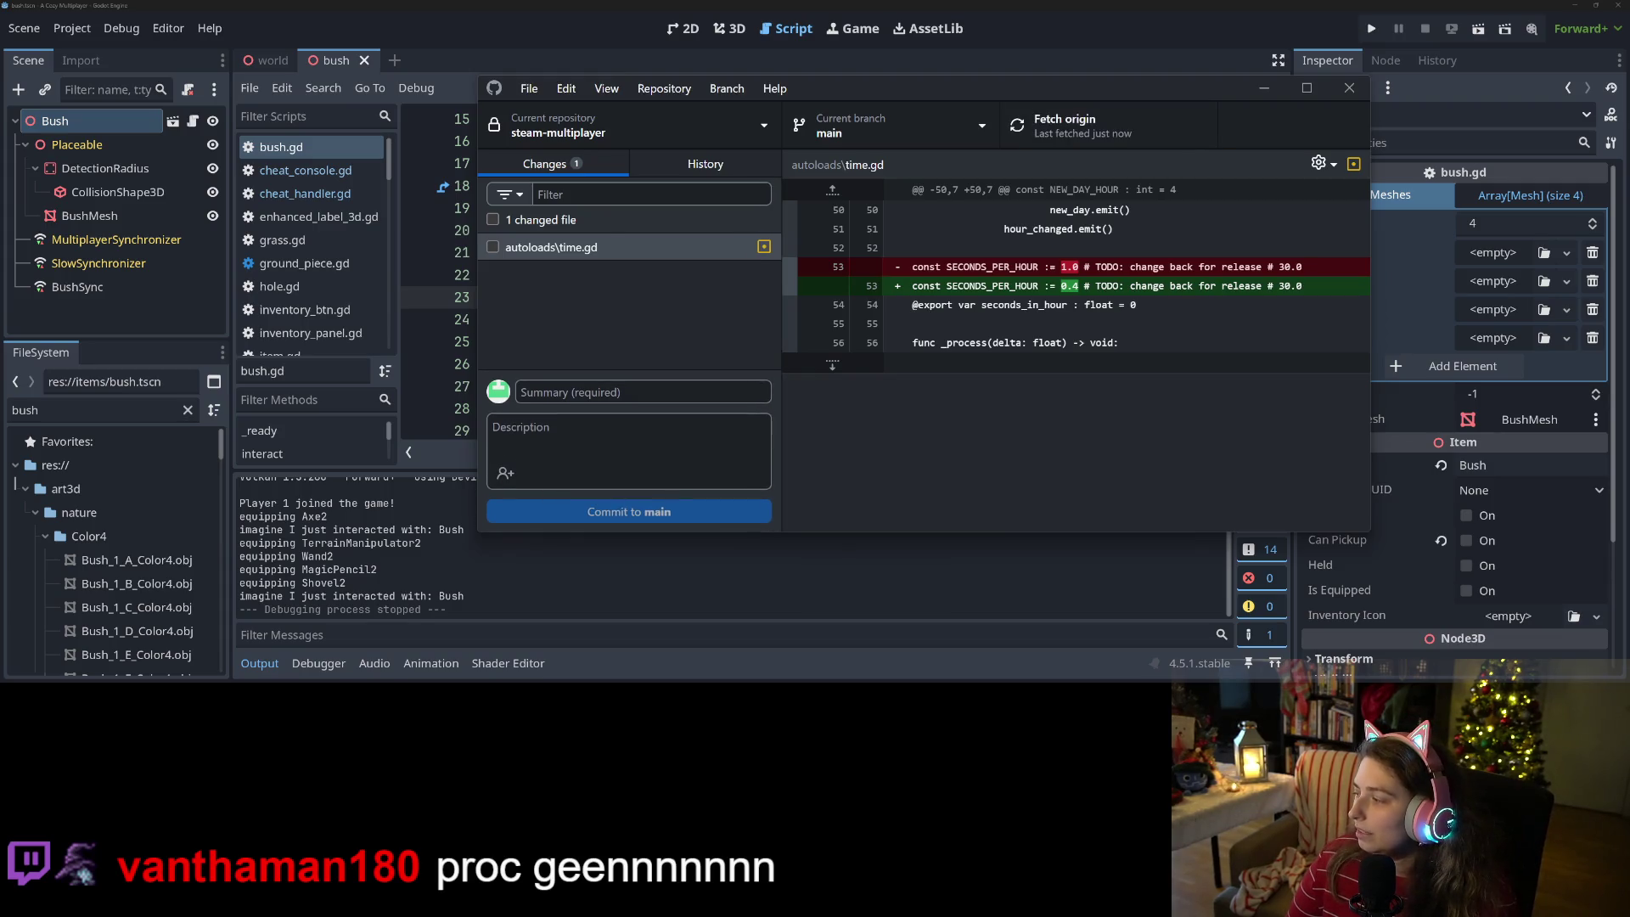
pyautogui.hotkey('alt', 'Tab')
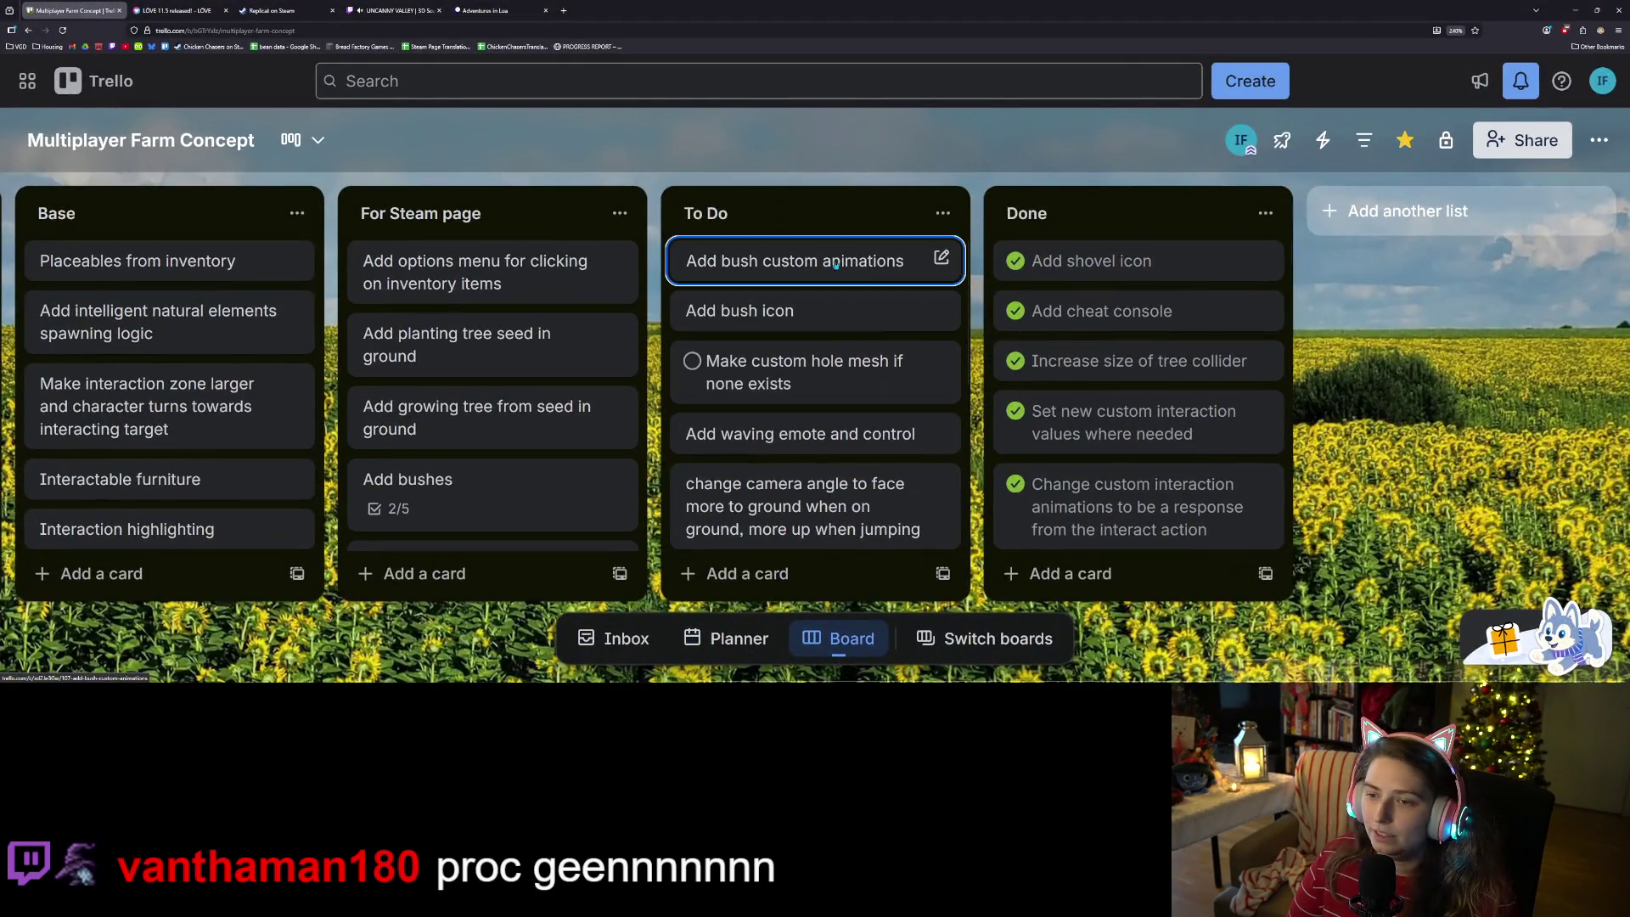
# - Drag the 'Add bush custom animations' card to the top of the Done list
pyautogui.moveTo(900, 260); pyautogui.dragTo(1133, 265)
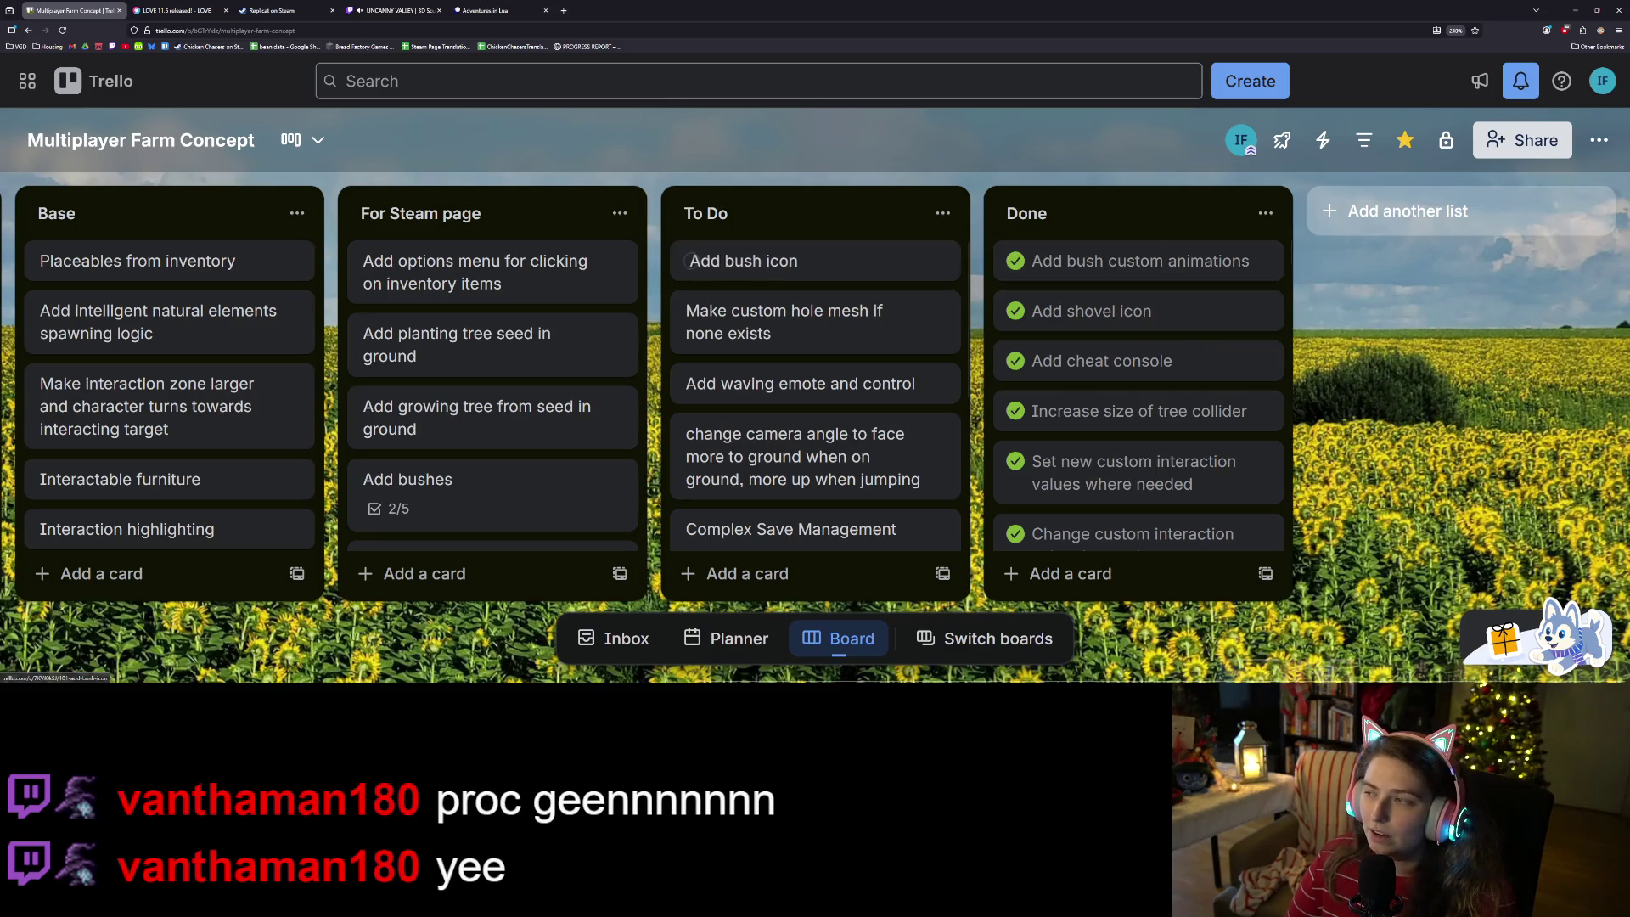
pyautogui.hotkey('alt', 'Tab')
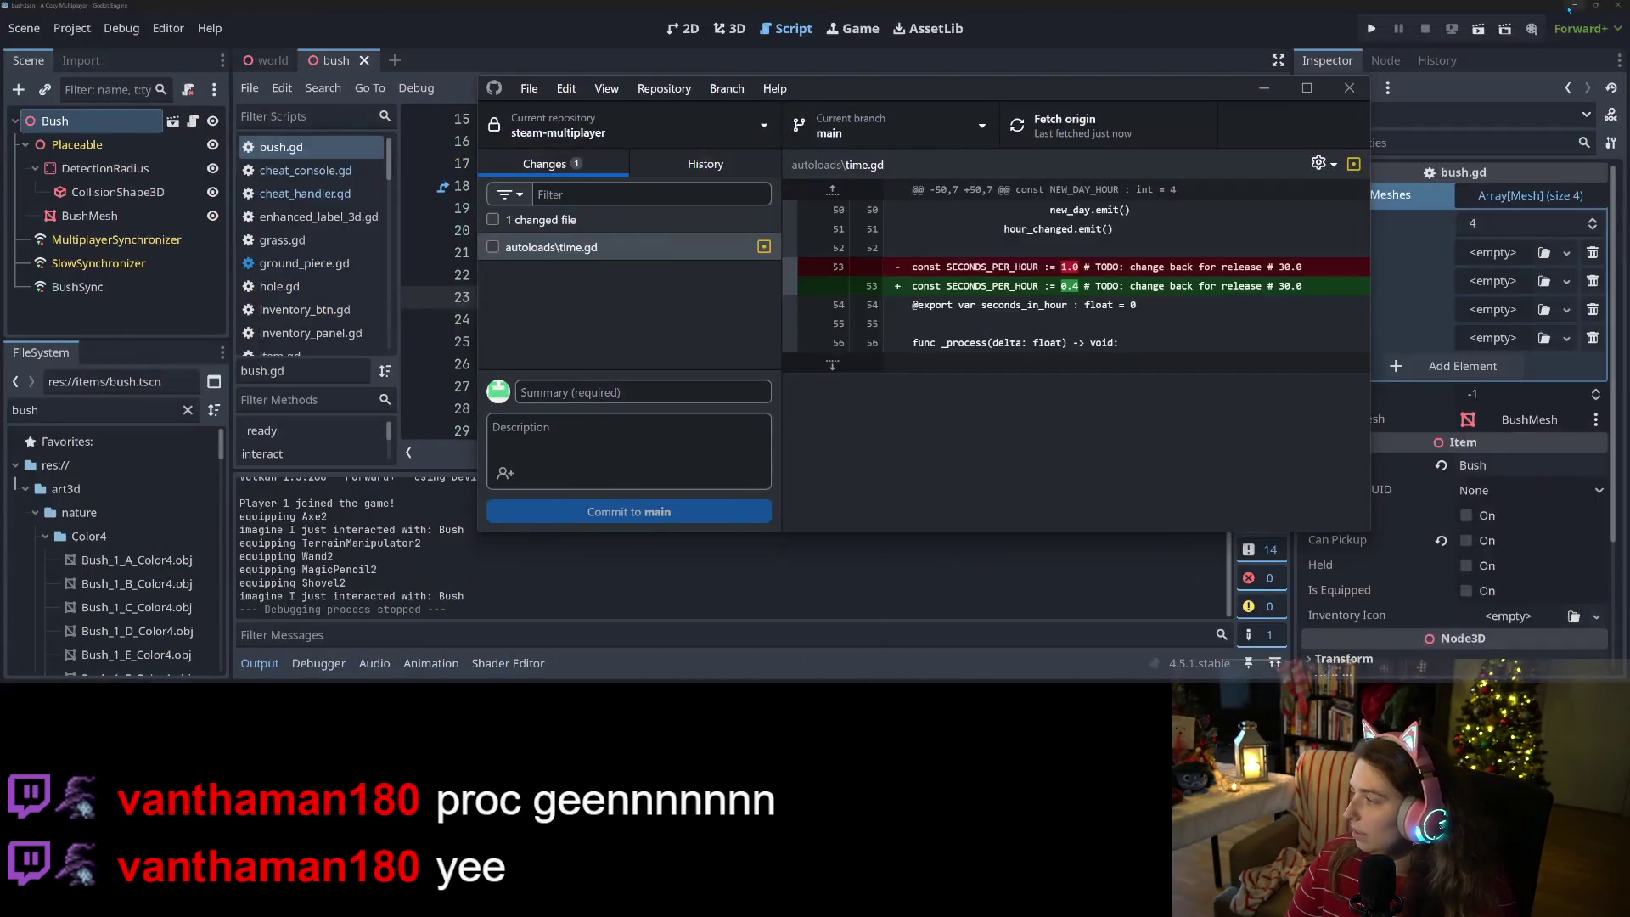
pyautogui.hotkey('alt', 'Tab')
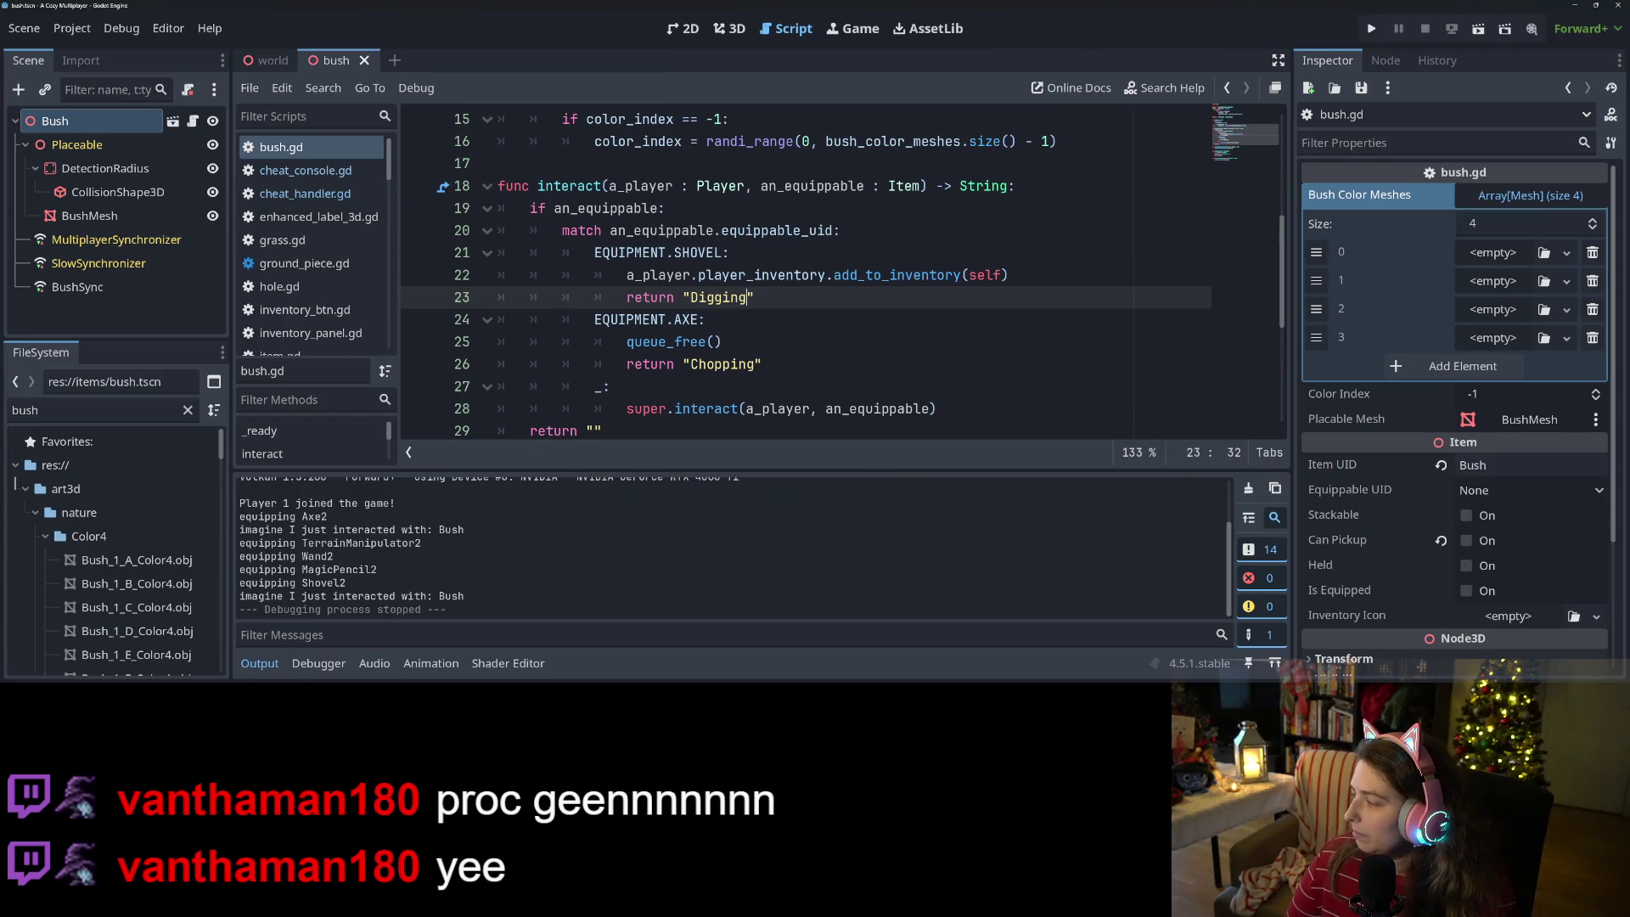
pyautogui.hotkey('alt', 'Tab')
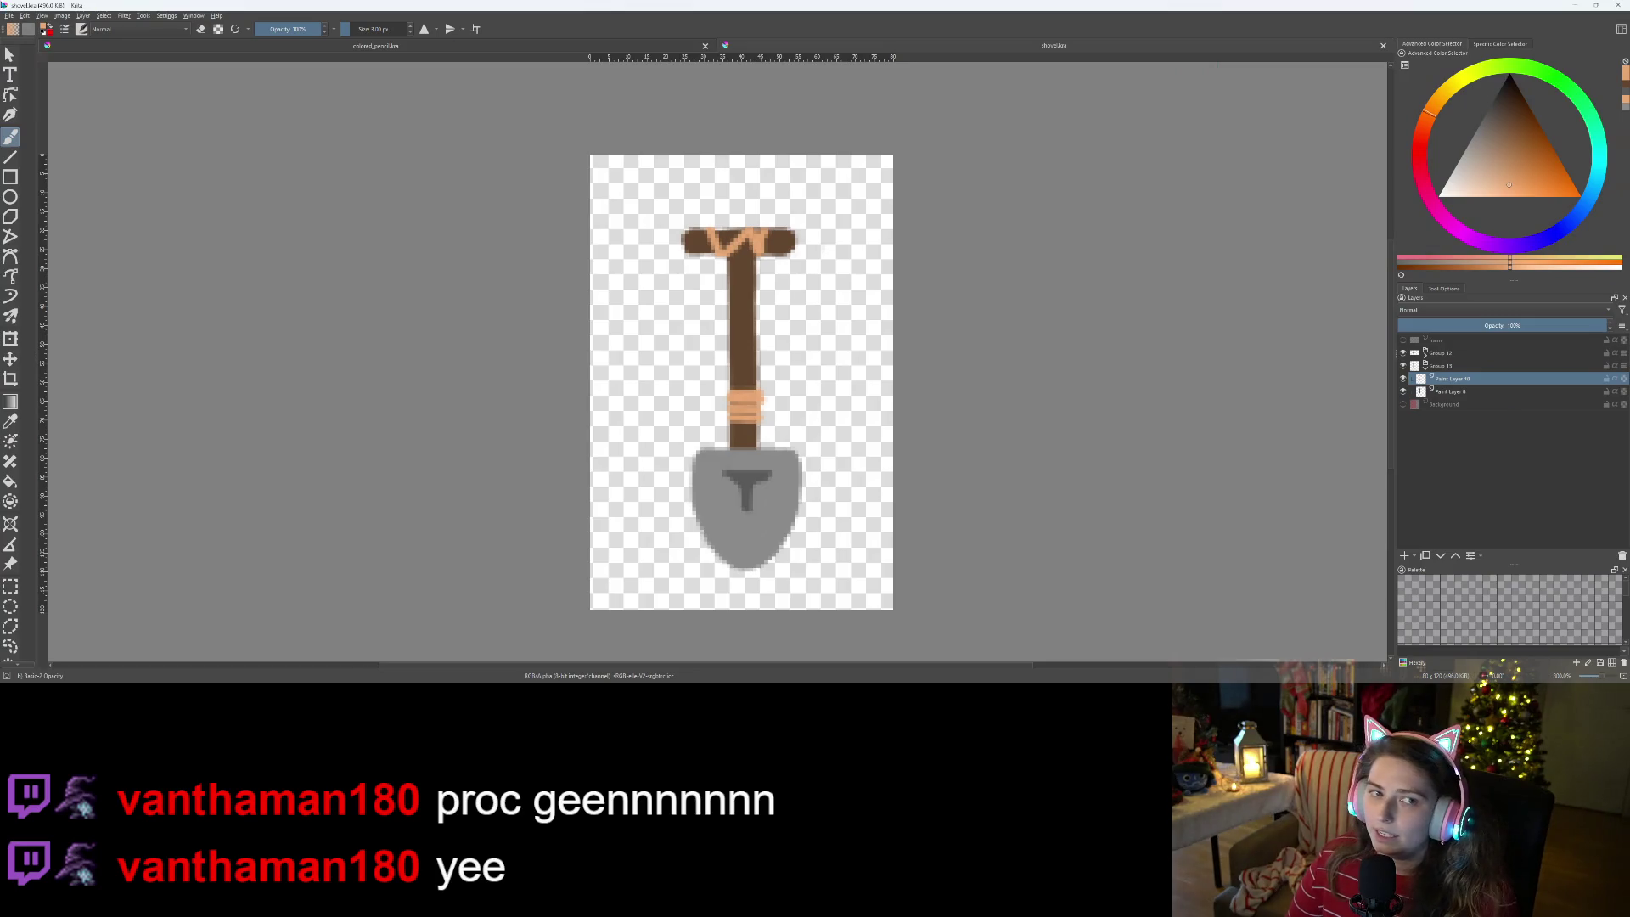
# - Save the shovel drawing under the new name bush.kra
pyautogui.click(10, 15)
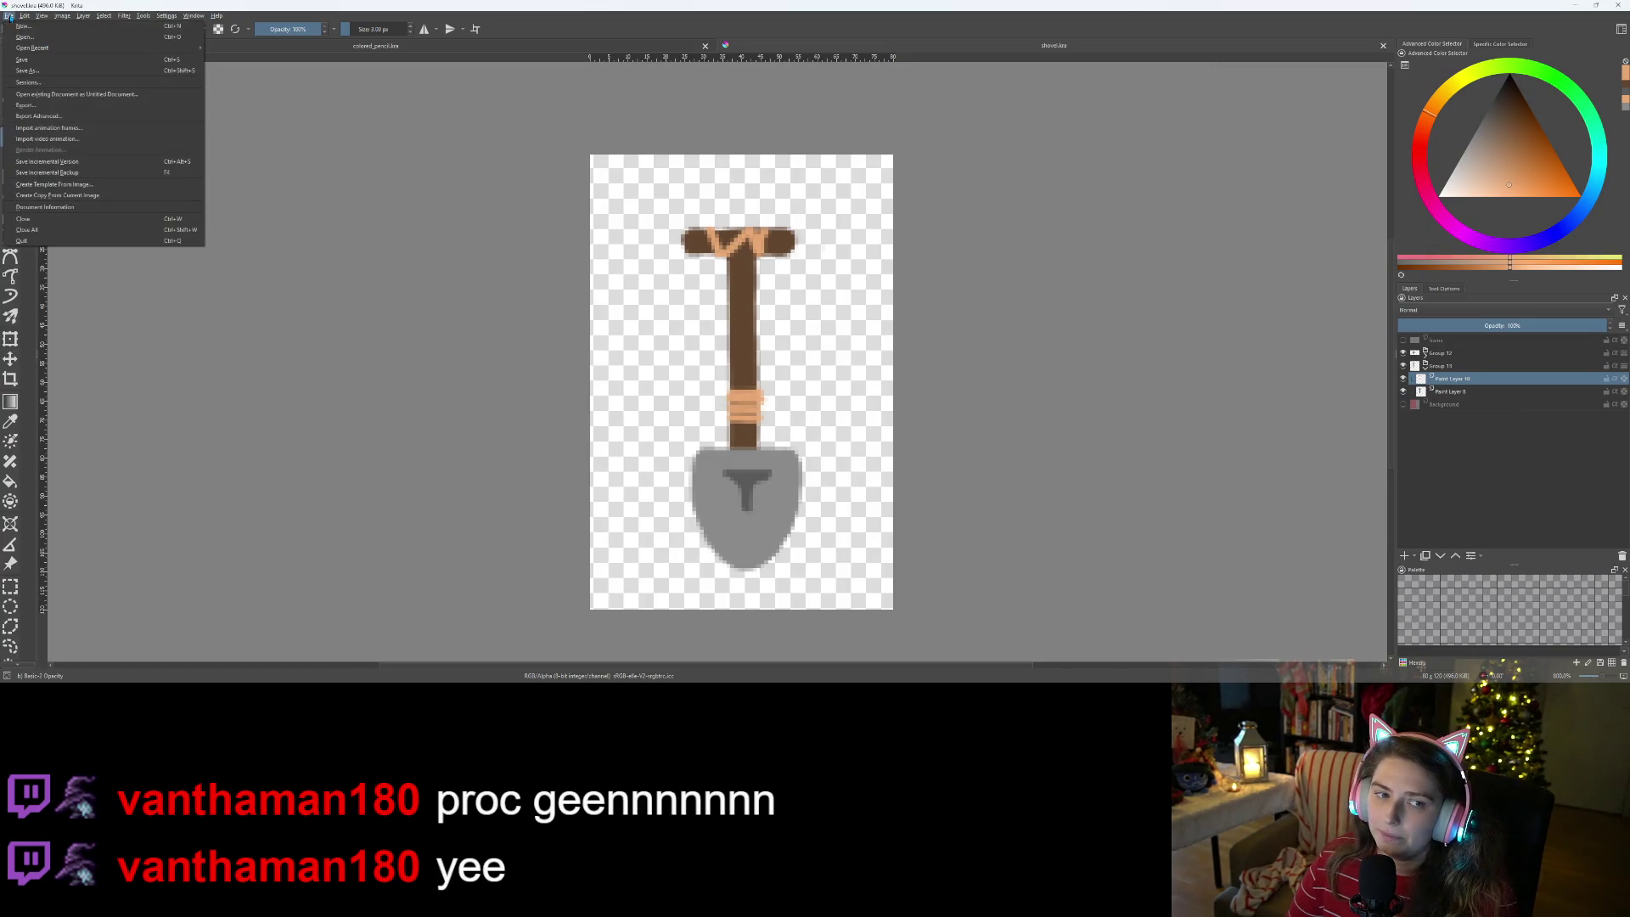
pyautogui.click(38, 85)
pyautogui.write('bush')
pyautogui.press('Return')
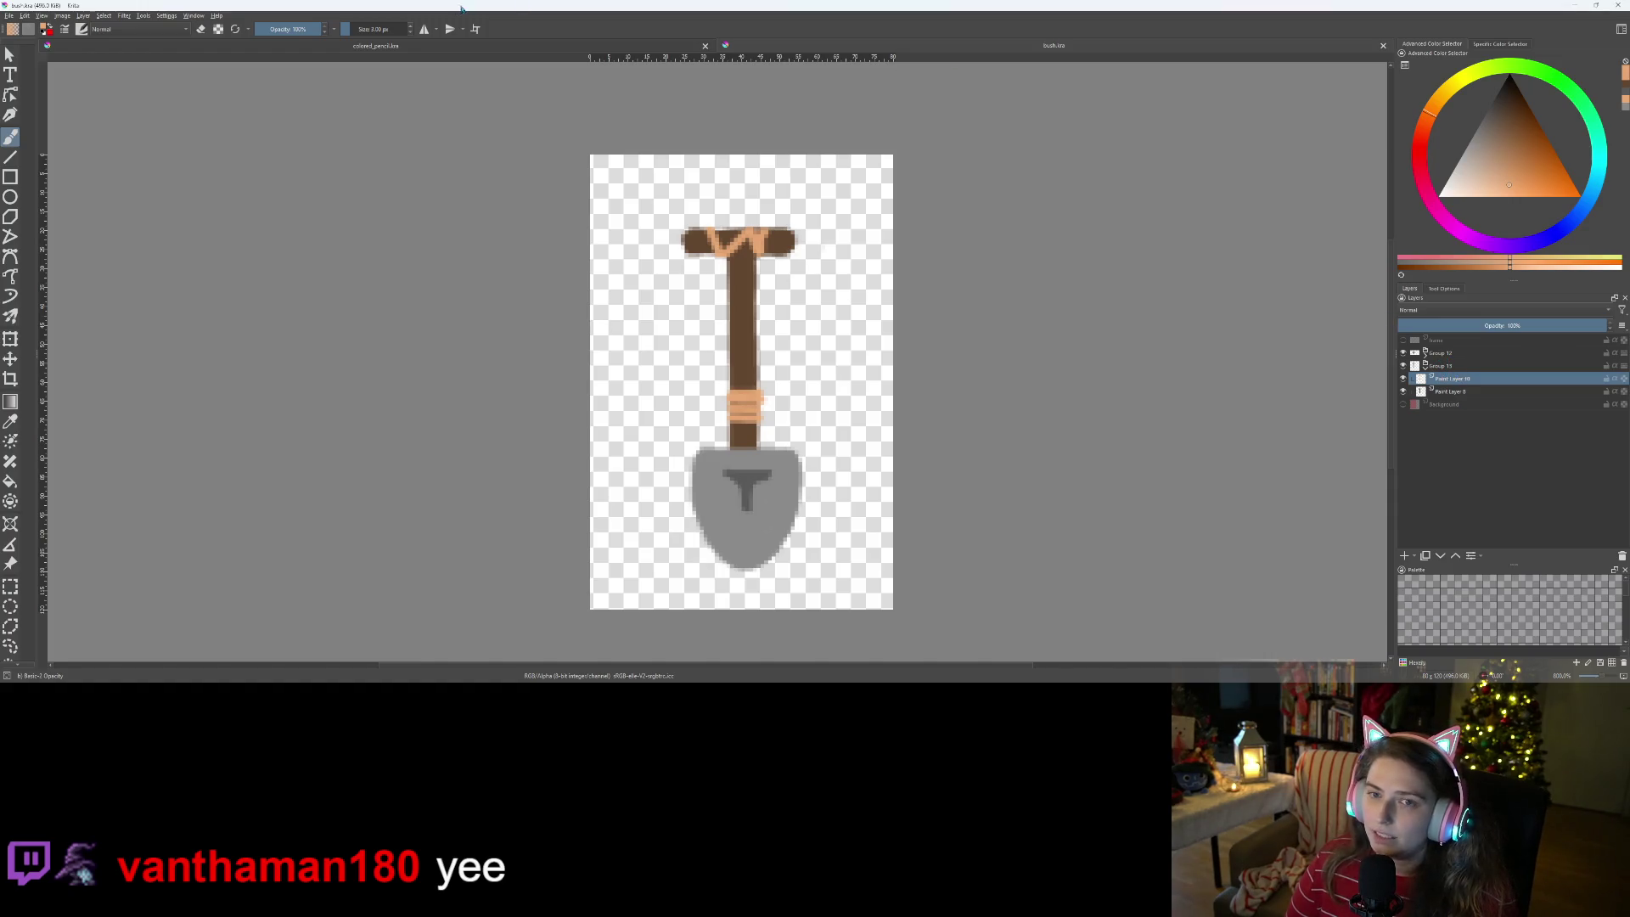
# - Pick a darker green from the pencil document and paint a large bush blob over the shovel blade
pyautogui.hotkey('ctrl', 'Tab')
pyautogui.keyDown('ctrl'); pyautogui.click(763, 308); pyautogui.keyUp('ctrl')
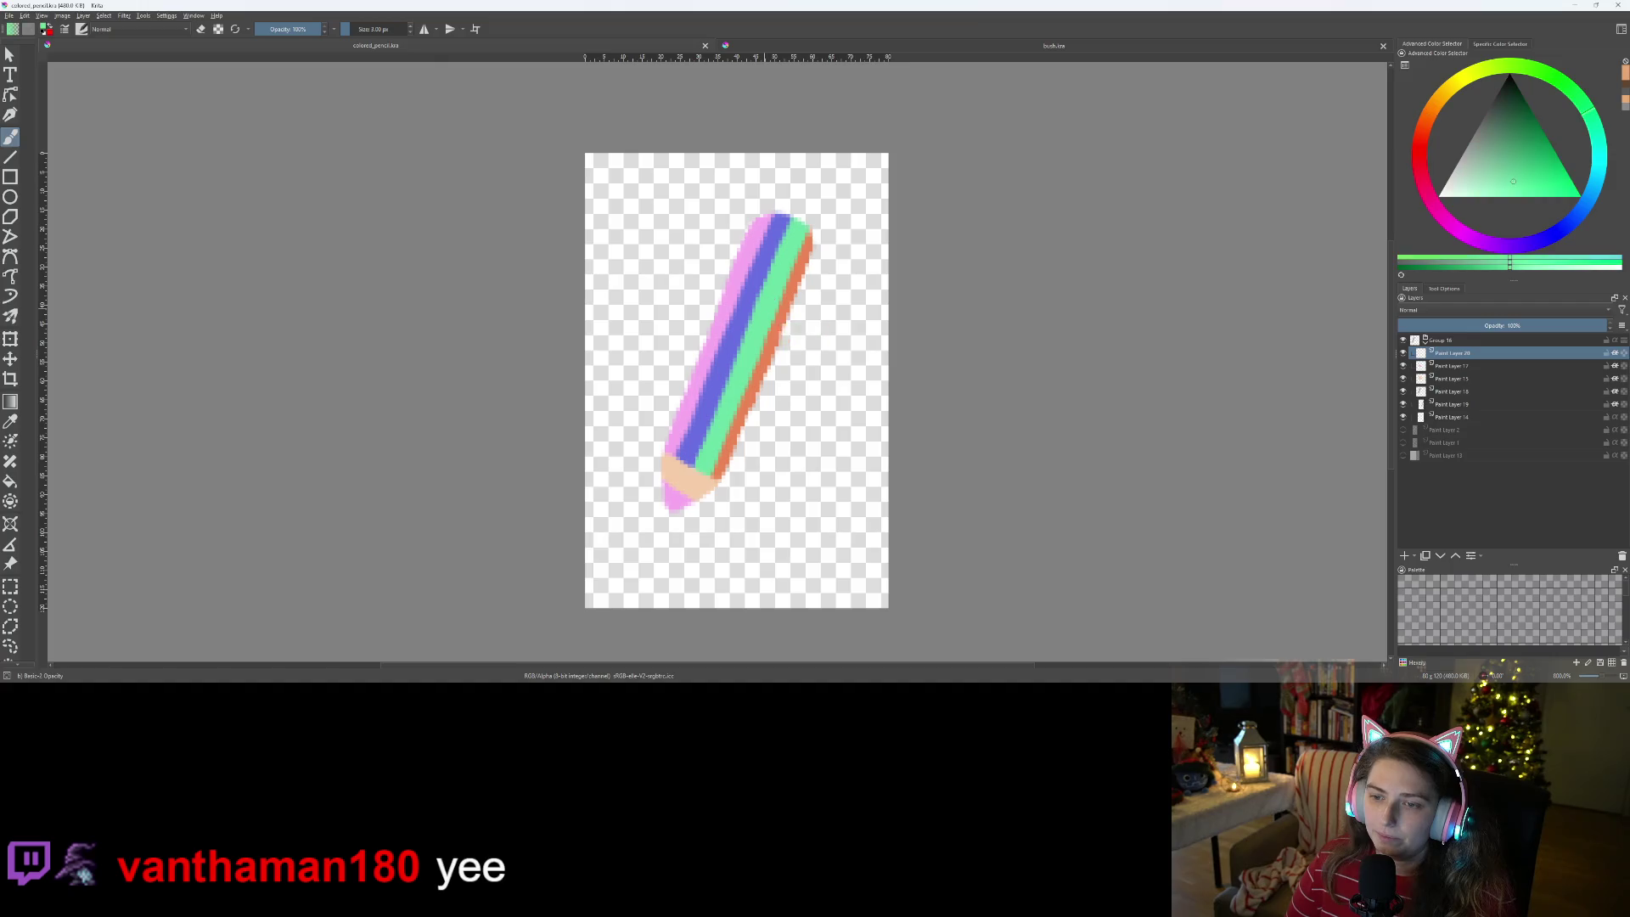
pyautogui.click(817, 43)
pyautogui.moveTo(1544, 183); pyautogui.dragTo(1521, 145)
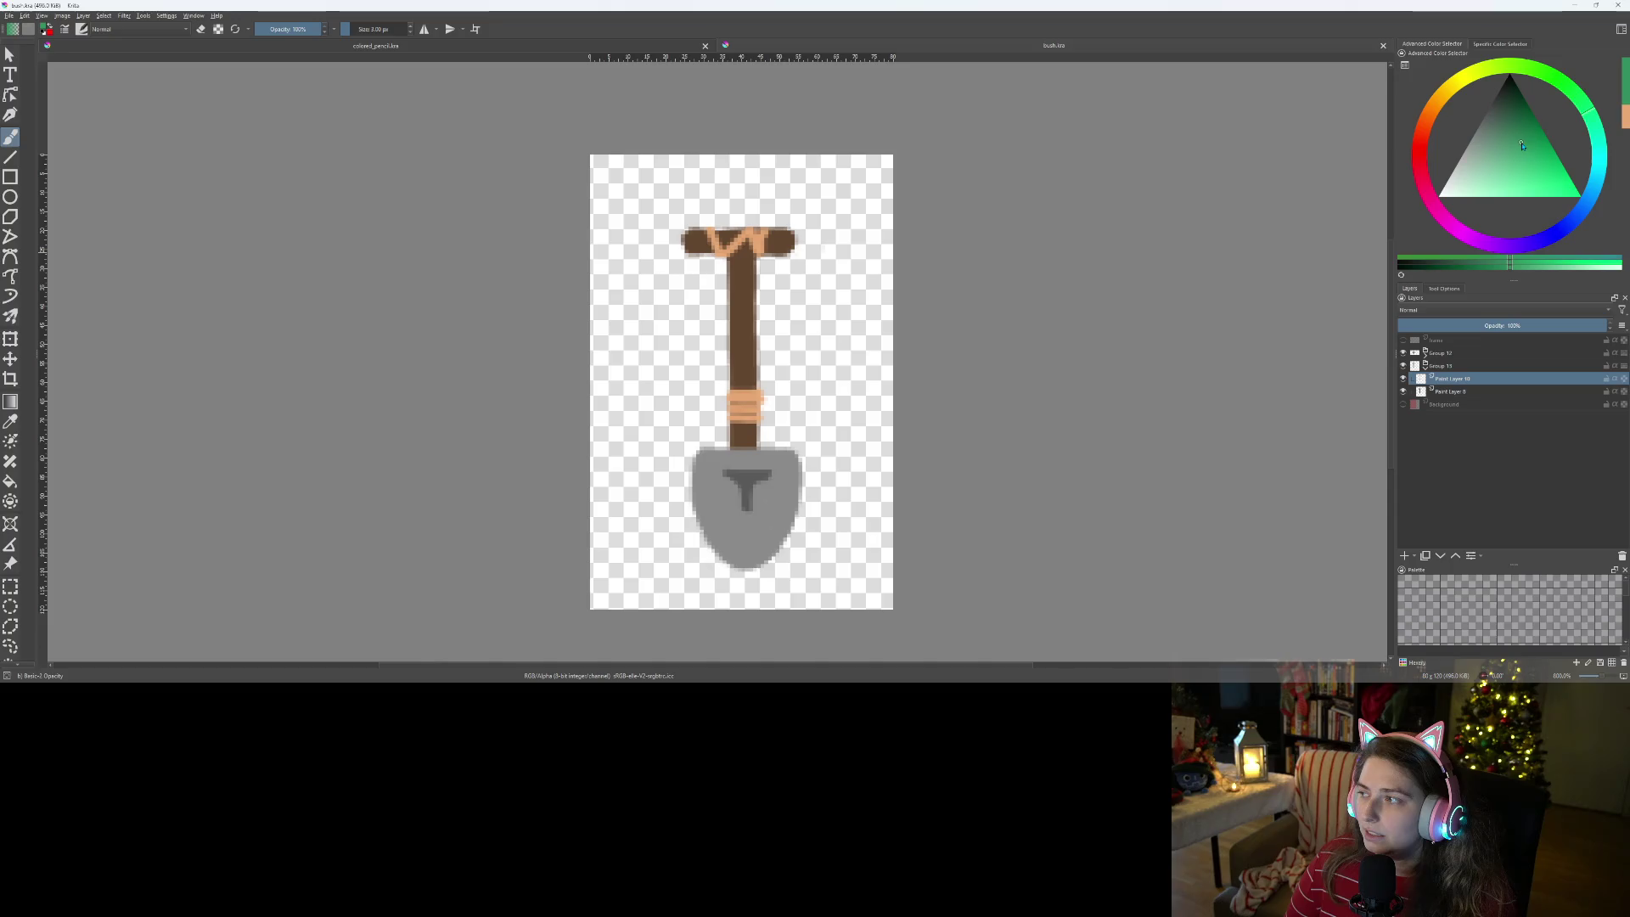
pyautogui.click(1442, 354)
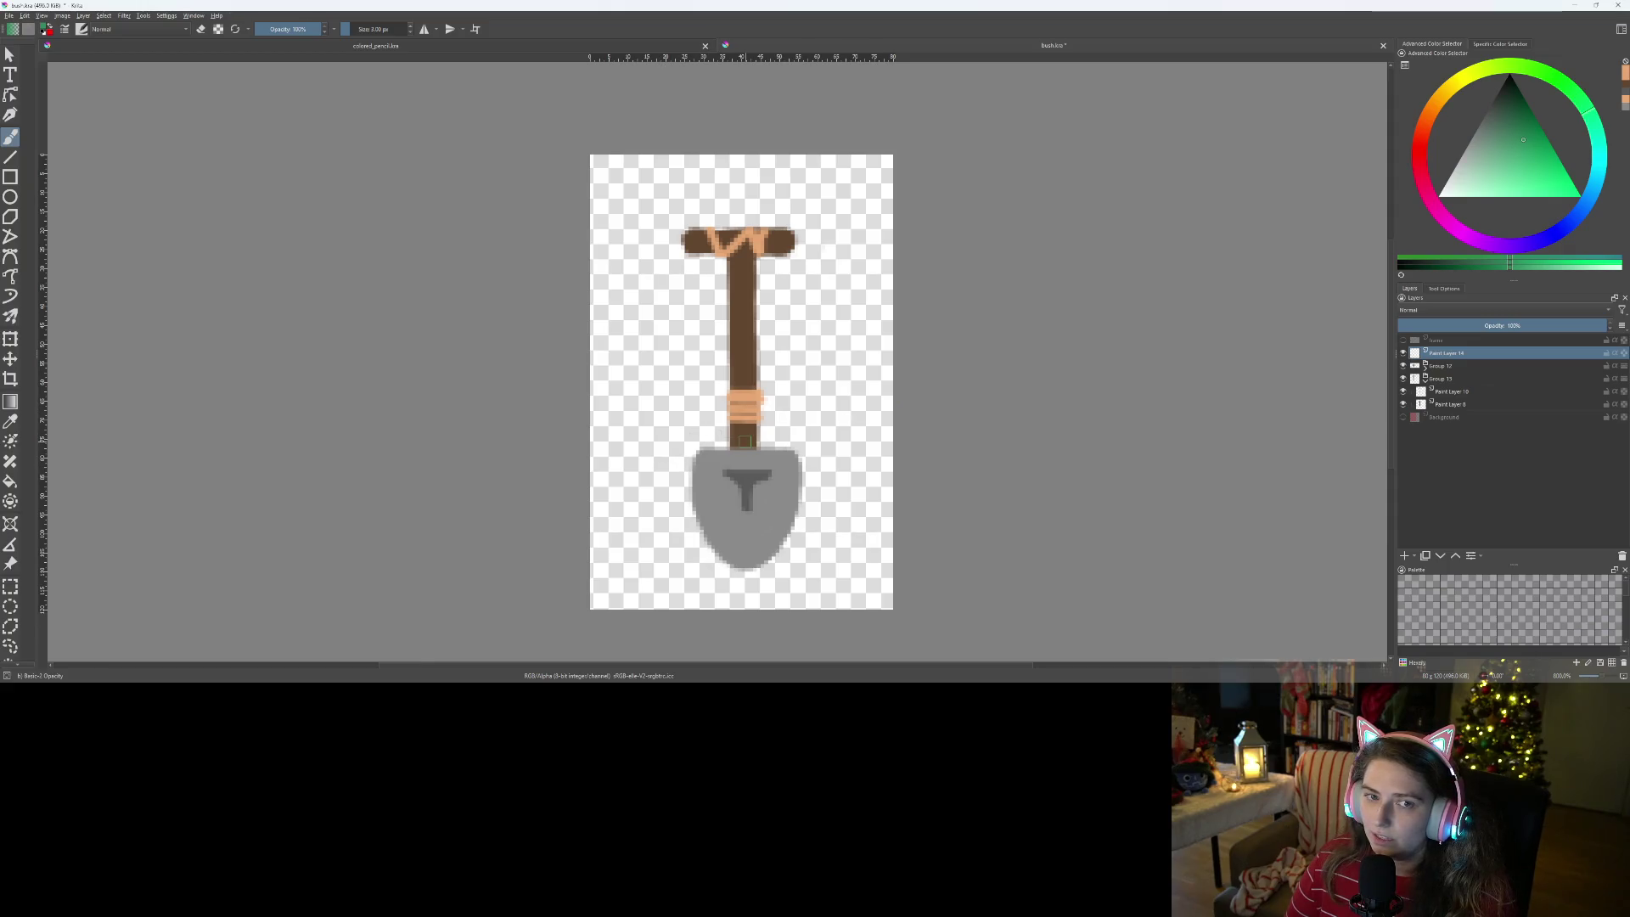
pyautogui.moveTo(790, 492); pyautogui.dragTo(716, 484)
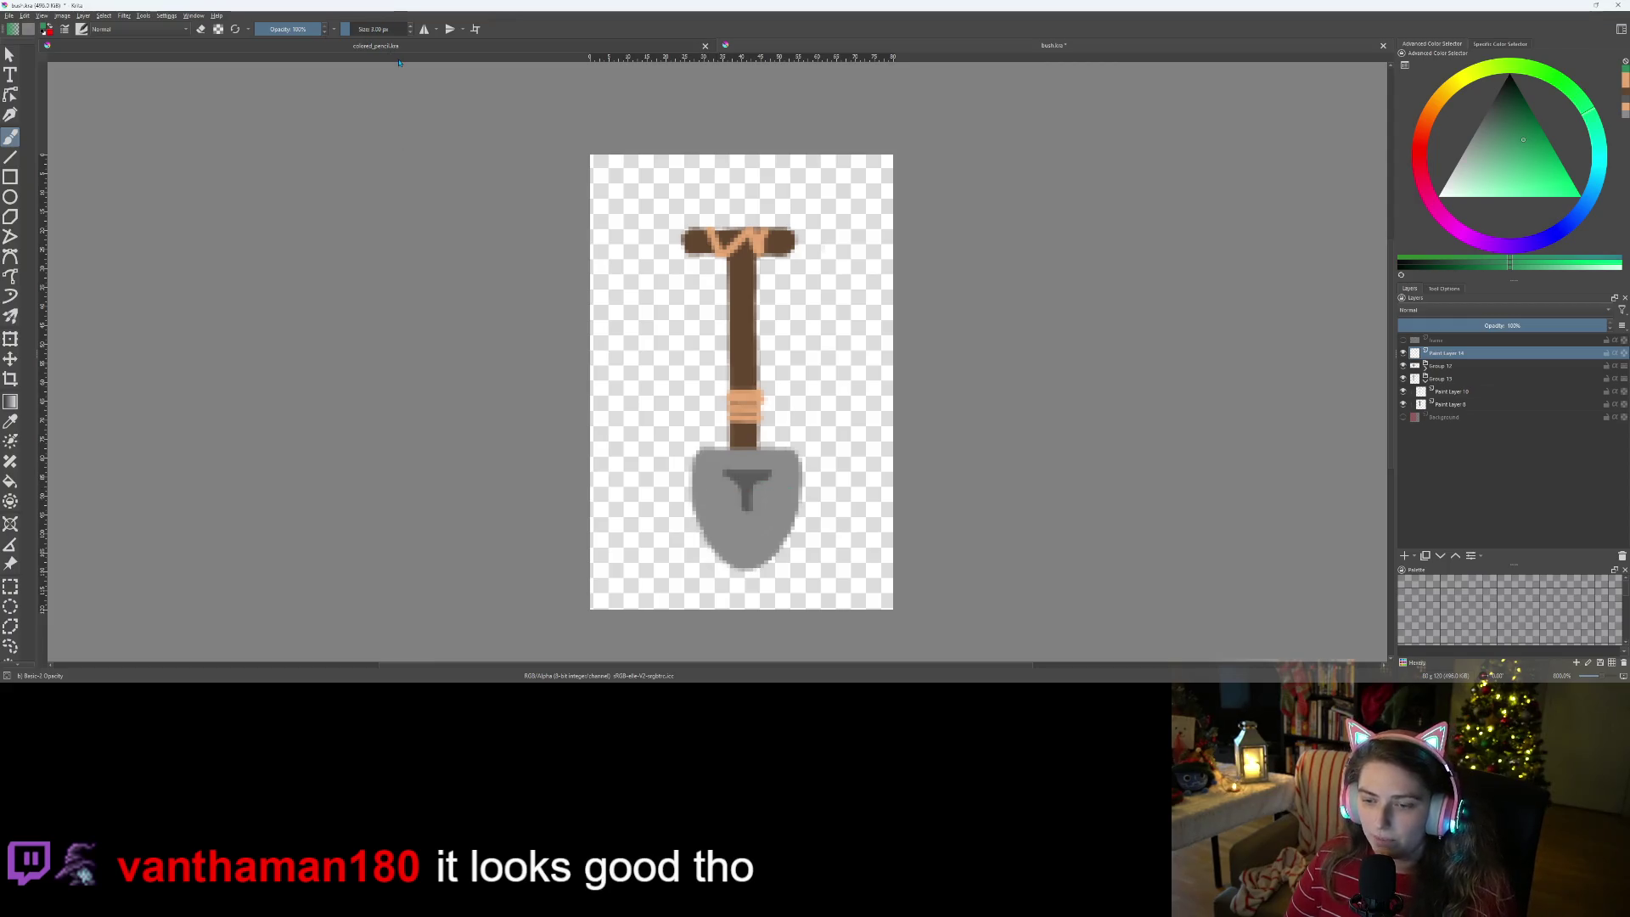
pyautogui.moveTo(786, 468)
pyautogui.mouseDown()
pyautogui.moveTo(695, 462)
pyautogui.moveTo(721, 374)
pyautogui.moveTo(747, 378)
pyautogui.mouseUp()
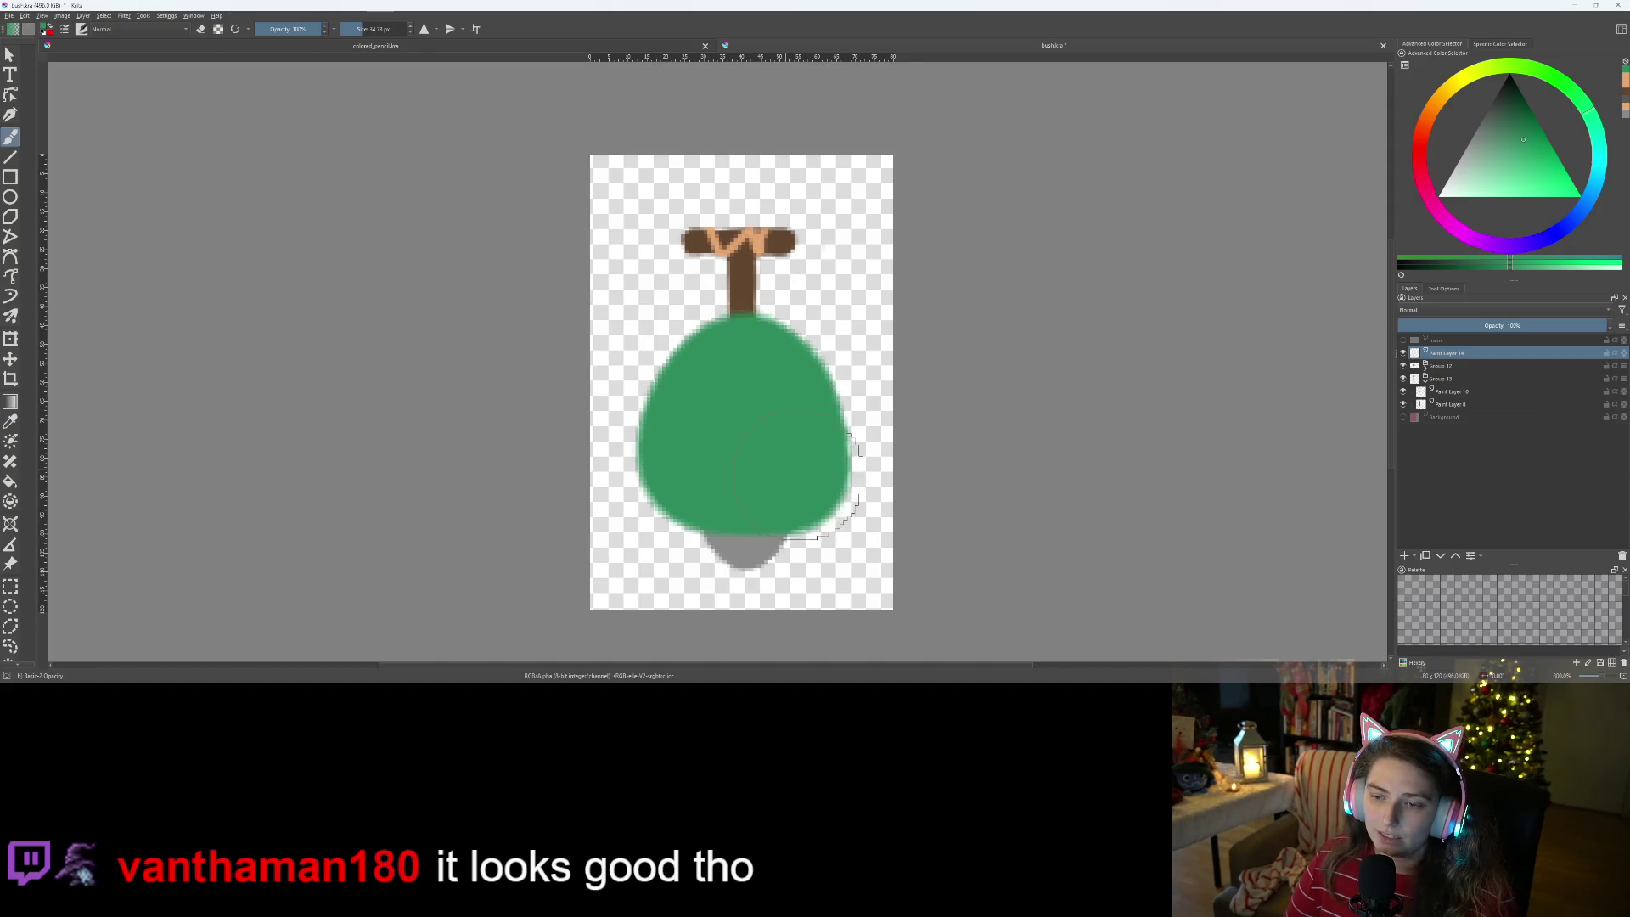
pyautogui.moveTo(798, 475); pyautogui.dragTo(809, 461)
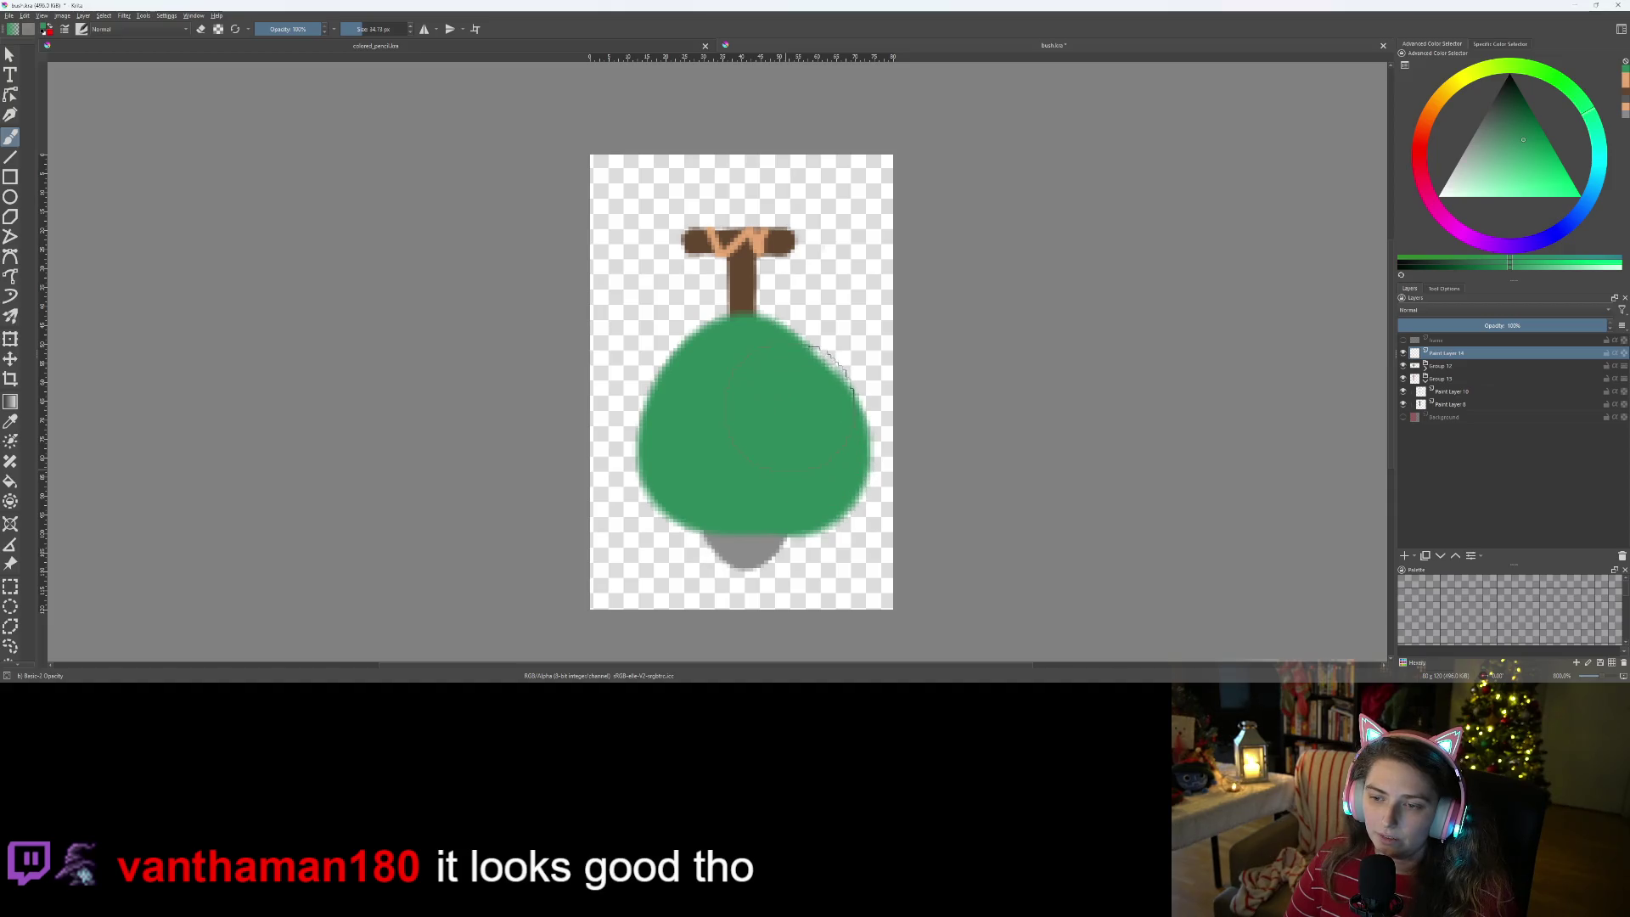
pyautogui.moveTo(713, 390); pyautogui.dragTo(690, 395)
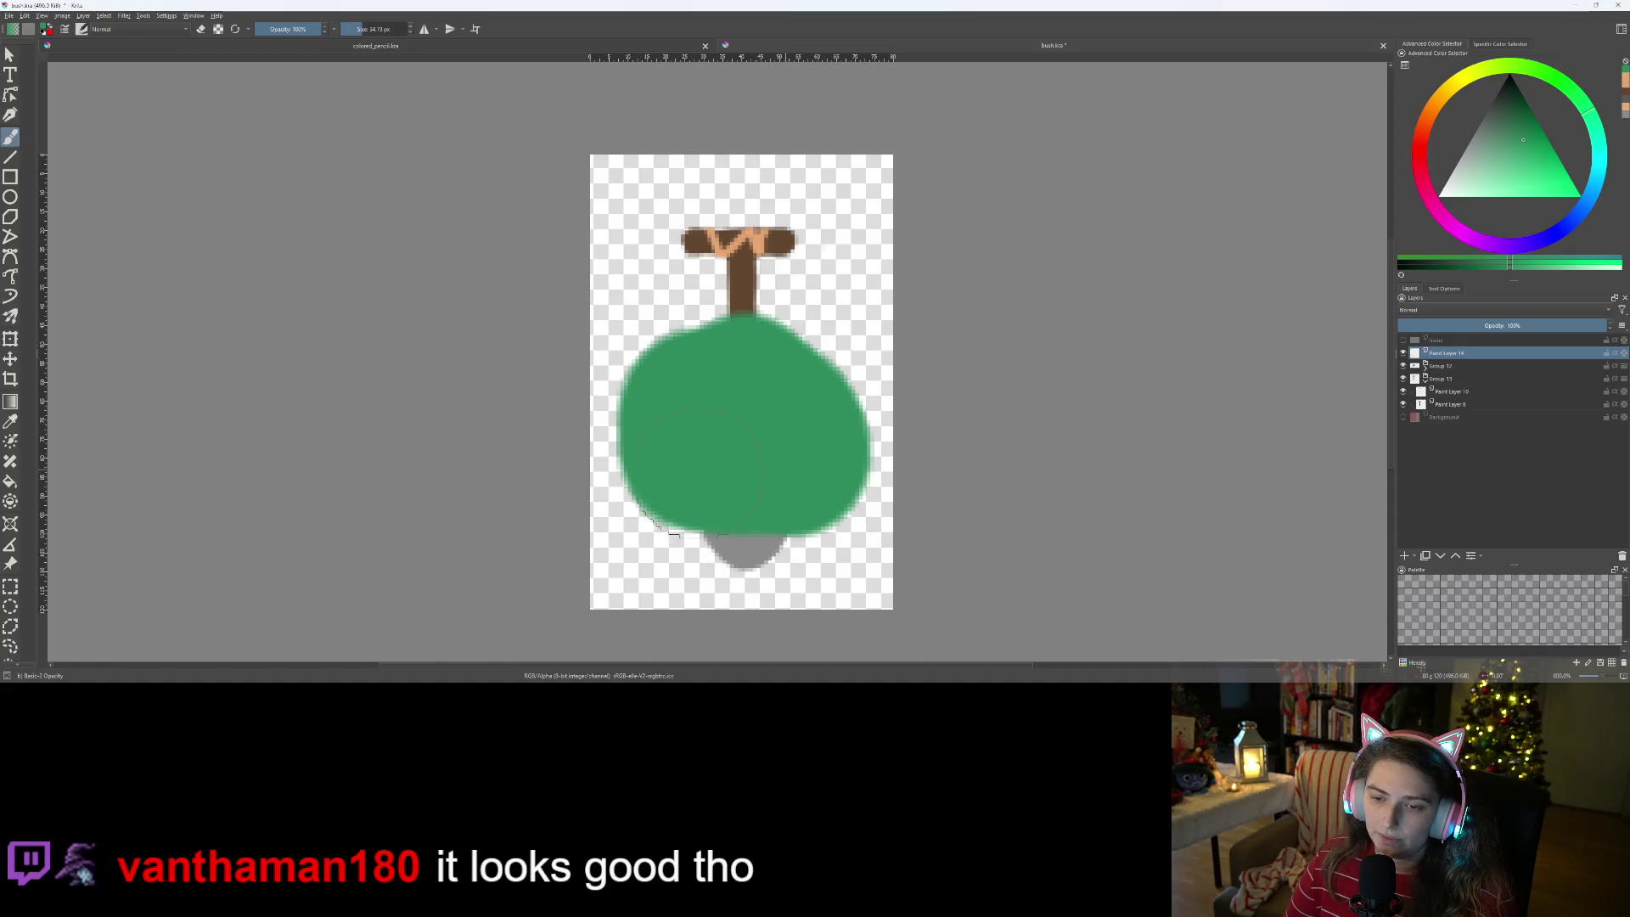
pyautogui.moveTo(740, 473); pyautogui.dragTo(794, 484)
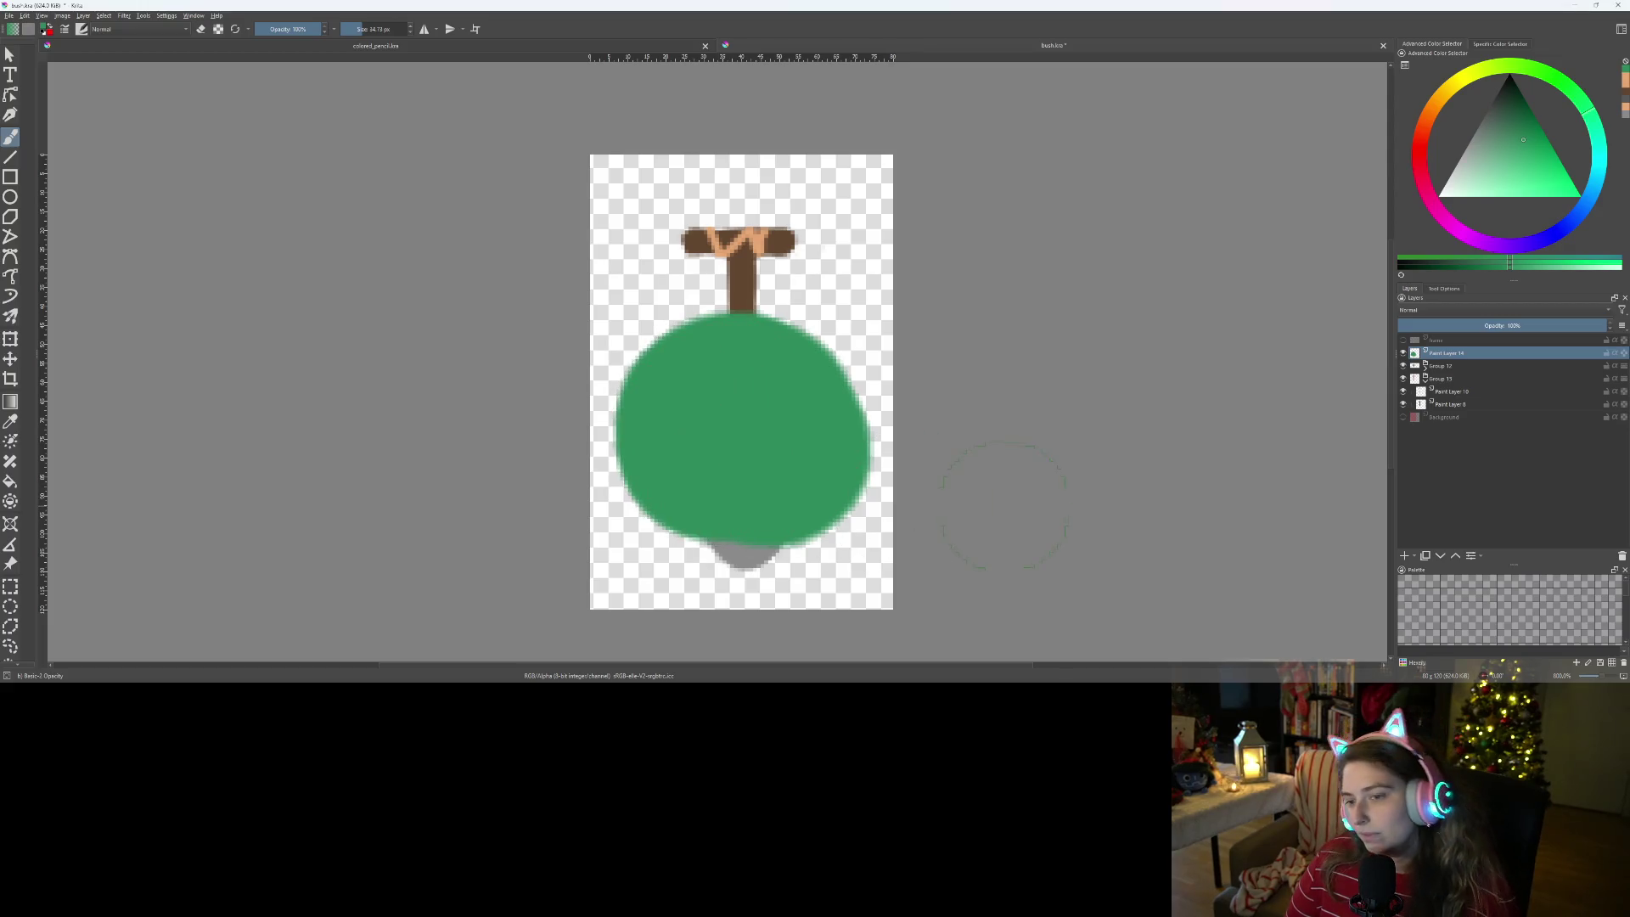
# - Delete the old shovel layers and groups, leaving only the green blob
pyautogui.click(1444, 366)
pyautogui.keyDown('shift'); pyautogui.click(1455, 405); pyautogui.keyUp('shift')
pyautogui.rightClick(1456, 405)
pyautogui.click(1492, 476)
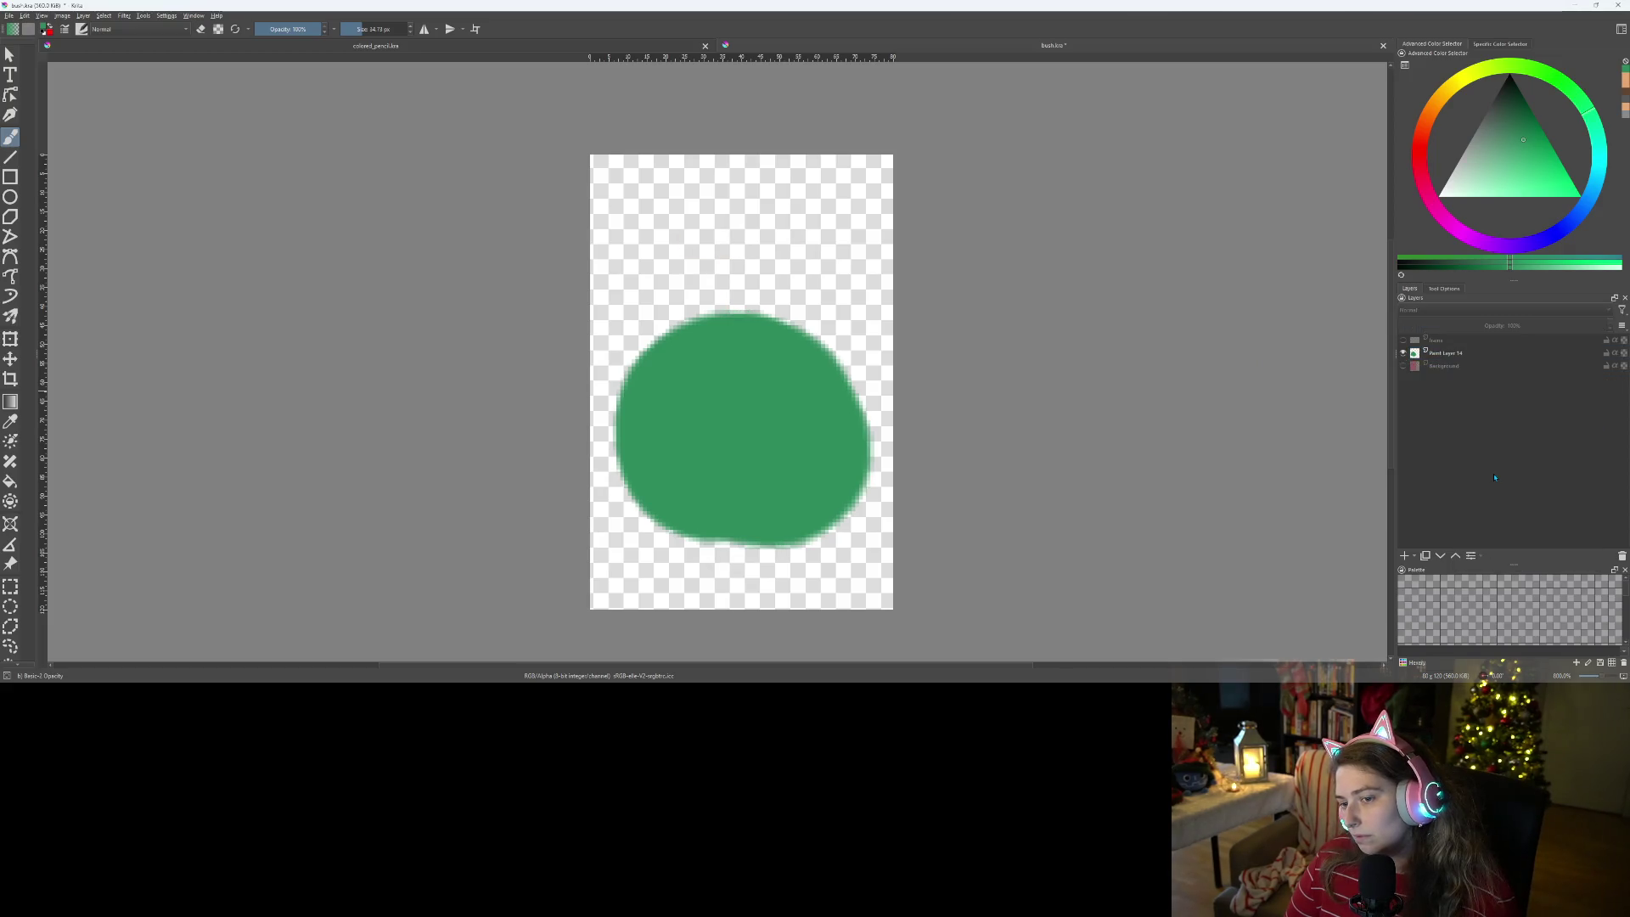
# - Darken the bush's green on Paint Layer 14 with an HSV/HSL Adjustment filter
pyautogui.scroll(-3, 709, 475)
pyautogui.scroll(3, 709, 475)
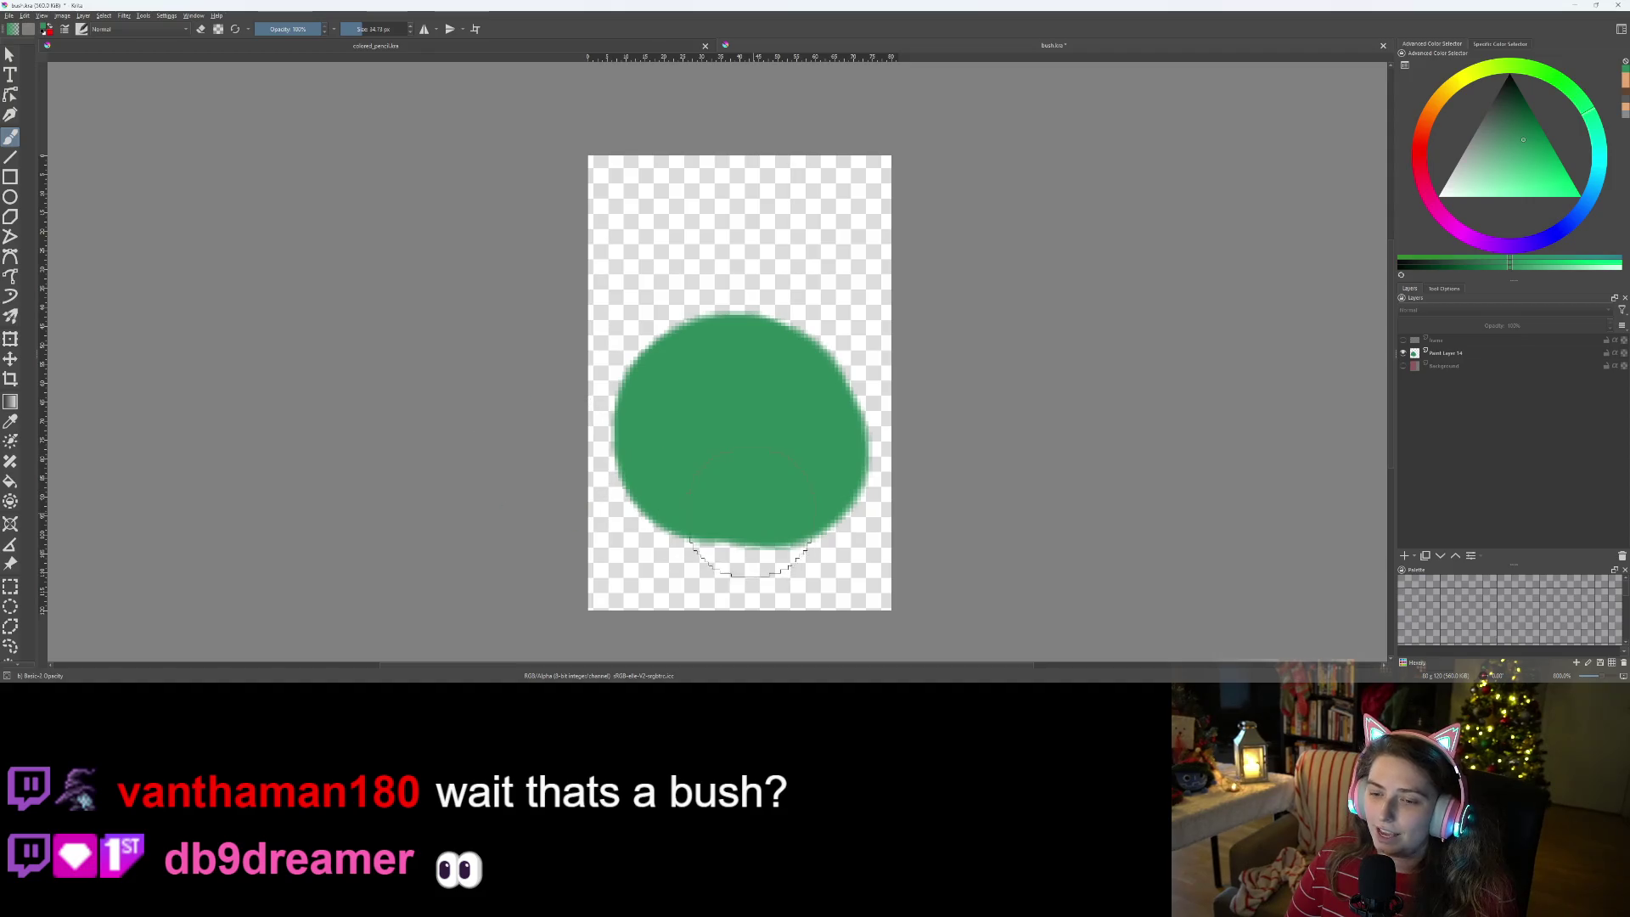
pyautogui.scroll(1, 752, 509)
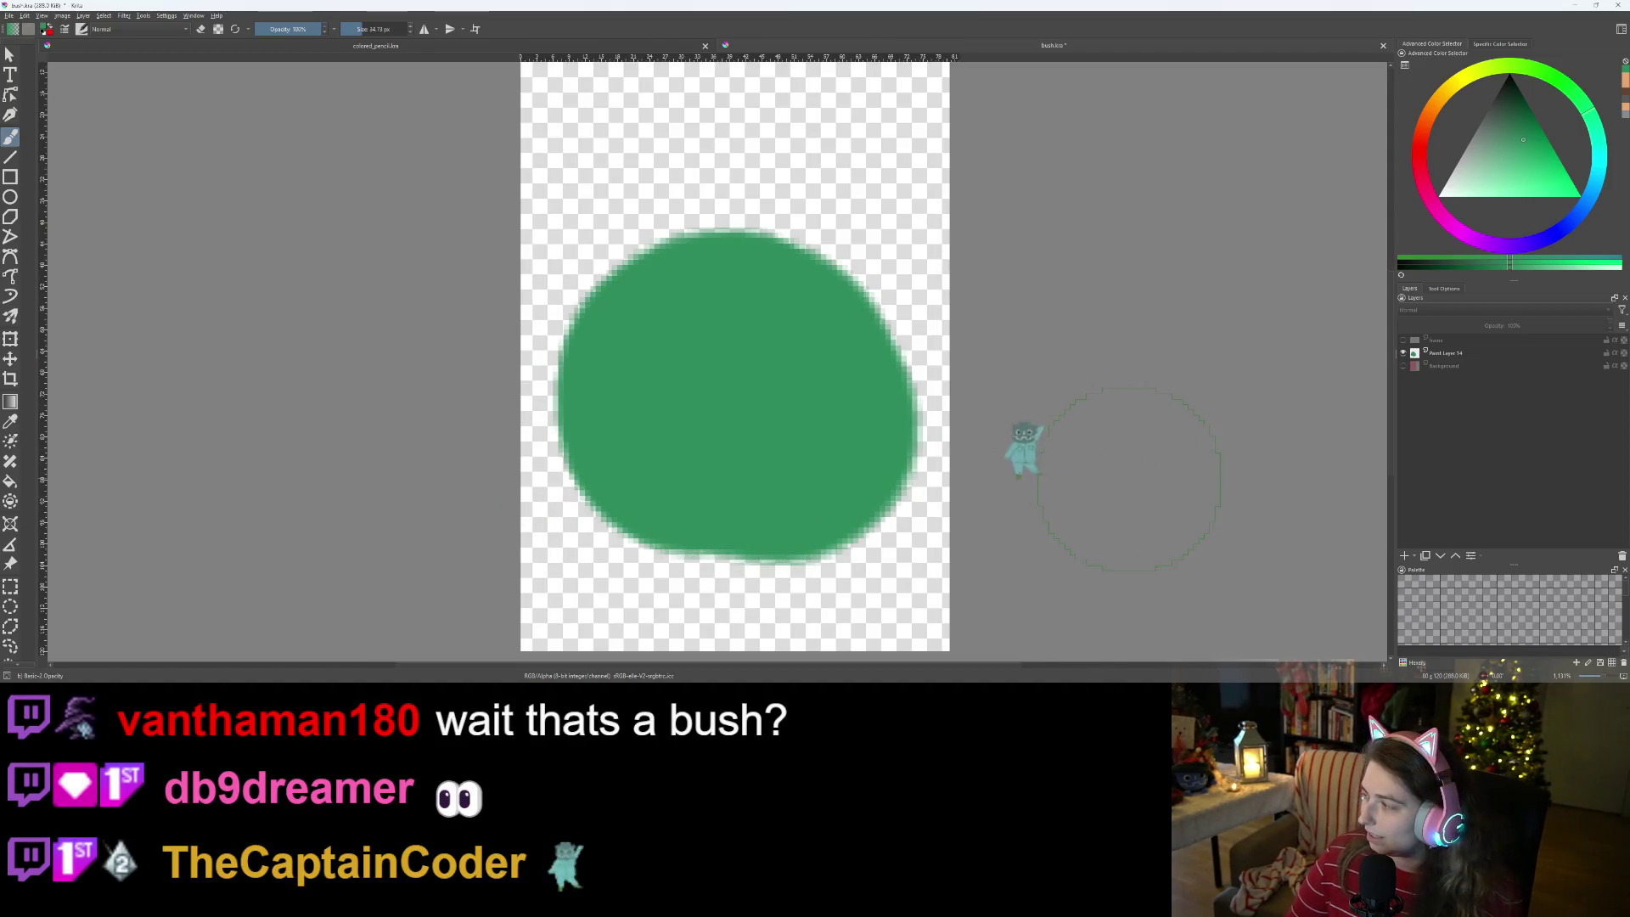
pyautogui.scroll(-2, 989, 446)
pyautogui.scroll(1, 875, 429)
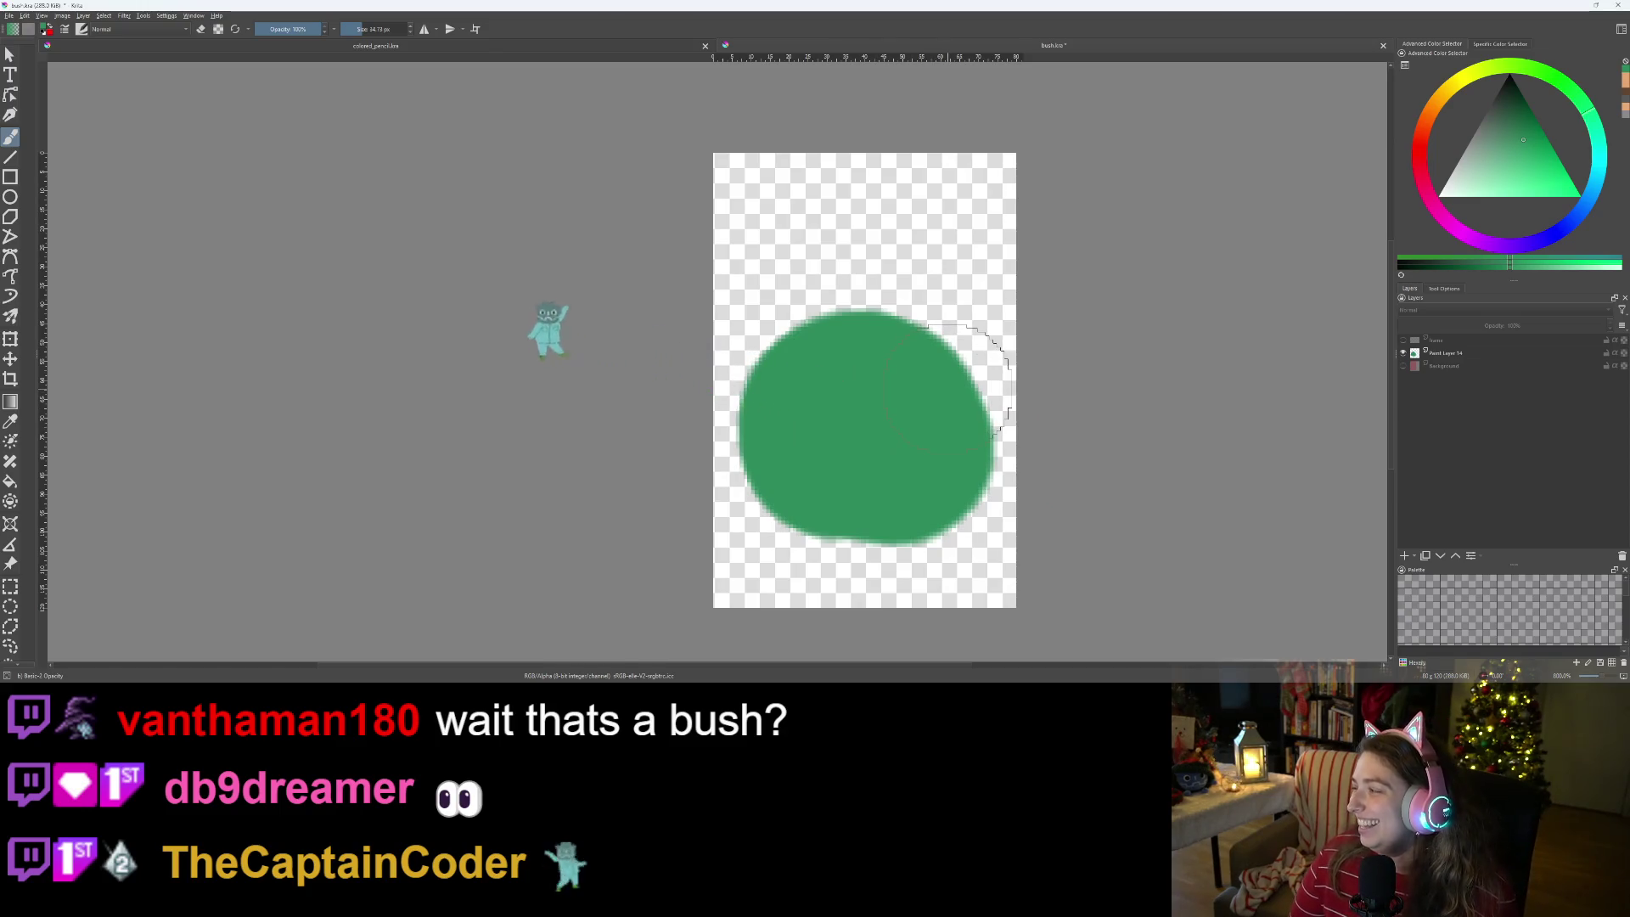
pyautogui.press('f')
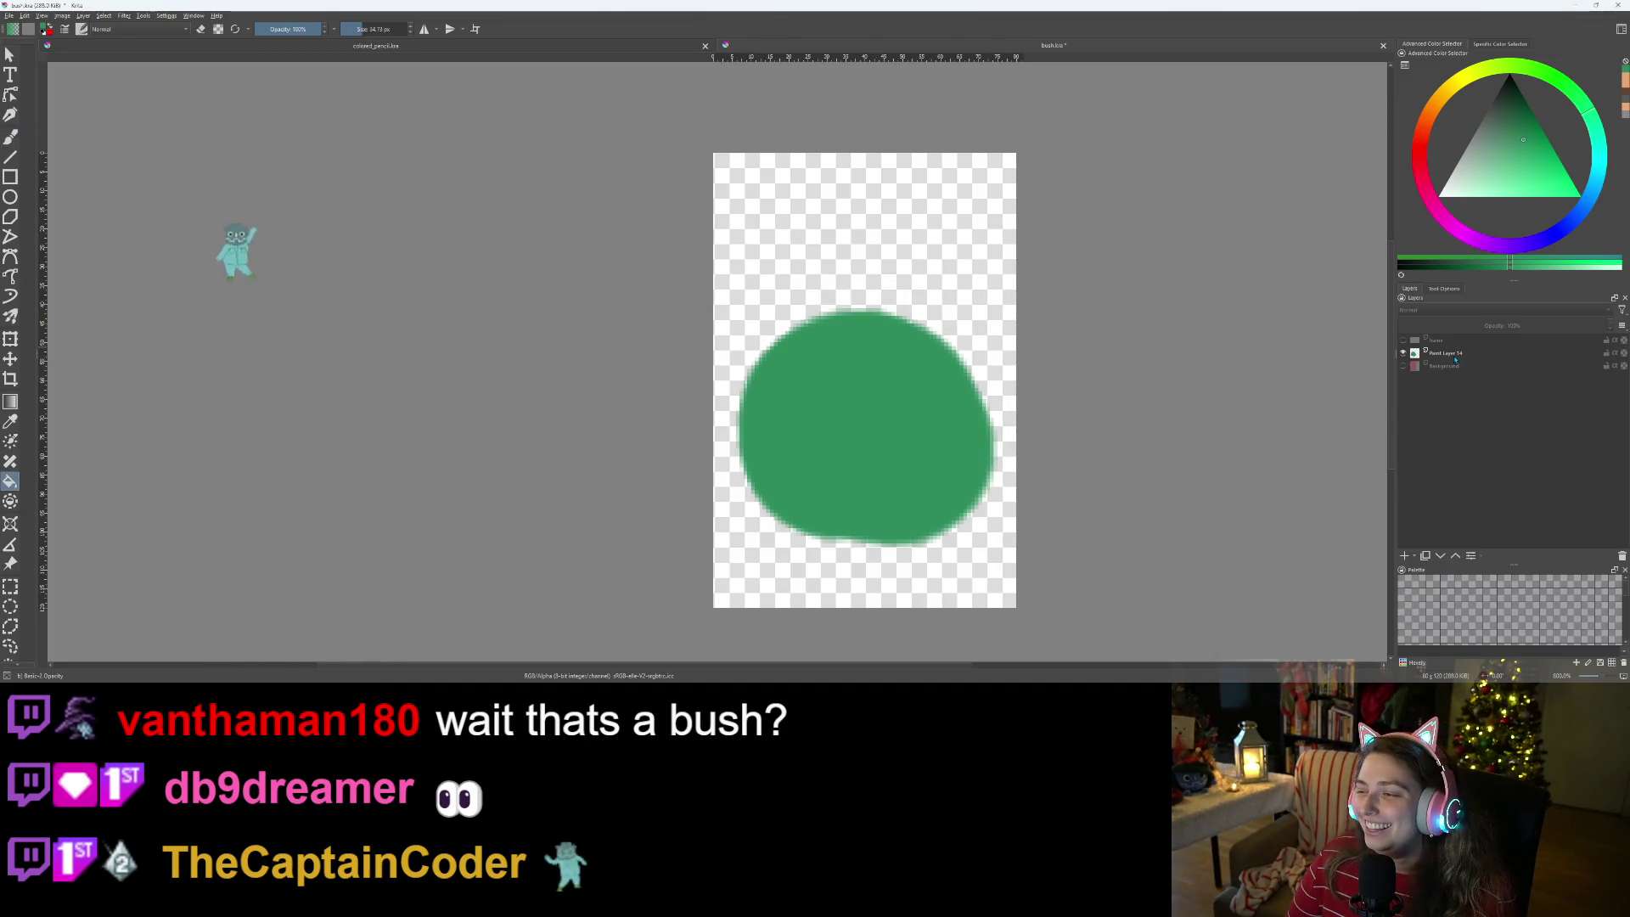
pyautogui.click(1443, 352)
pyautogui.click(124, 15)
pyautogui.moveTo(176, 53)
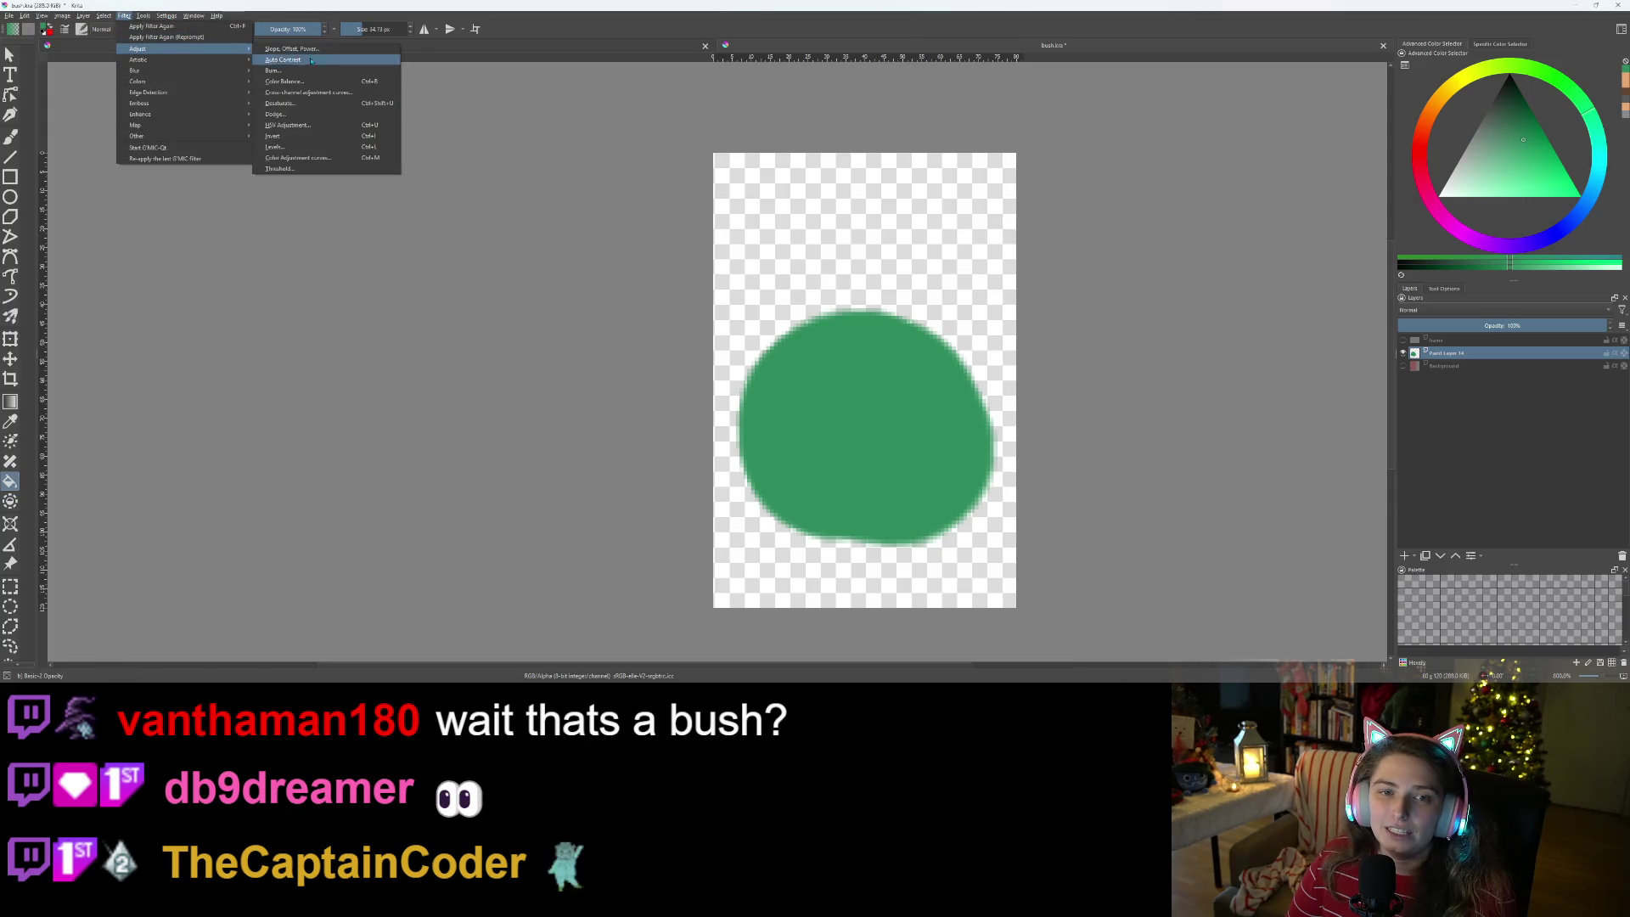
pyautogui.click(299, 125)
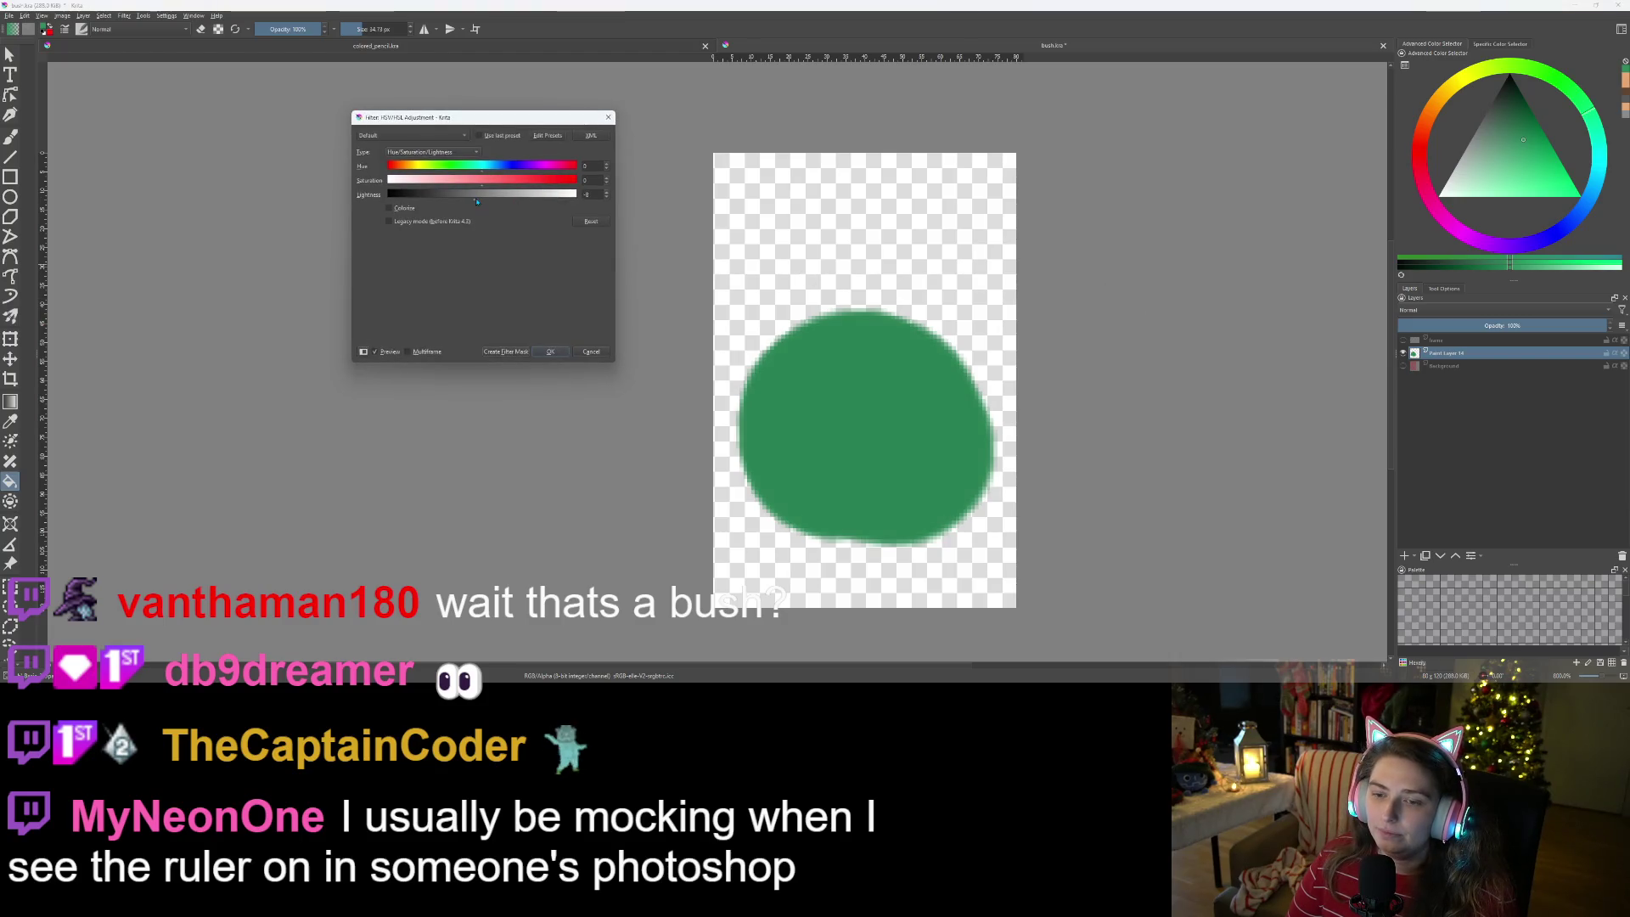
pyautogui.click(551, 352)
# - Save the bush.kra document
pyautogui.scroll(-1, 1080, 461)
pyautogui.scroll(1, 1078, 465)
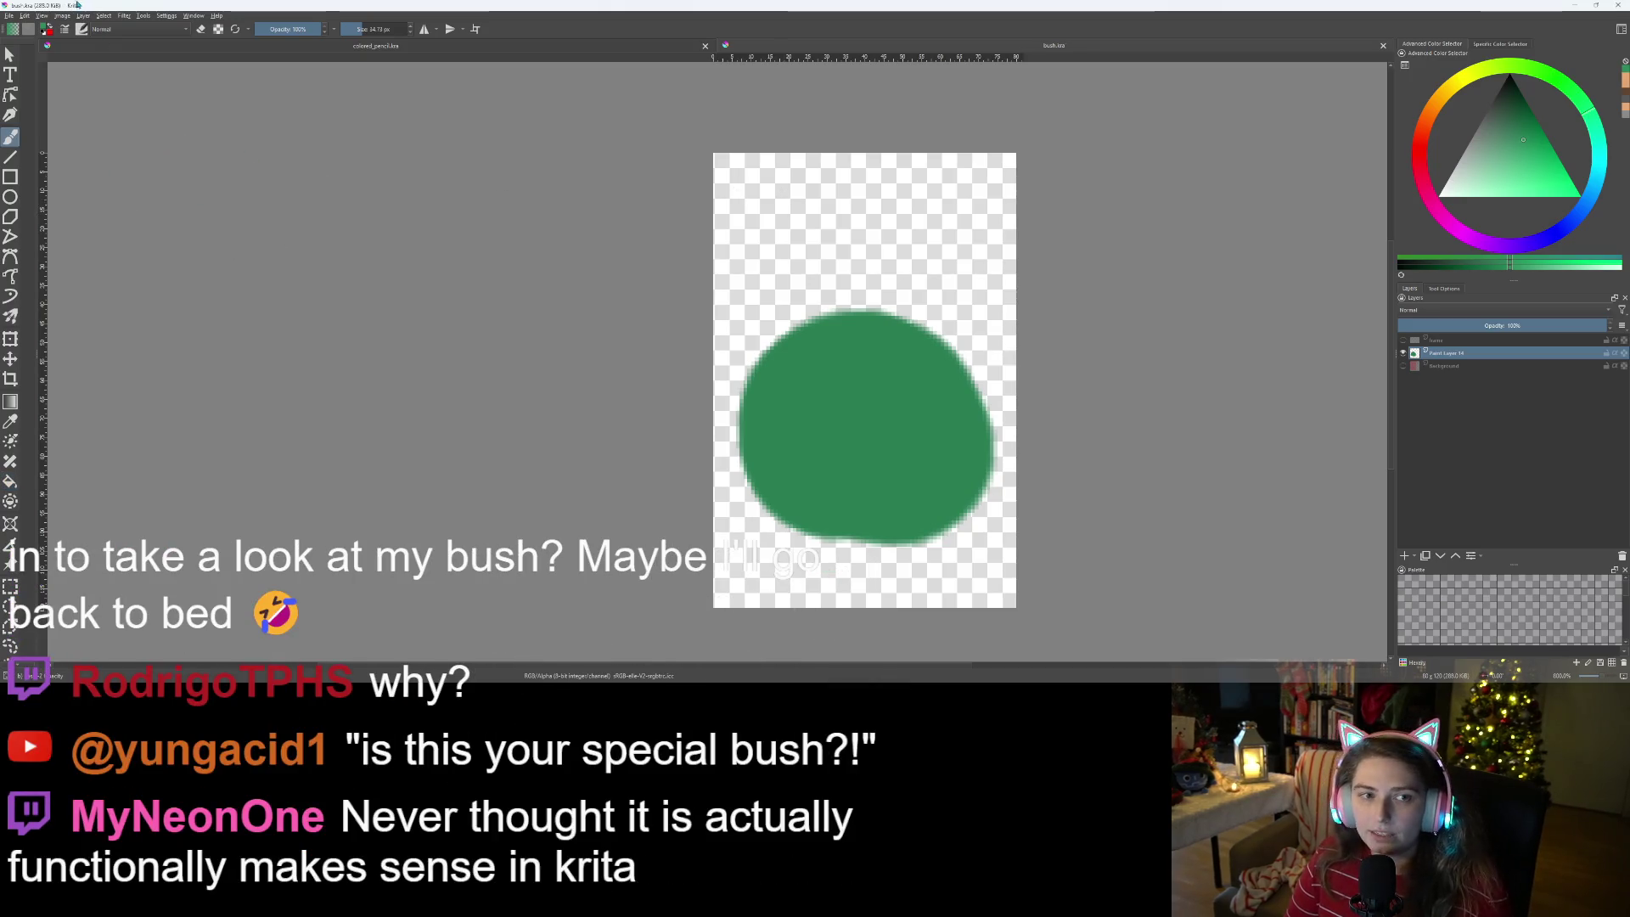
pyautogui.hotkey('ctrl', 's')
pyautogui.click(8, 15)
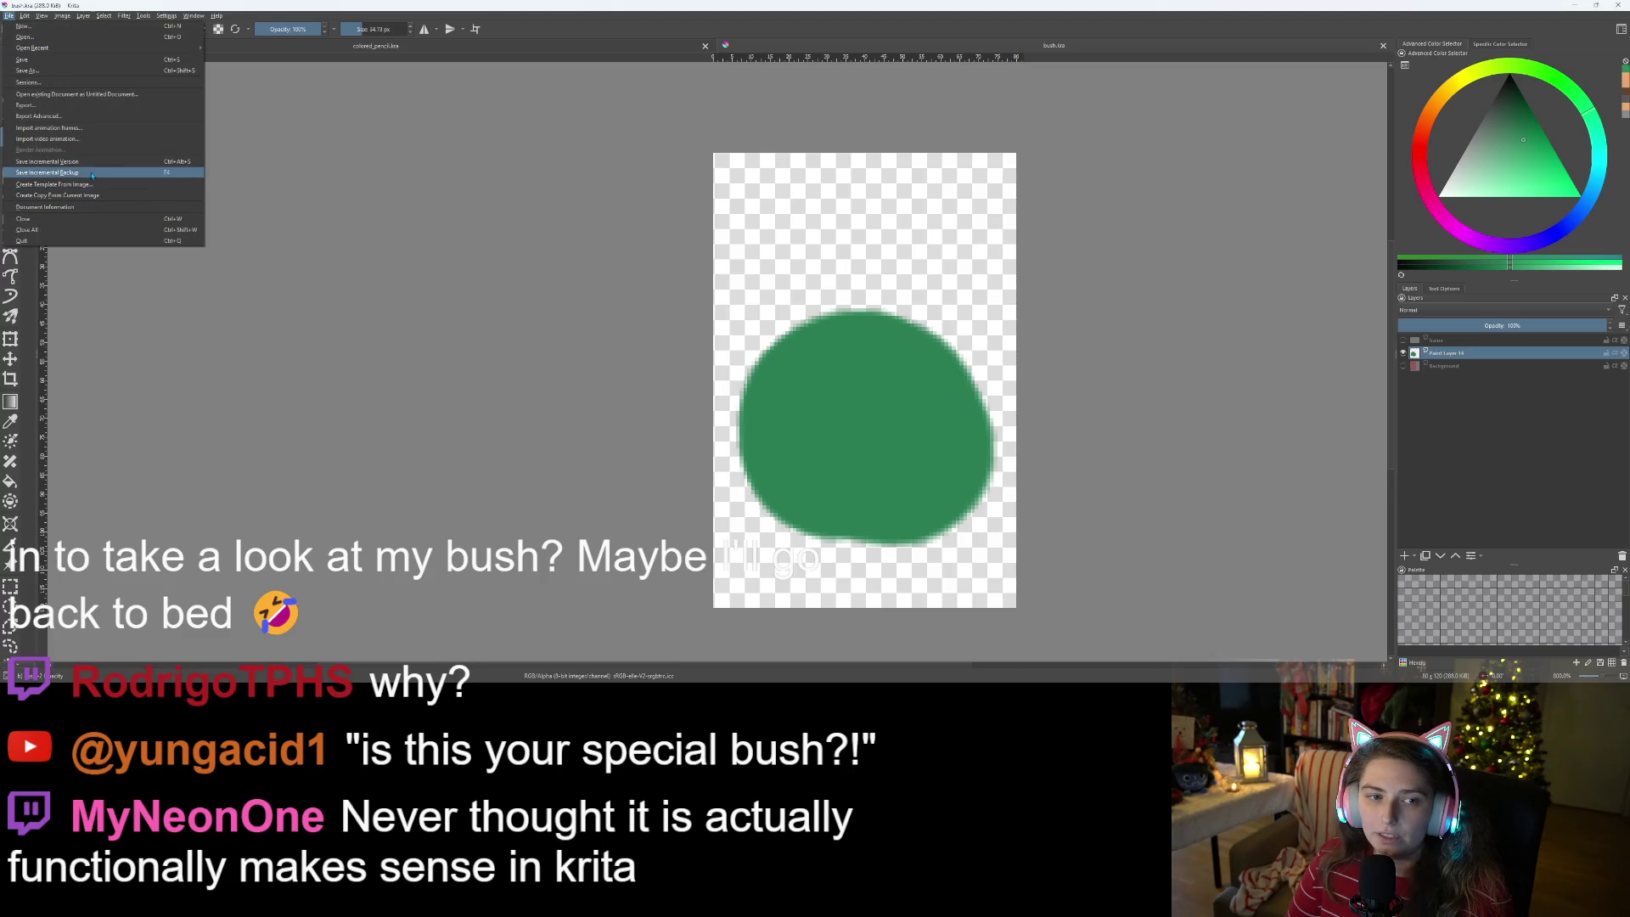
# - Export the bush as a PNG with 'Store alpha channel' kept checked, then minimize Krita
pyautogui.click(56, 105)
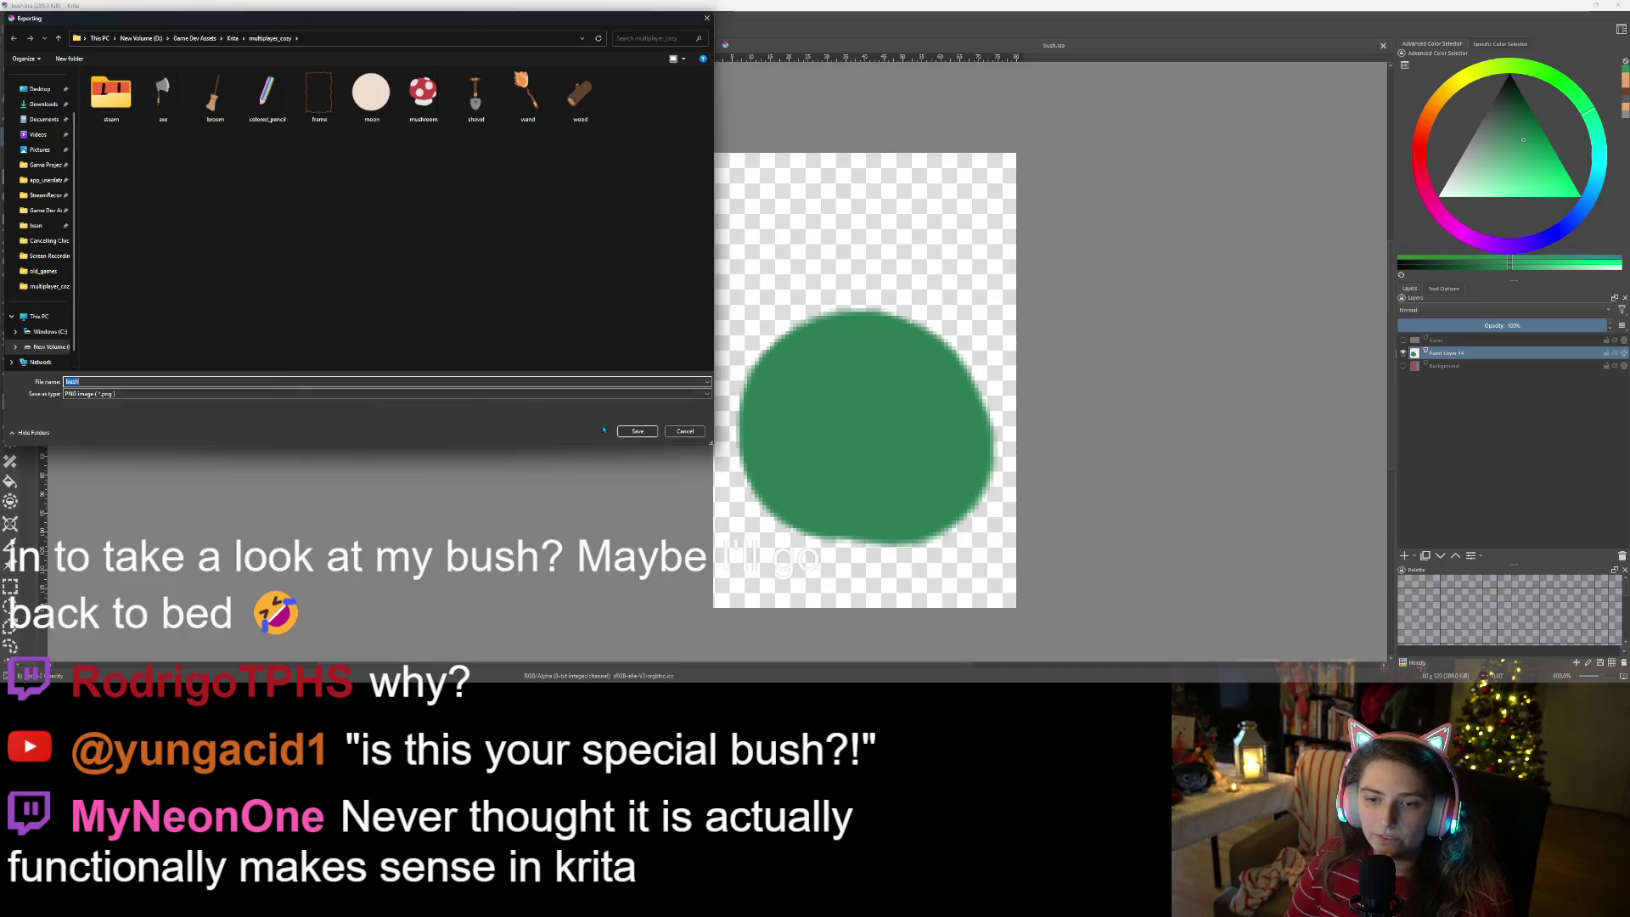
pyautogui.click(630, 432)
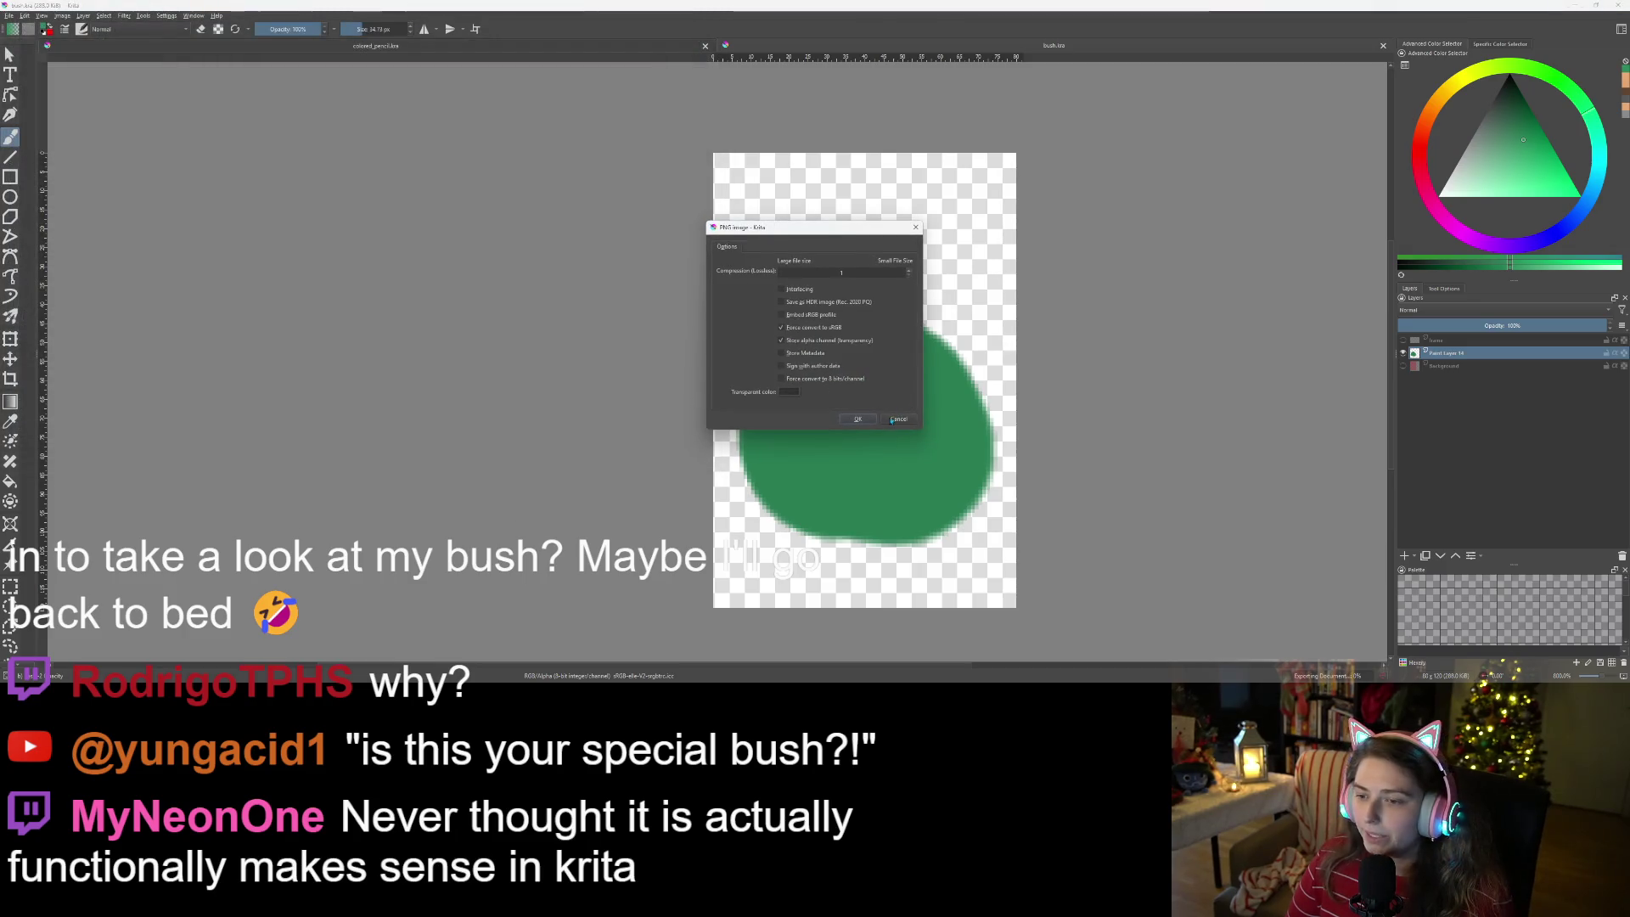
pyautogui.click(859, 419)
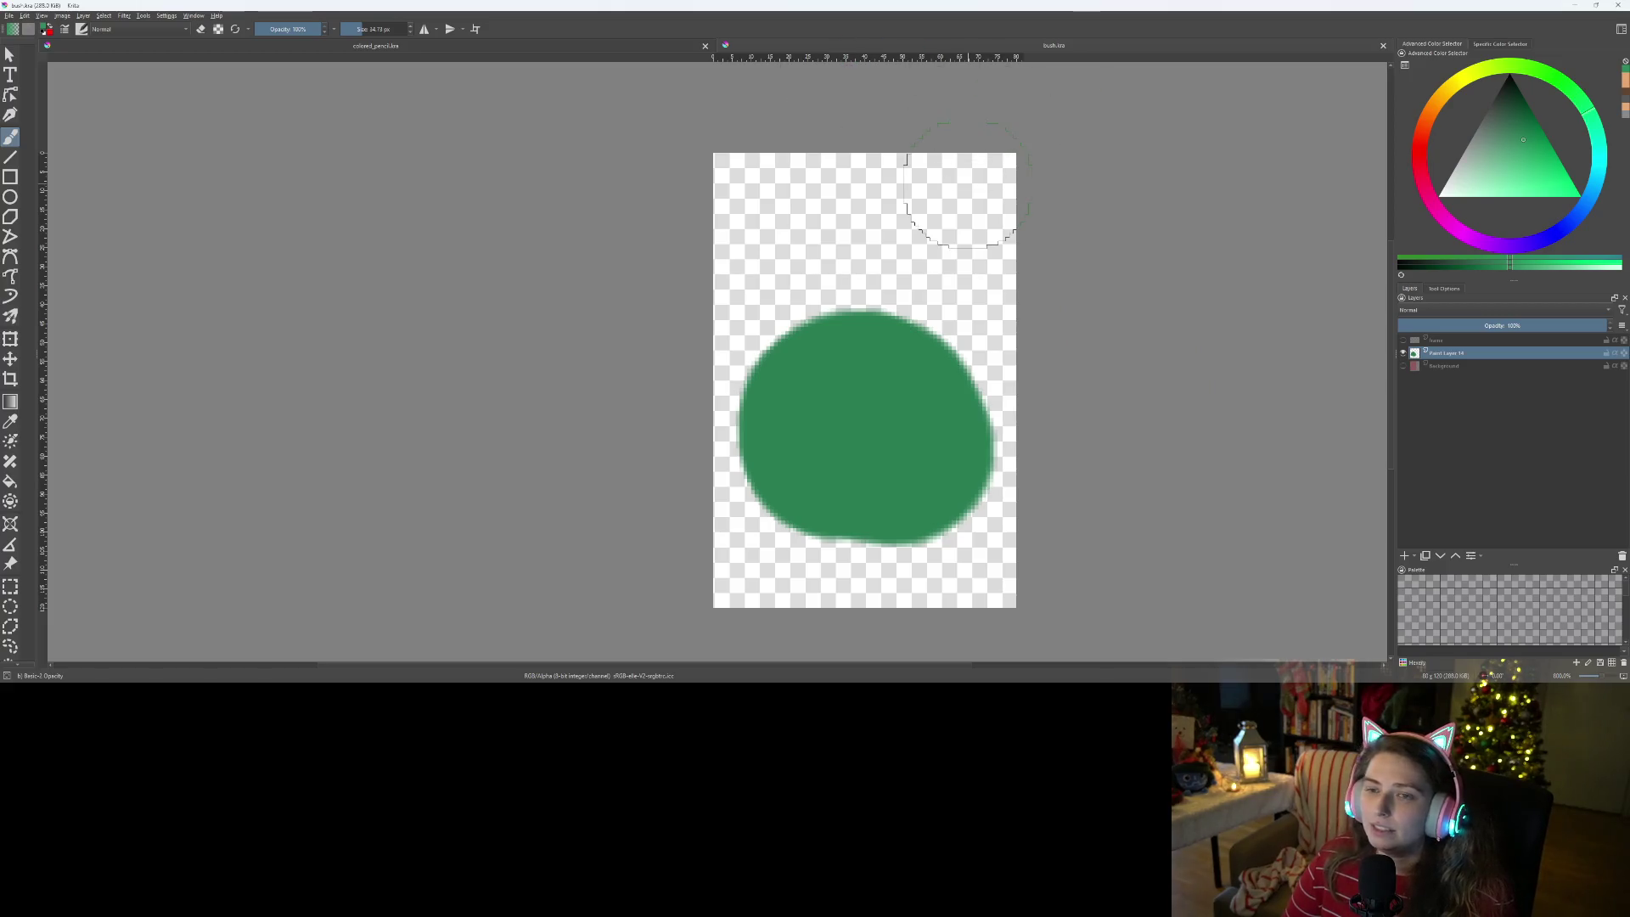
pyautogui.click(1574, 5)
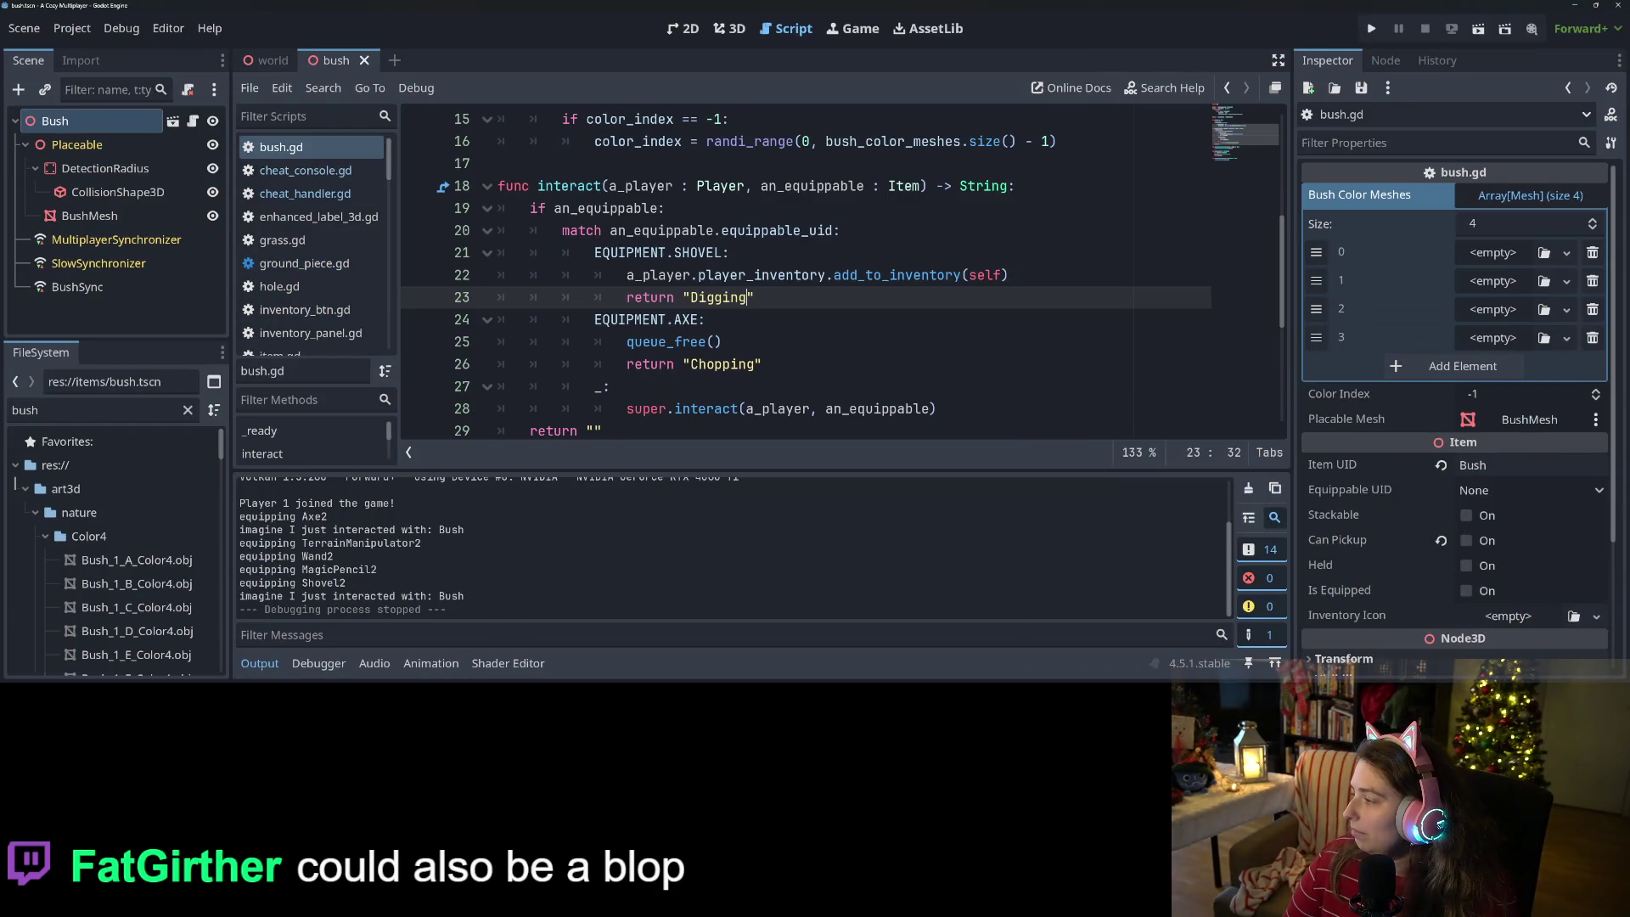
# - Copy the exported bush.png image into the ui/inventory_btns folder
pyautogui.hotkey('alt', 'Tab')
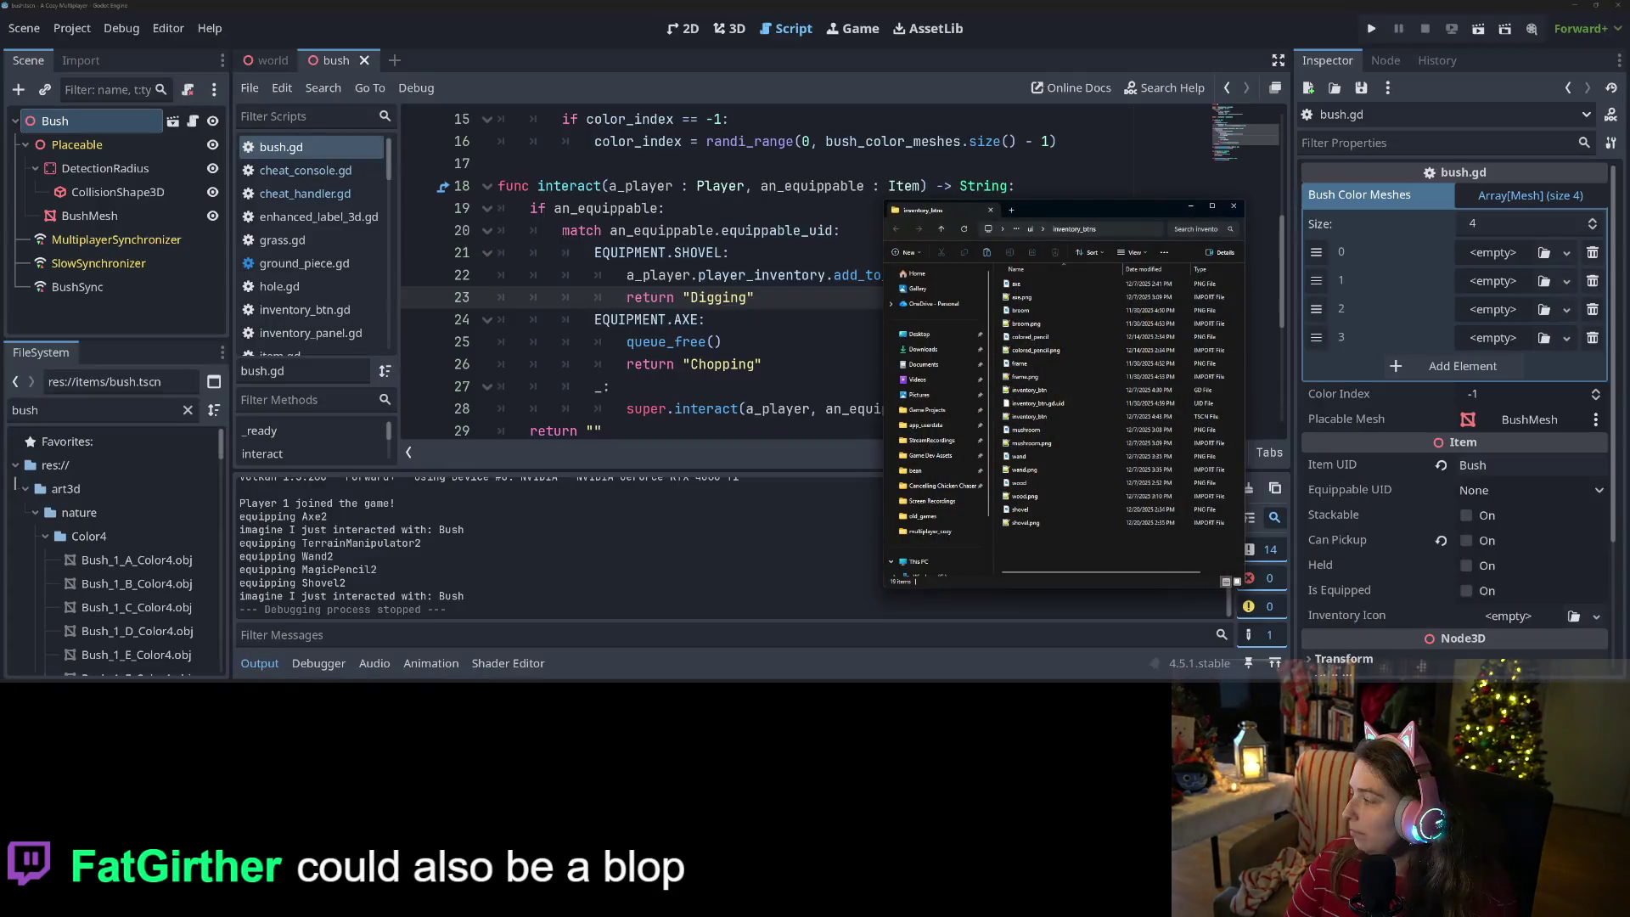
pyautogui.hotkey('alt', 'Tab')
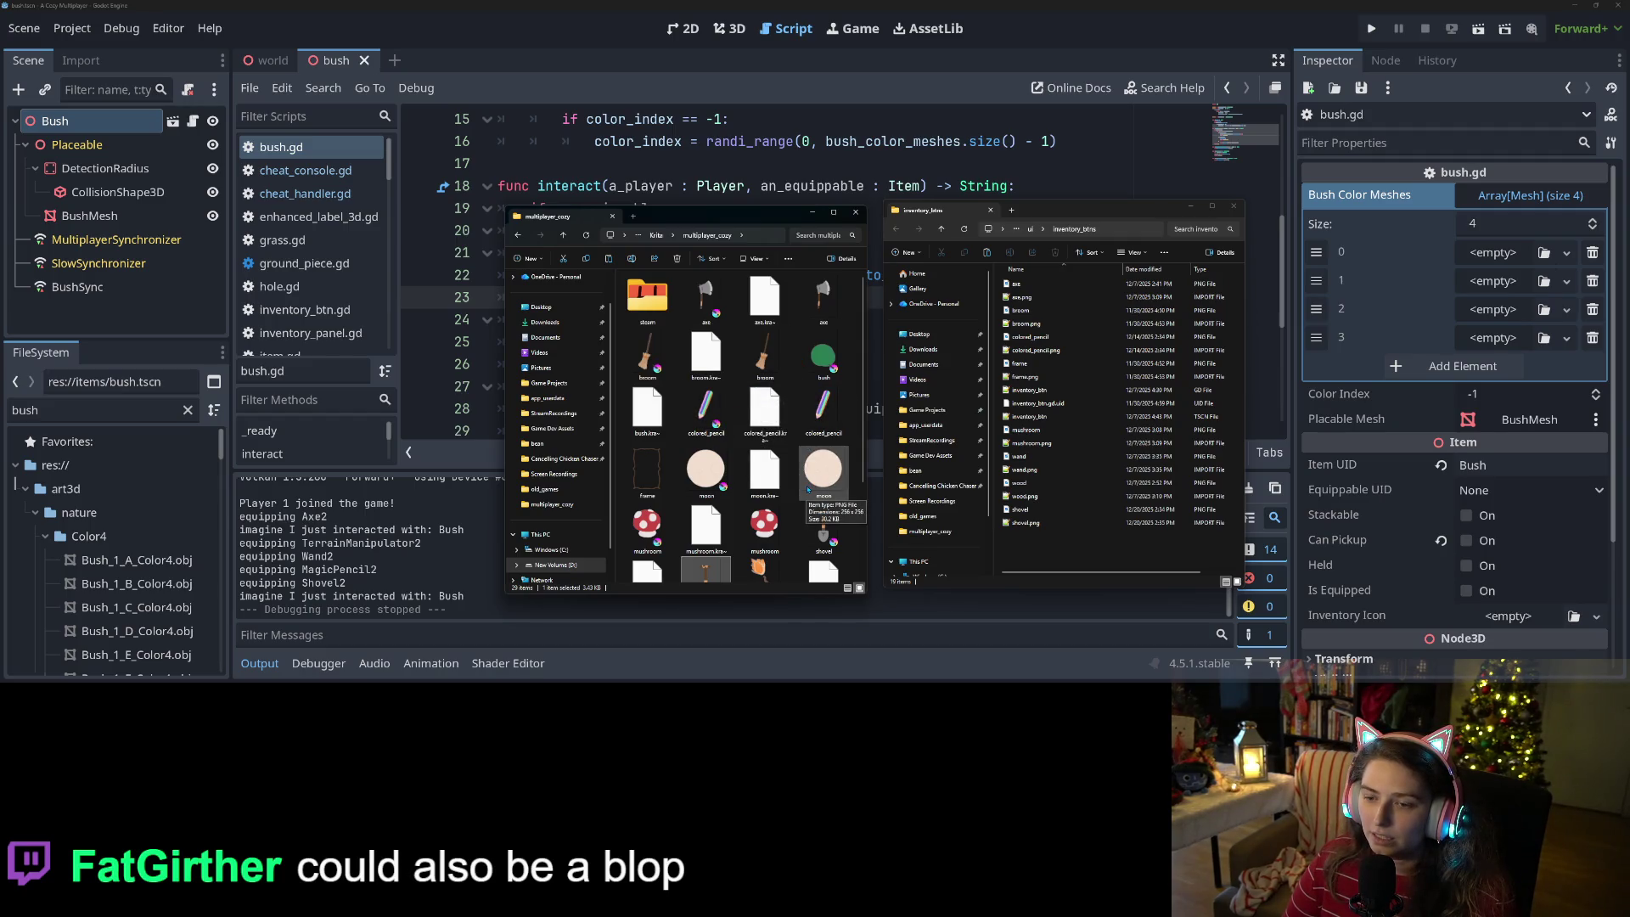
pyautogui.scroll(-2, 808, 490)
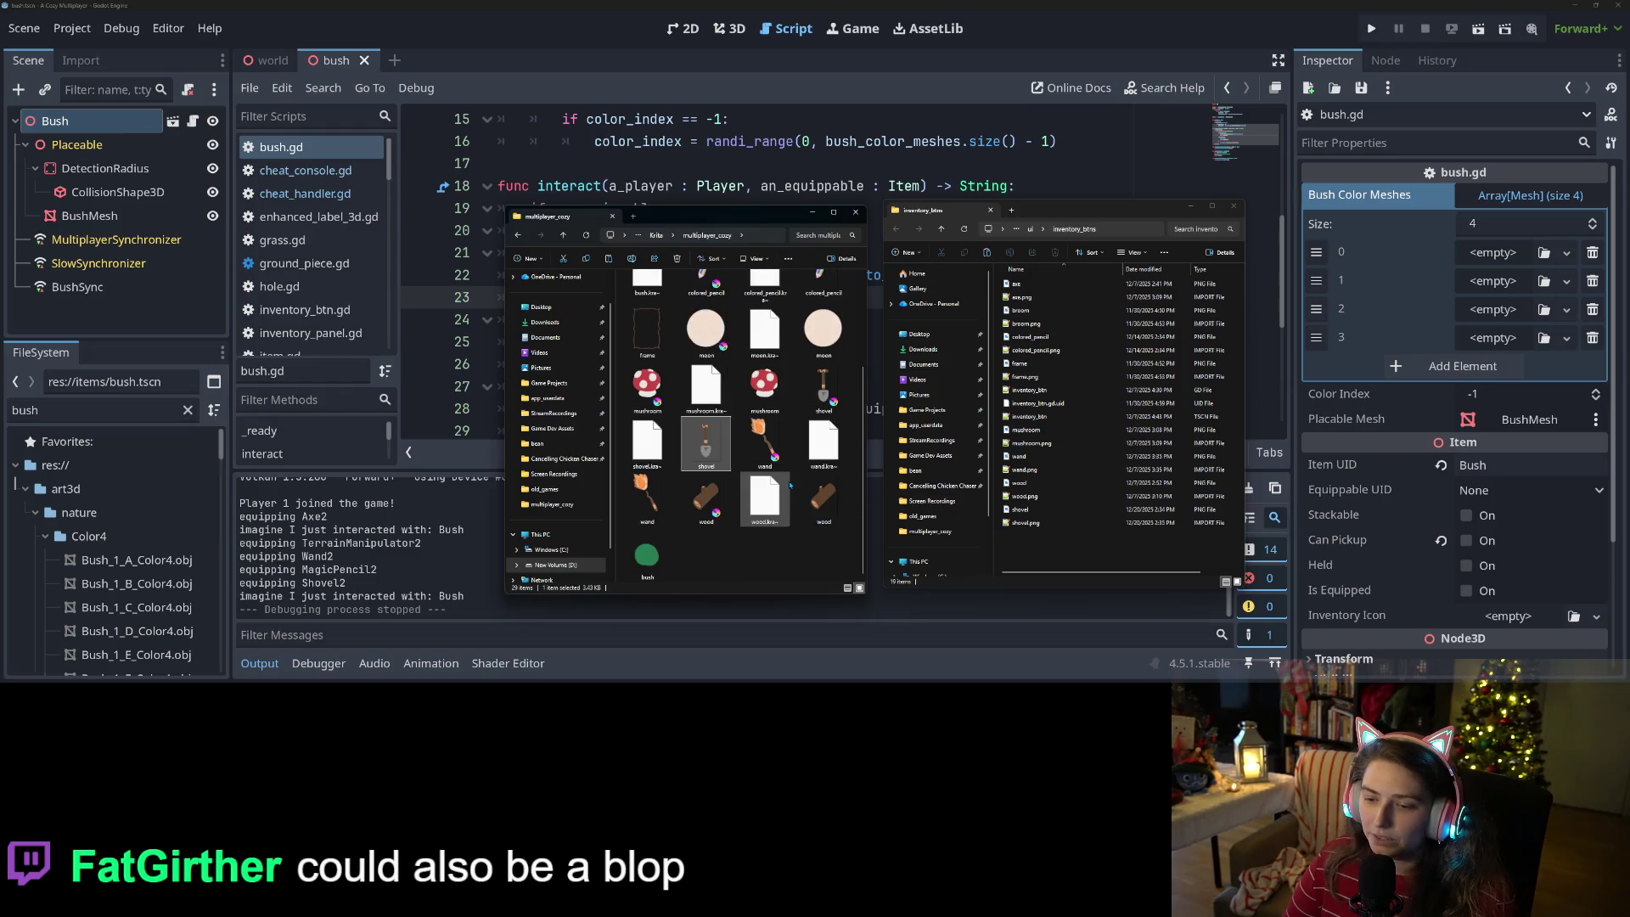
pyautogui.click(636, 580)
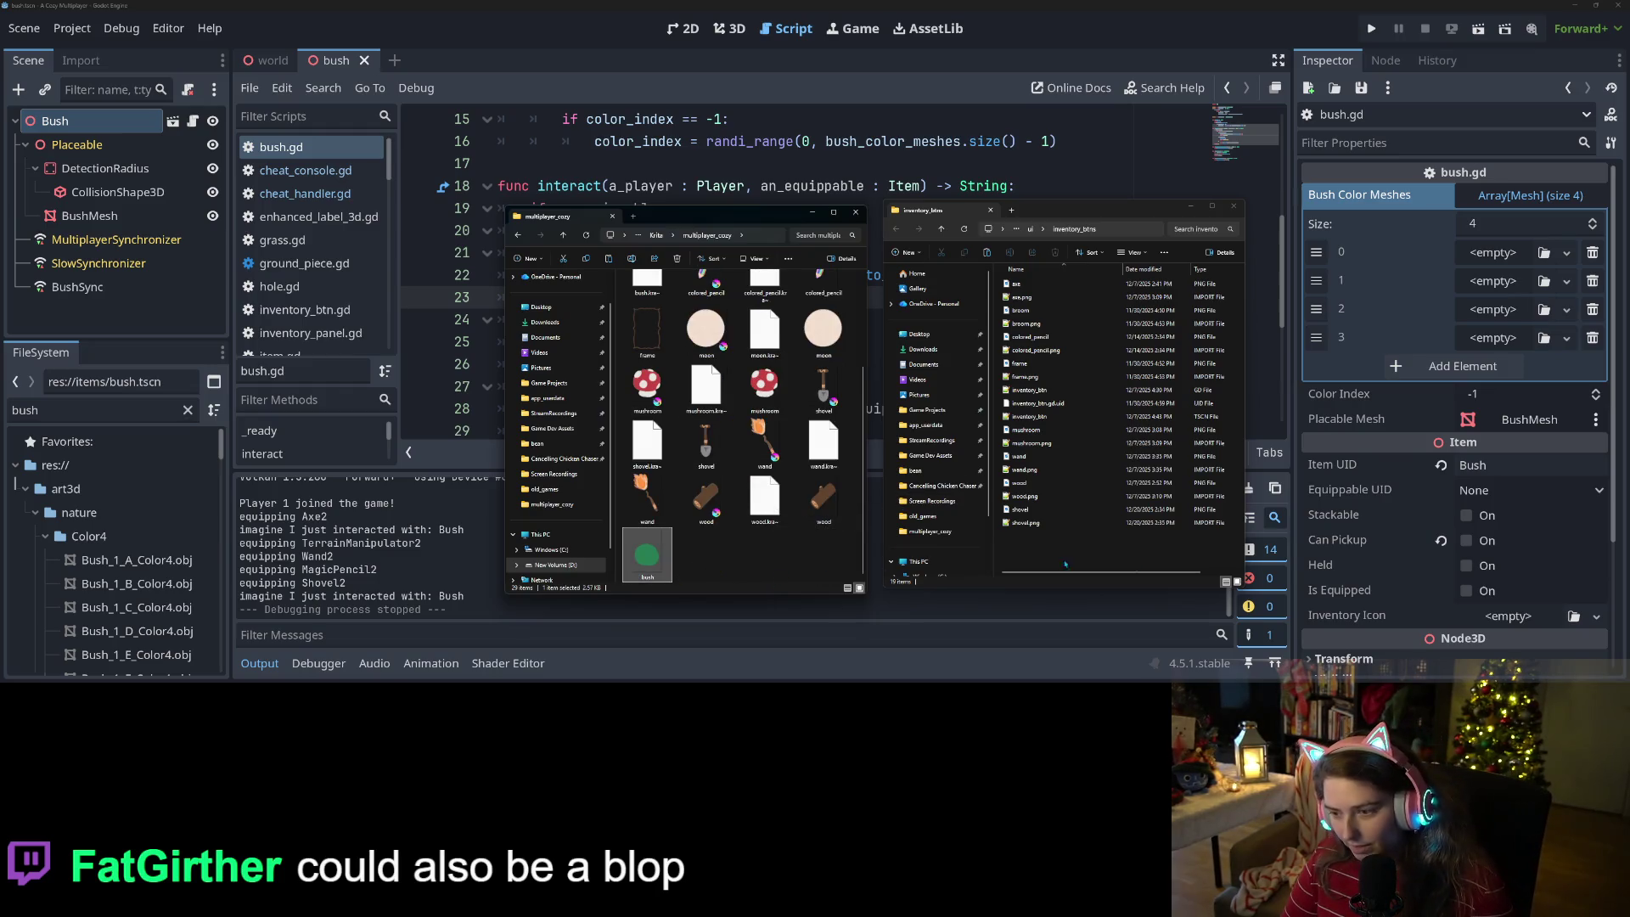
pyautogui.click(1133, 548)
# - Assign bush.png as the bush item's Inventory Icon and run the project
pyautogui.hotkey('alt', 'Tab')
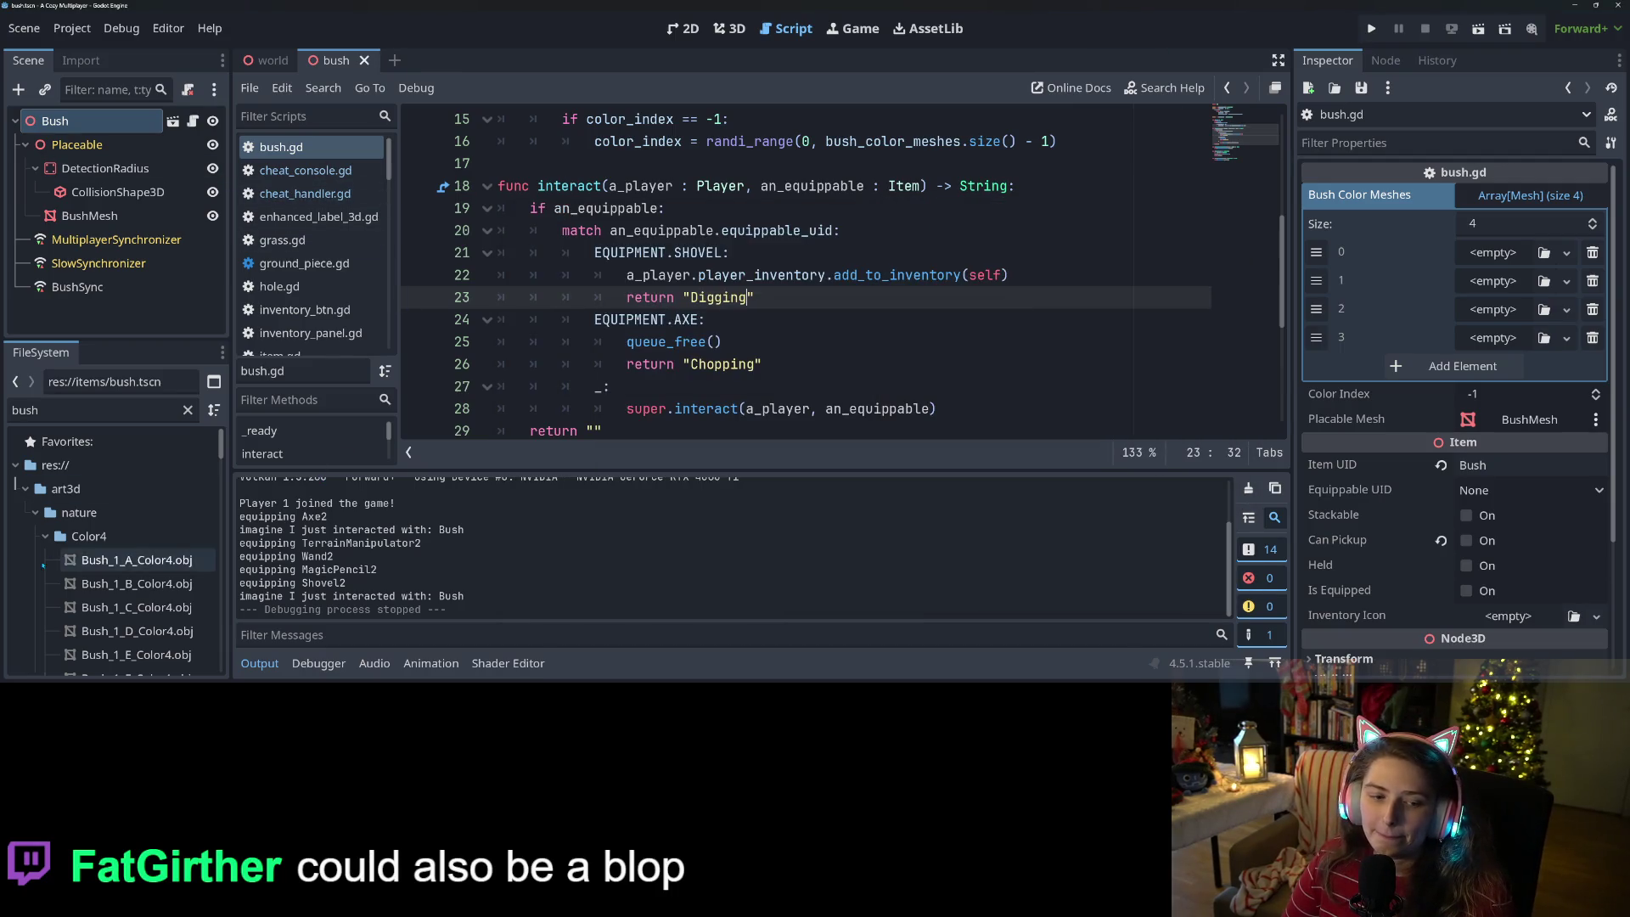
pyautogui.click(24, 489)
pyautogui.moveTo(94, 669)
pyautogui.mouseDown()
pyautogui.moveTo(849, 280)
pyautogui.moveTo(1443, 255)
pyautogui.moveTo(1511, 458)
pyautogui.moveTo(1525, 617)
pyautogui.mouseUp()
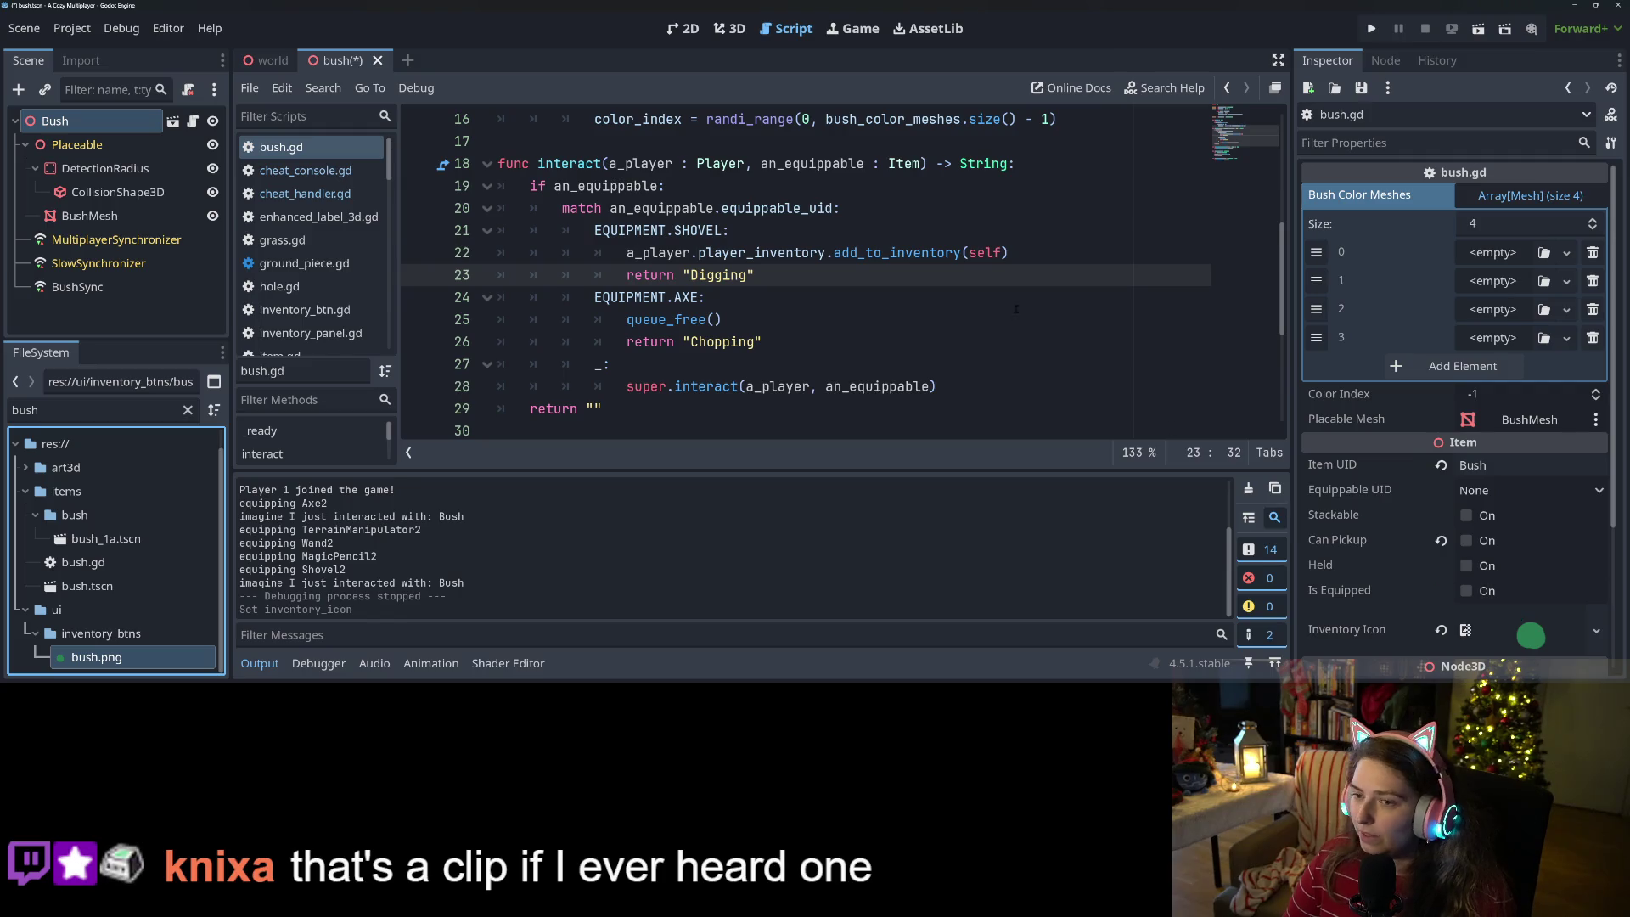
pyautogui.click(1371, 29)
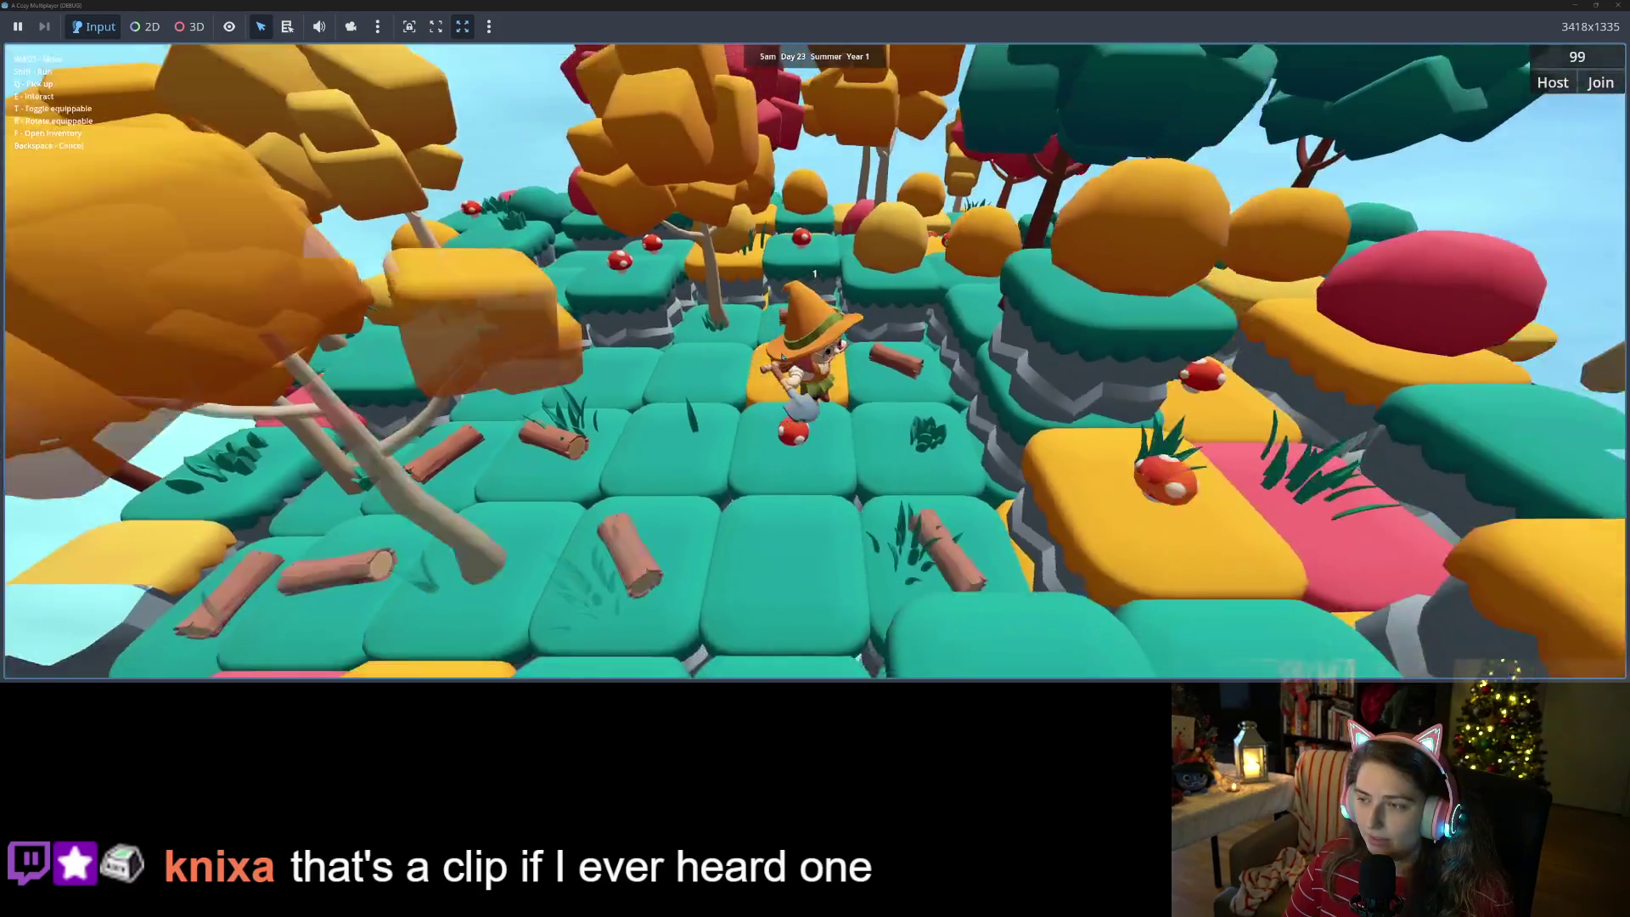
# - Walk the character across the planet and open the inventory to check the bush icon
pyautogui.press('s')
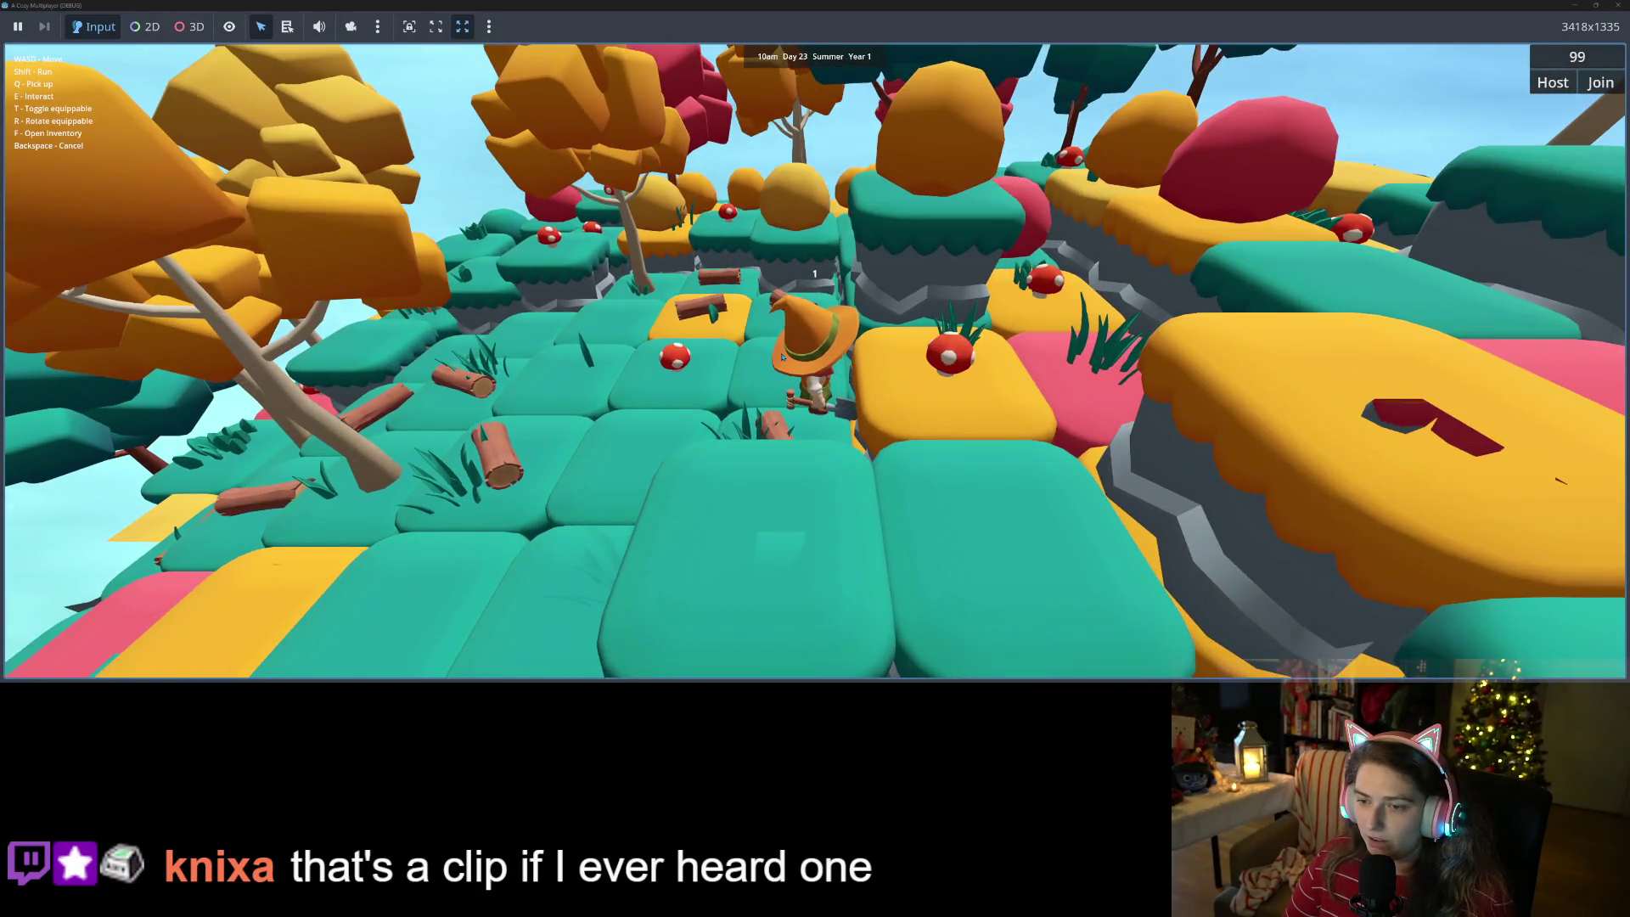
pyautogui.press('w')
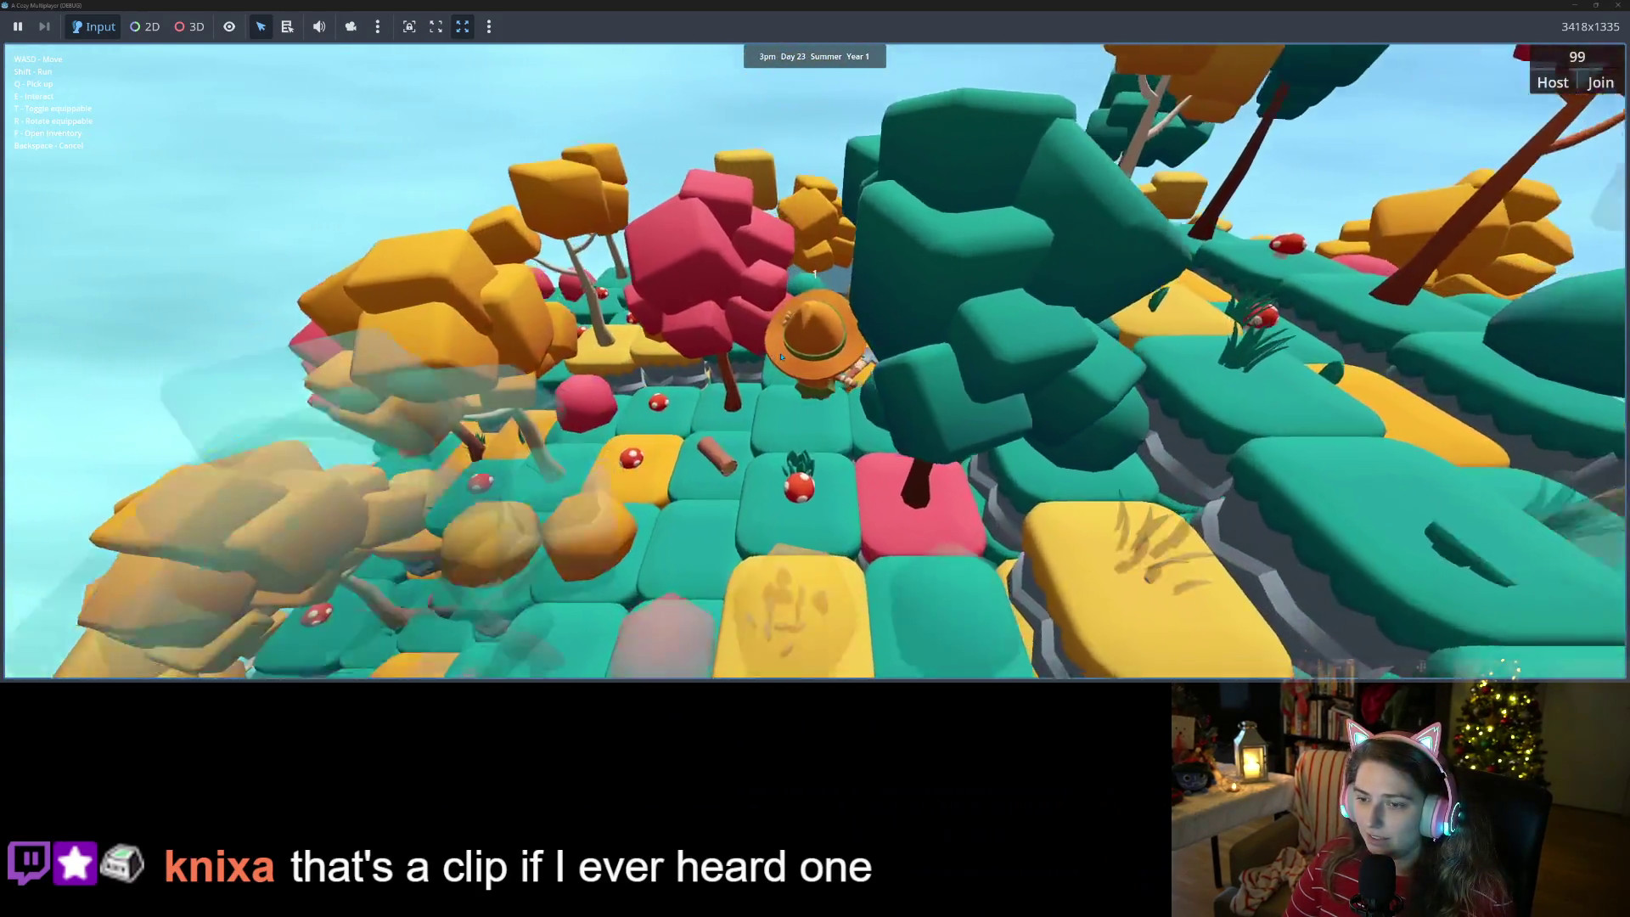
pyautogui.press('f')
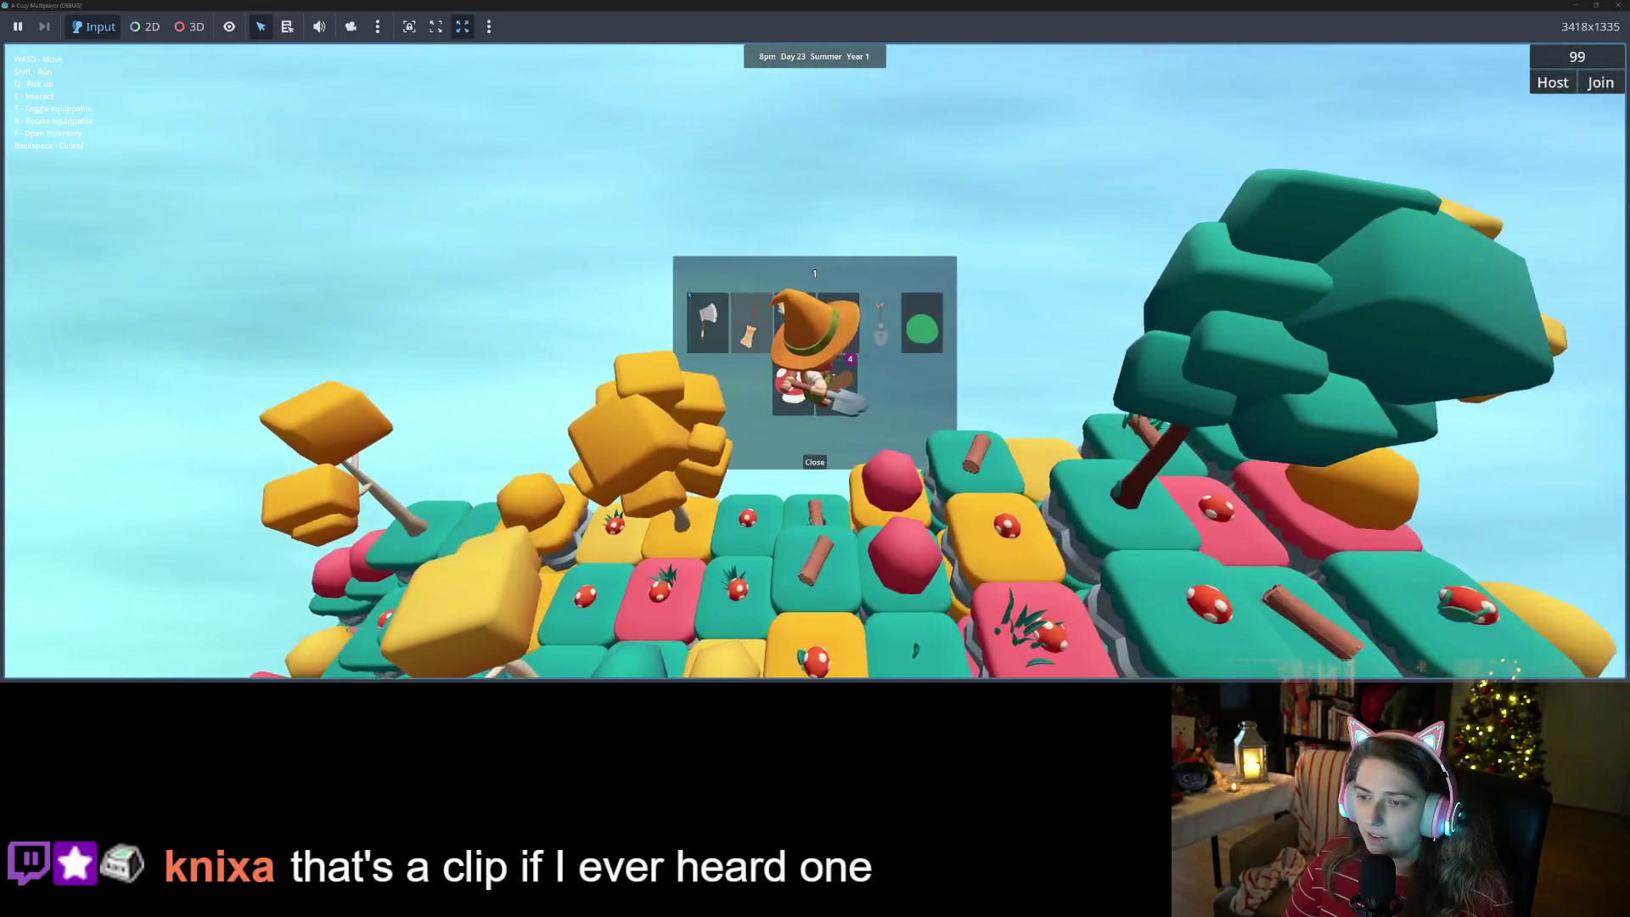
# - Walk the character around the planet past the trees toward a new tree
pyautogui.press('s')
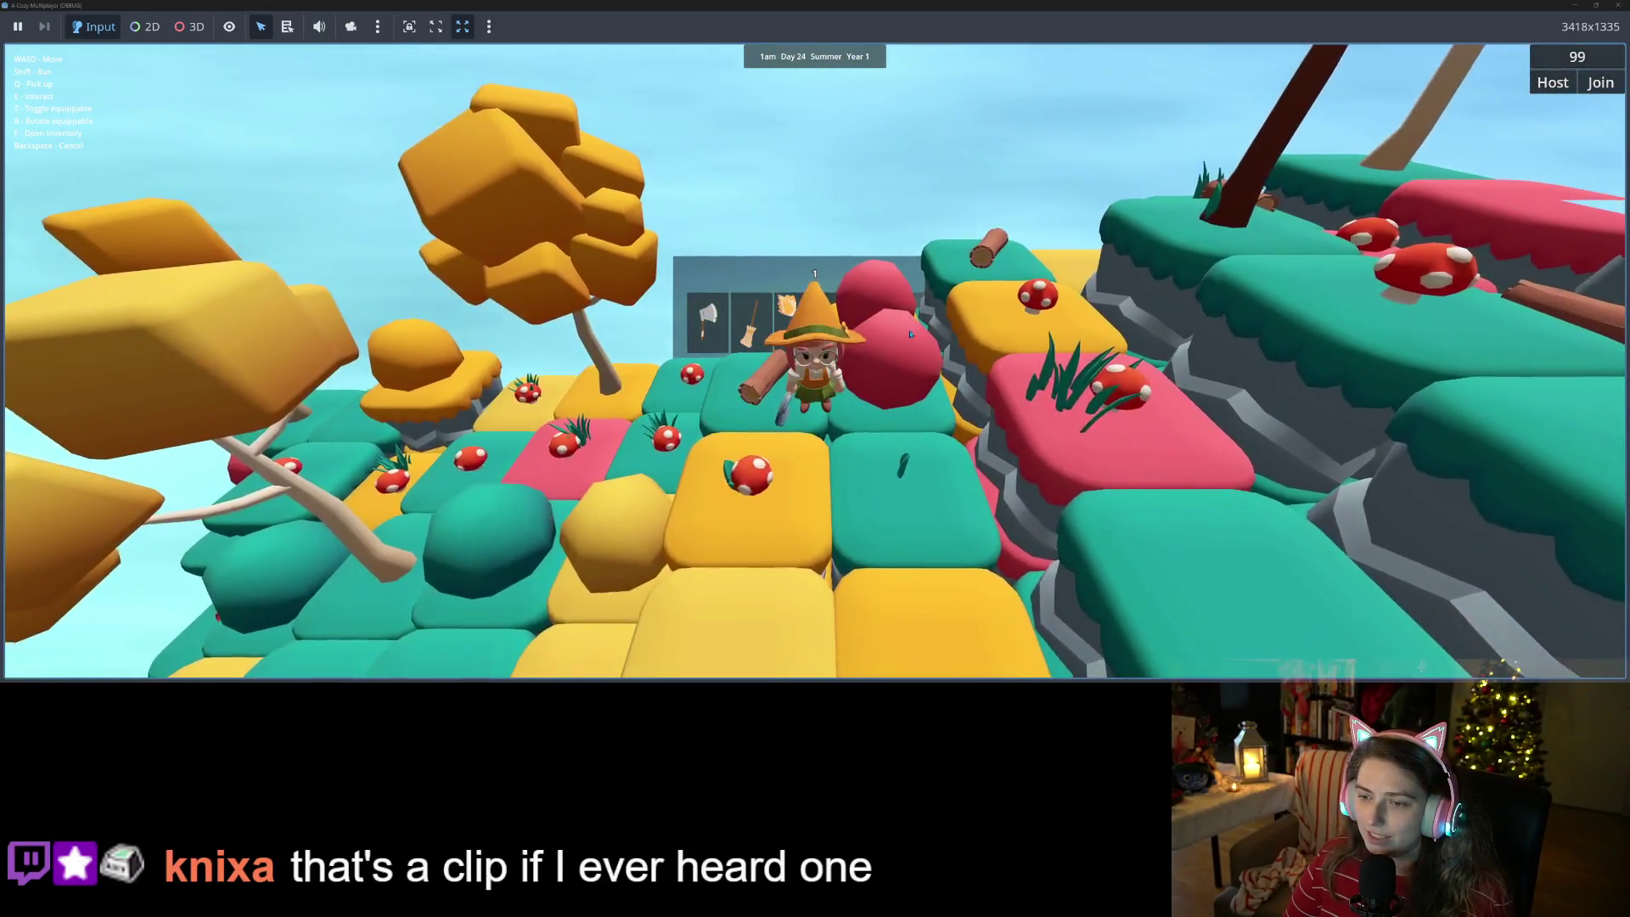
pyautogui.press('w')
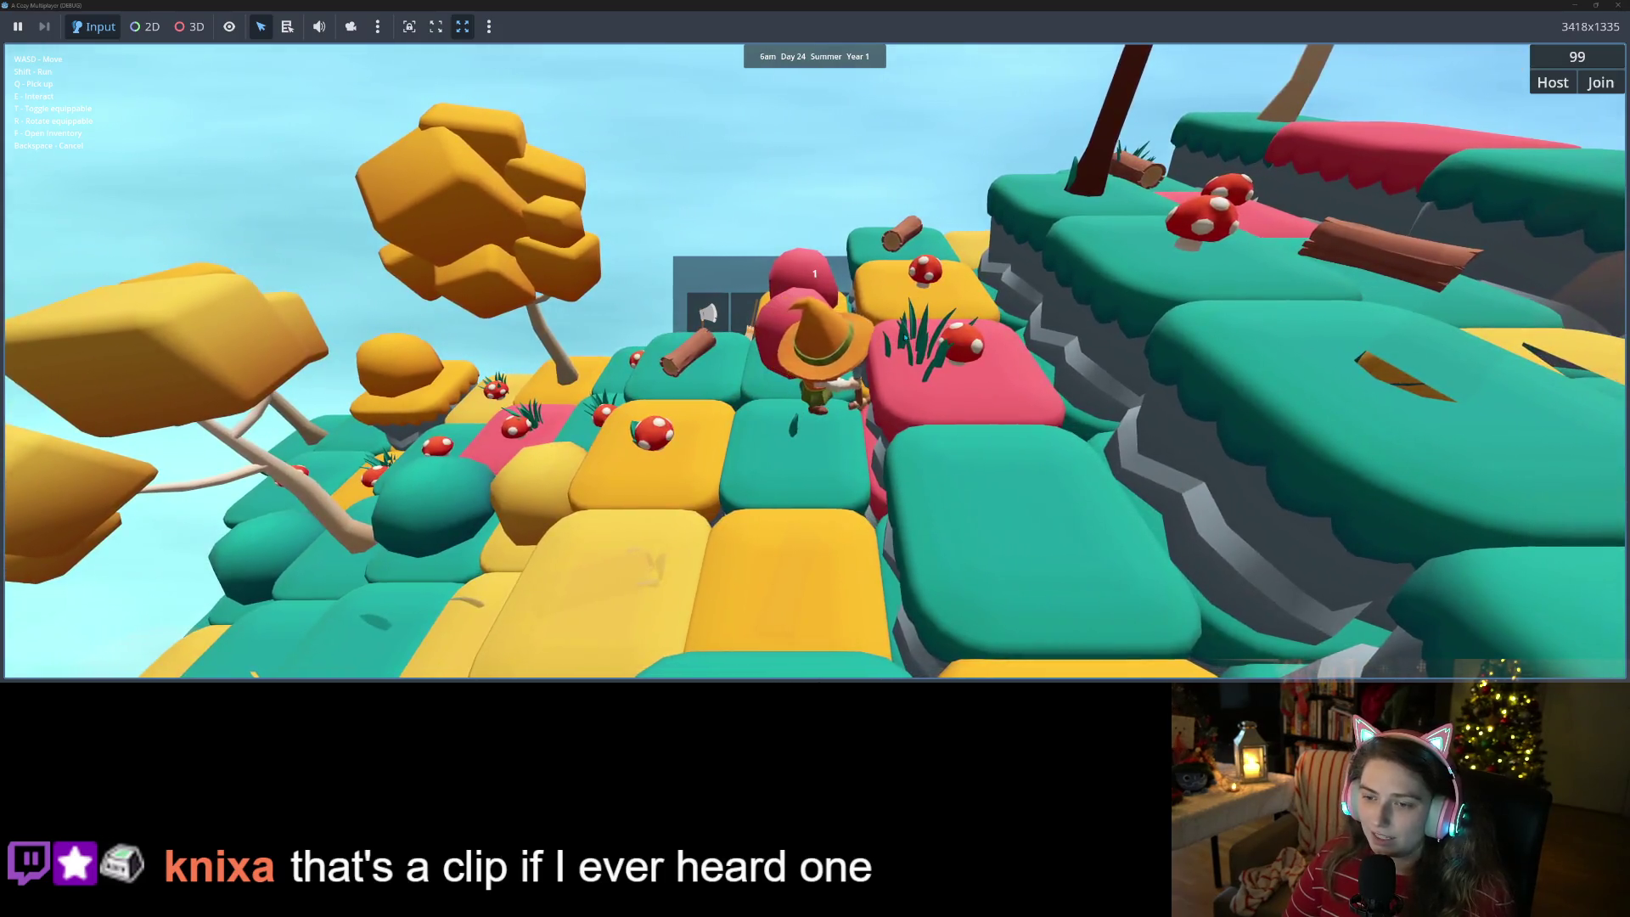
pyautogui.press('w')
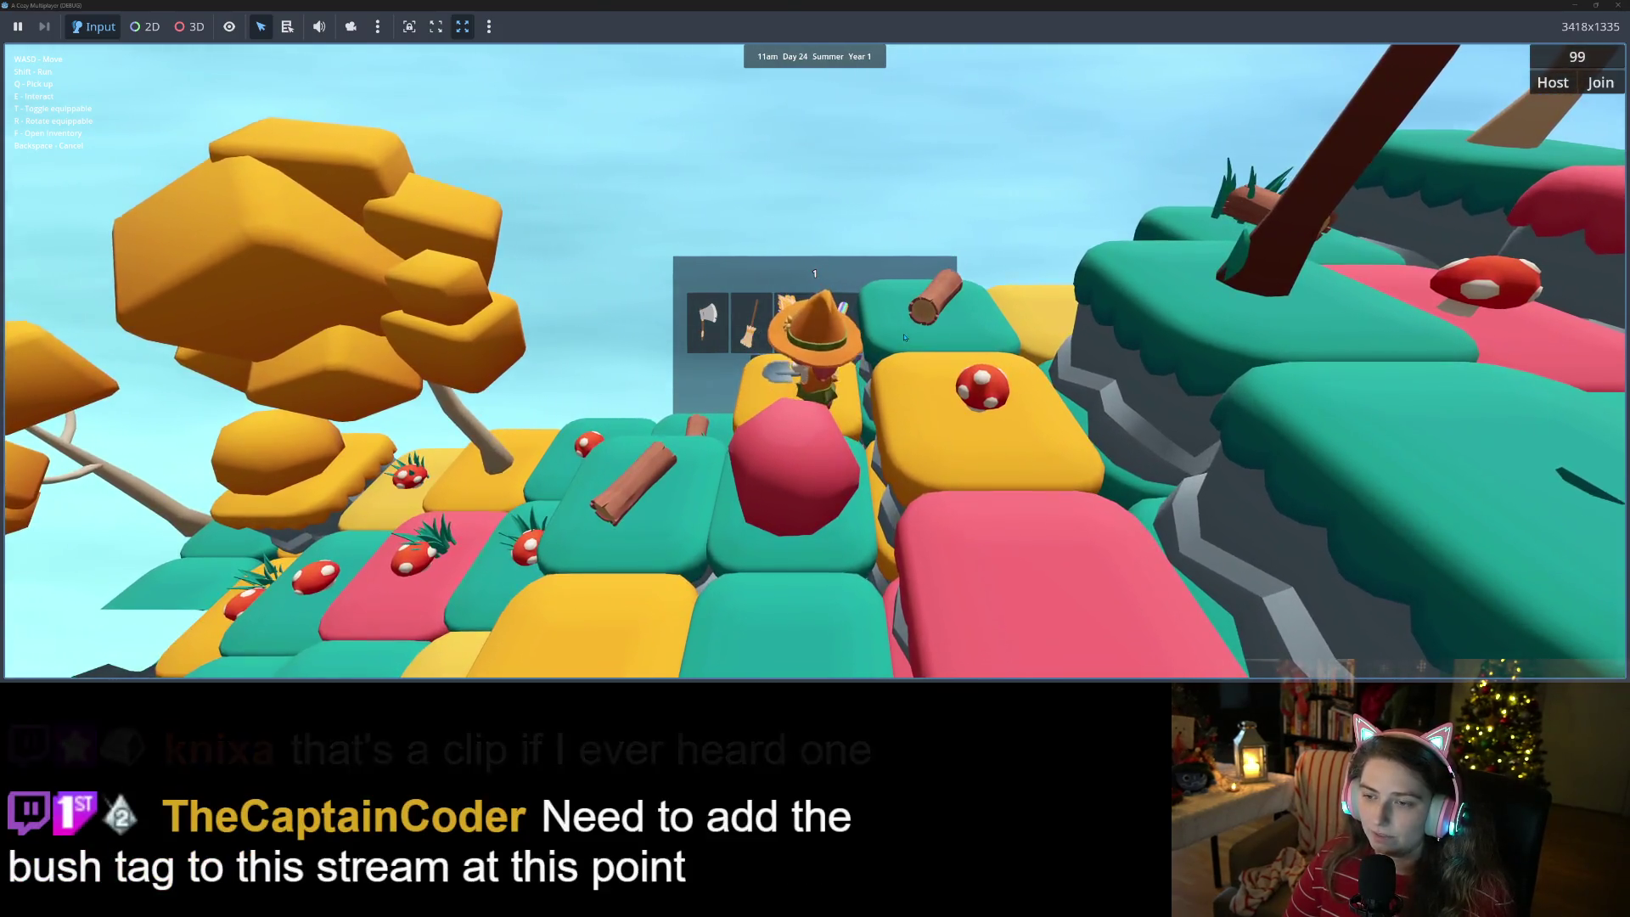
pyautogui.press('w')
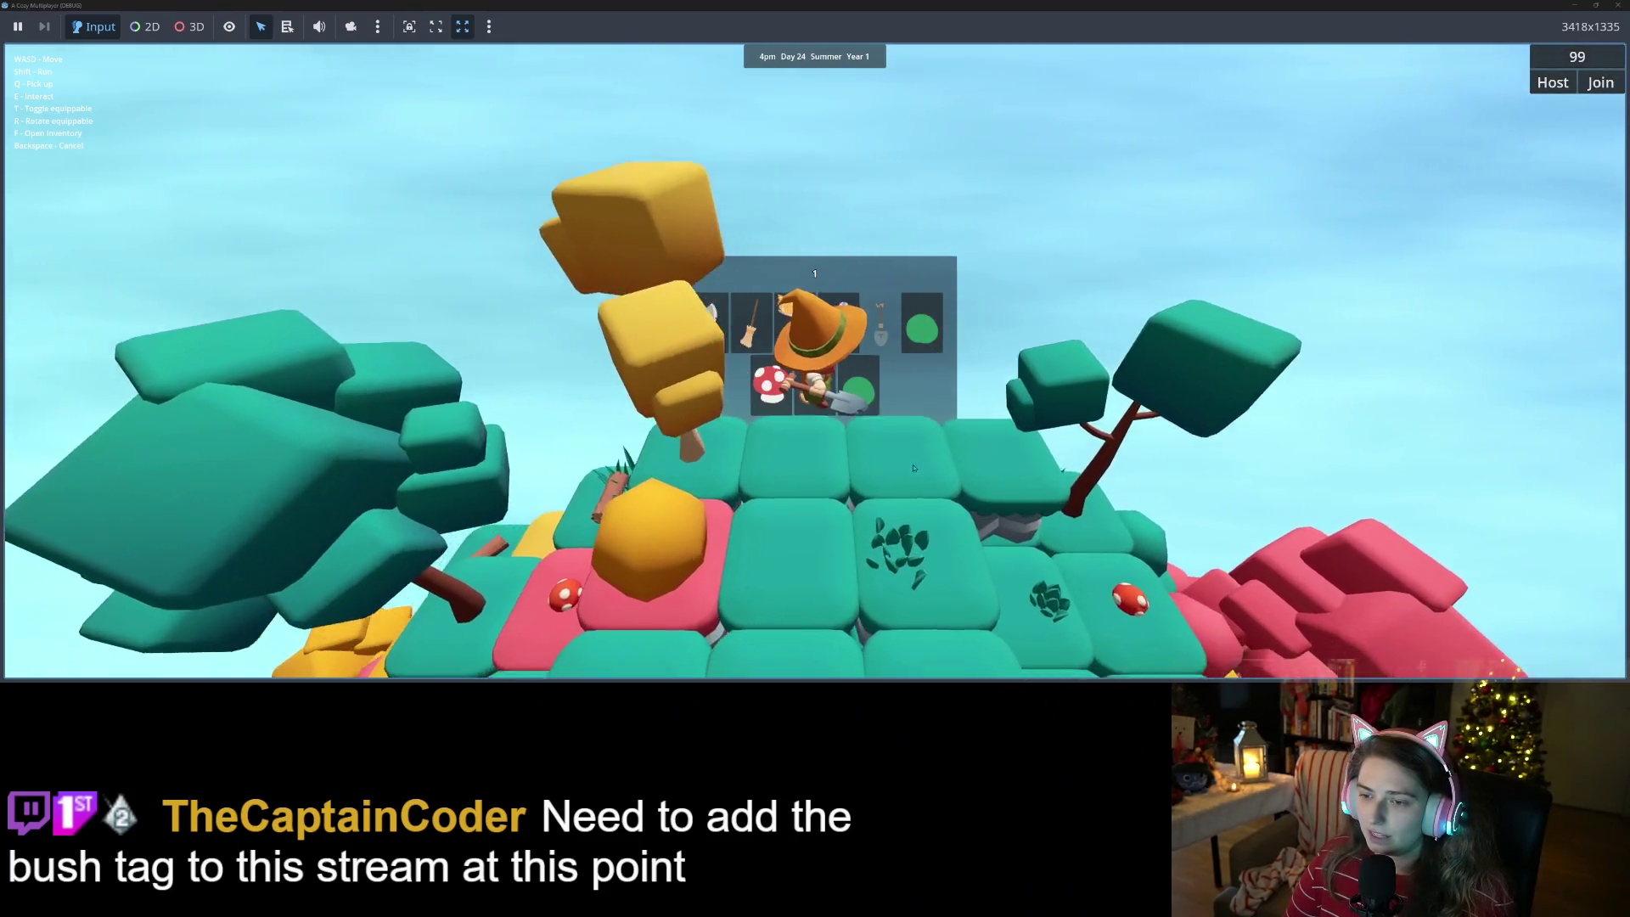
pyautogui.press('s')
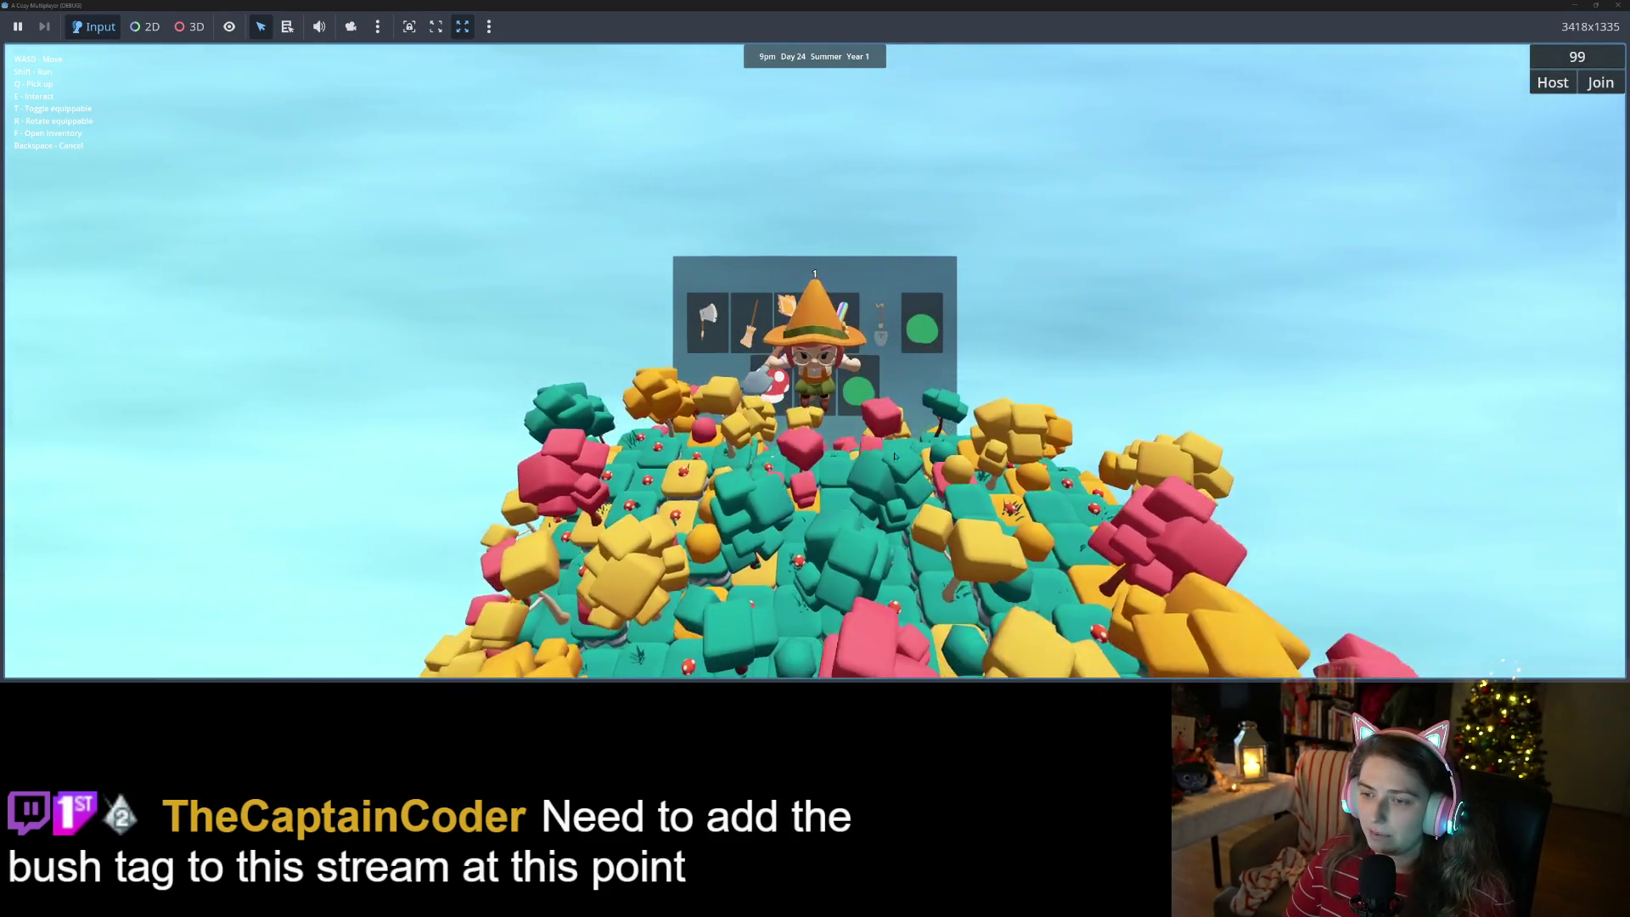
pyautogui.press('s')
pyautogui.press('s')
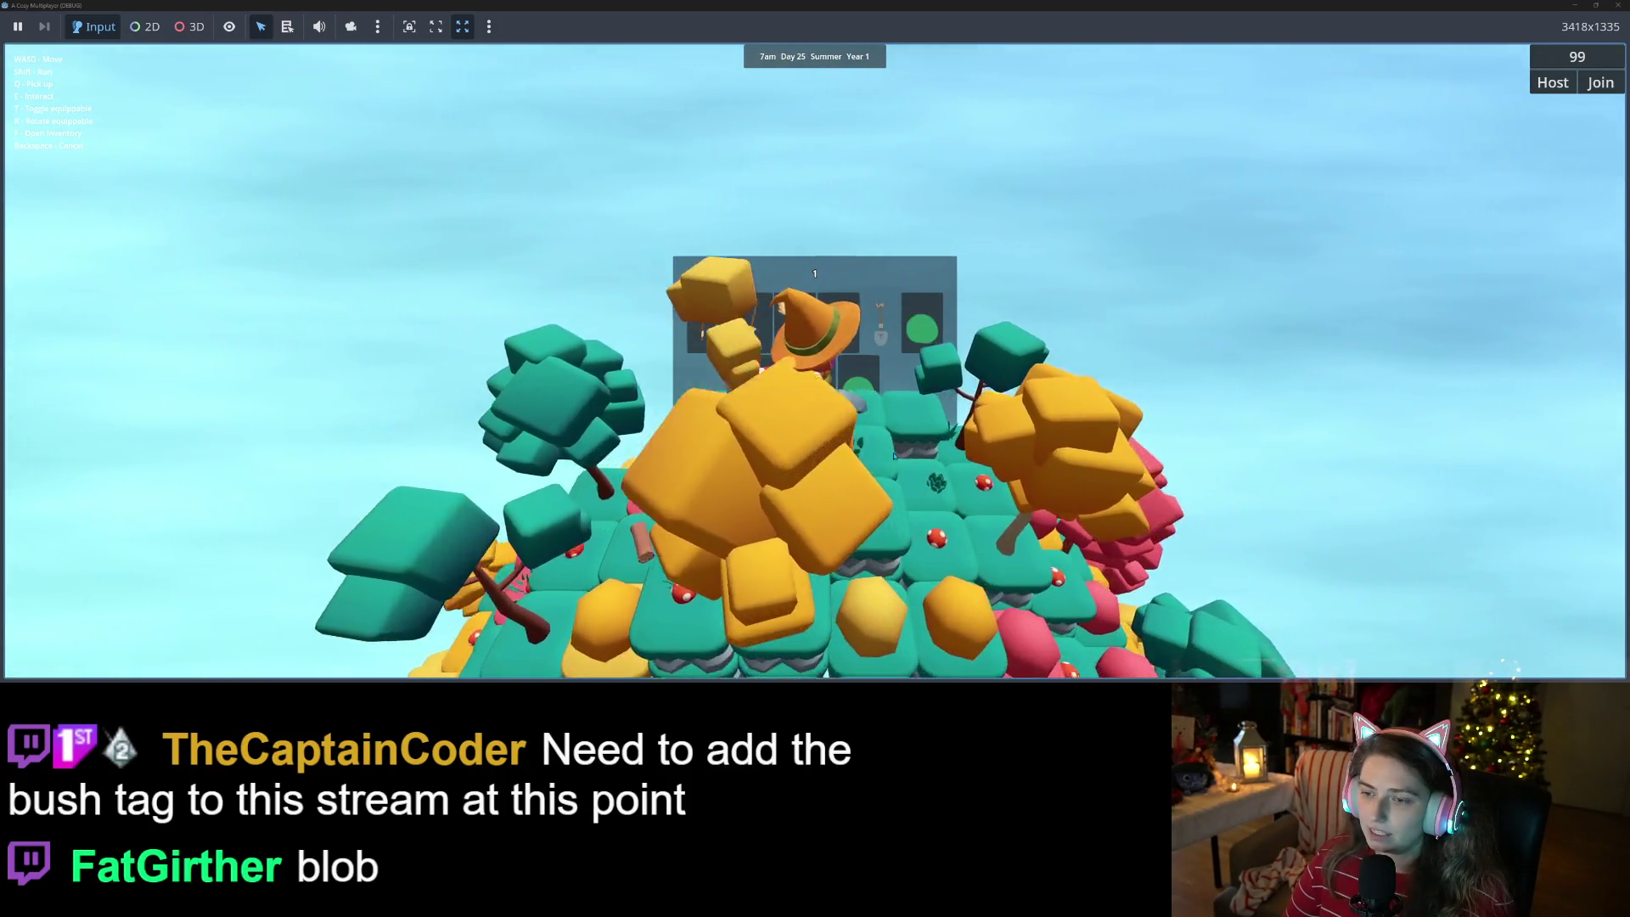
pyautogui.press('s')
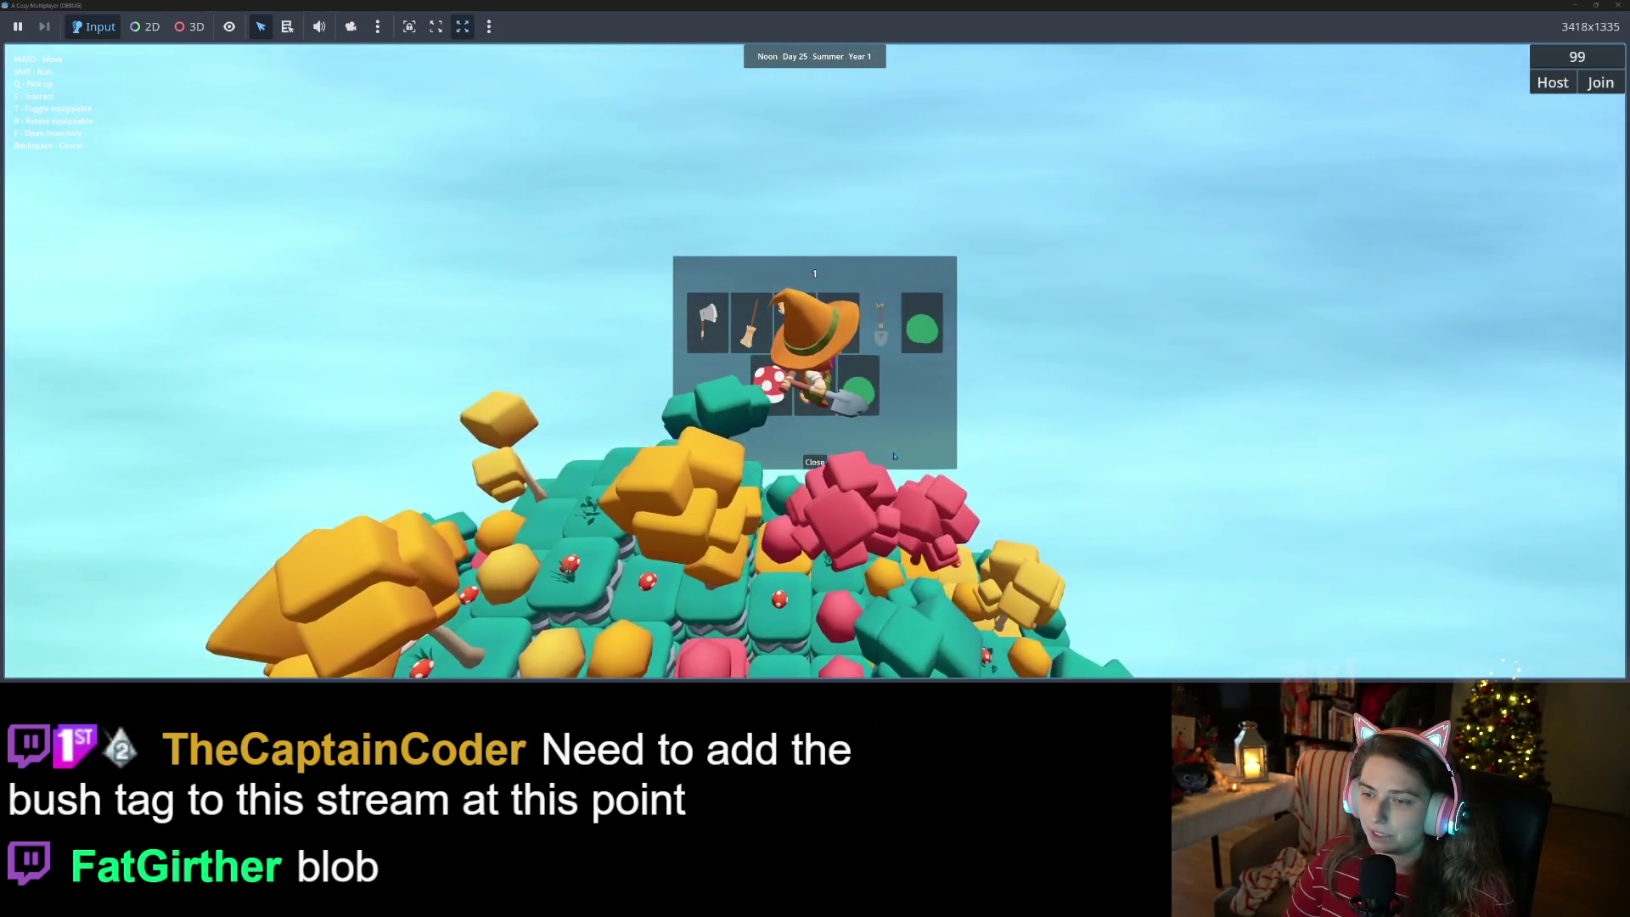
pyautogui.press('s')
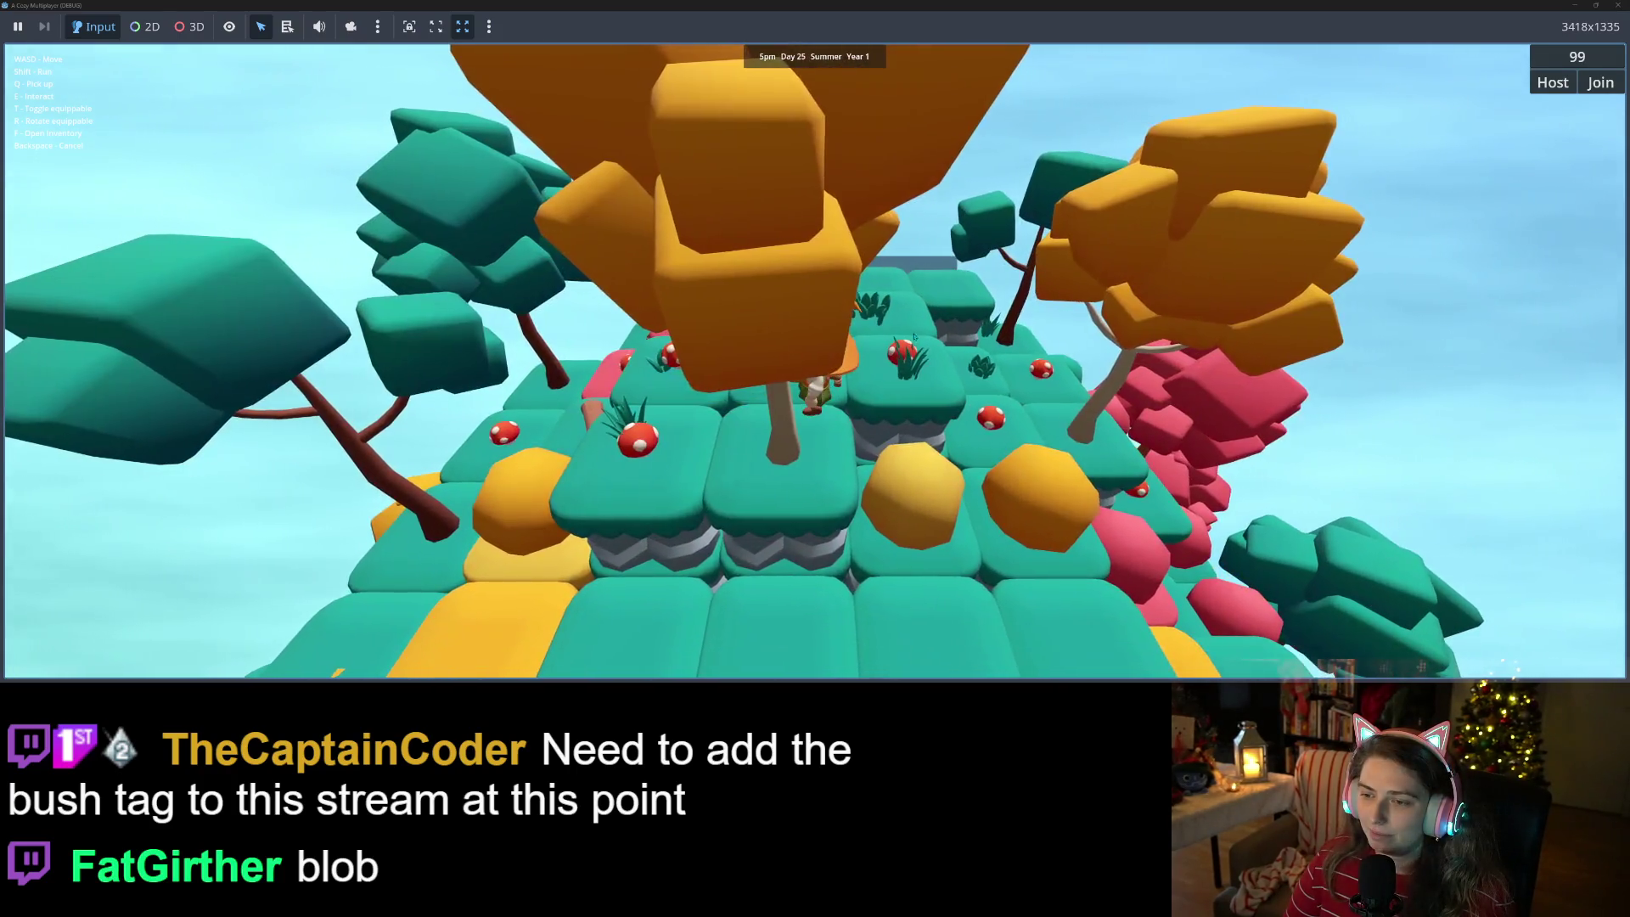
pyautogui.press('s')
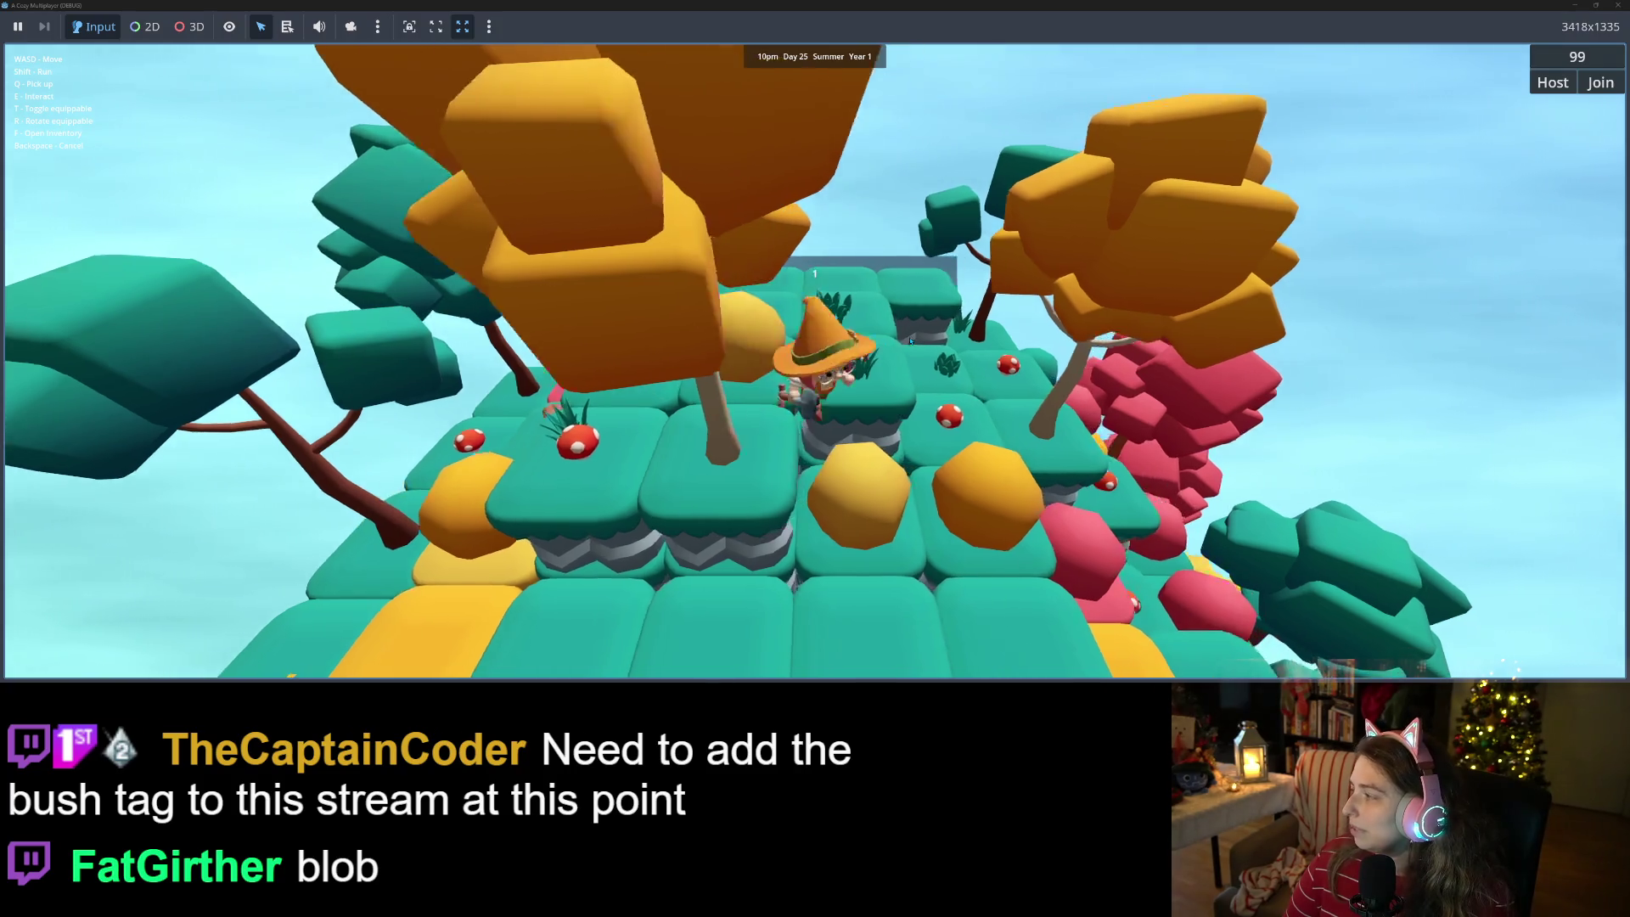
pyautogui.press('s')
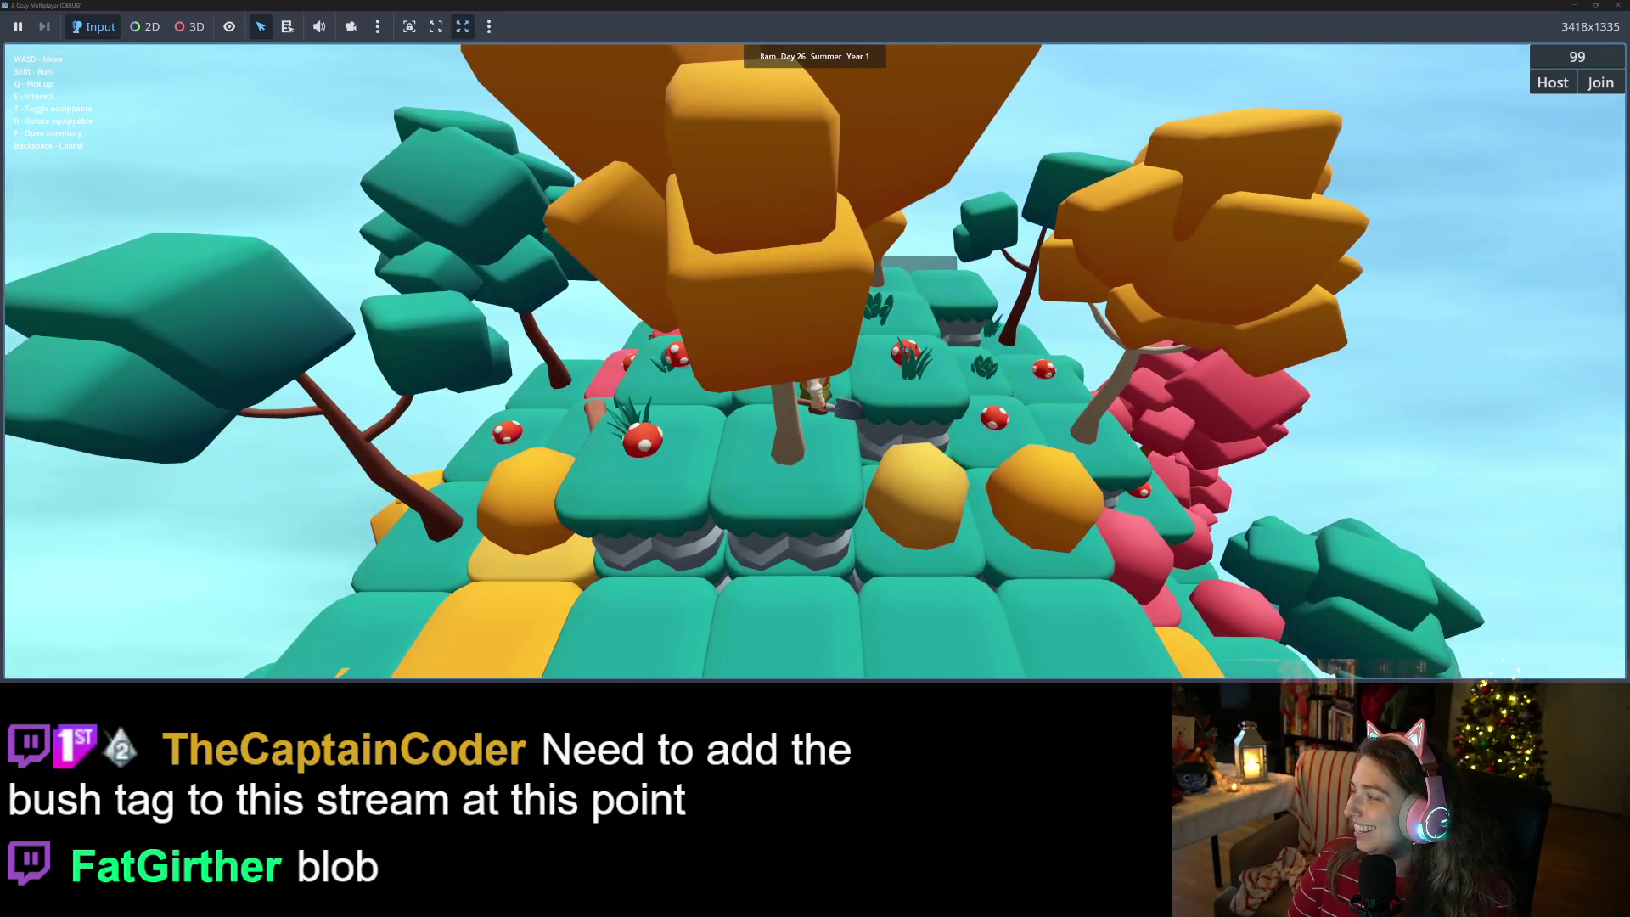
pyautogui.press('s')
pyautogui.press('s')
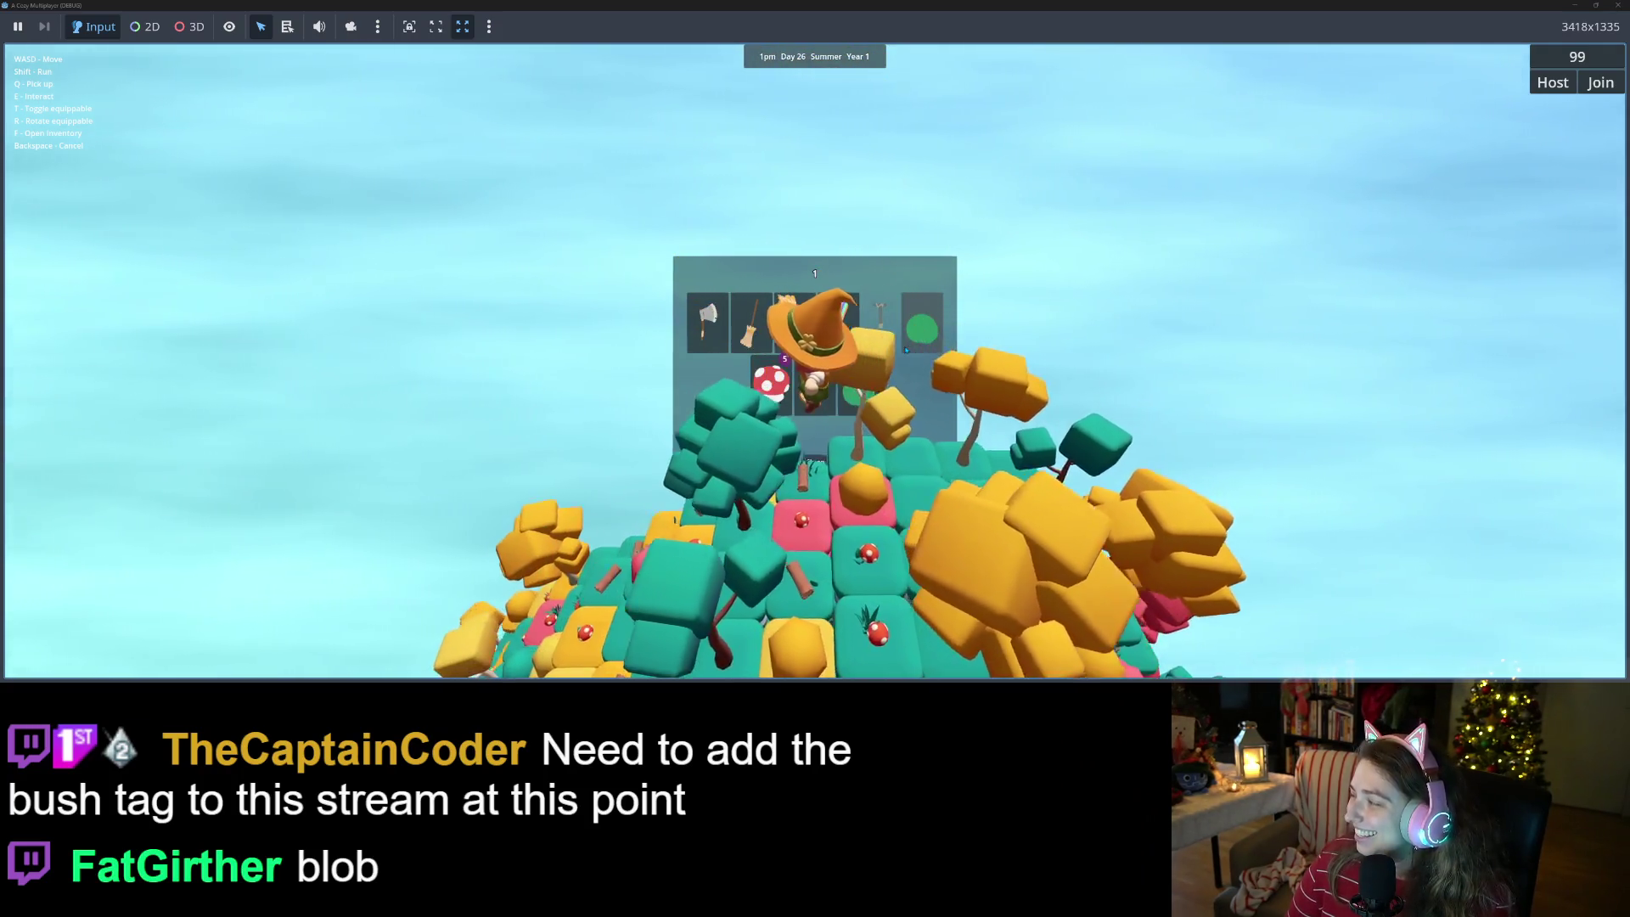
pyautogui.press('s')
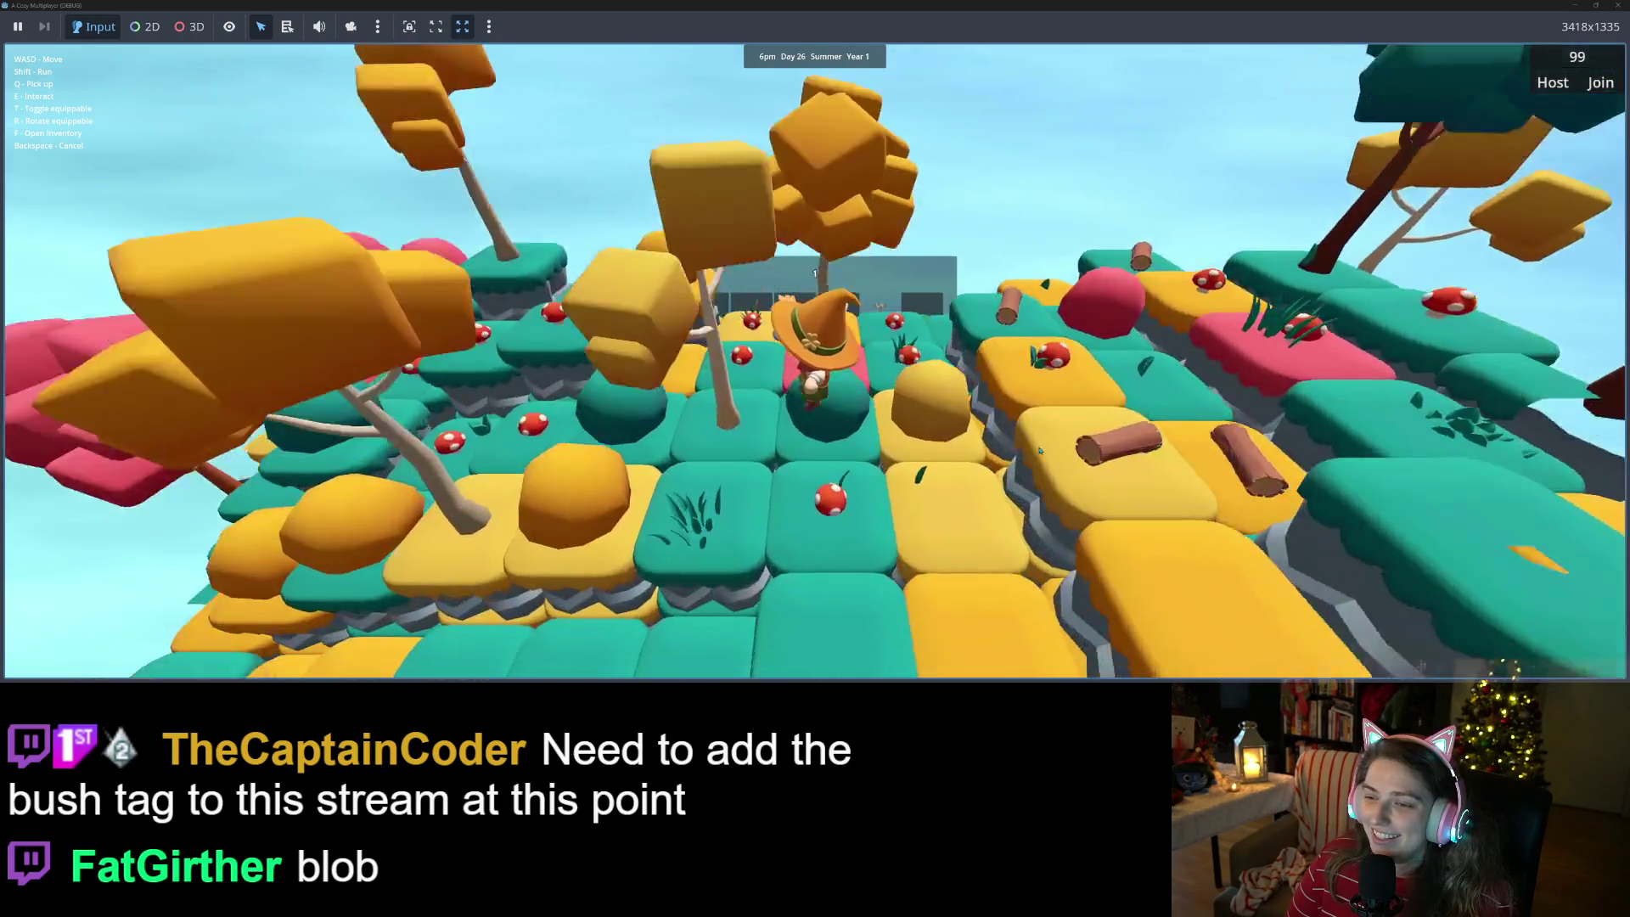
pyautogui.press('s')
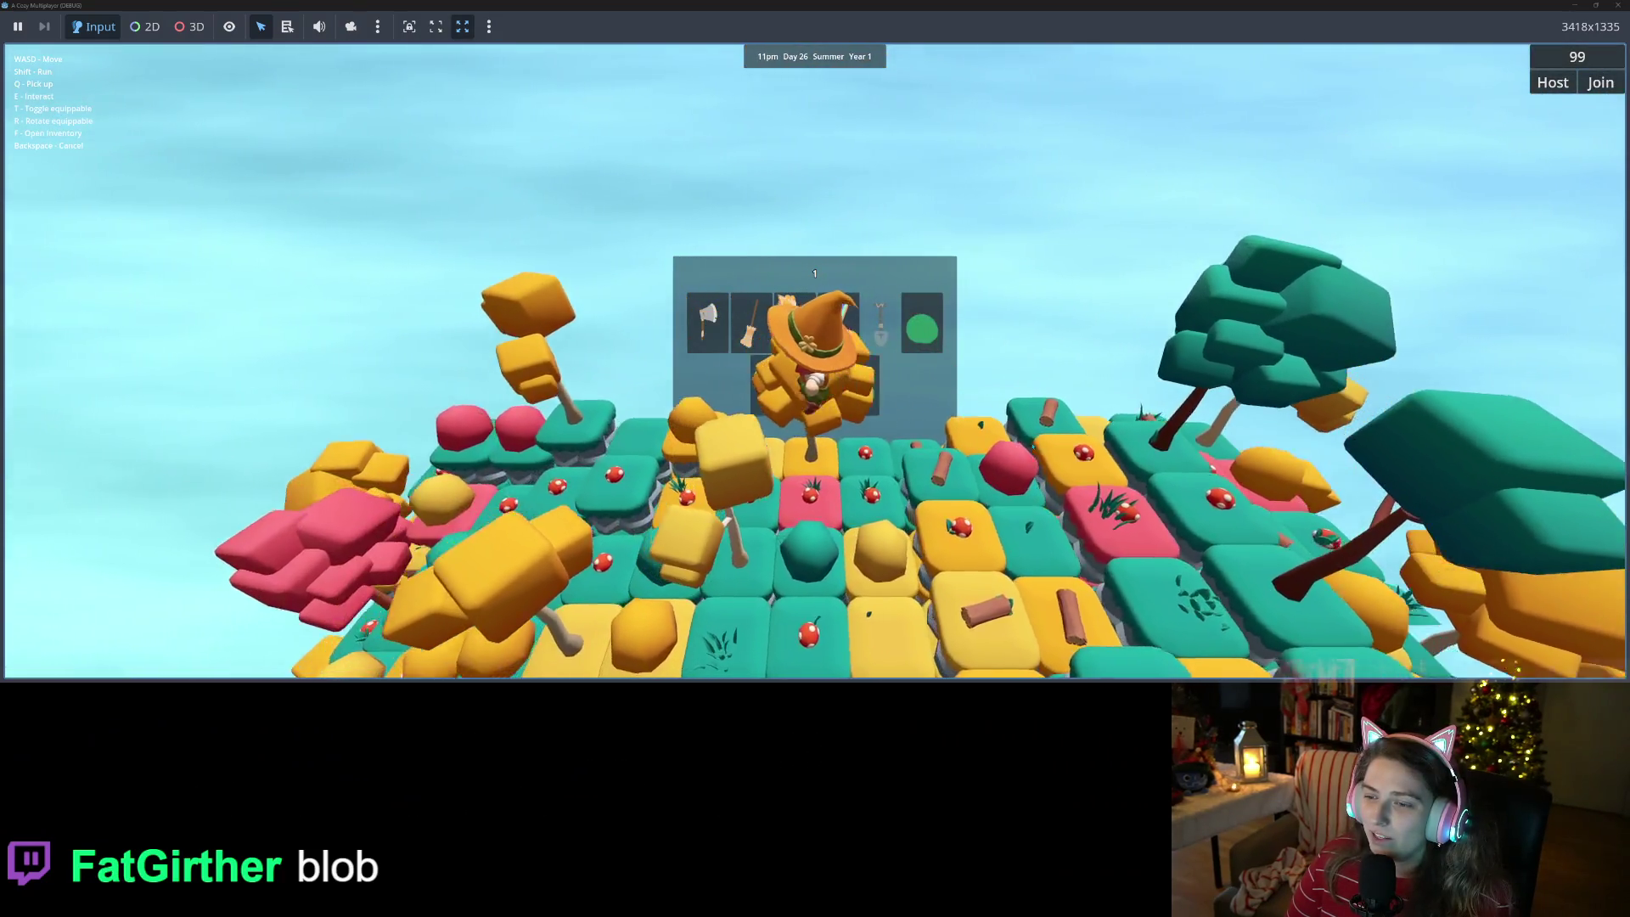
pyautogui.press('s')
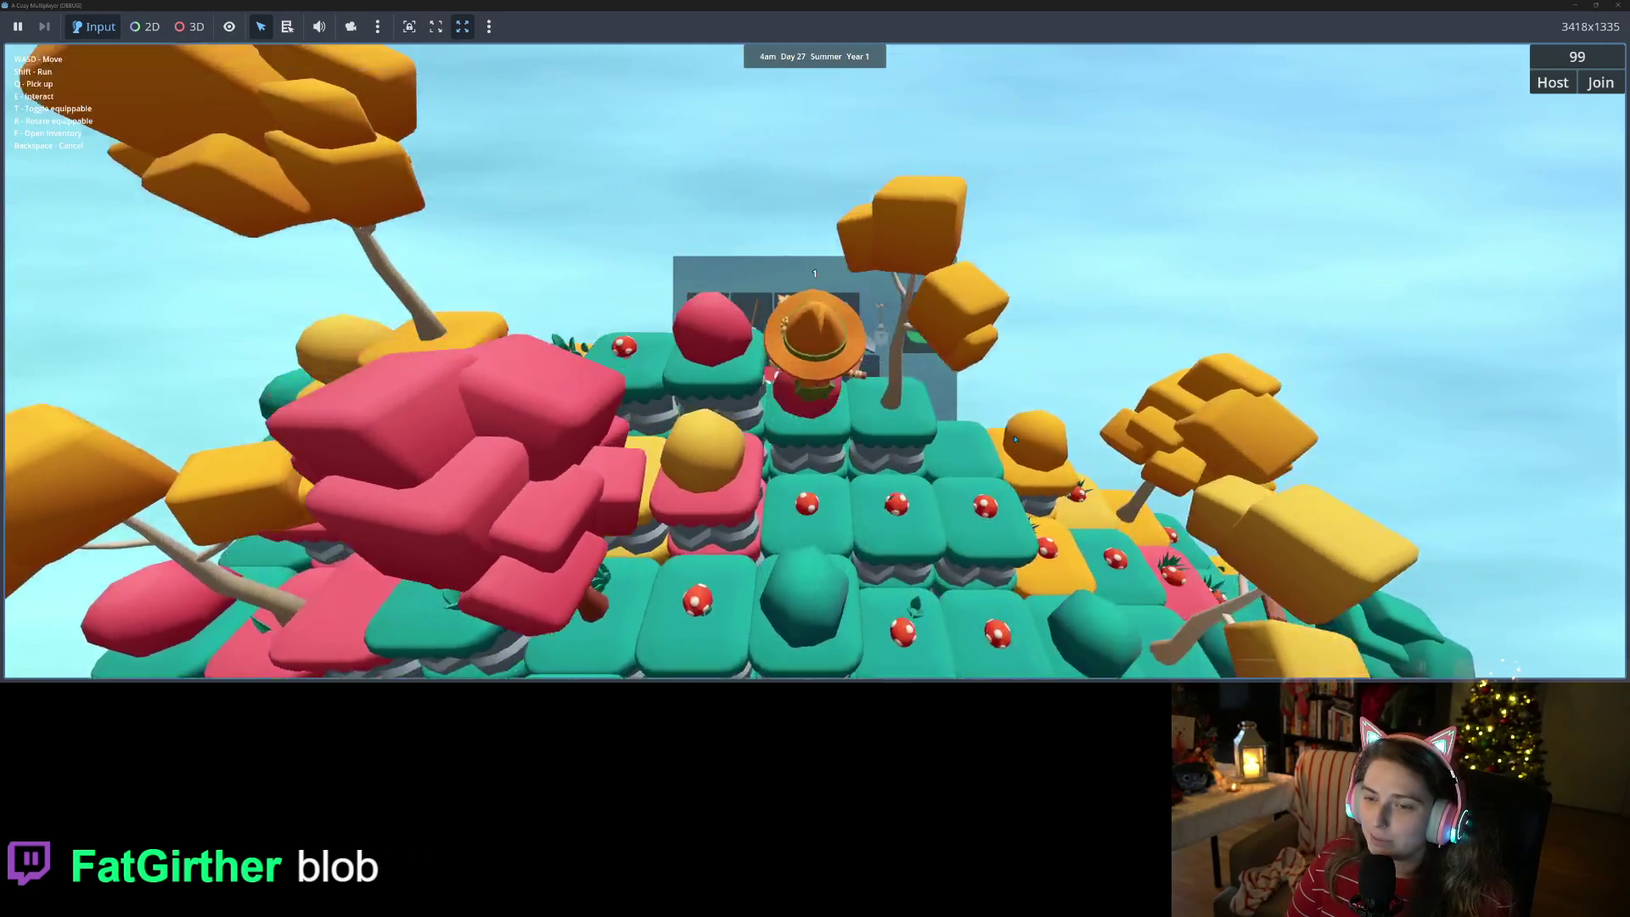
pyautogui.press('s')
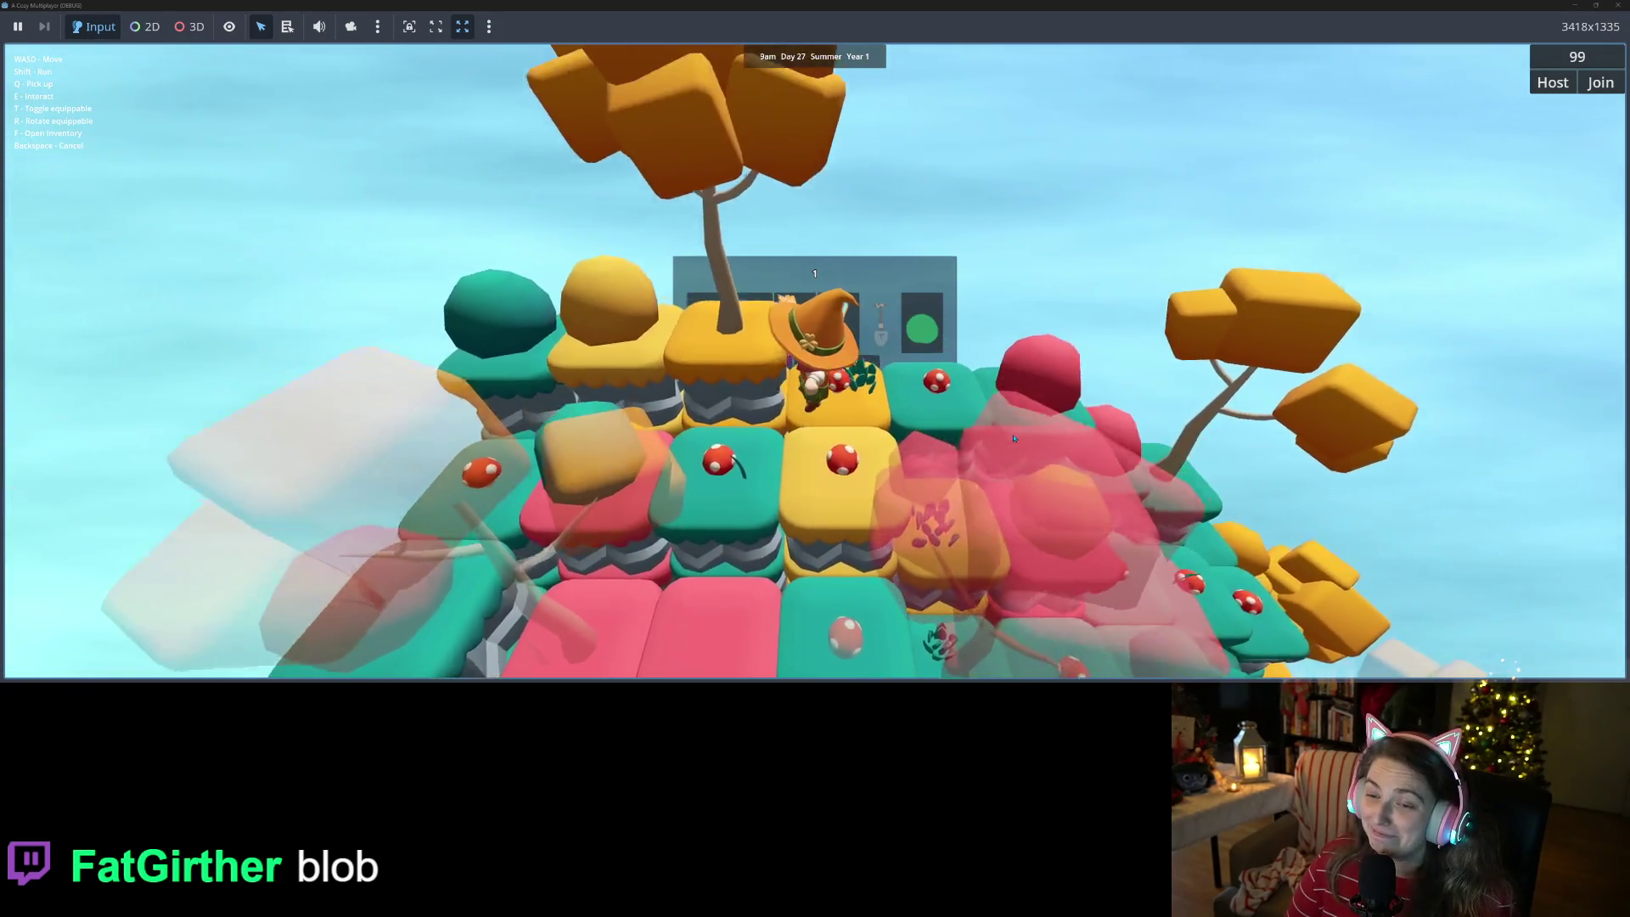
pyautogui.press('s')
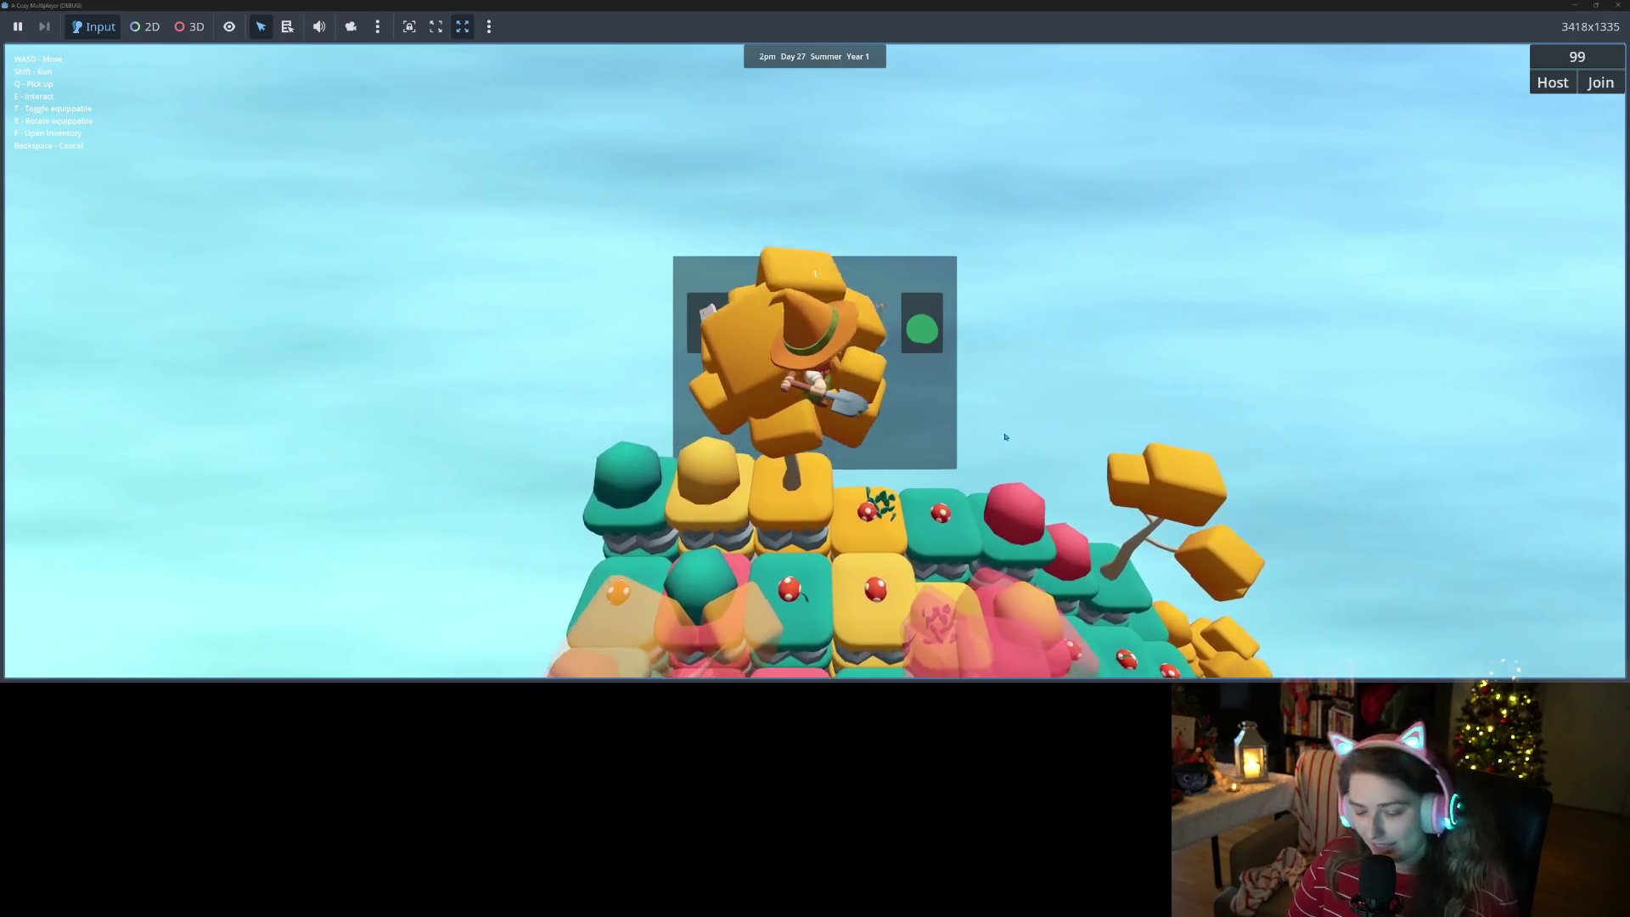
pyautogui.press('s')
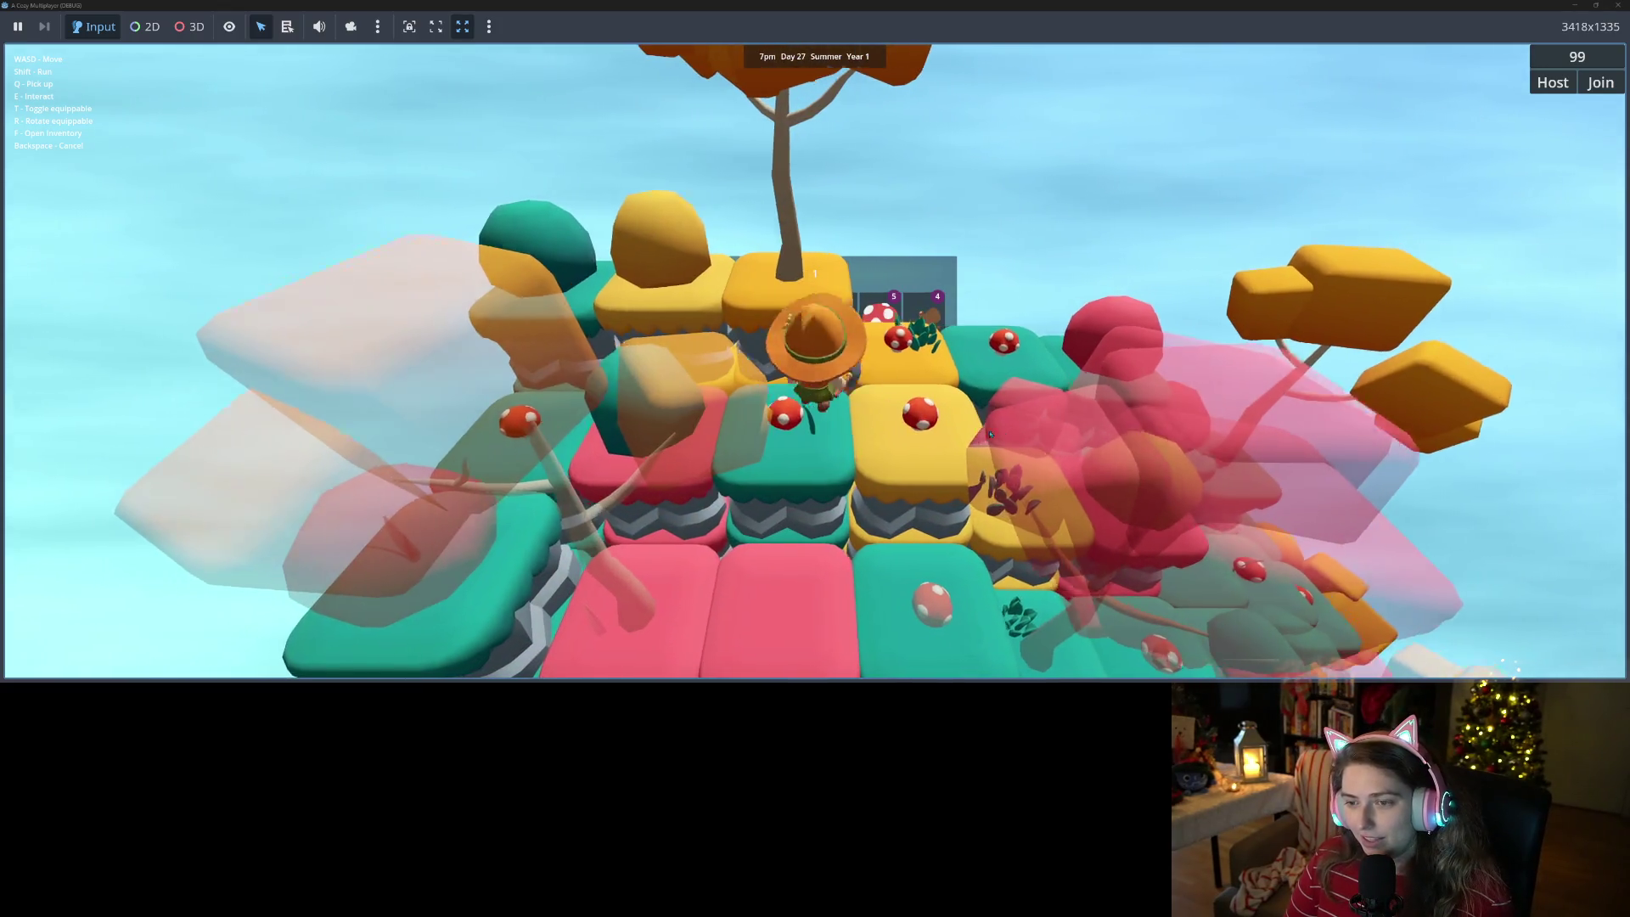
pyautogui.press('s')
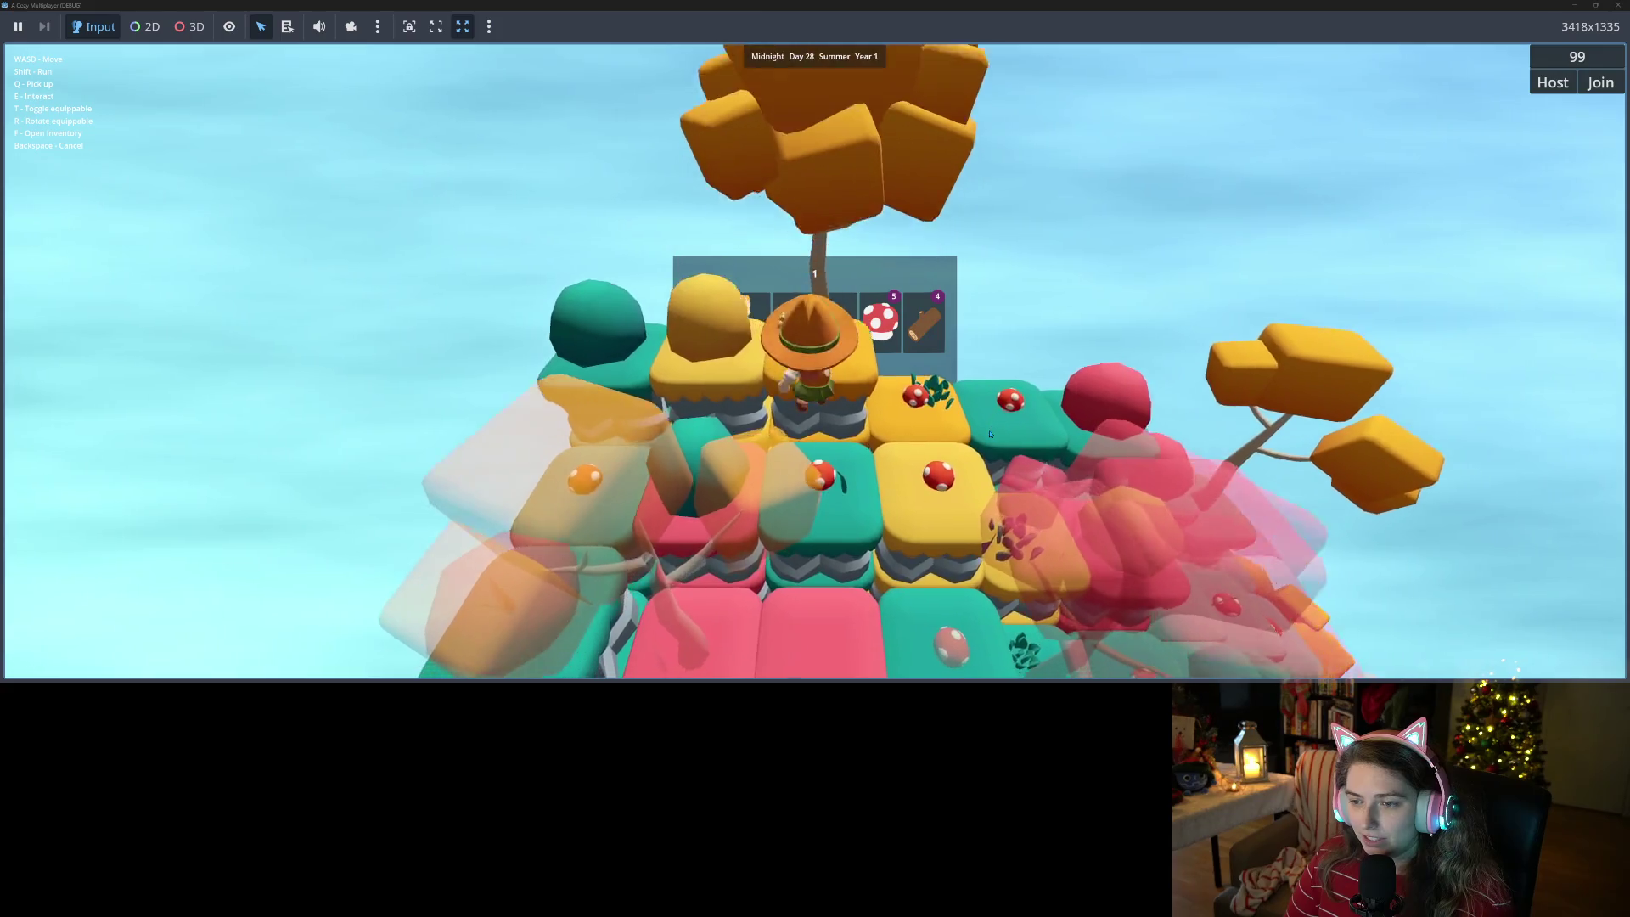
pyautogui.press('s')
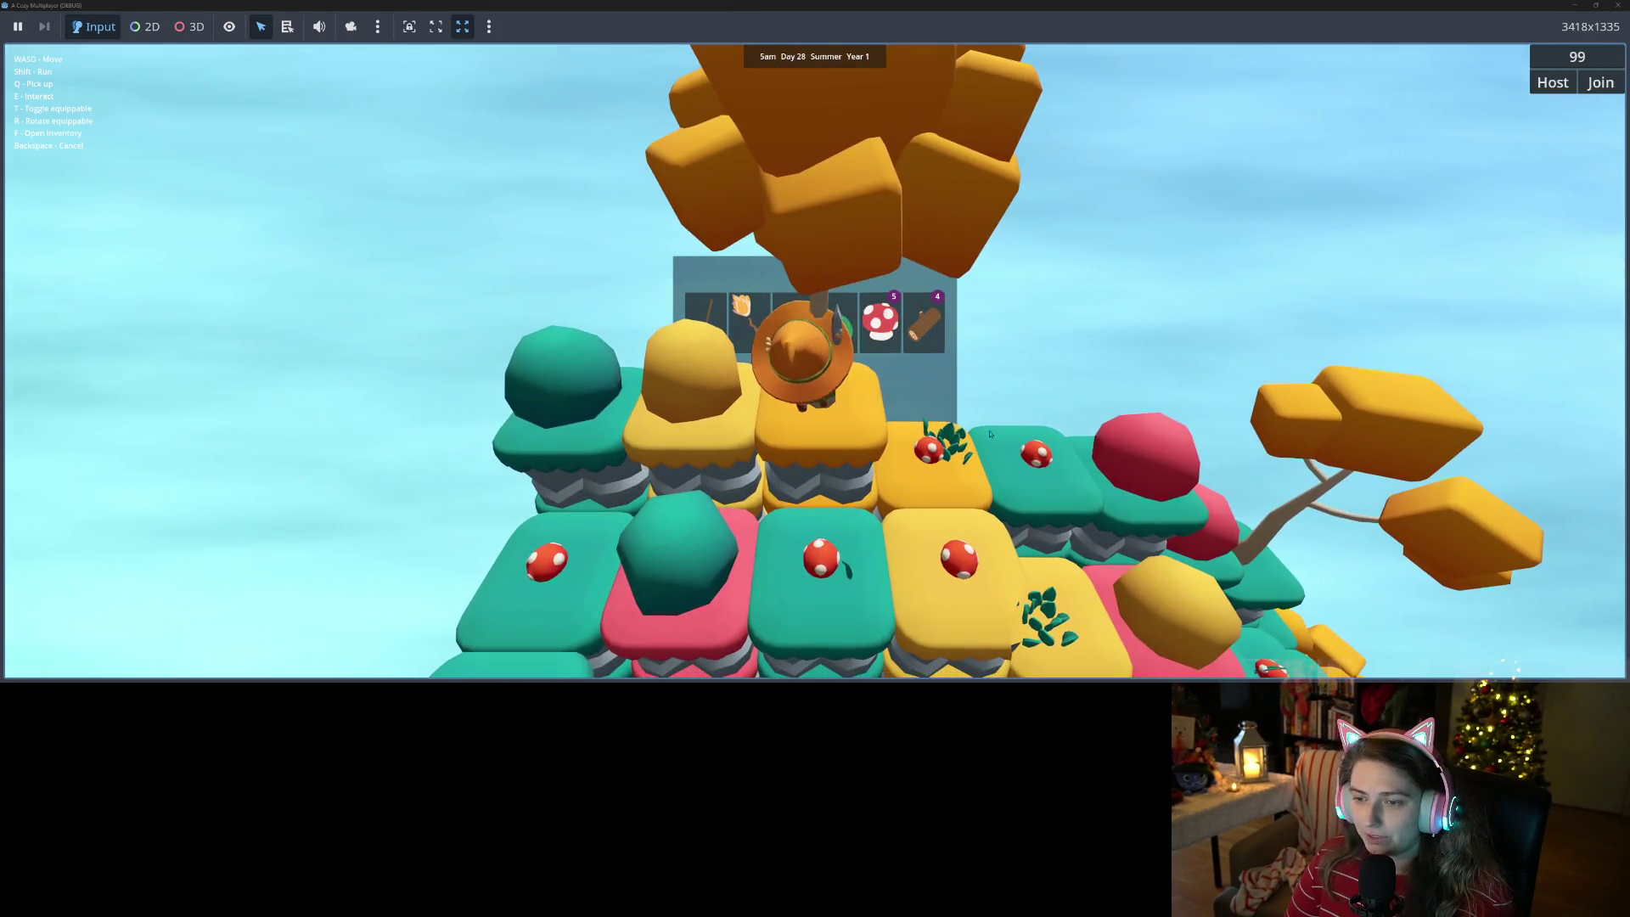
# - Chop down the tree, step one tile right, and open and close the full inventory
pyautogui.press('e')
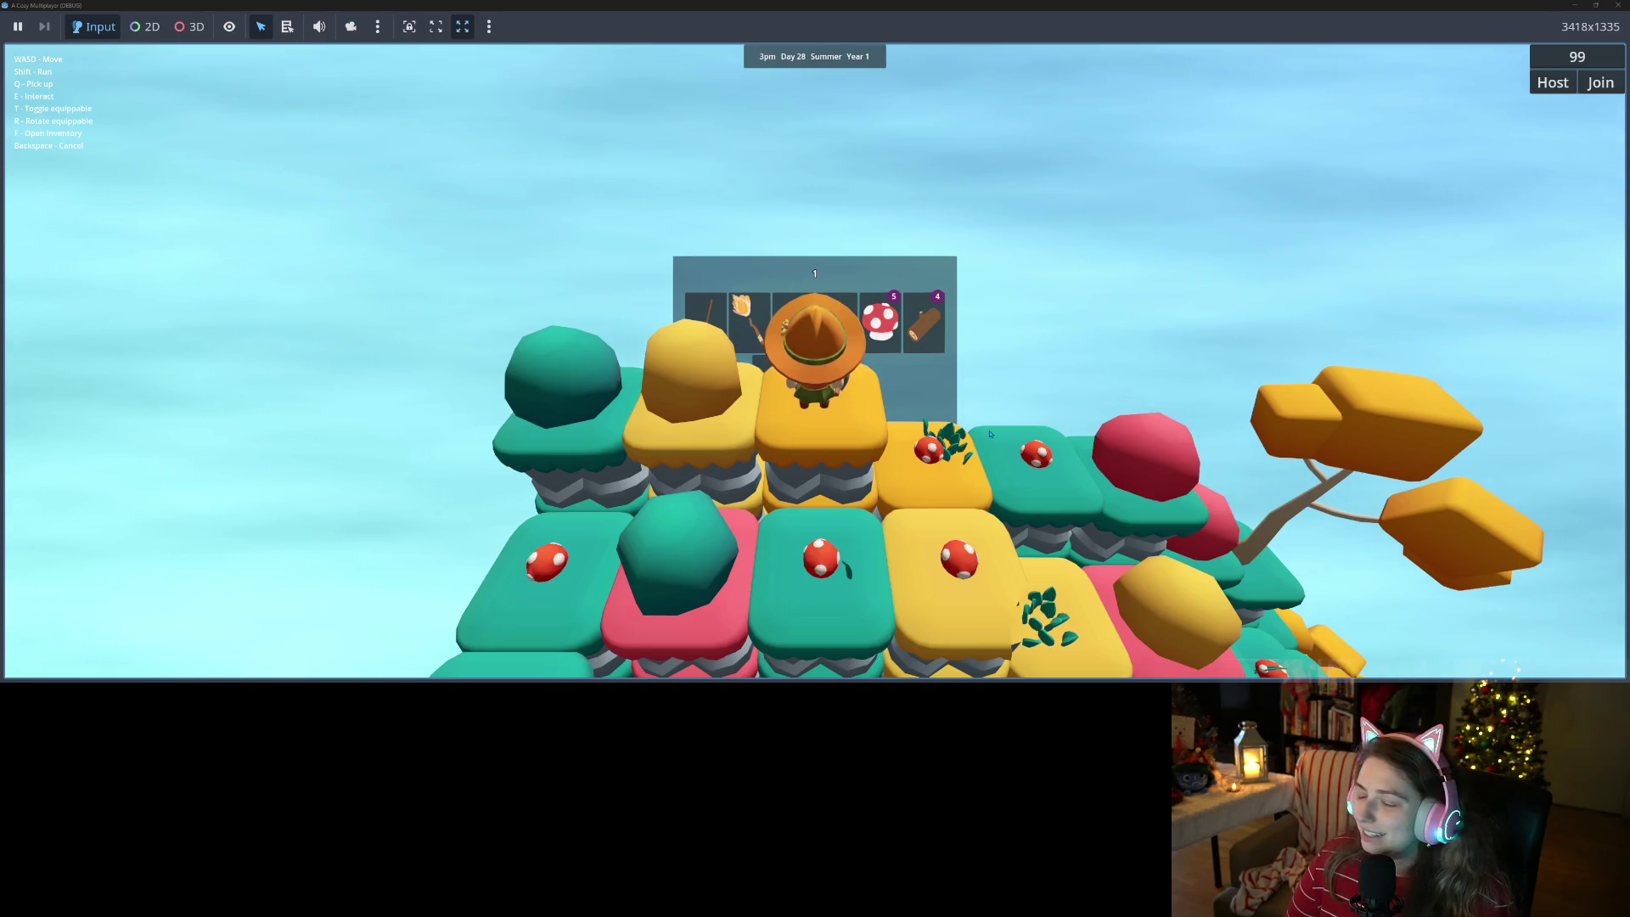
pyautogui.press('d')
pyautogui.press('f')
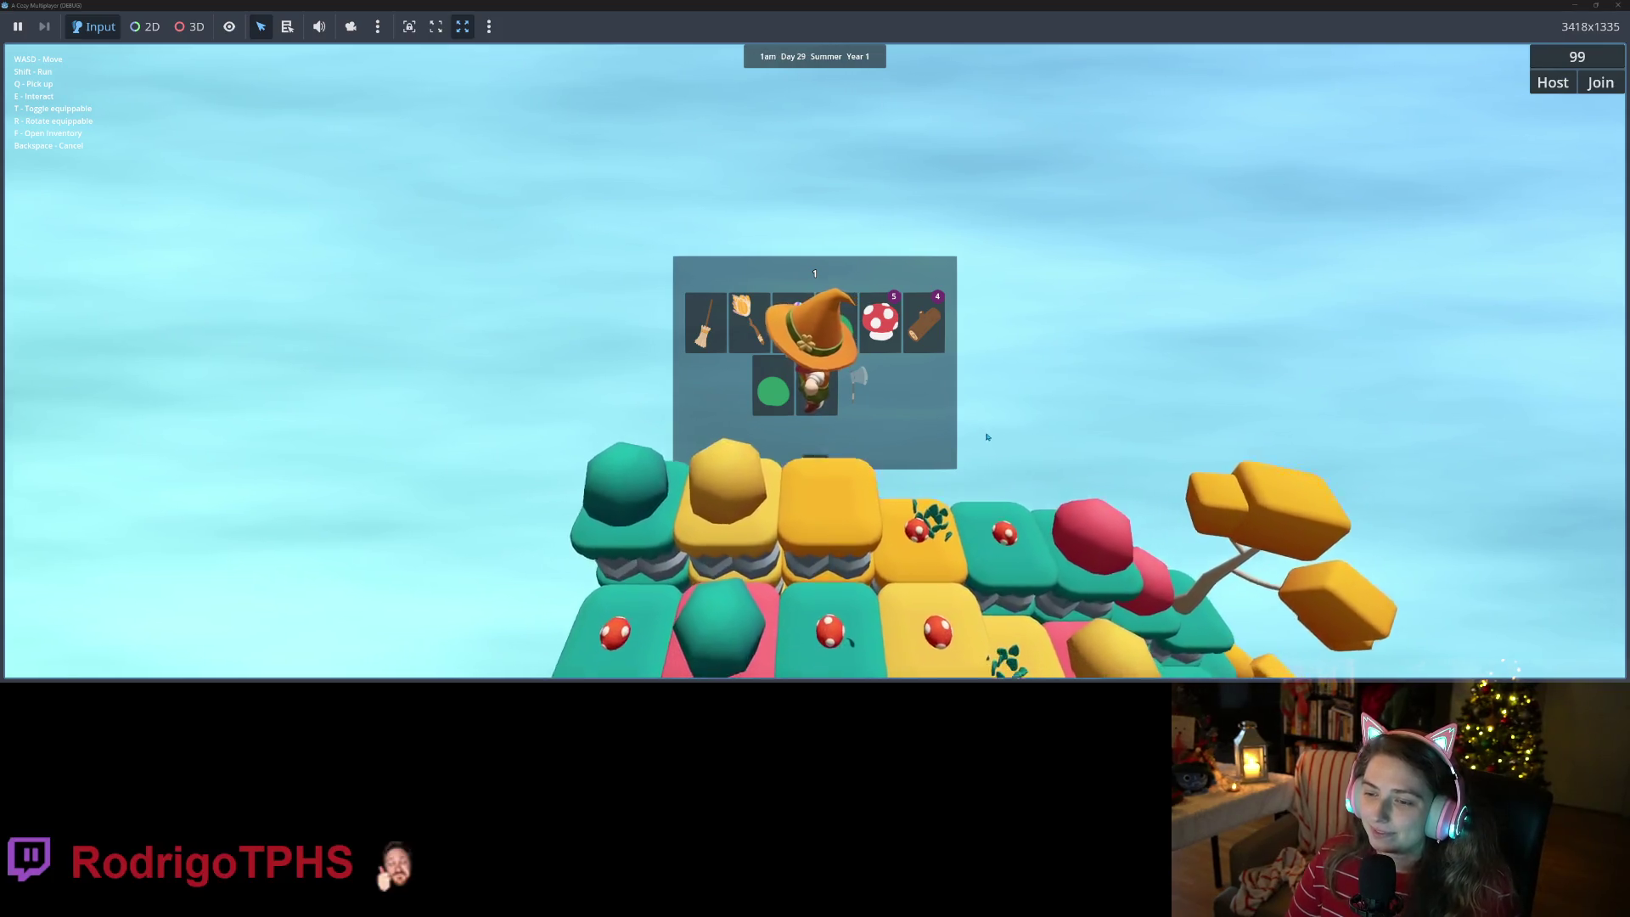
pyautogui.press('f')
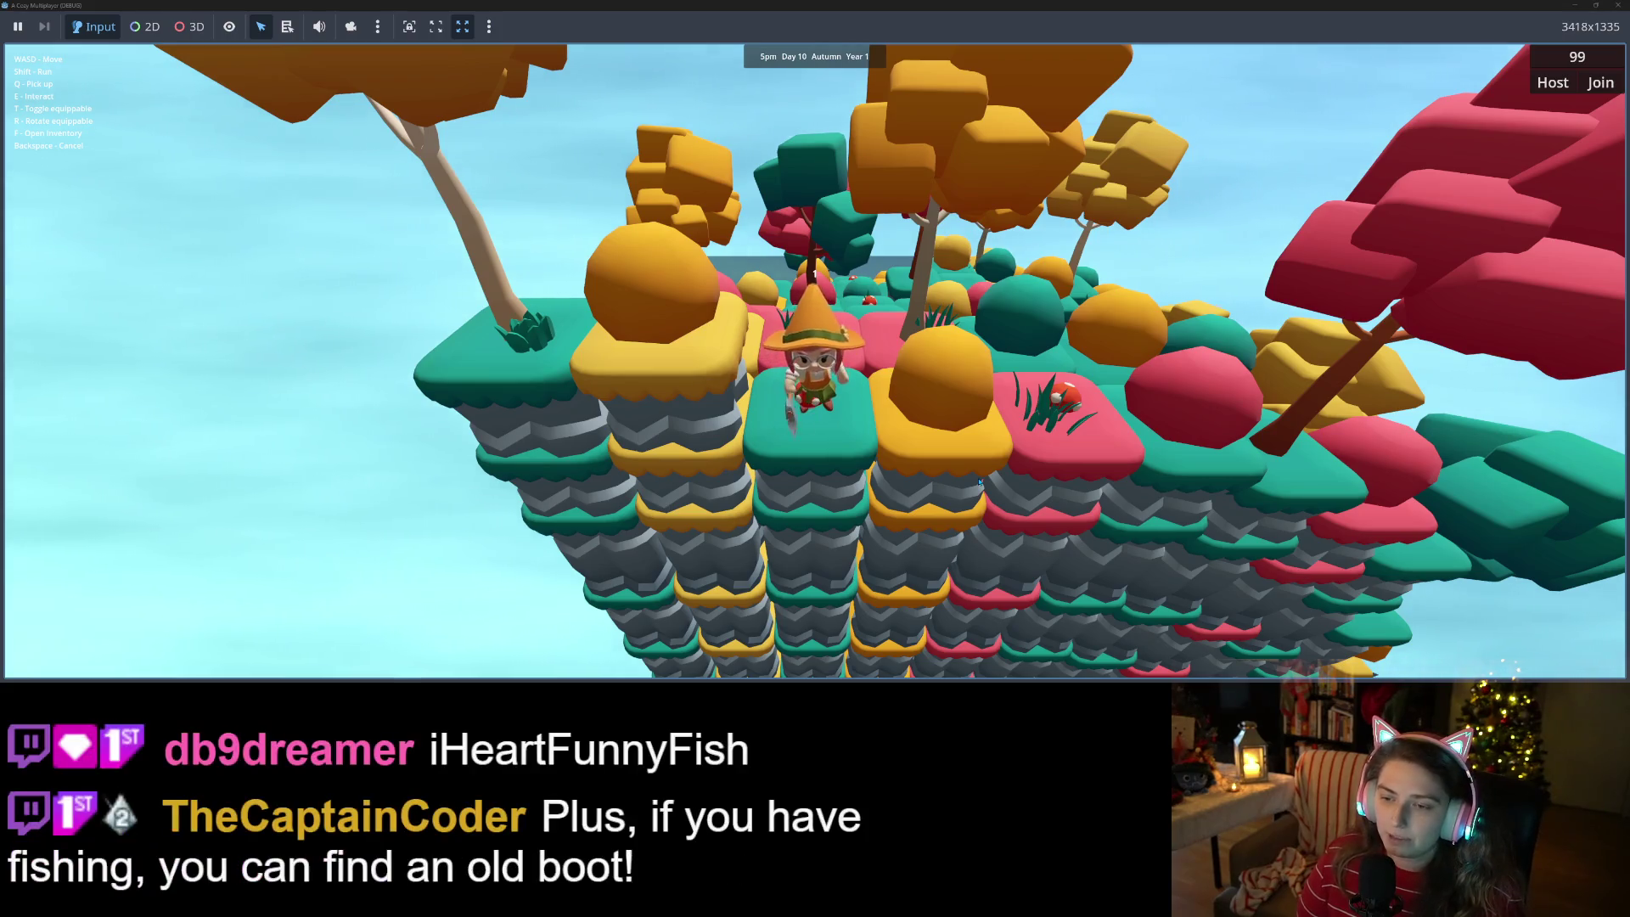
# - Step back onto the mushroom tile and pick up the red mushroom
pyautogui.press('w')
pyautogui.press('s')
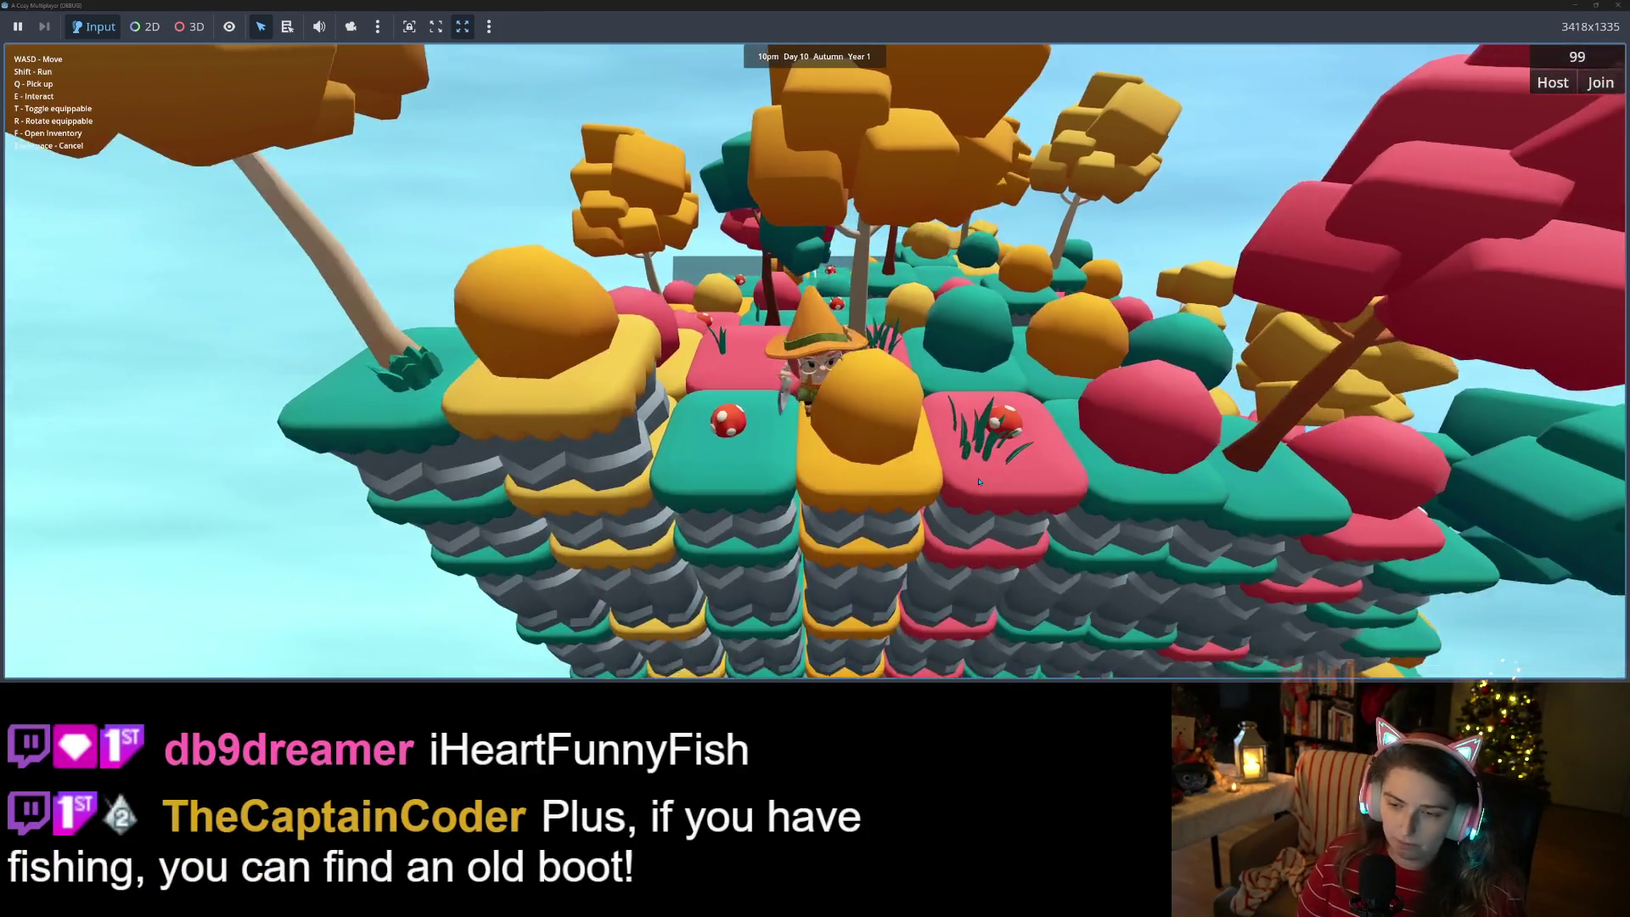
pyautogui.press('q')
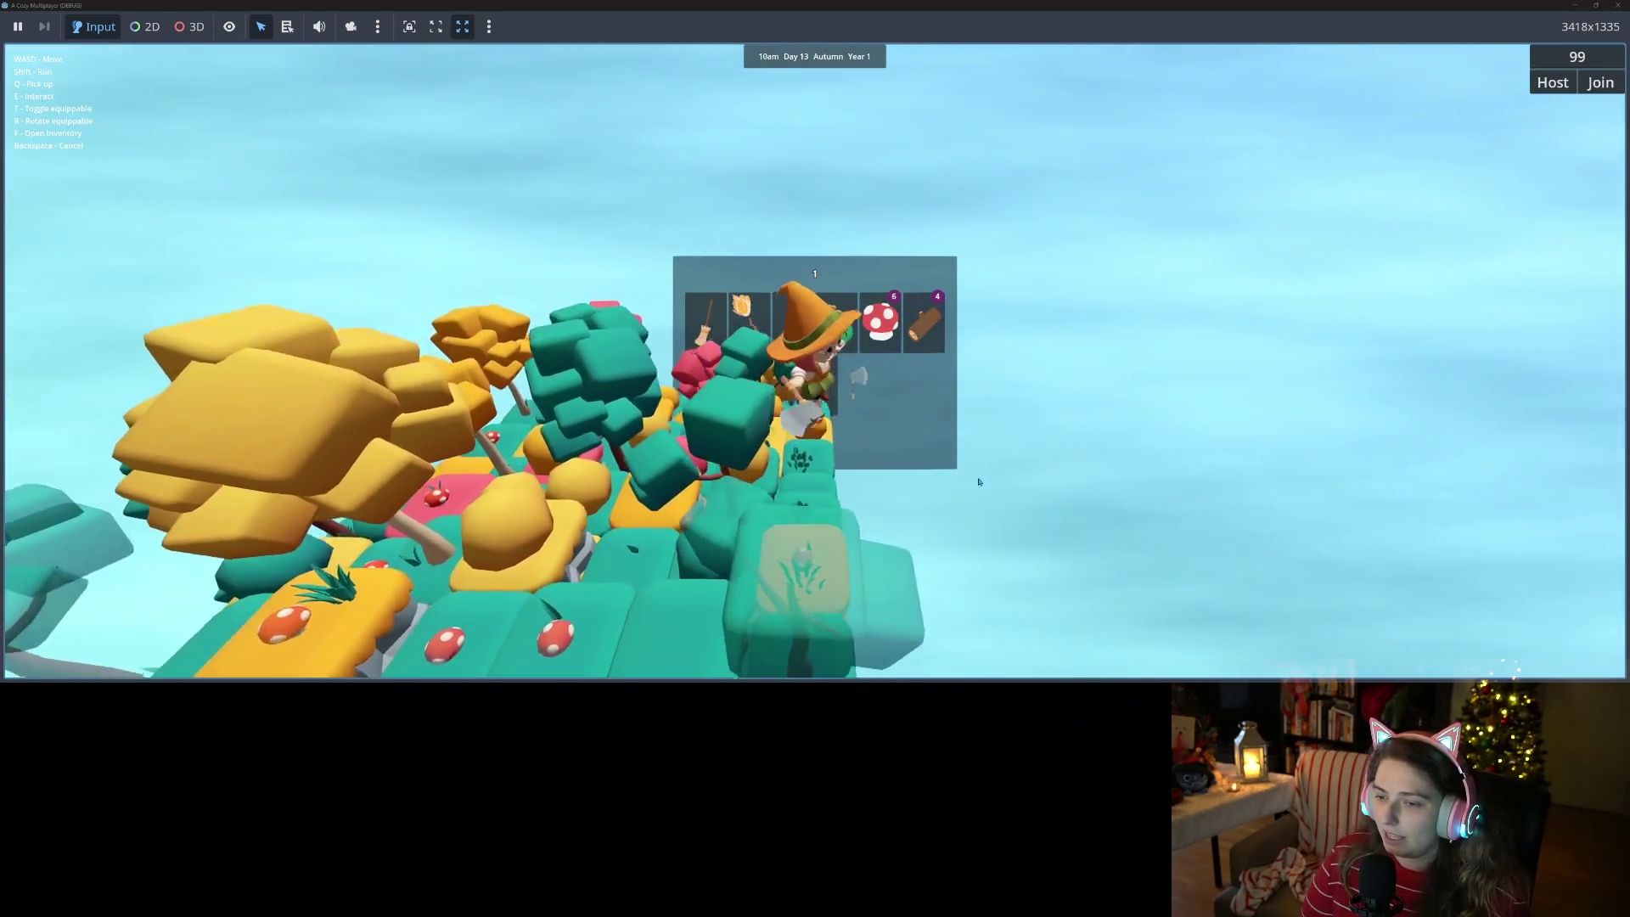
pyautogui.scroll(3, 979, 481)
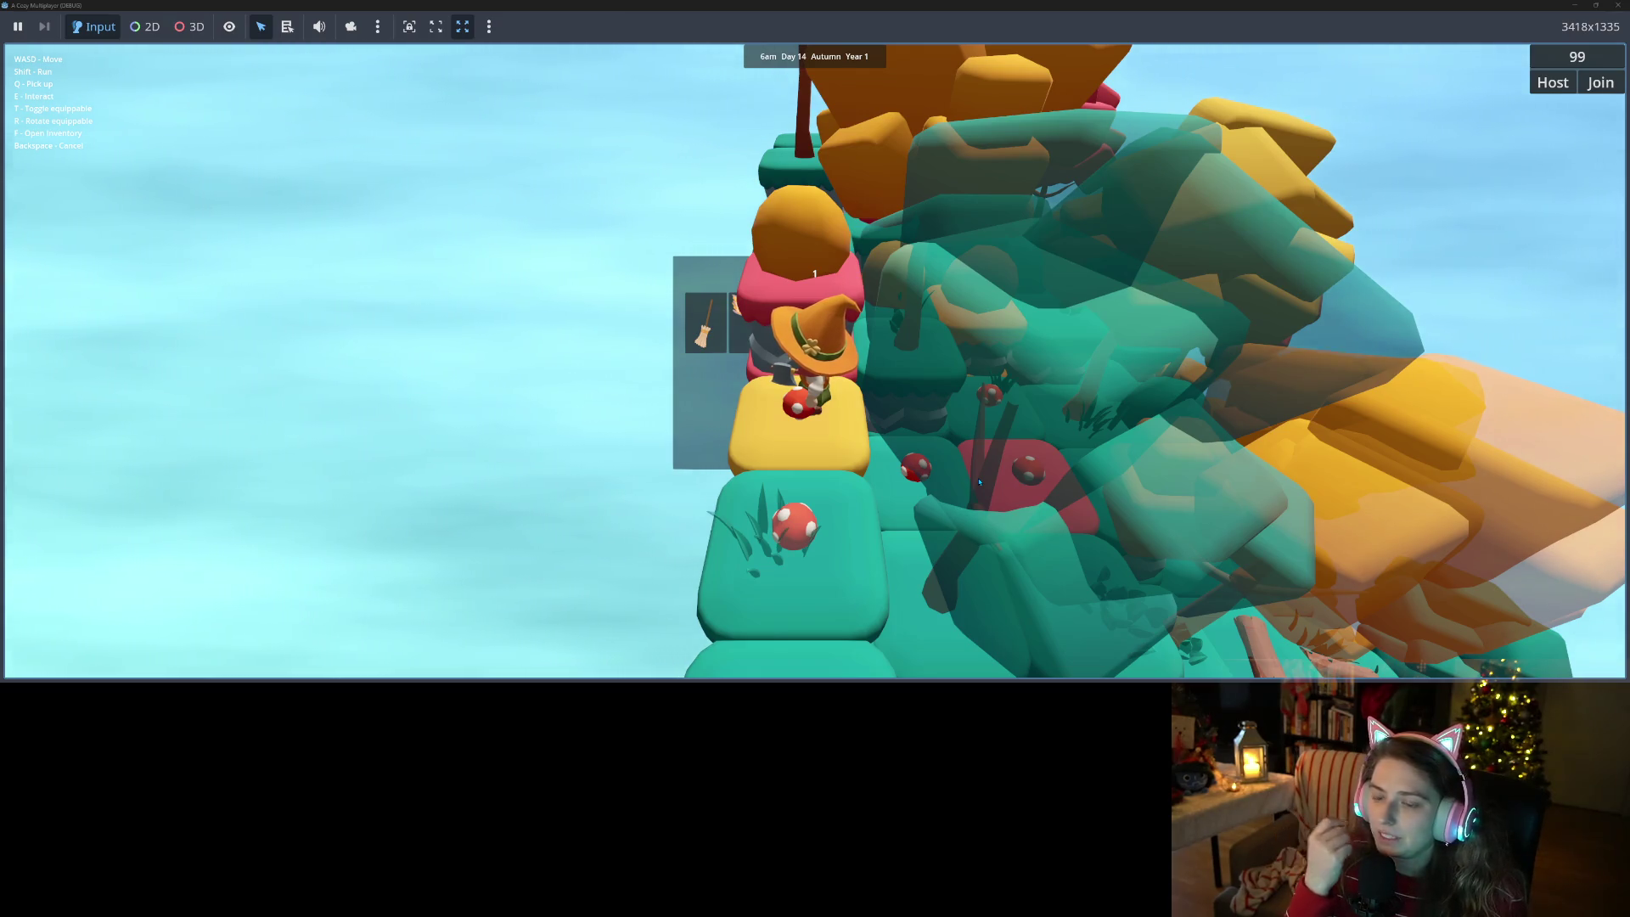
pyautogui.scroll(-3, 979, 481)
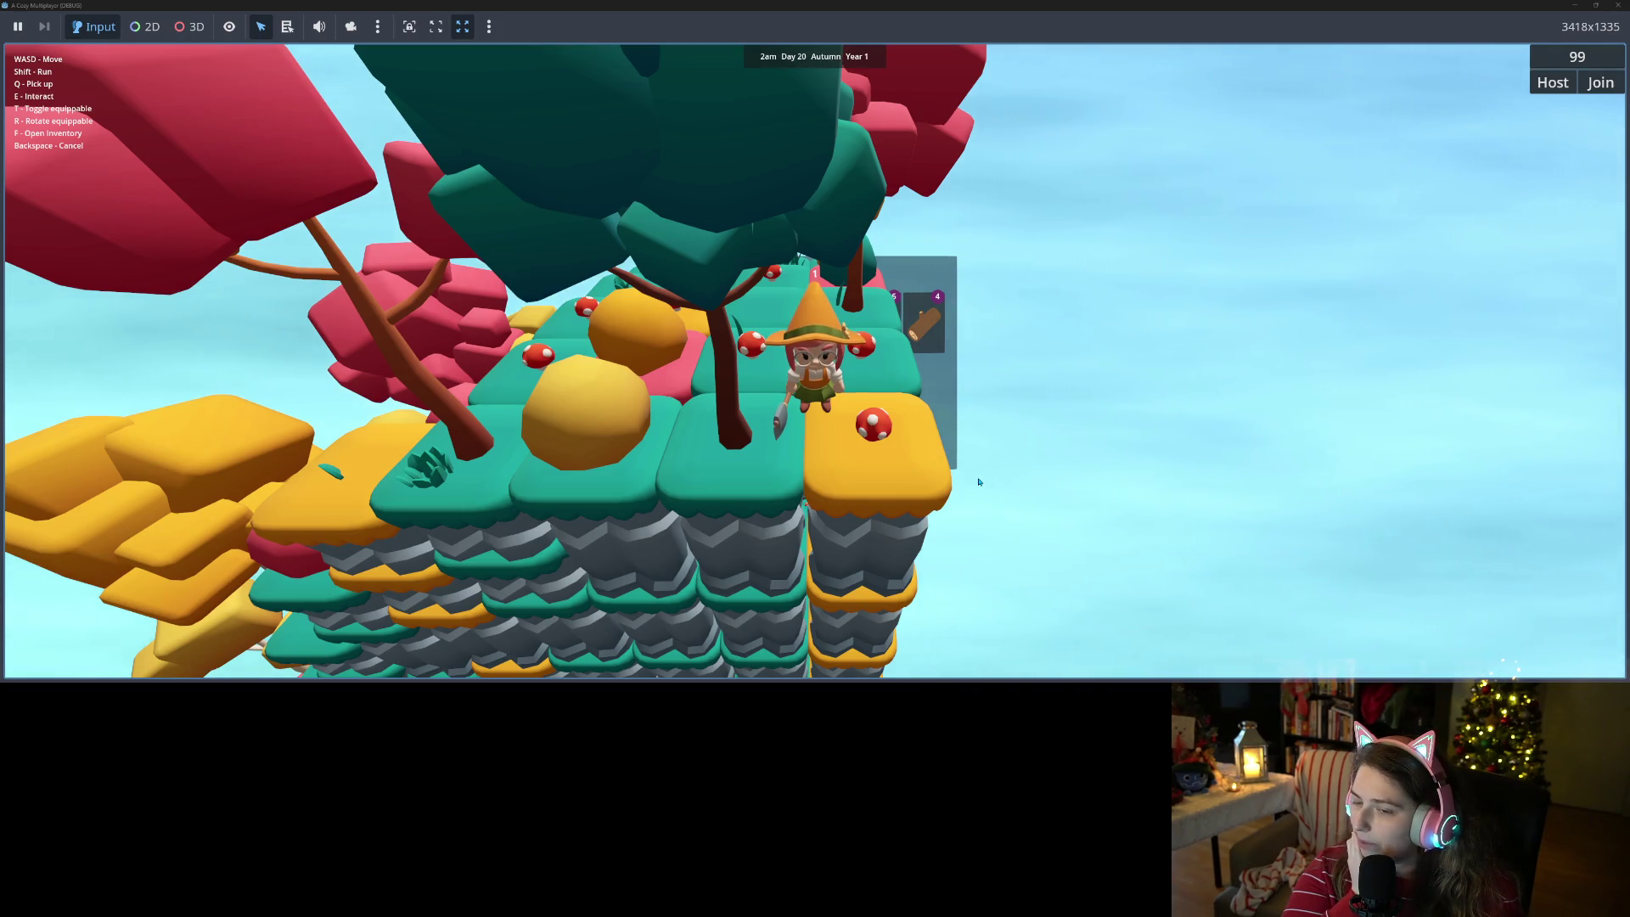
# - Walk out from behind the large teal tree and chop it down
pyautogui.press('w')
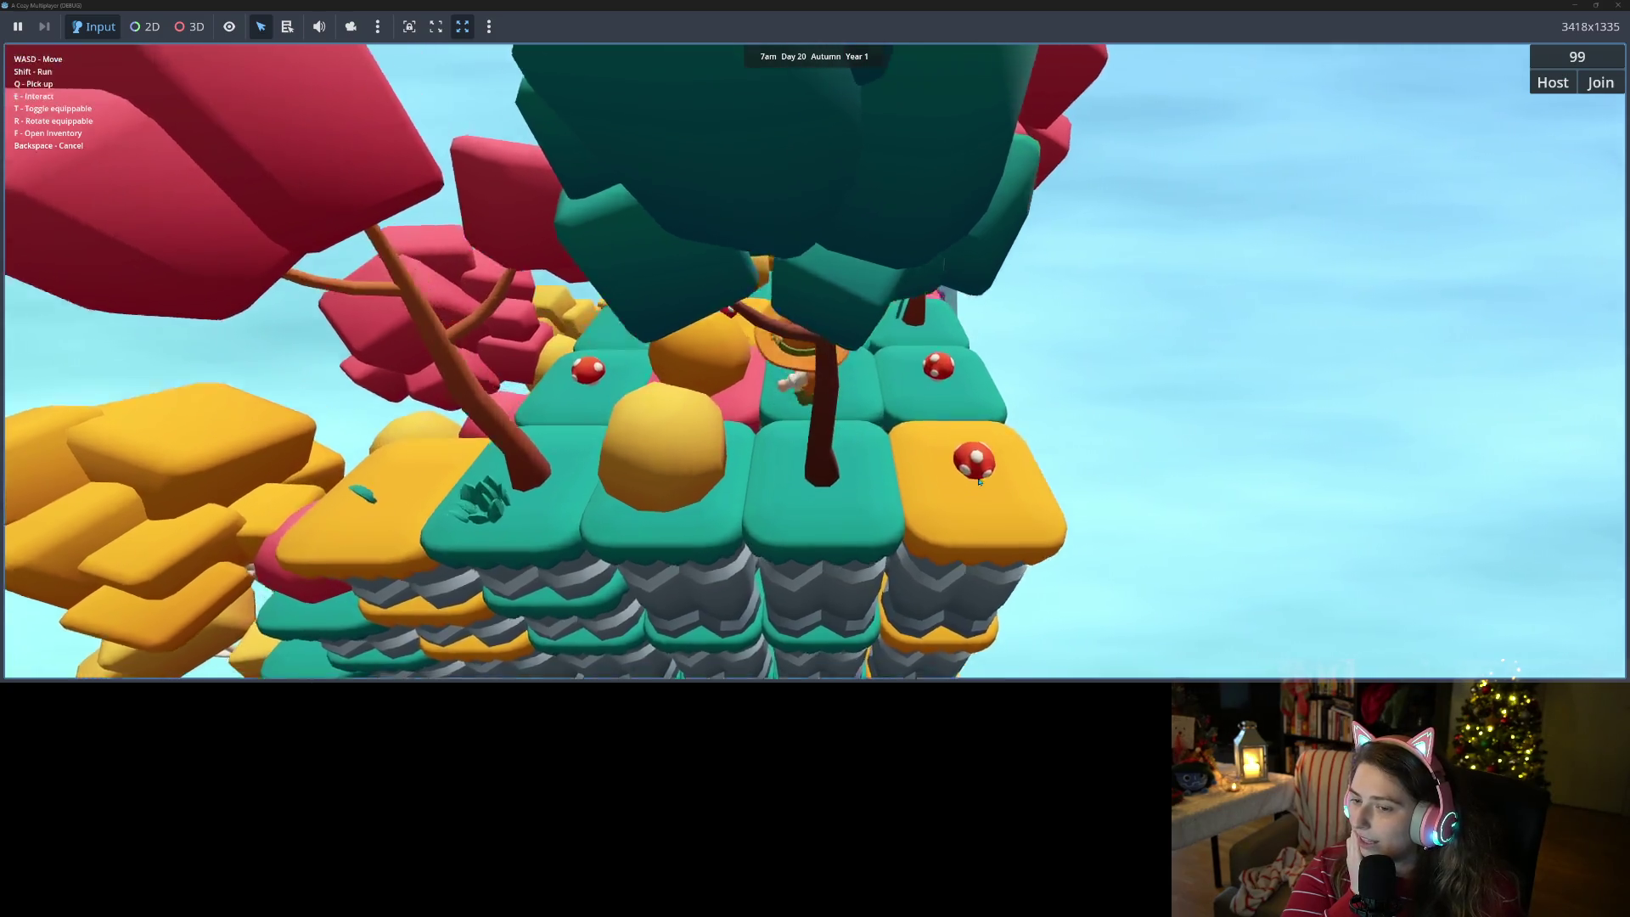
pyautogui.press('s')
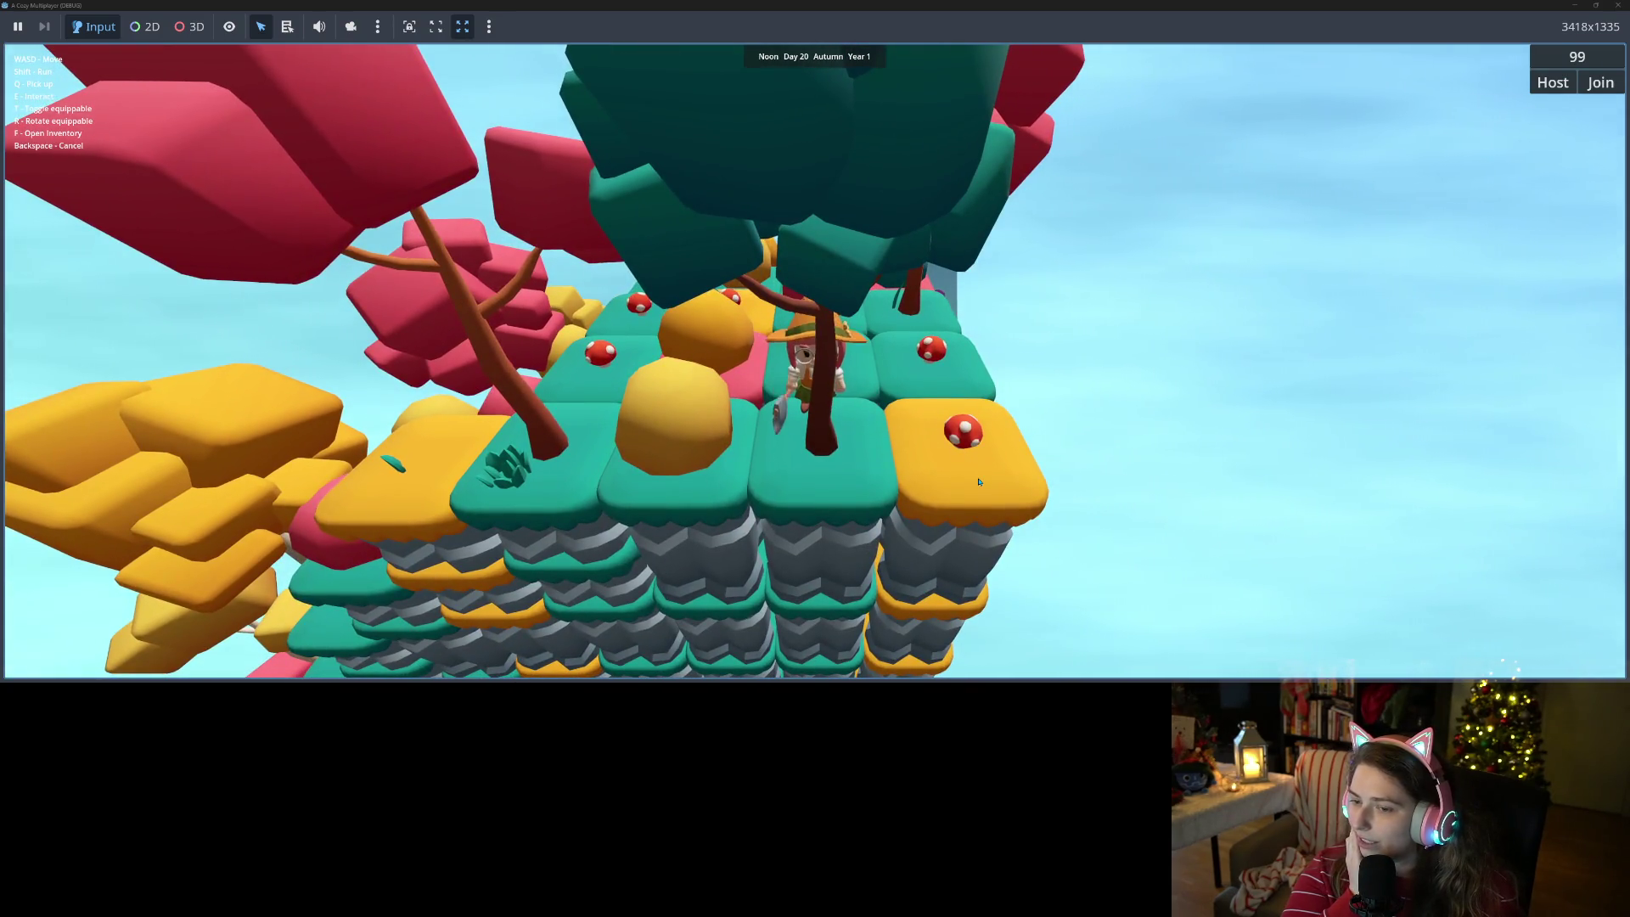
pyautogui.press('e')
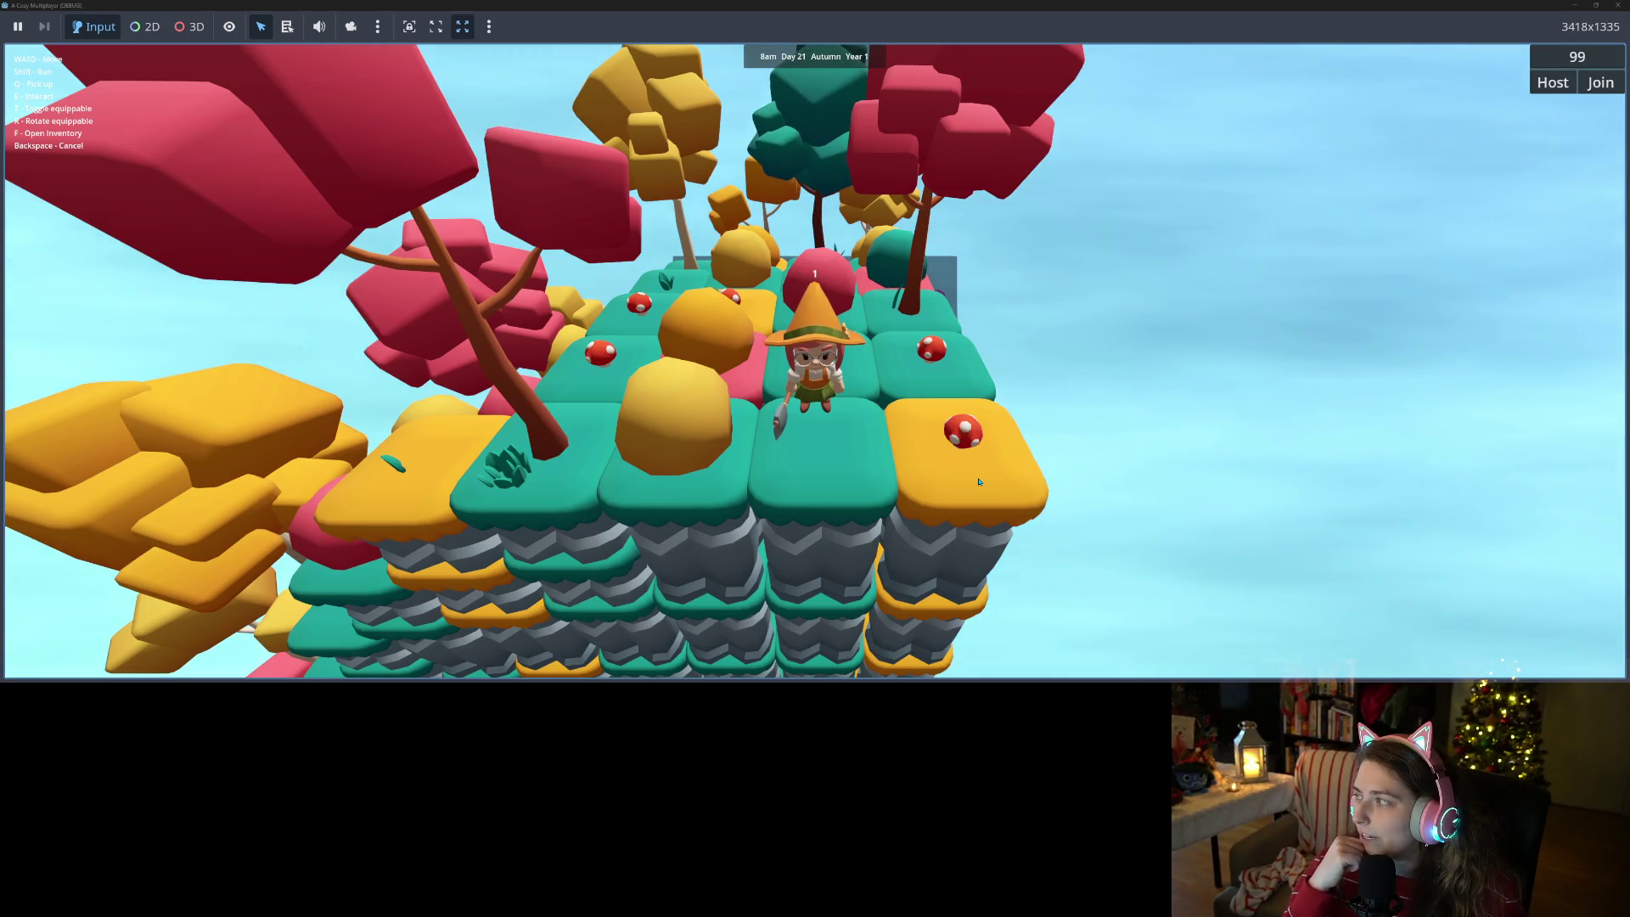
# - Walk left onto the yellow tile and pick up the mushroom
pyautogui.press('a')
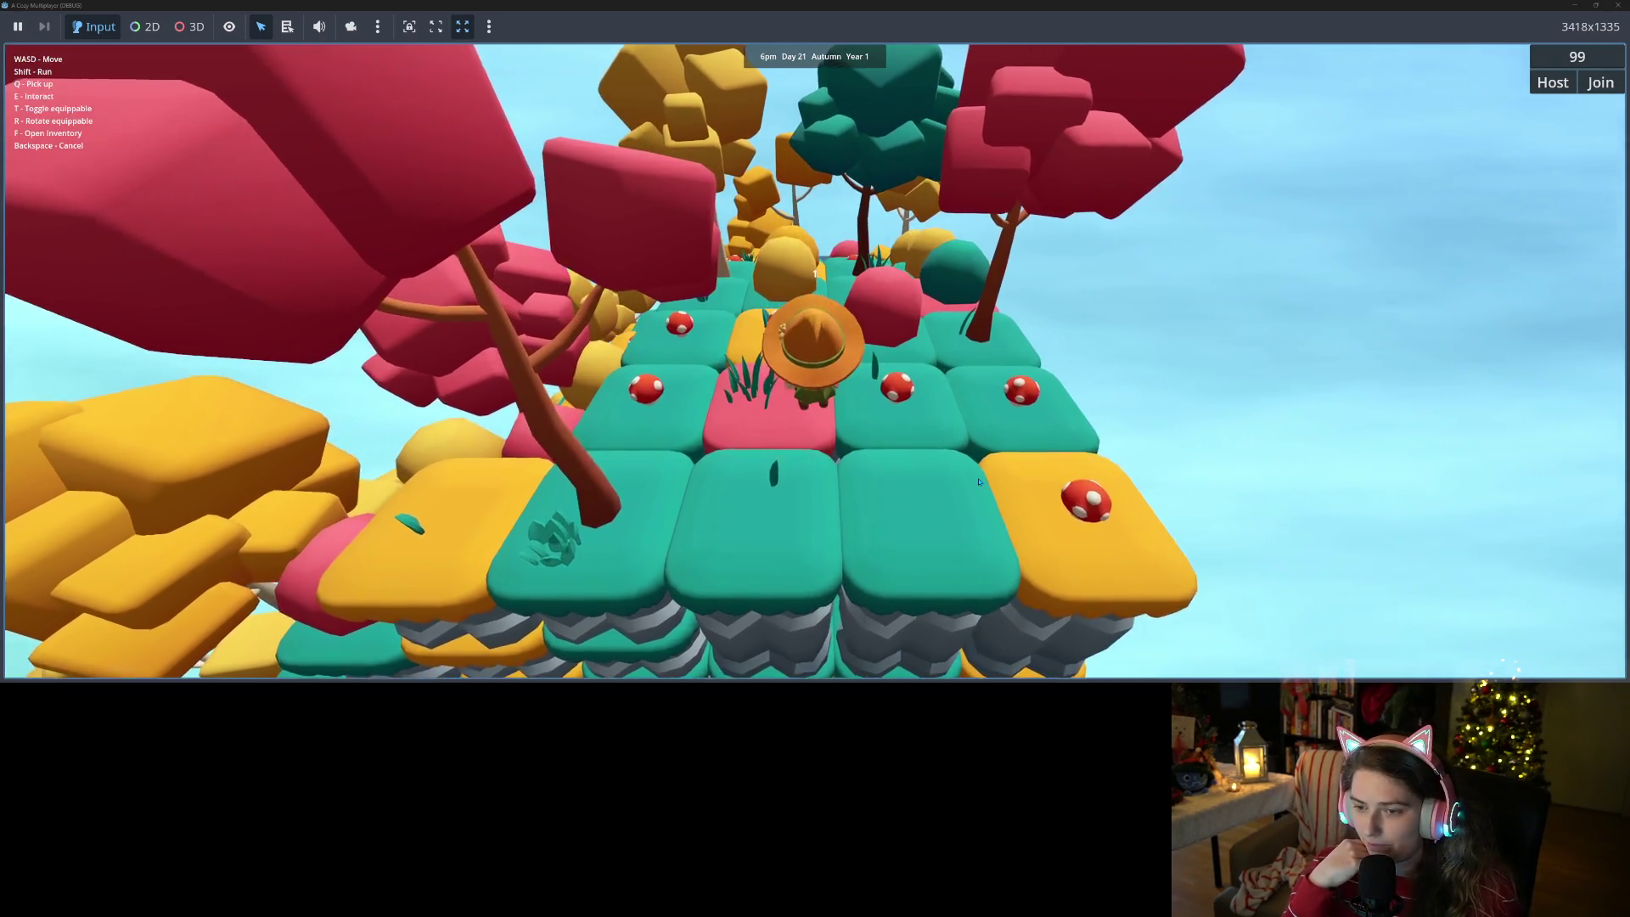
pyautogui.press('d')
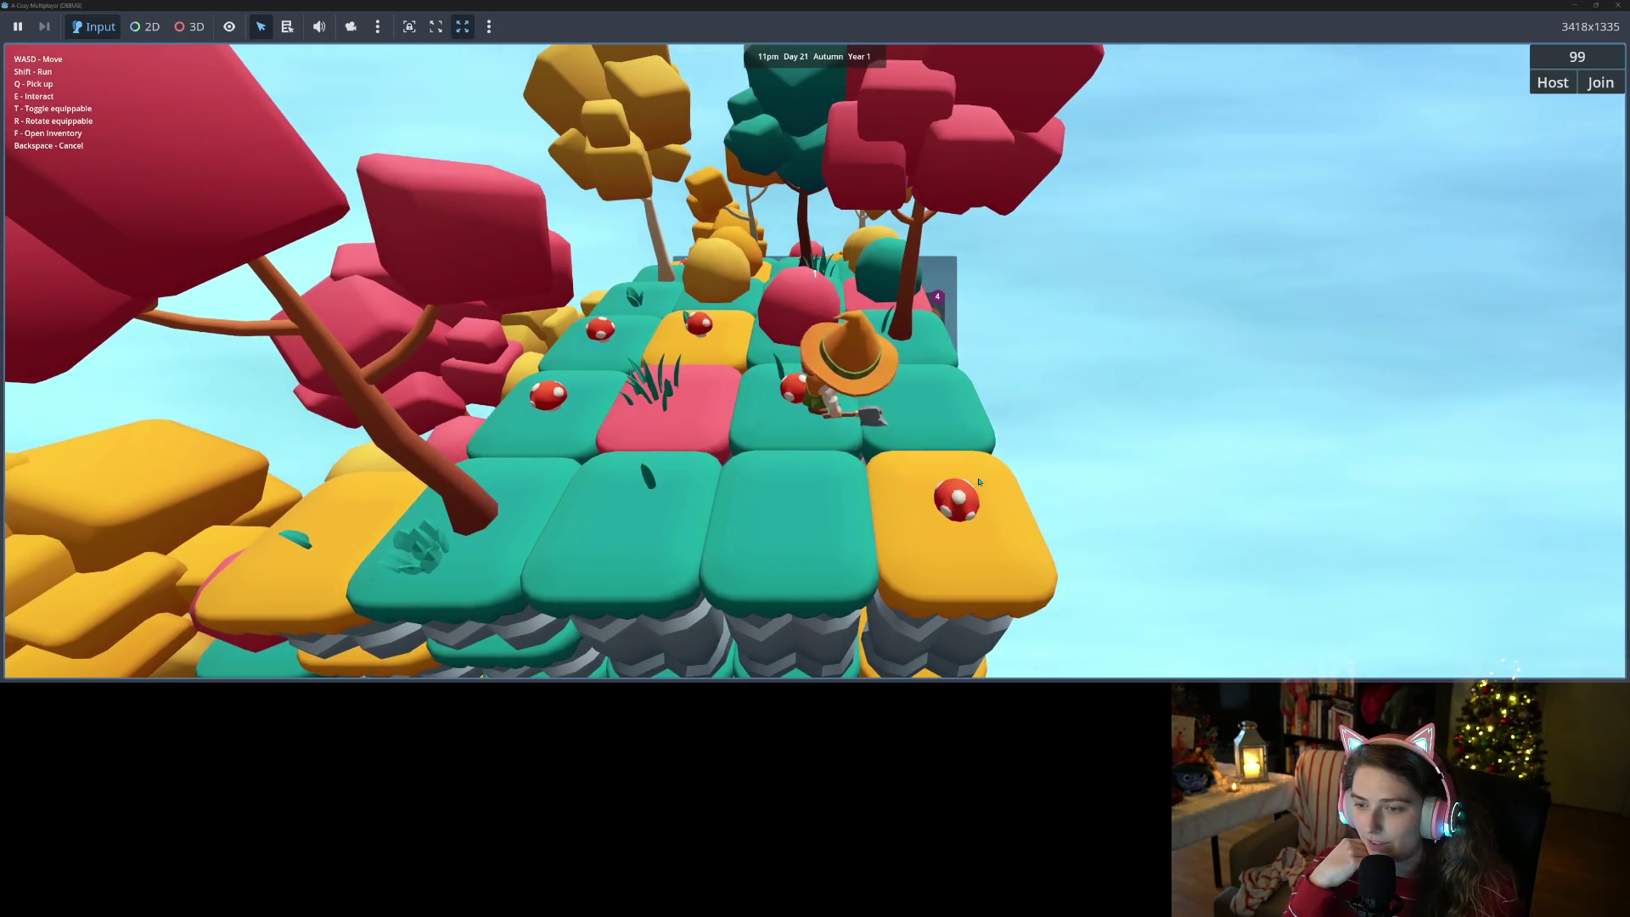
pyautogui.press('a')
pyautogui.press('s')
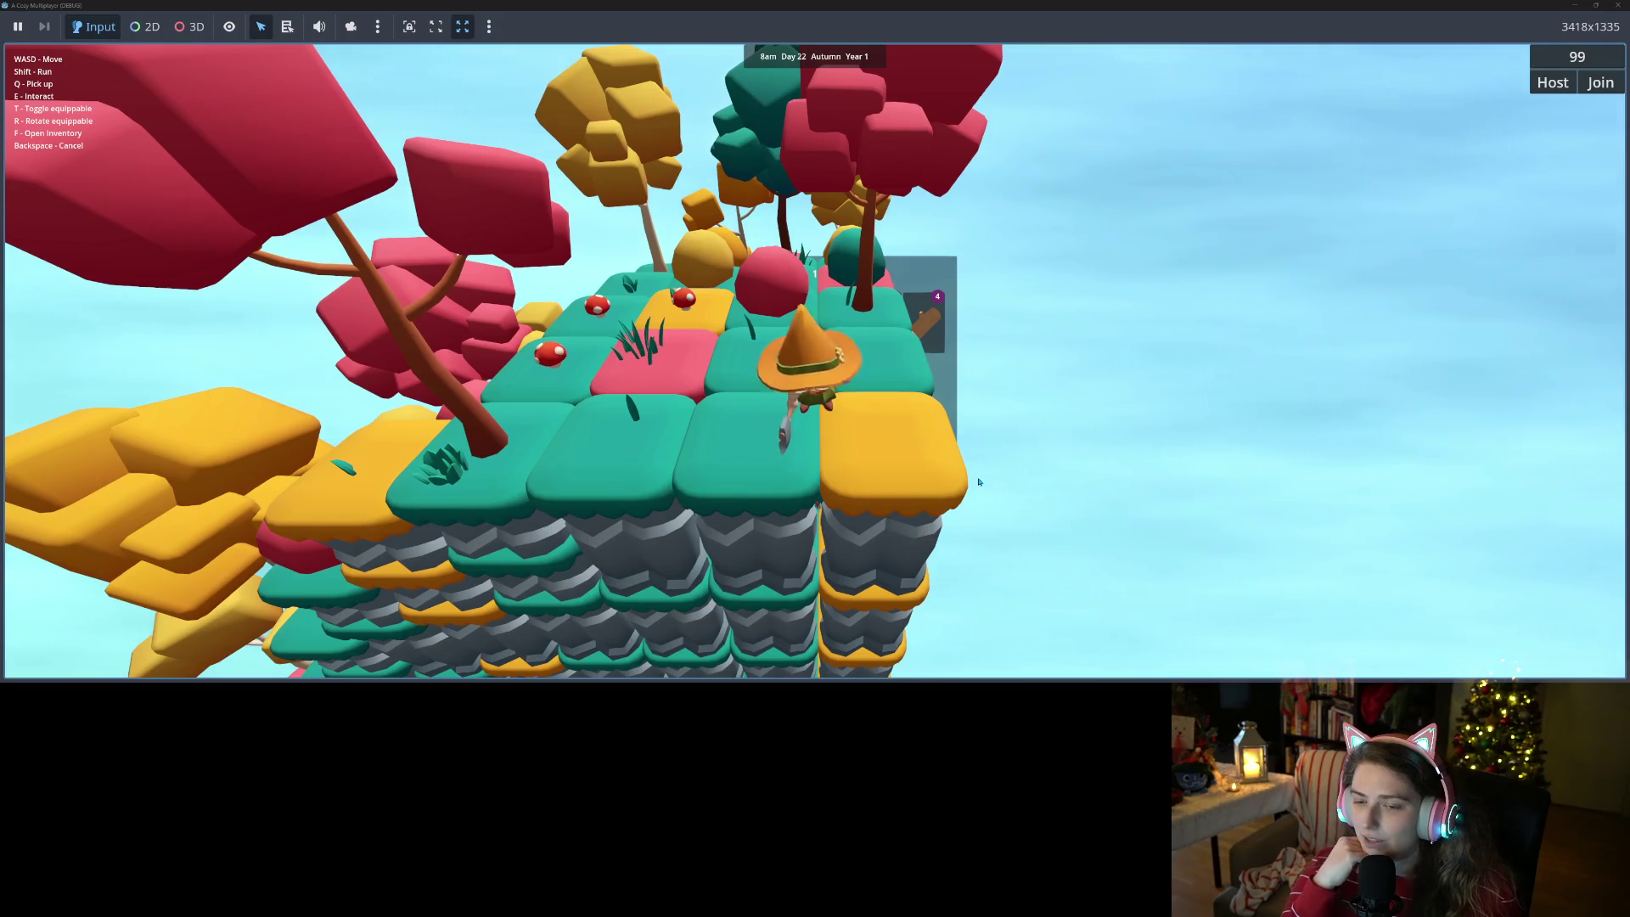
pyautogui.press('s')
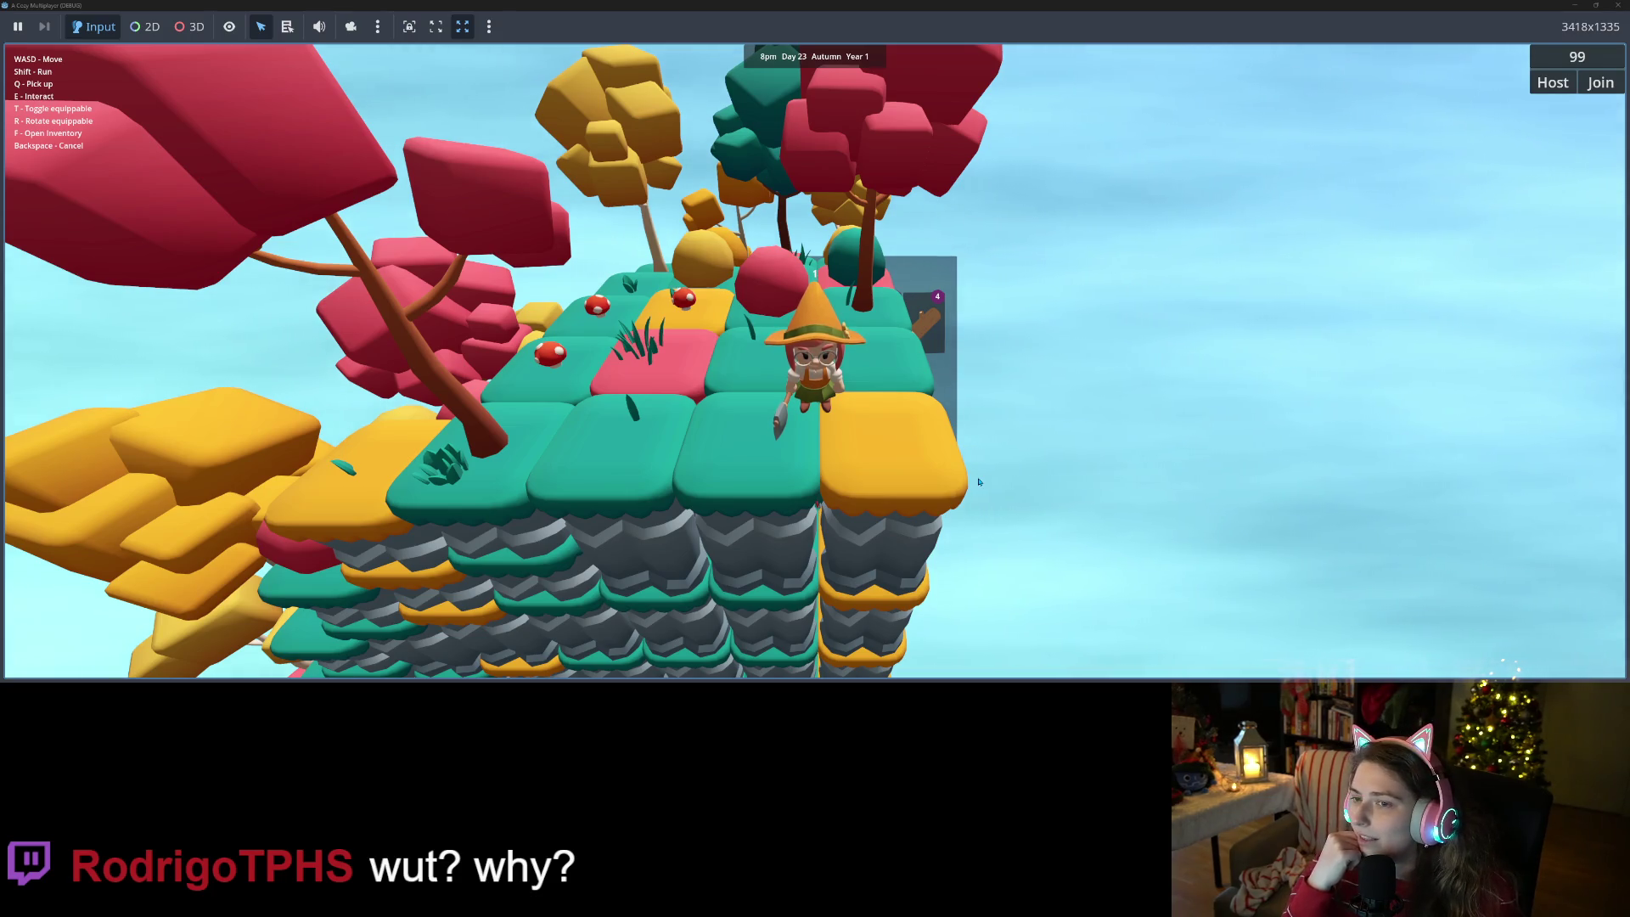
# - Zoom and orbit the game camera around the character to inspect the island terrain
pyautogui.scroll(5, 978, 482)
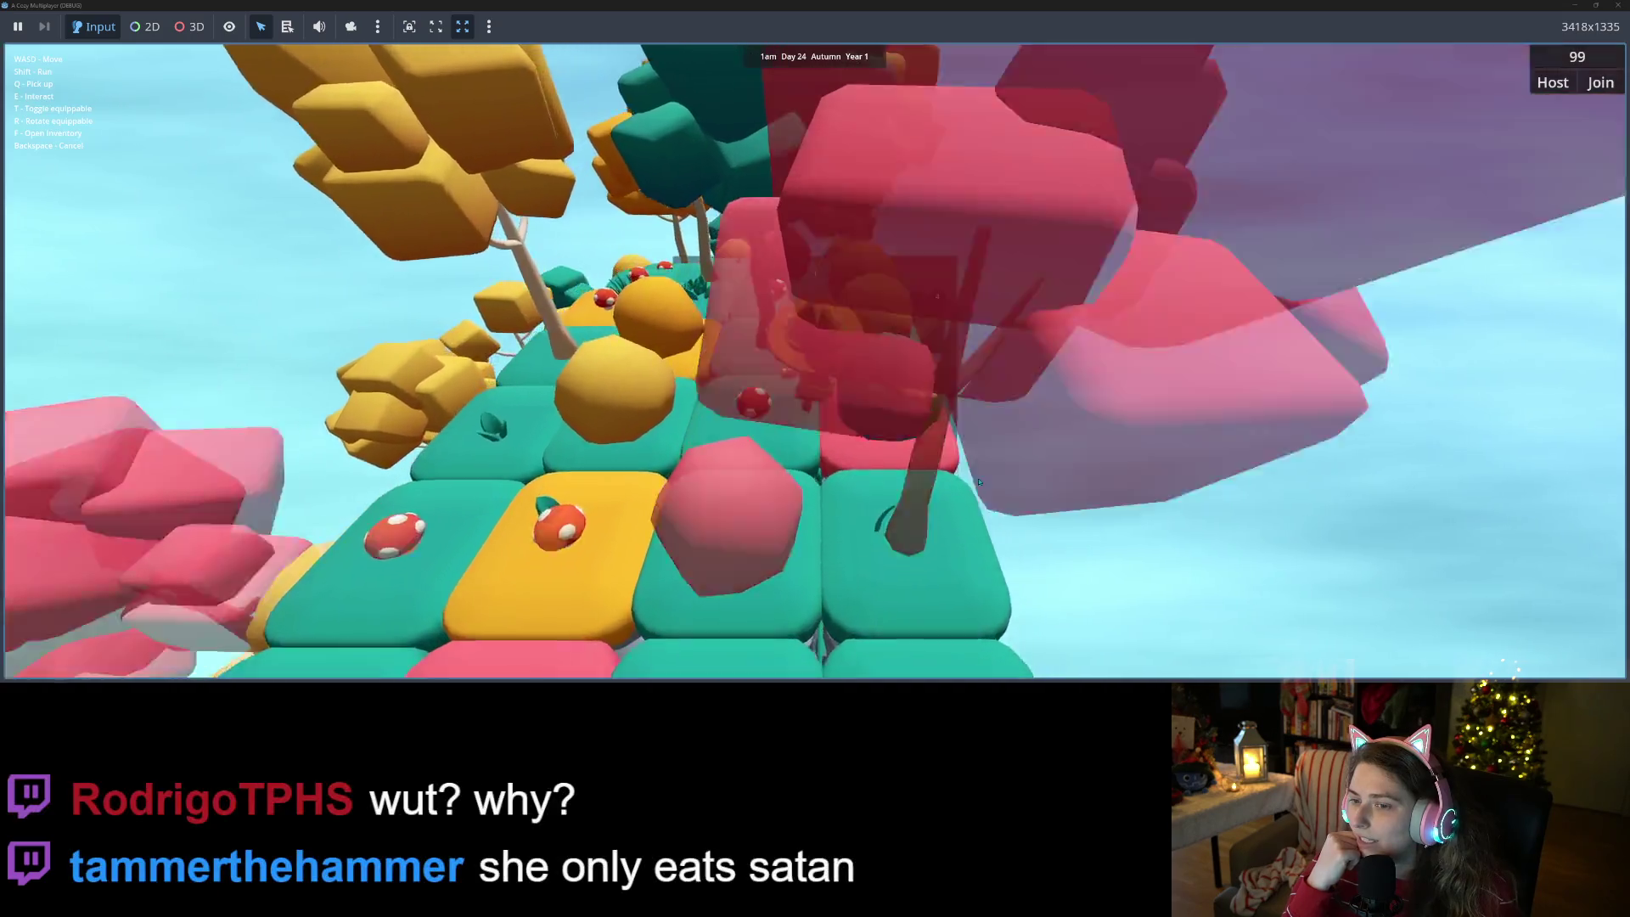
pyautogui.scroll(-5, 978, 481)
pyautogui.press('f')
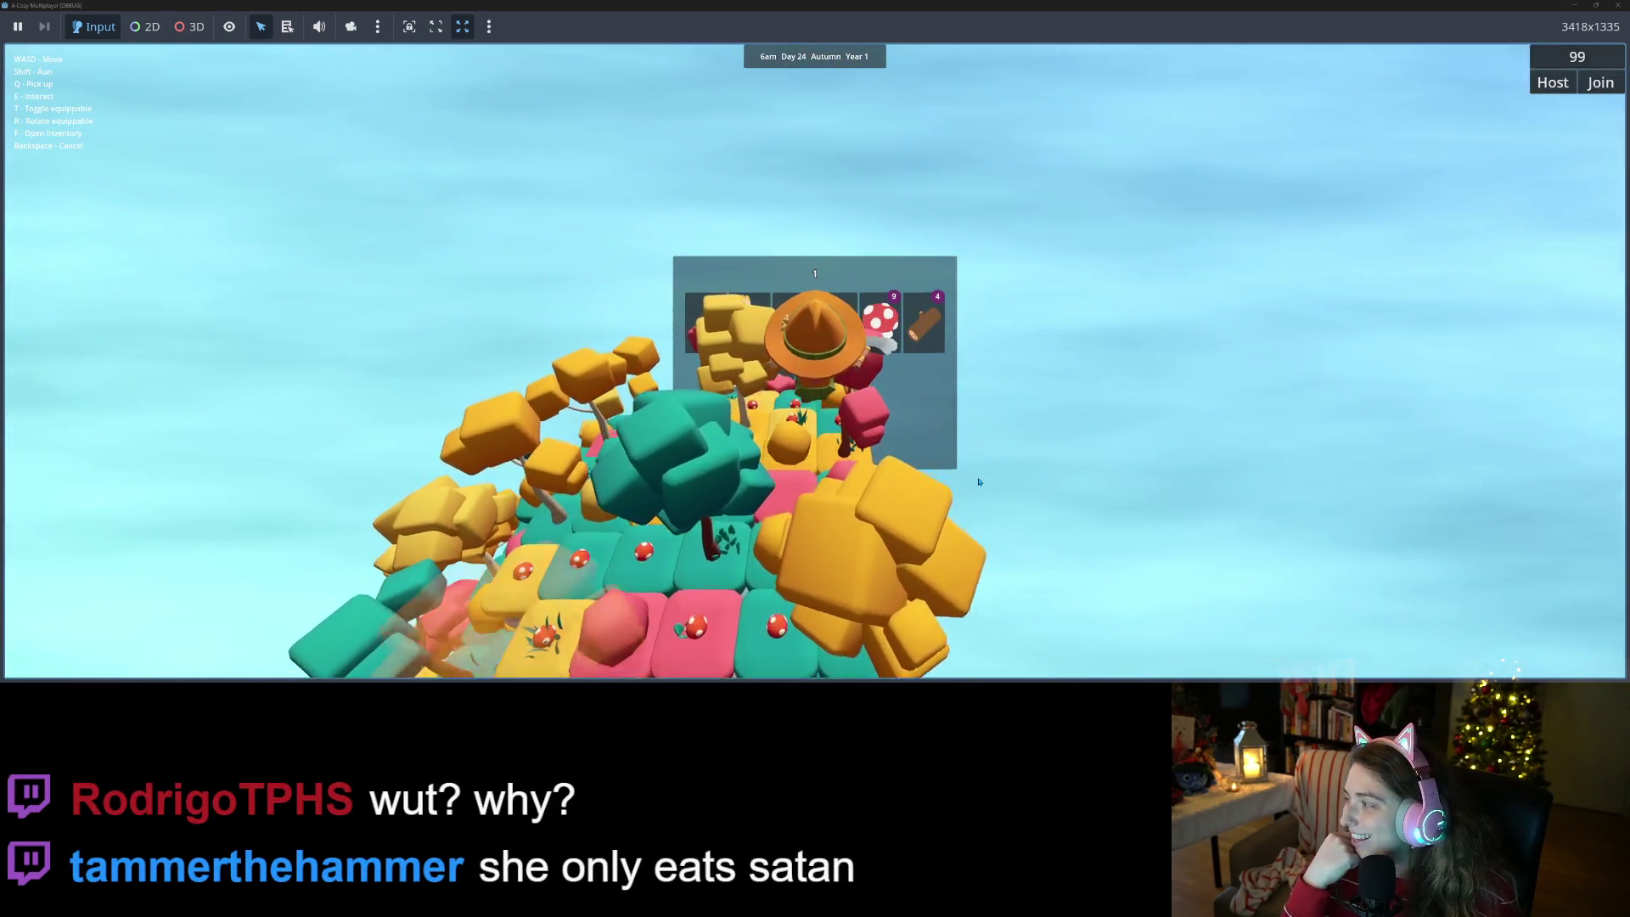
pyautogui.scroll(5, 978, 482)
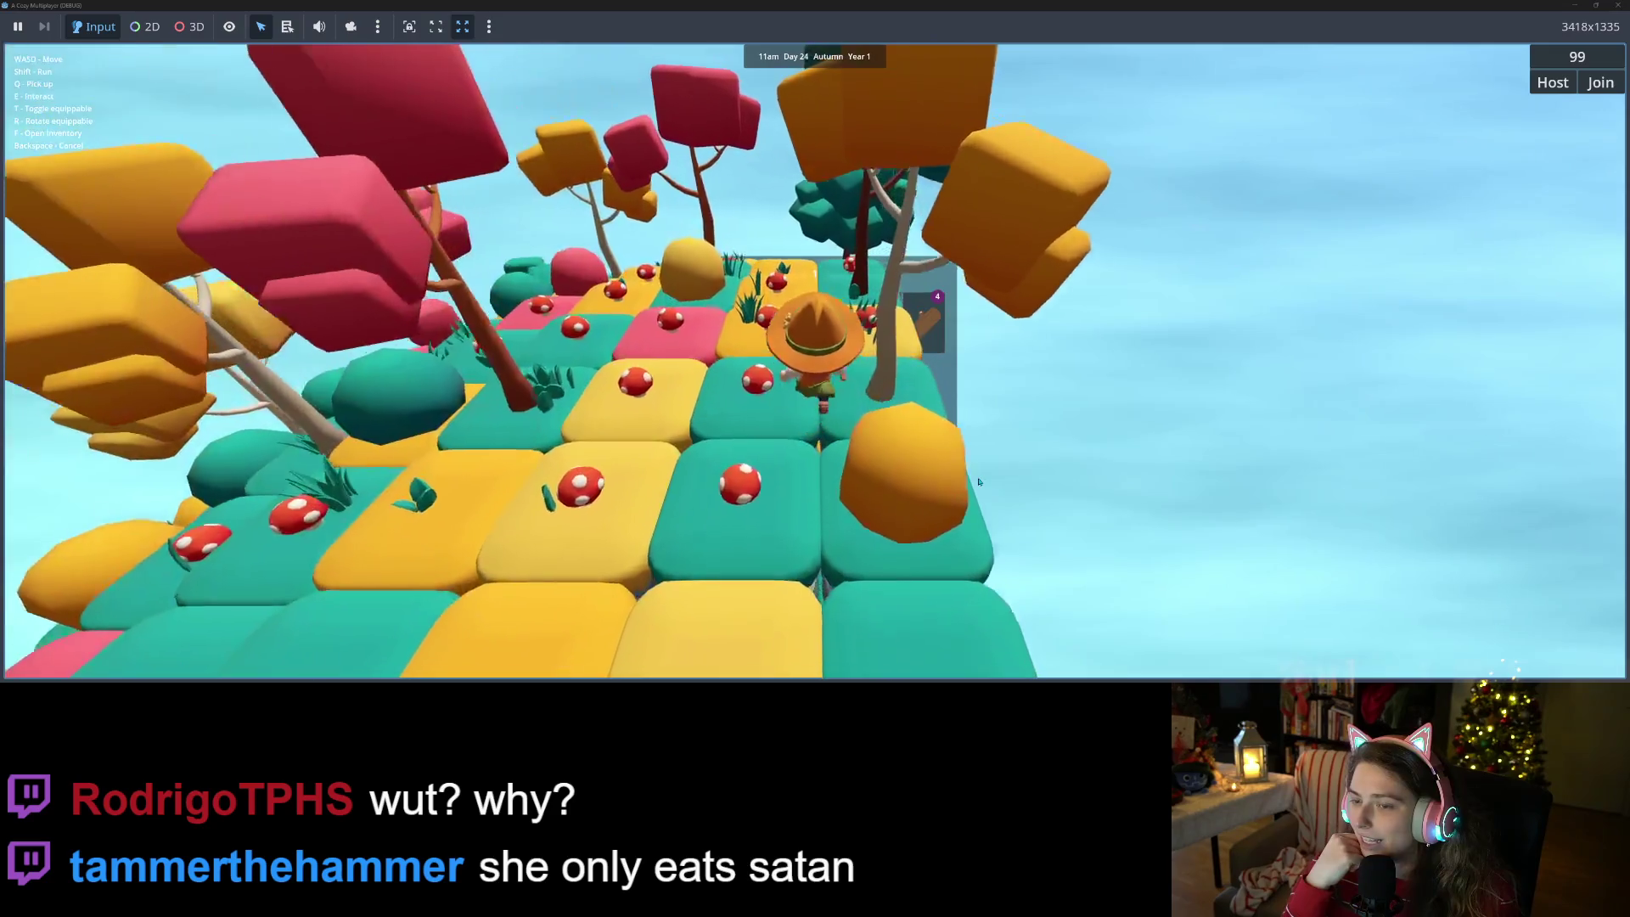
pyautogui.press('Left')
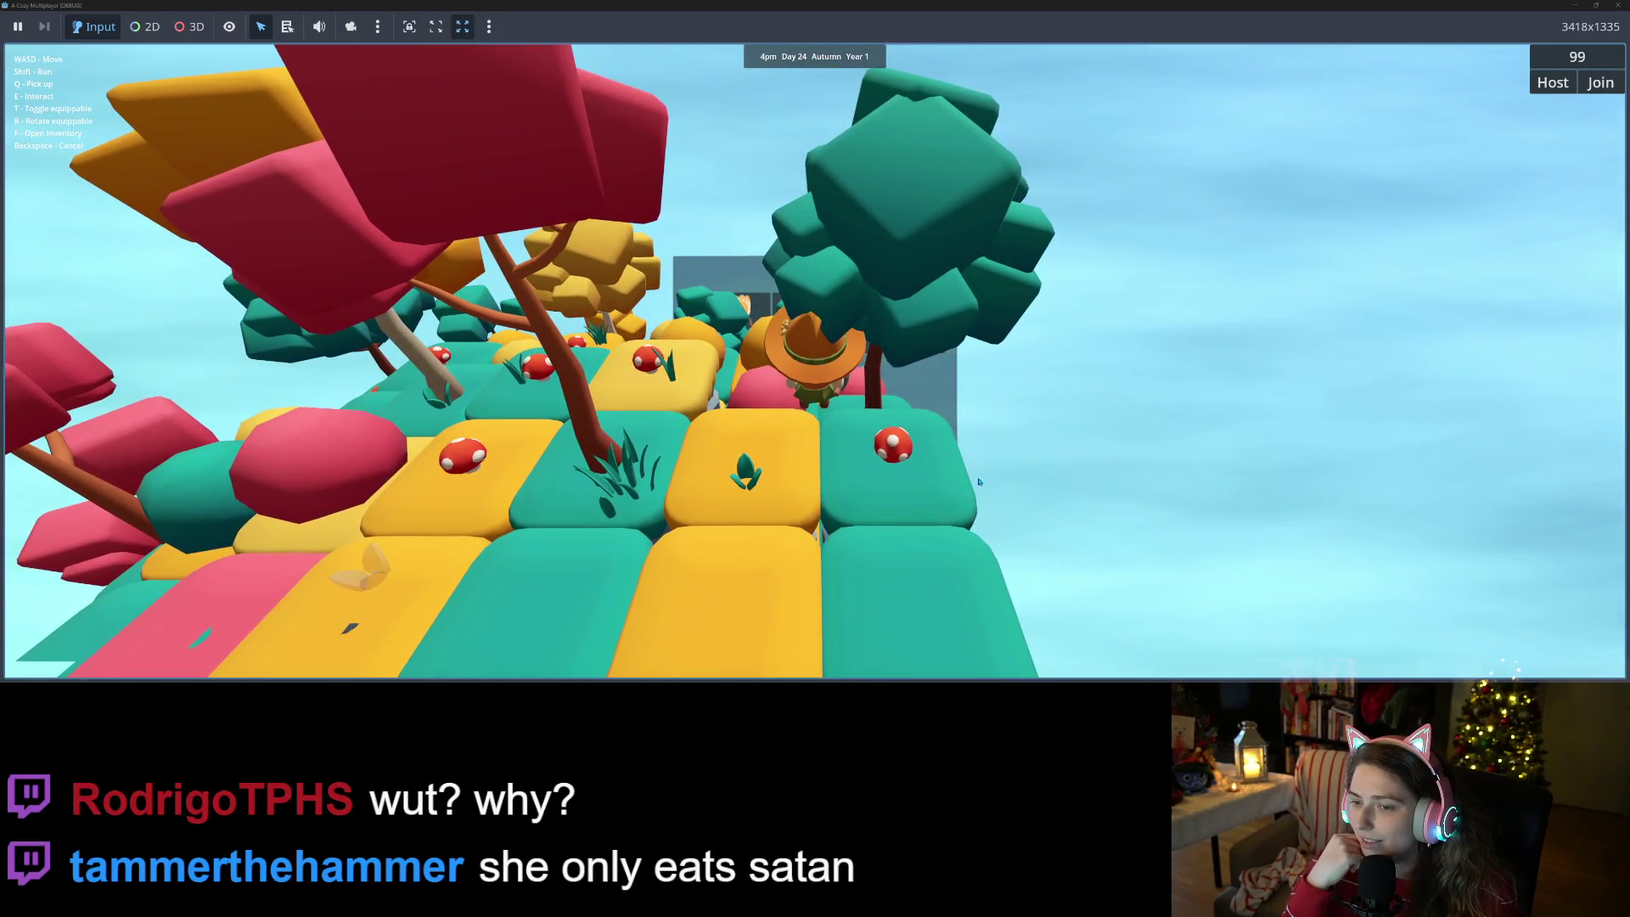
pyautogui.scroll(-3, 978, 482)
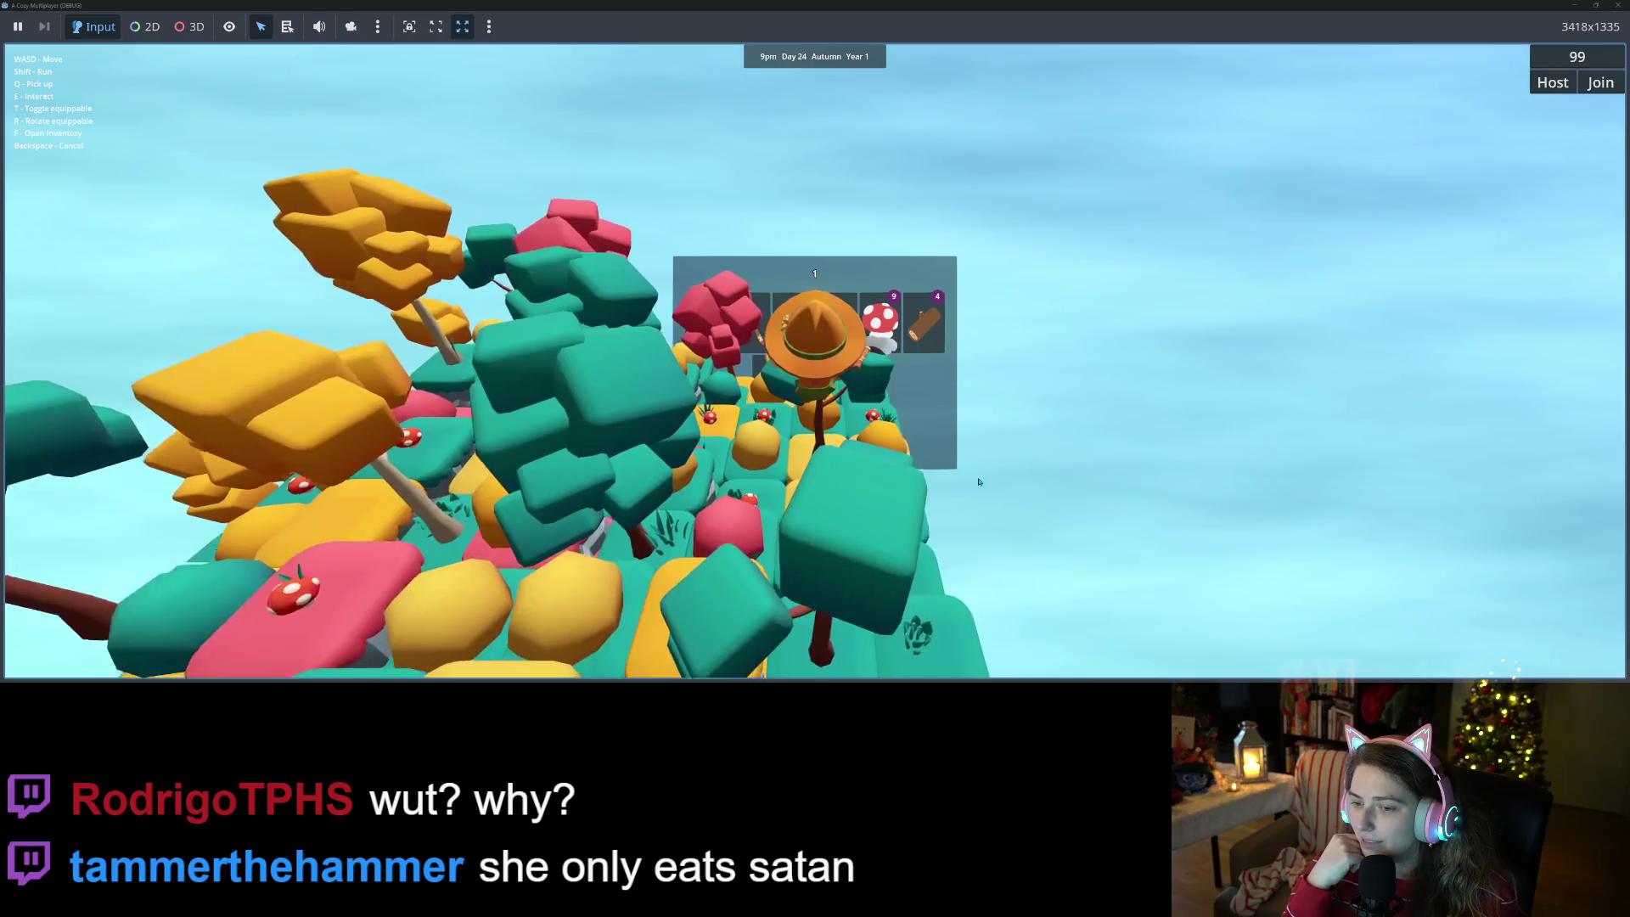
pyautogui.scroll(3, 978, 481)
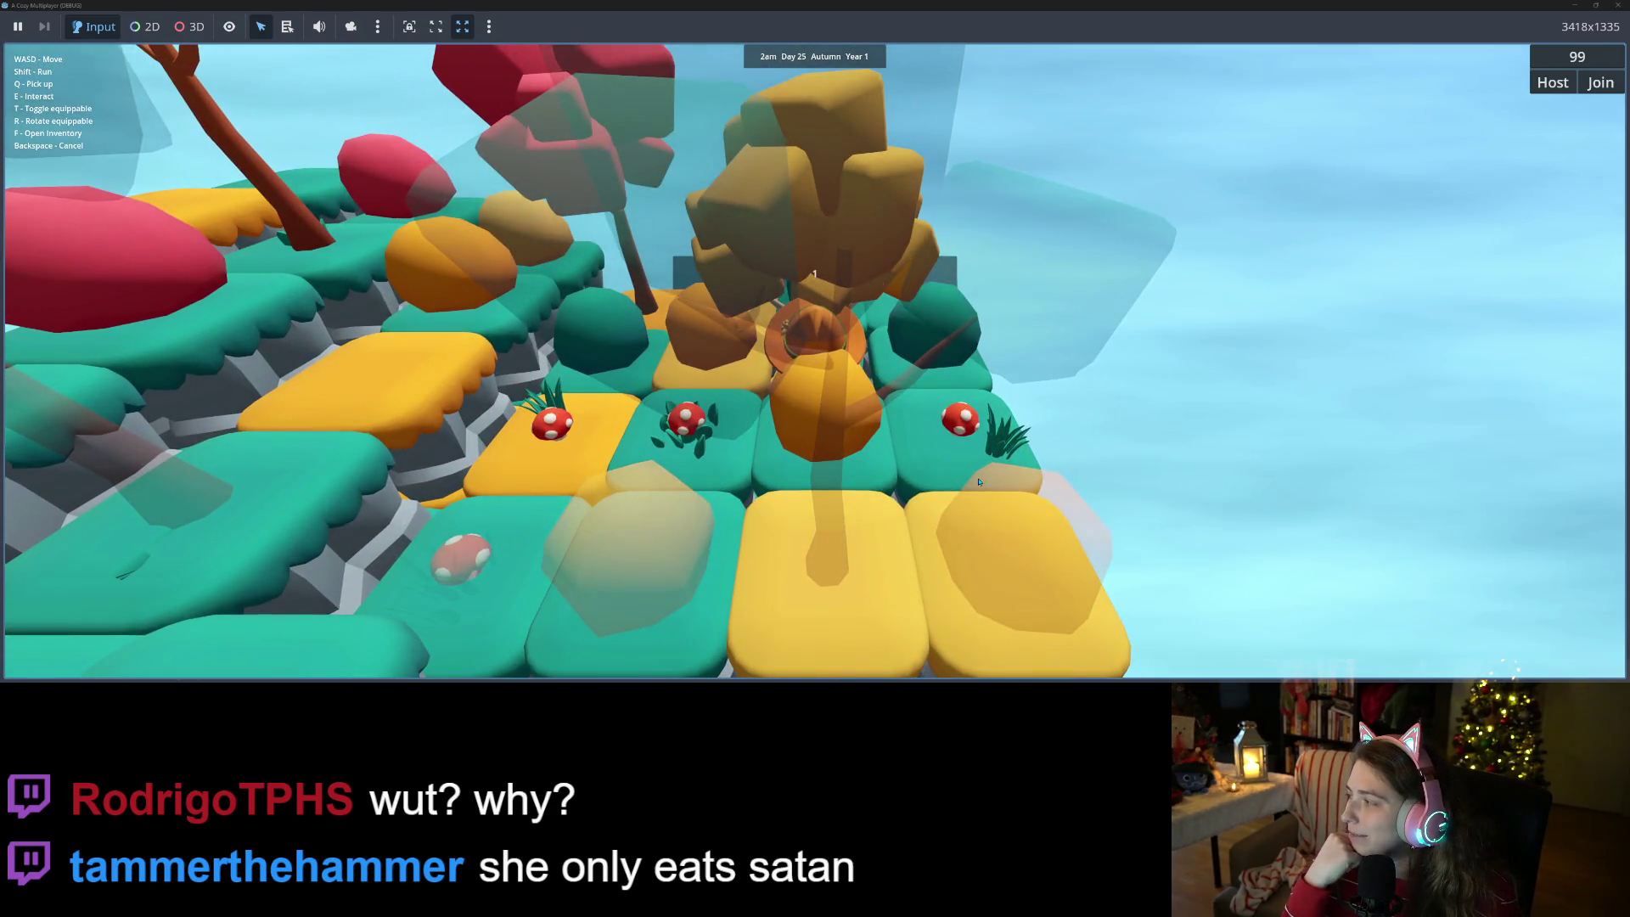
pyautogui.scroll(-3, 978, 482)
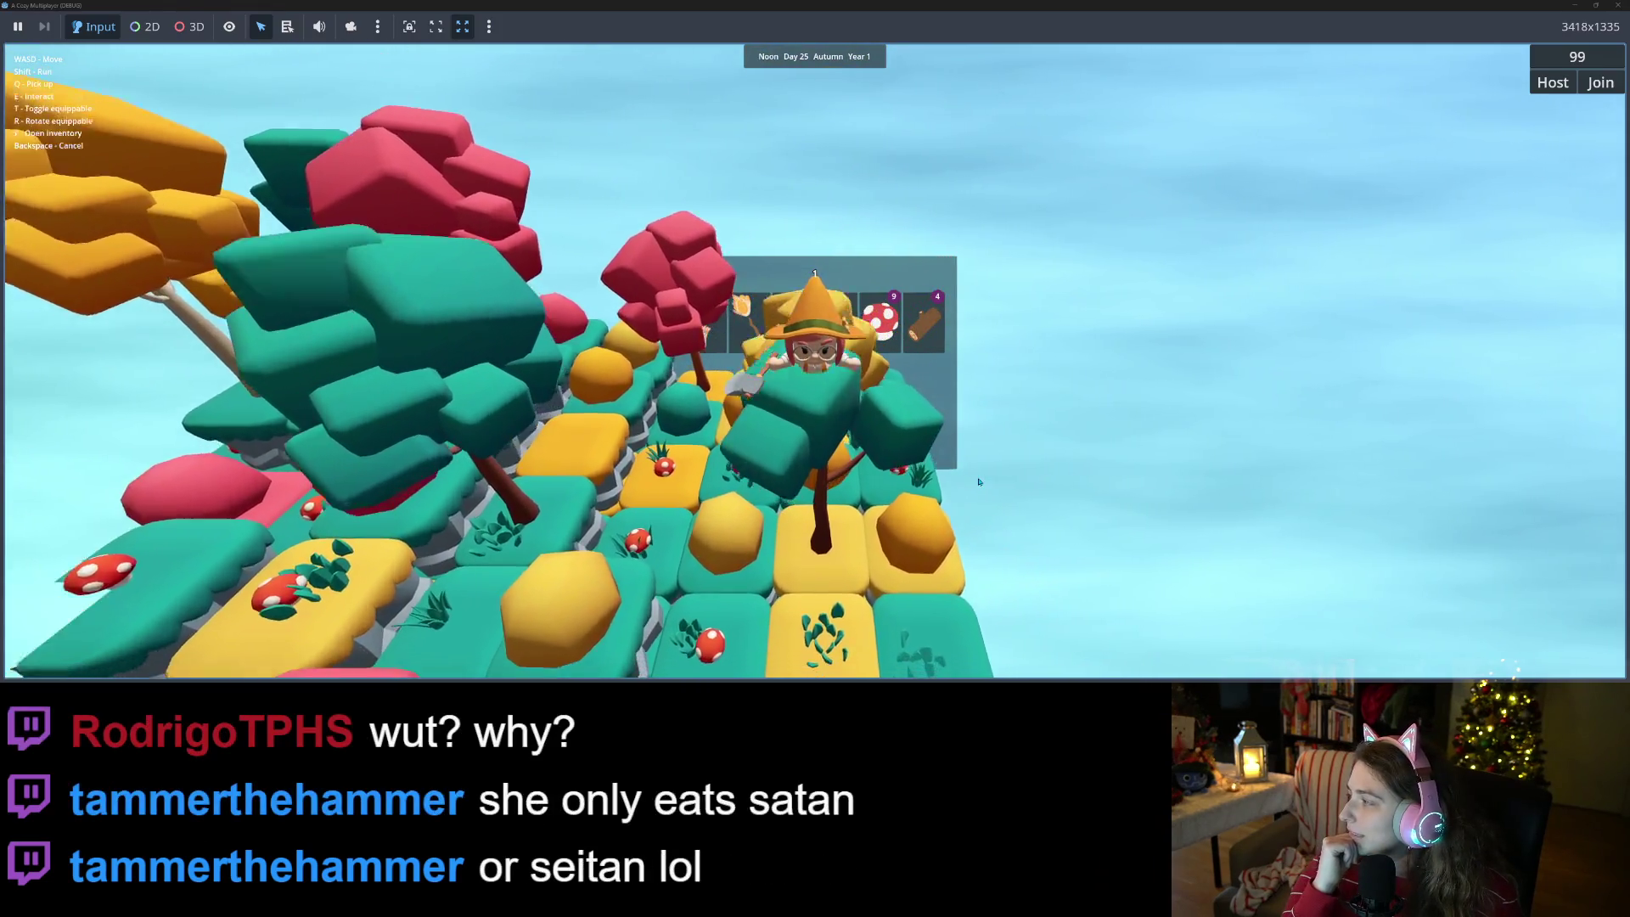
pyautogui.scroll(3, 978, 482)
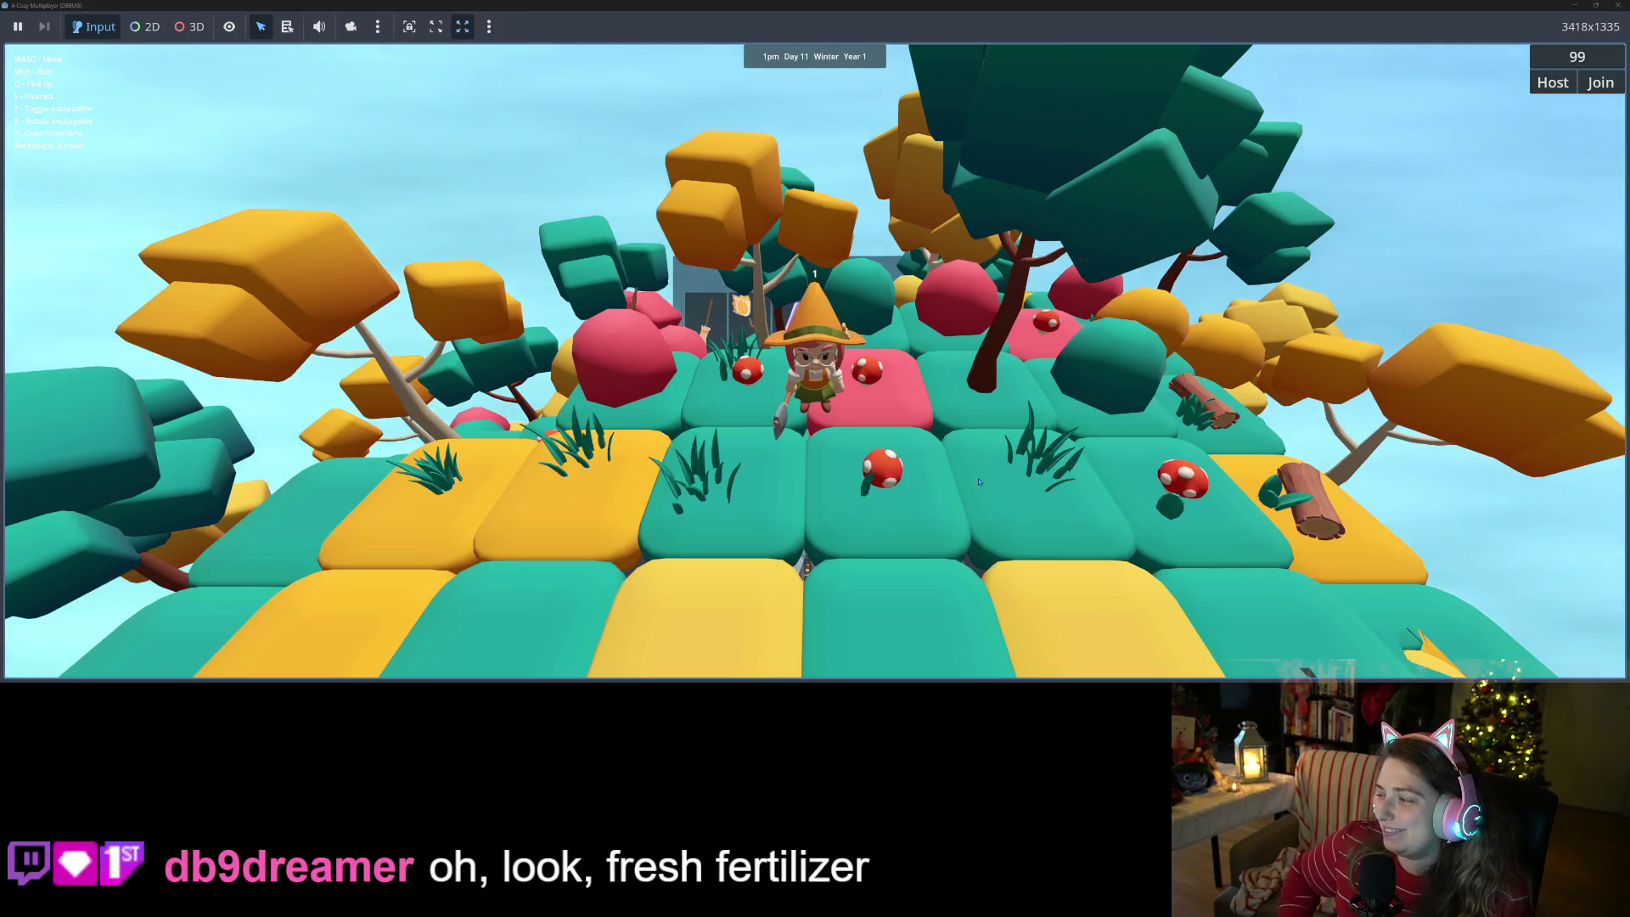
# - Walk the farmer across the island up to a tree and chop it down
pyautogui.press('a')
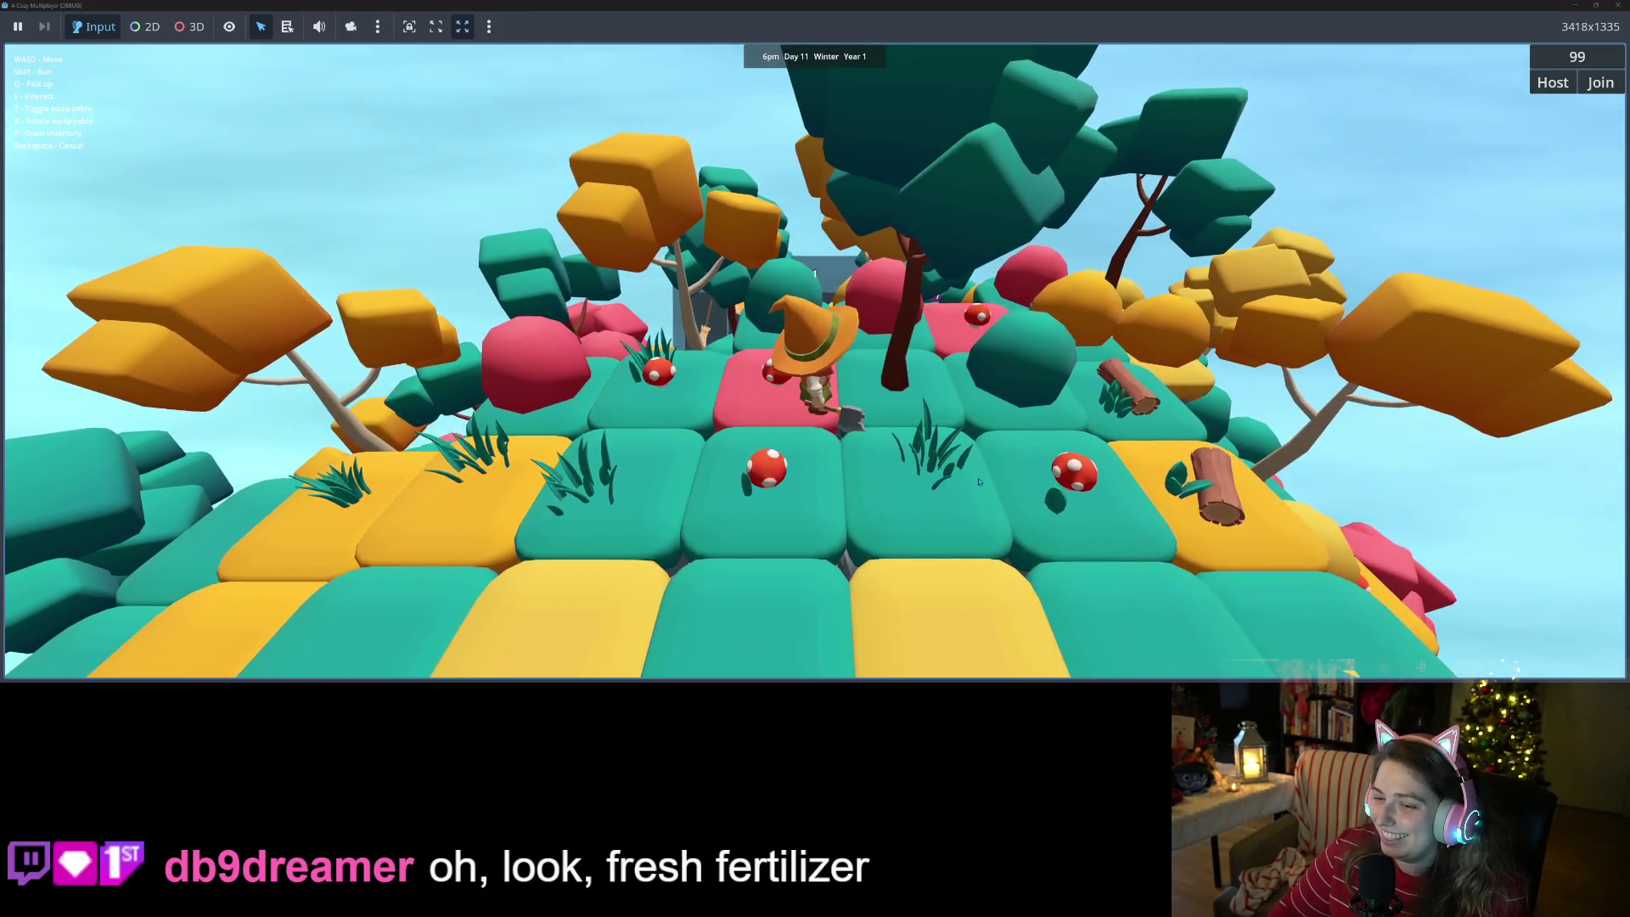
pyautogui.press('d')
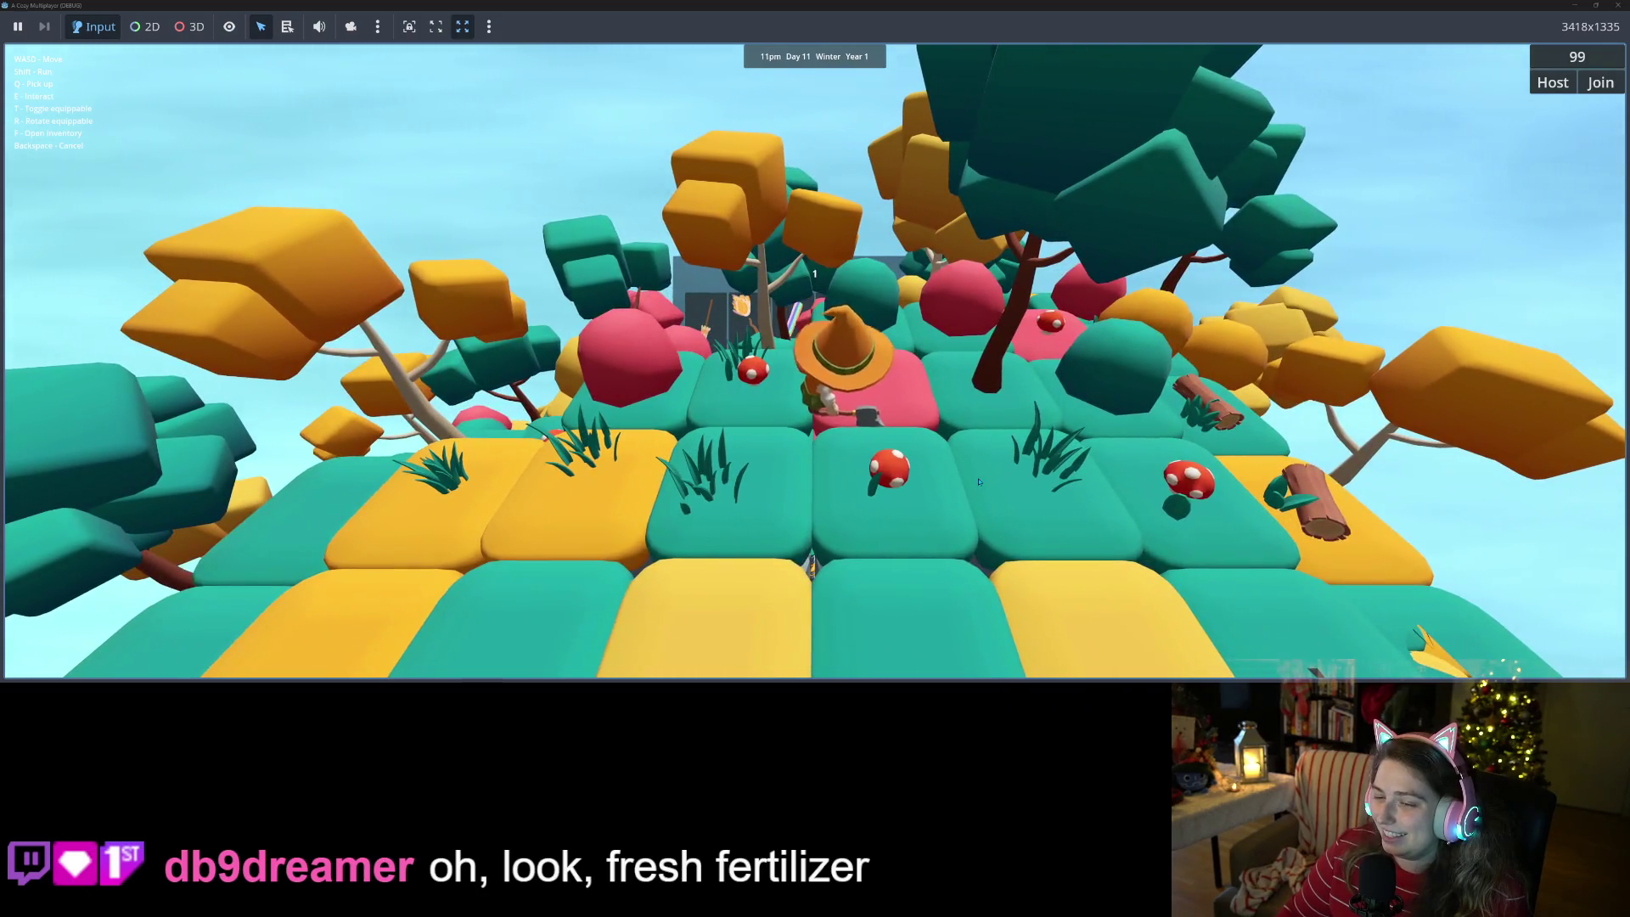
pyautogui.press('s')
pyautogui.scroll(-3, 978, 481)
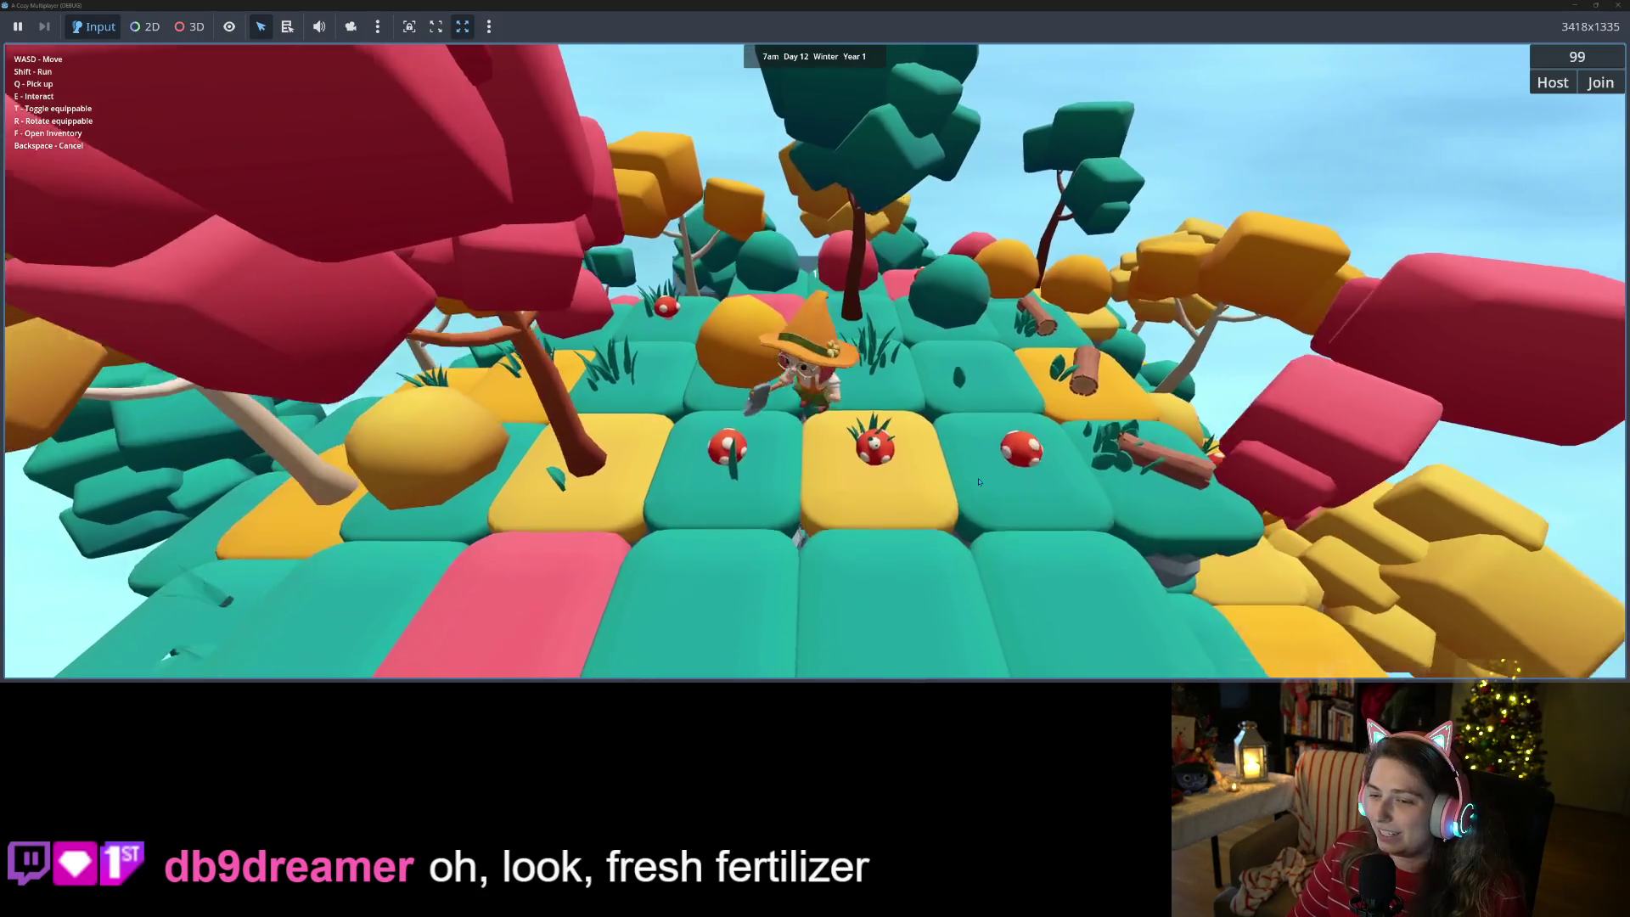
pyautogui.press('w')
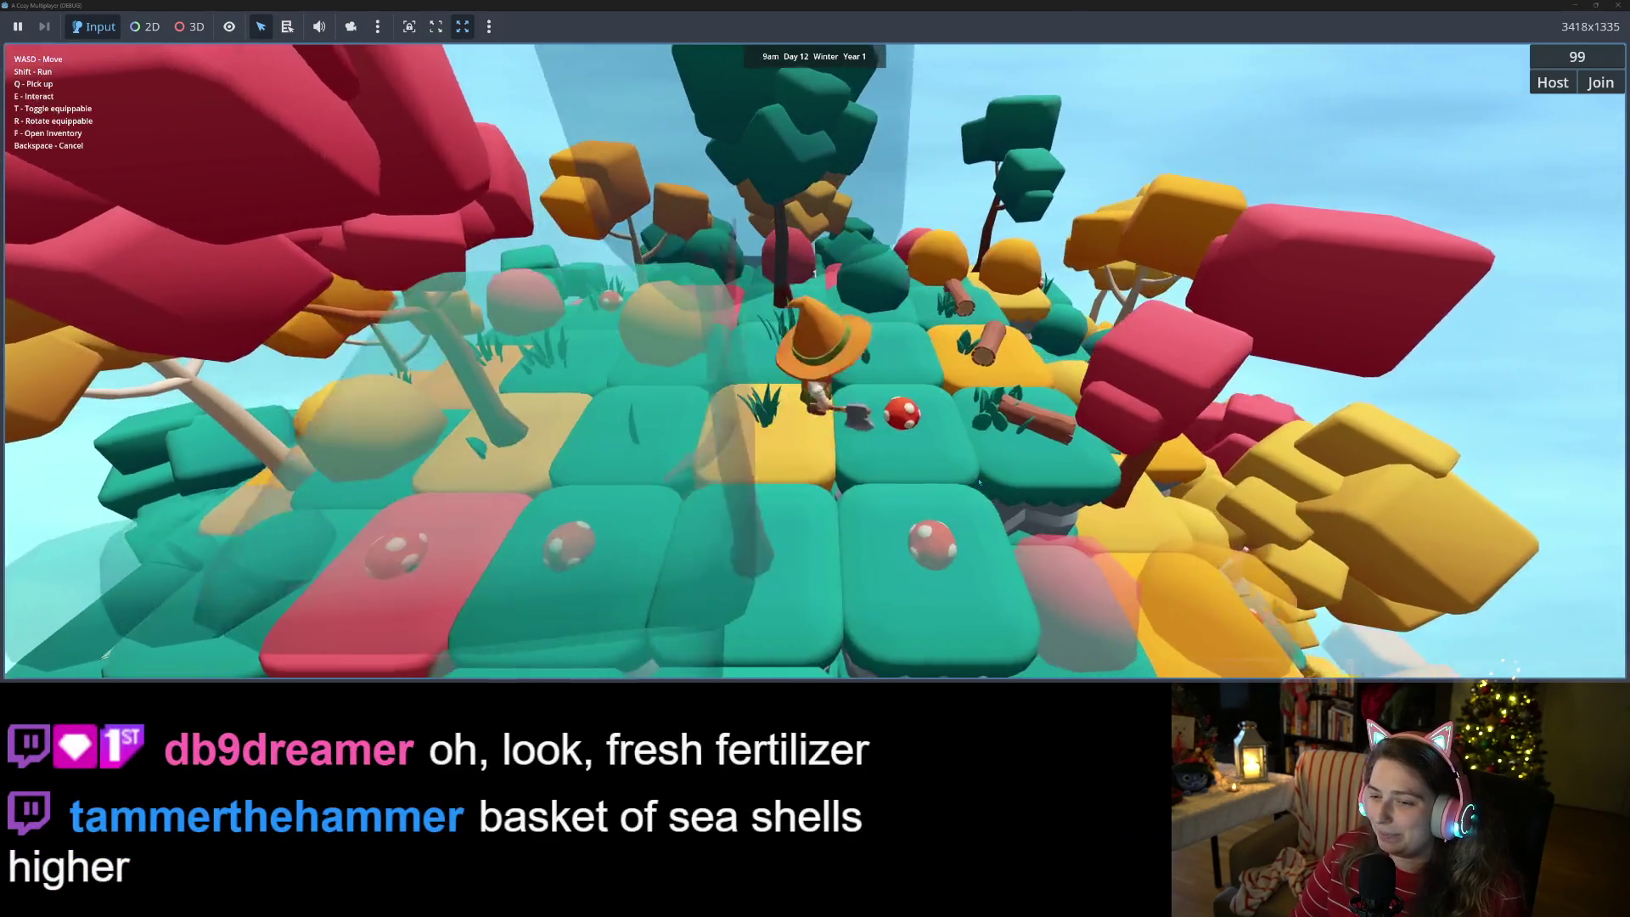
pyautogui.press('a')
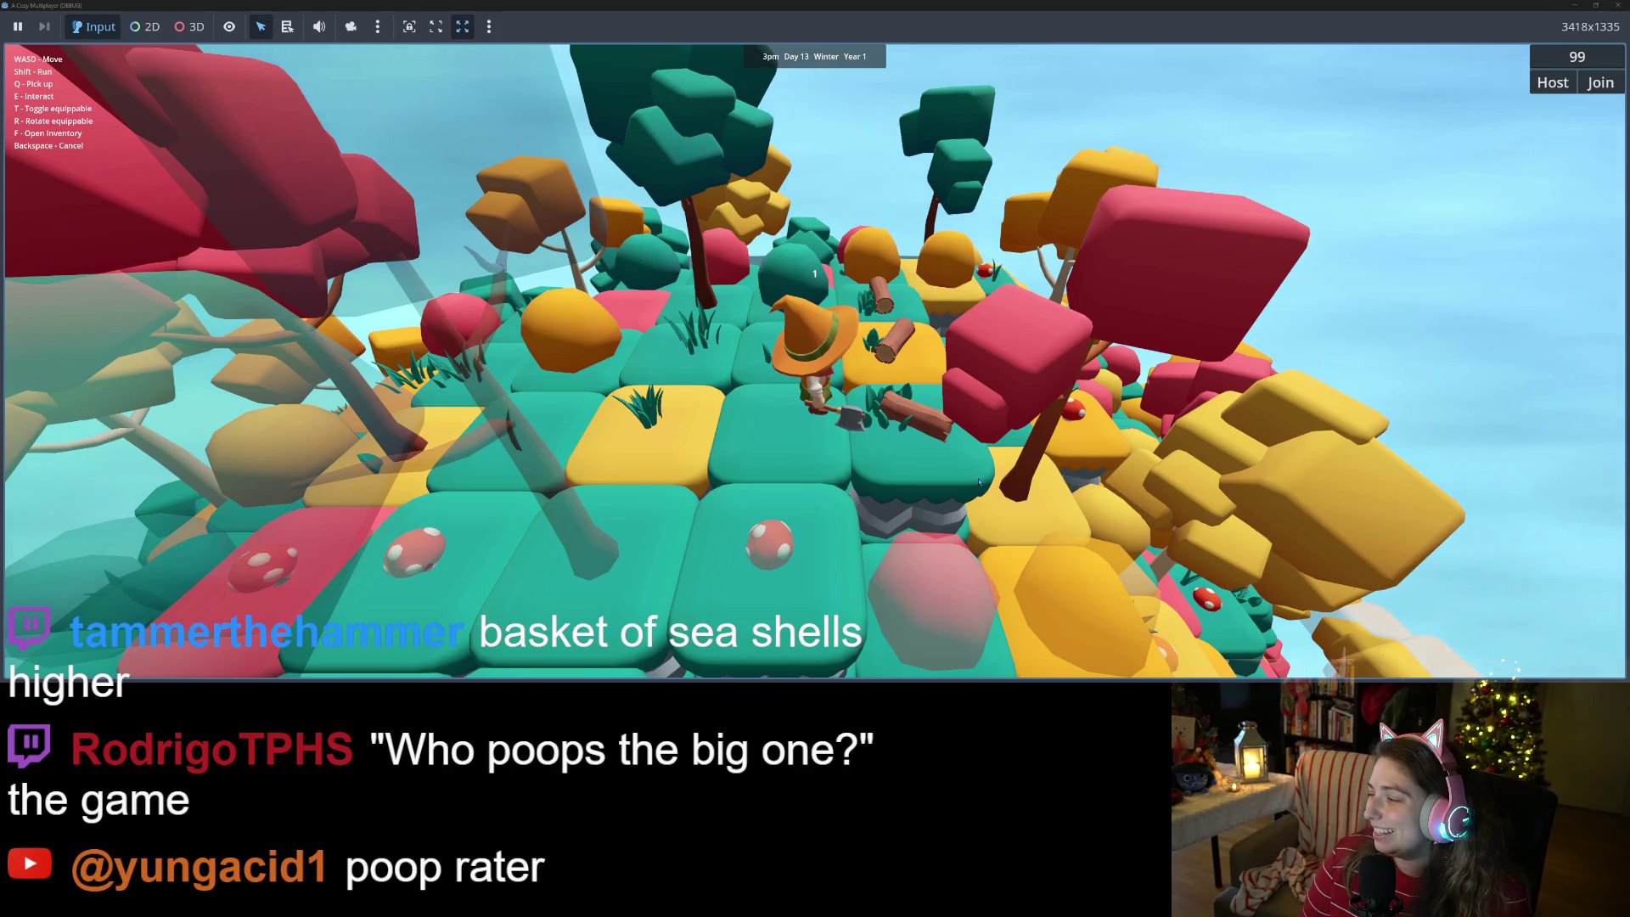
pyautogui.press('w')
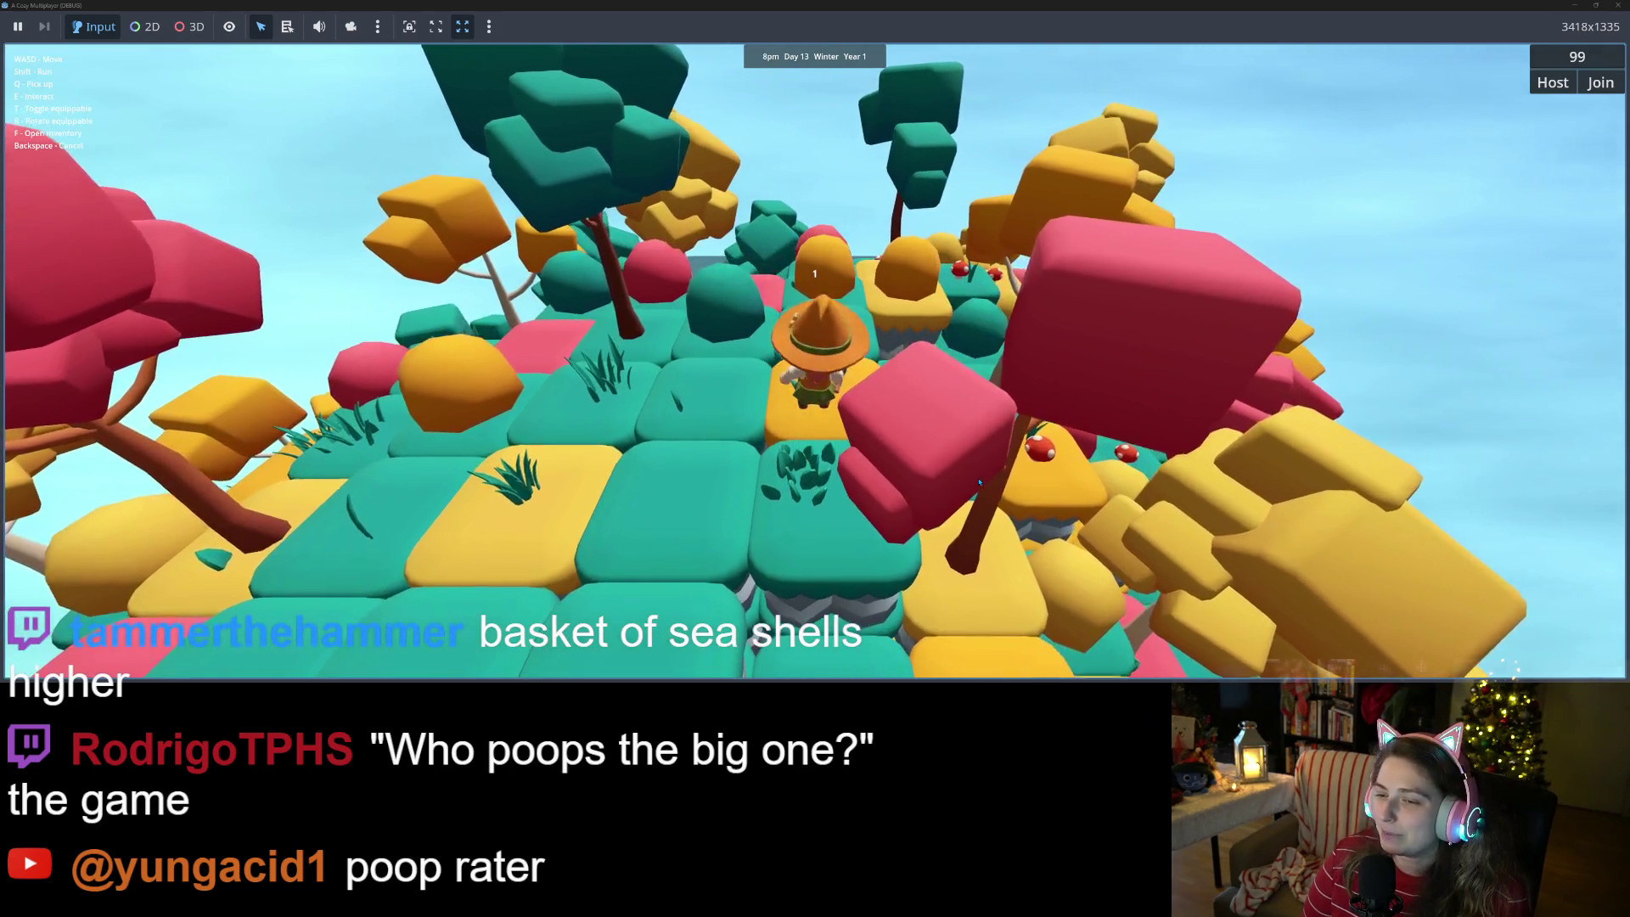
pyautogui.press('w')
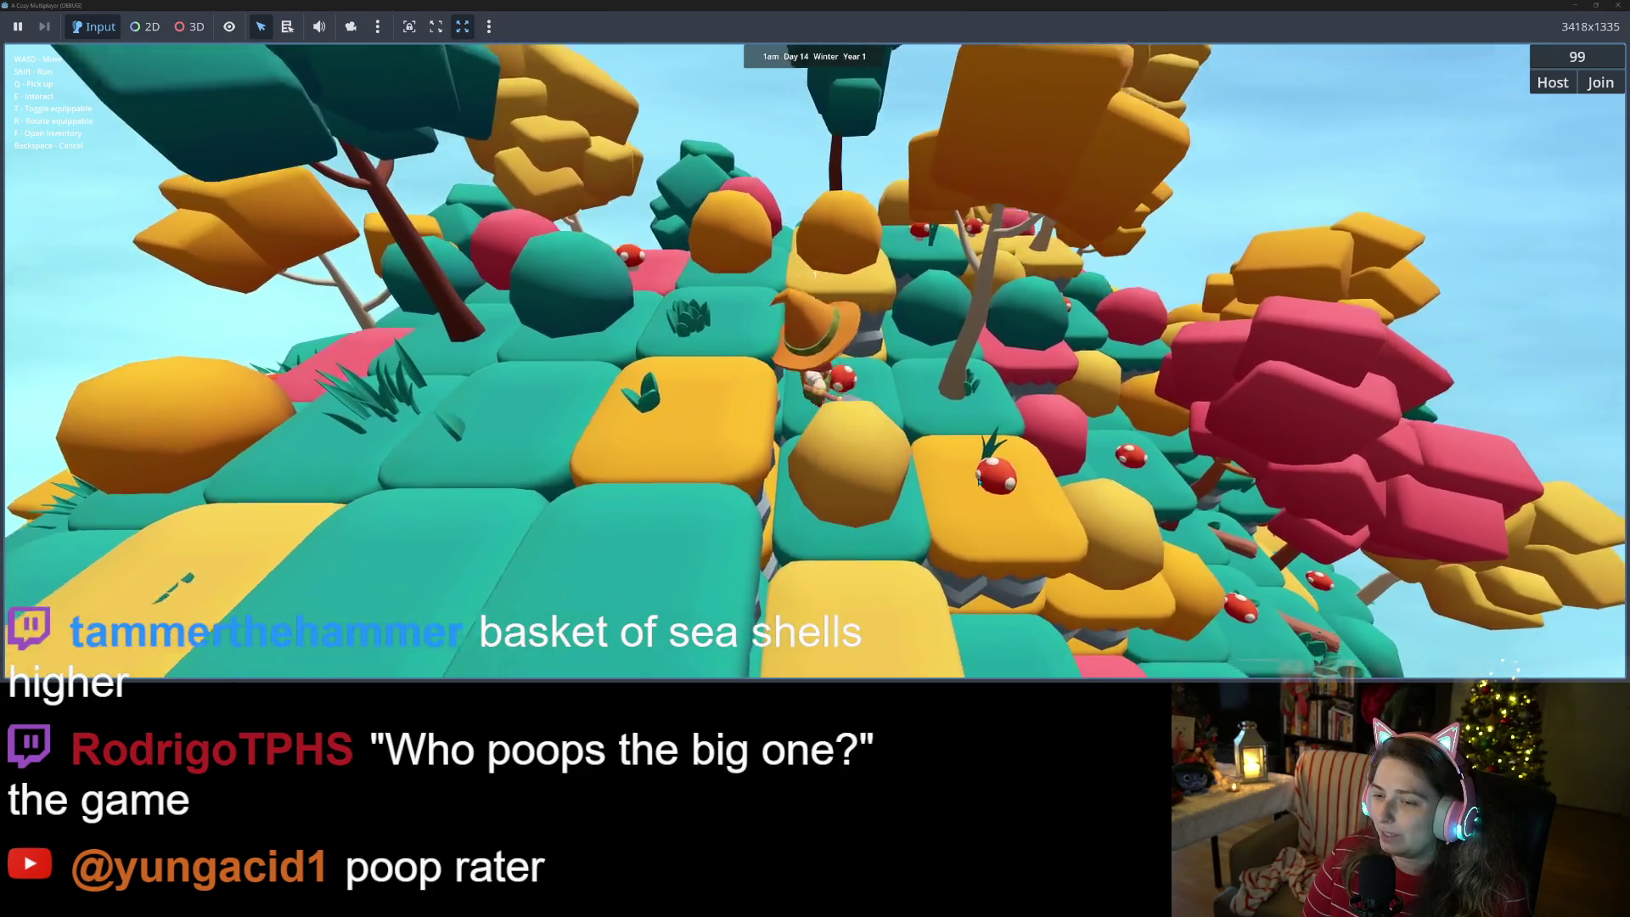
pyautogui.press('w')
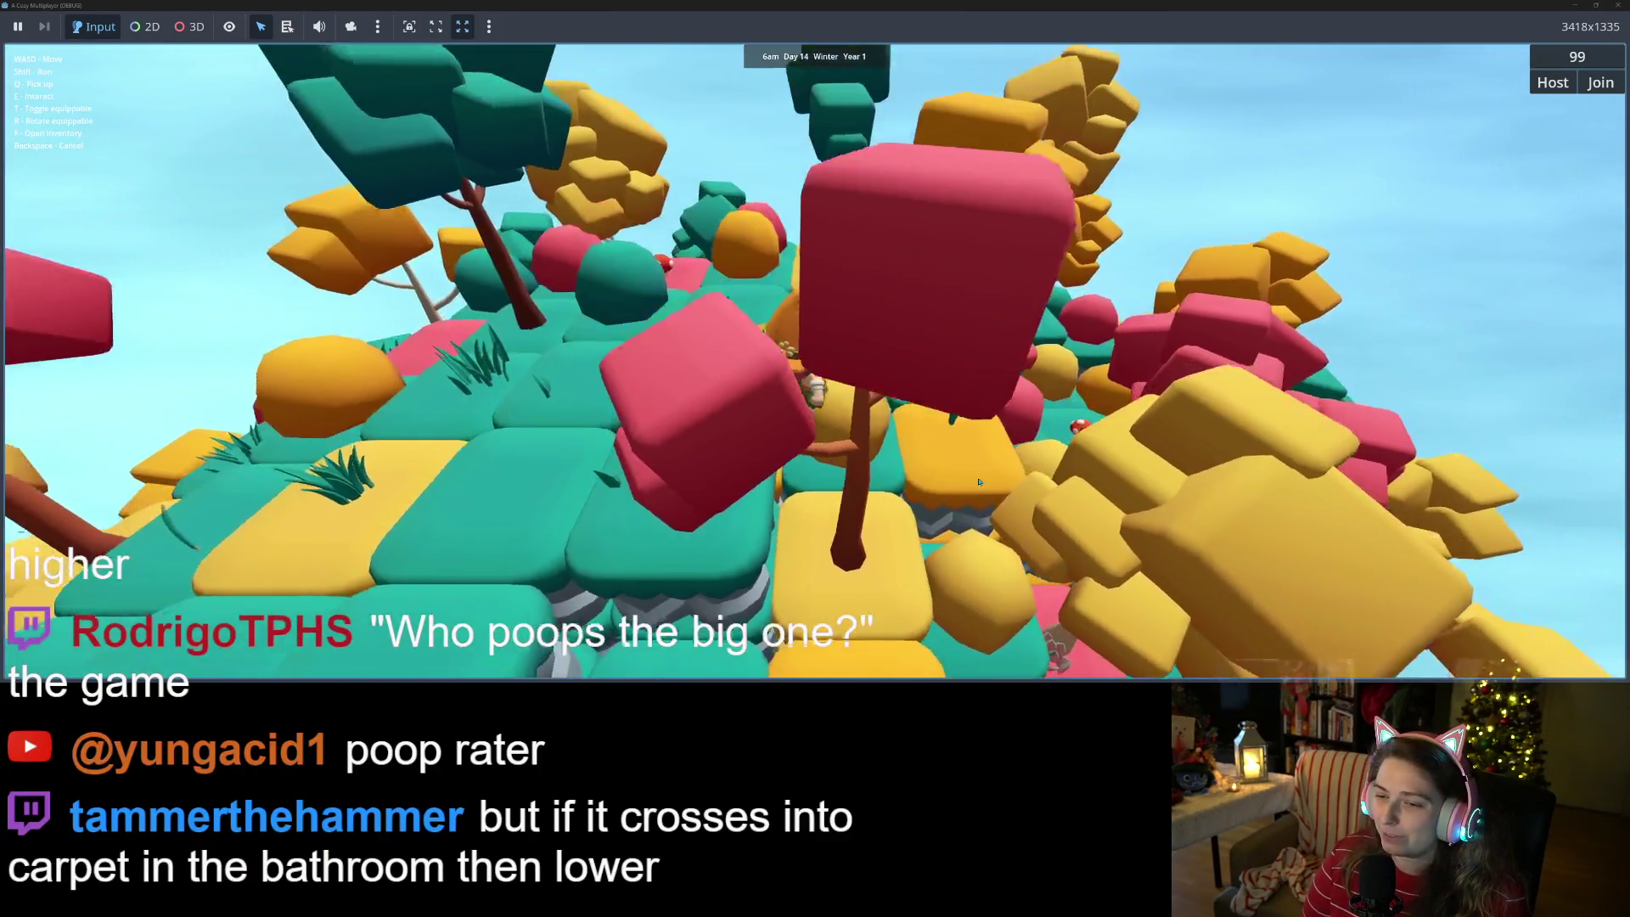
pyautogui.press('w')
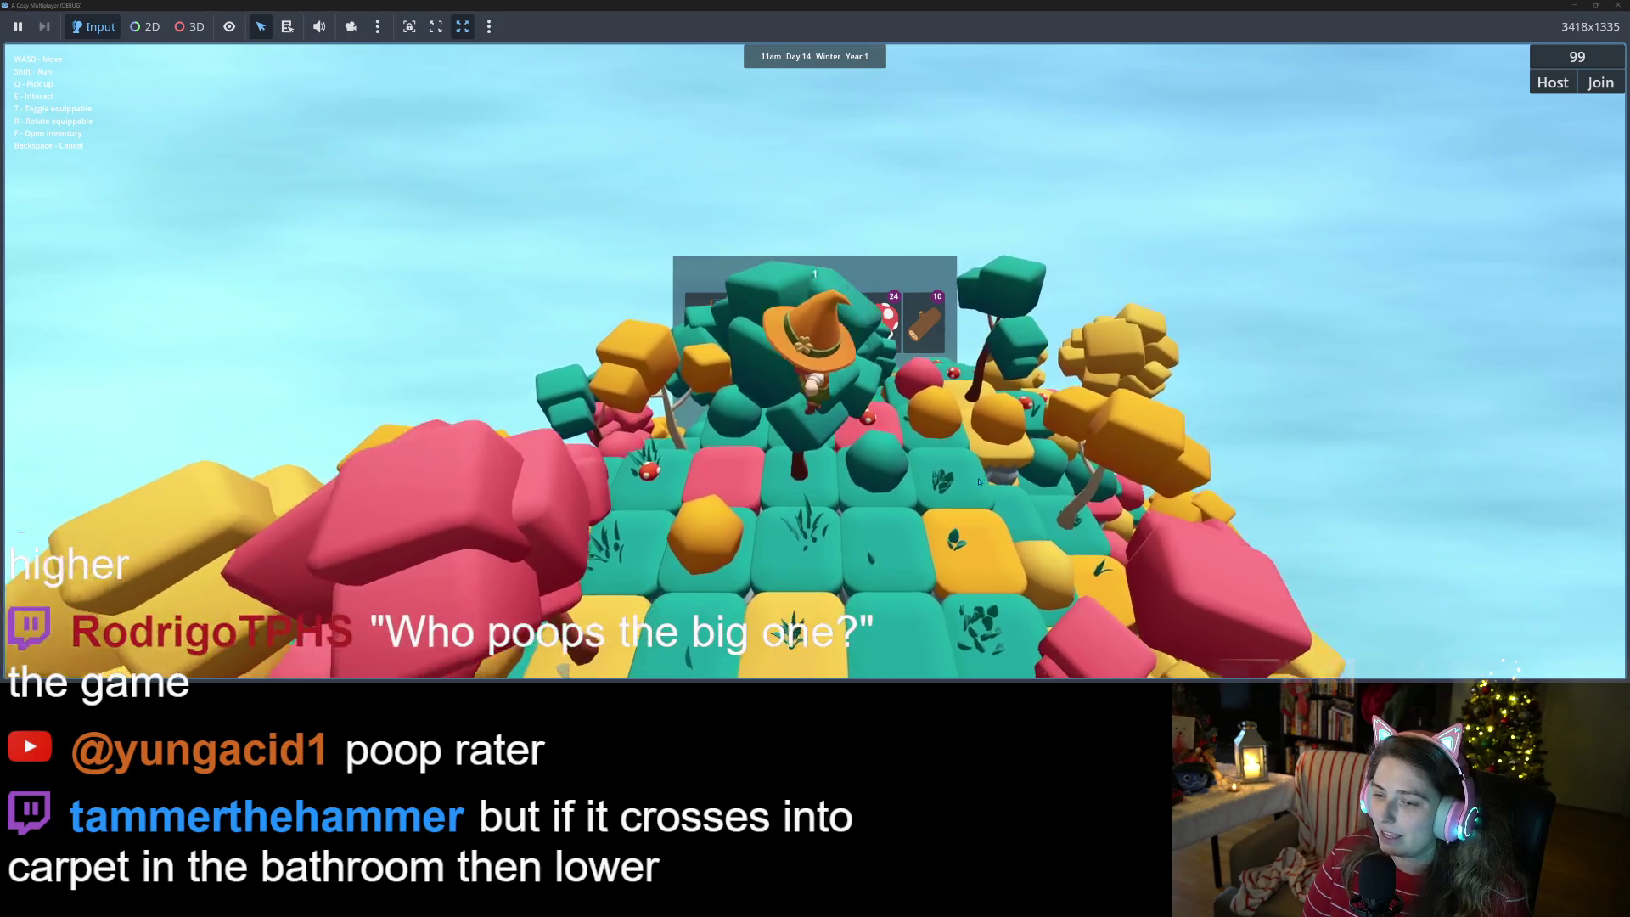
pyautogui.press('e')
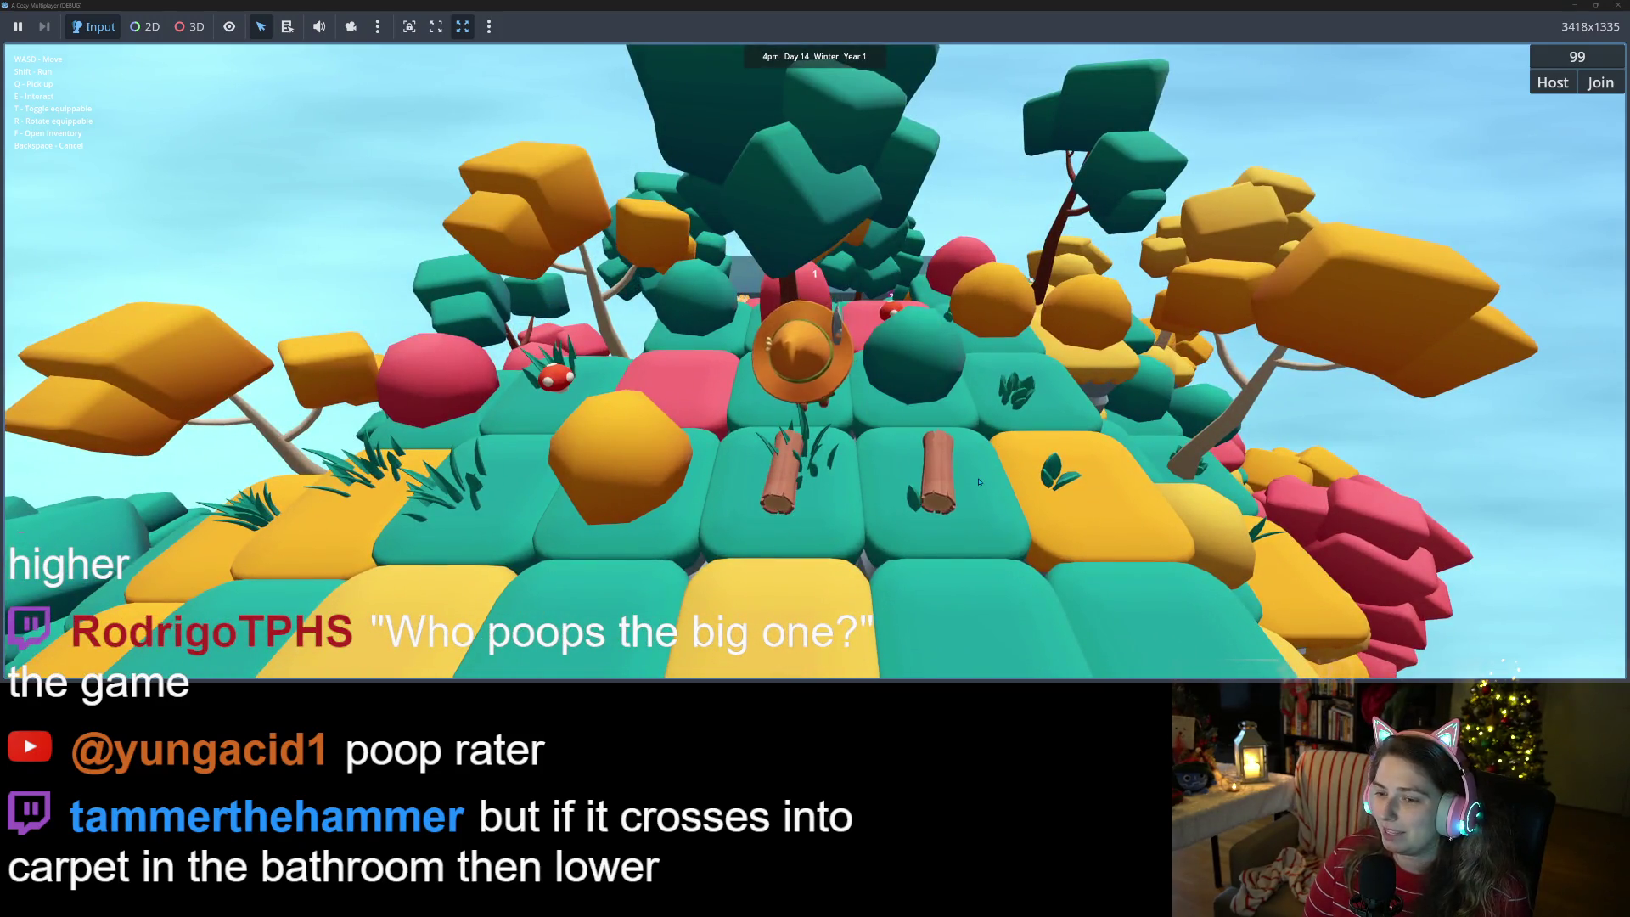
# - Walk over to the mushrooms, chop down another tree, and turn around
pyautogui.press('s')
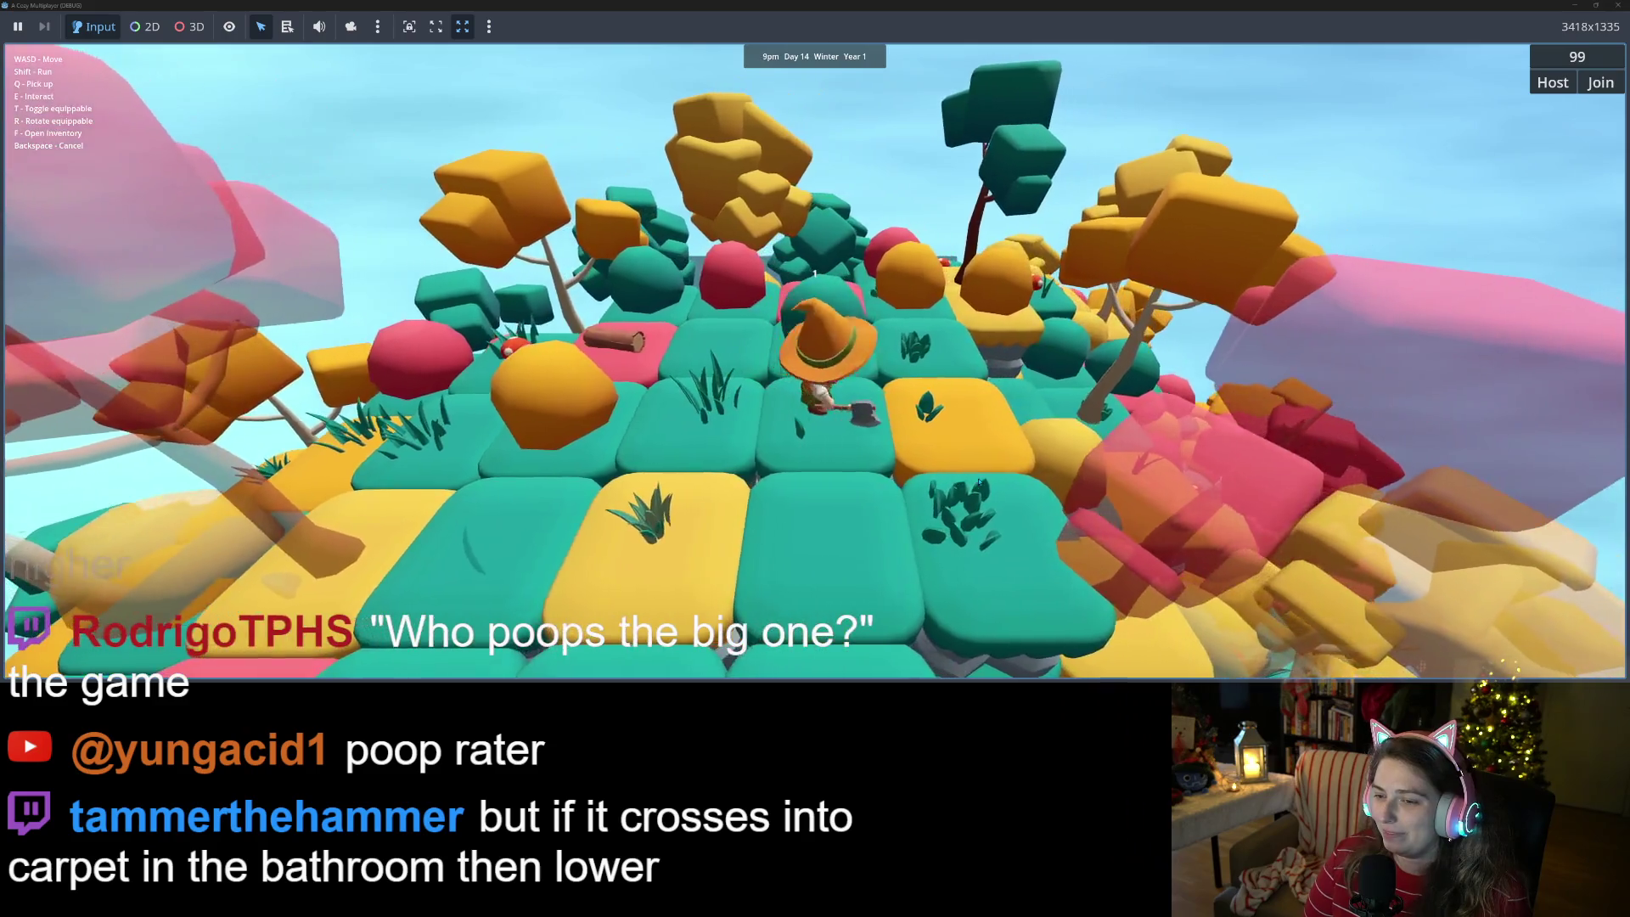
pyautogui.press('s')
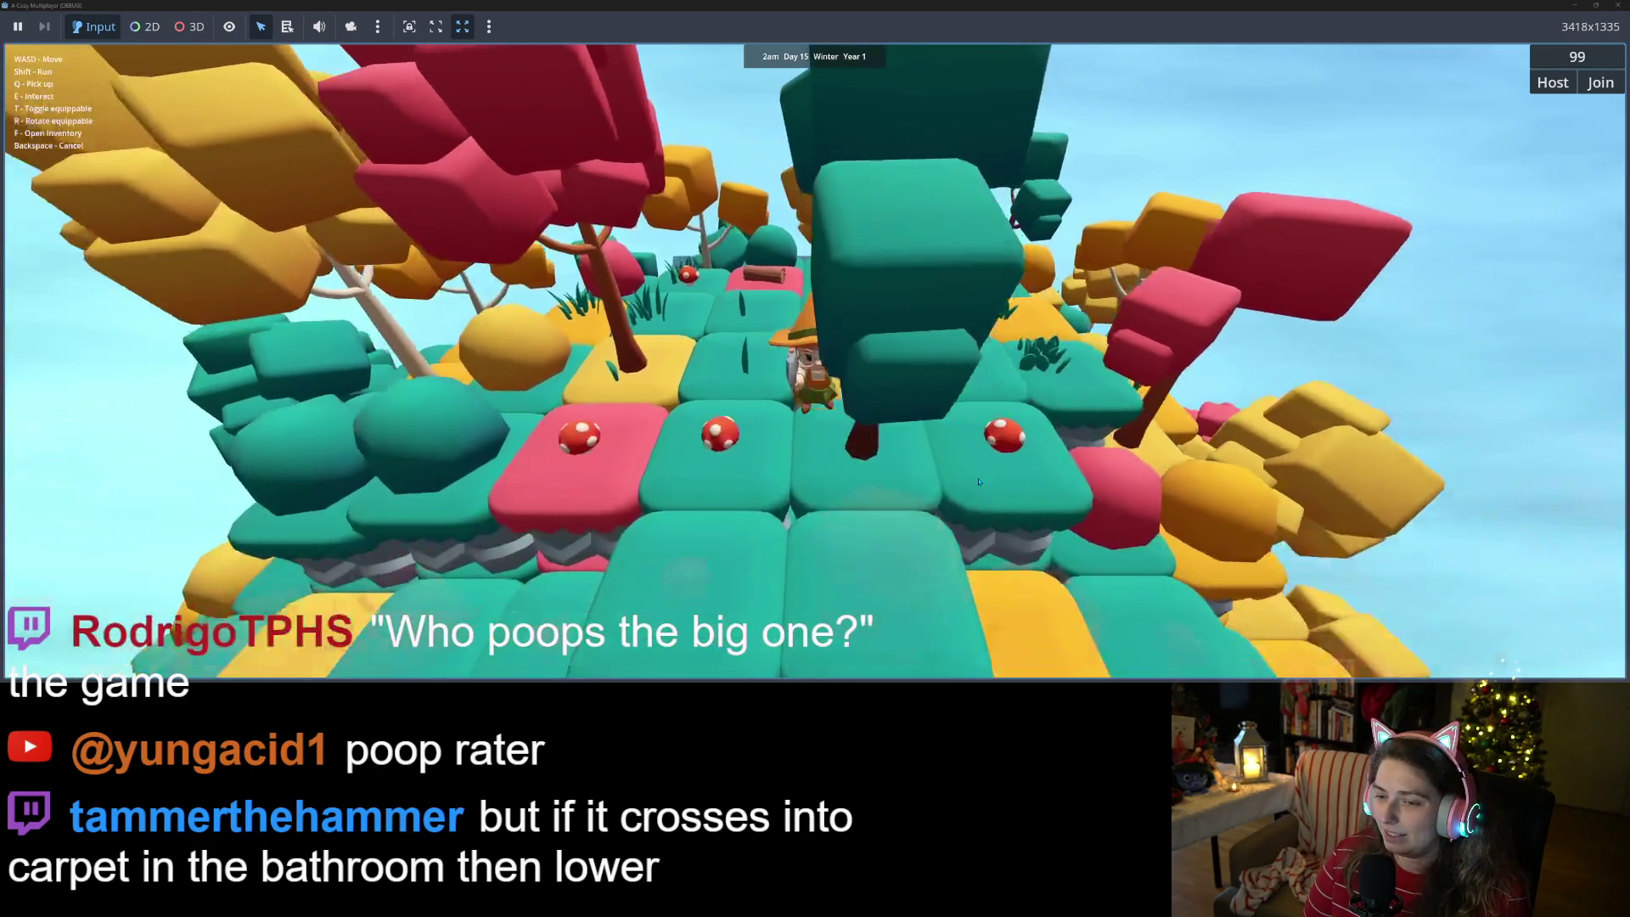
pyautogui.press('e')
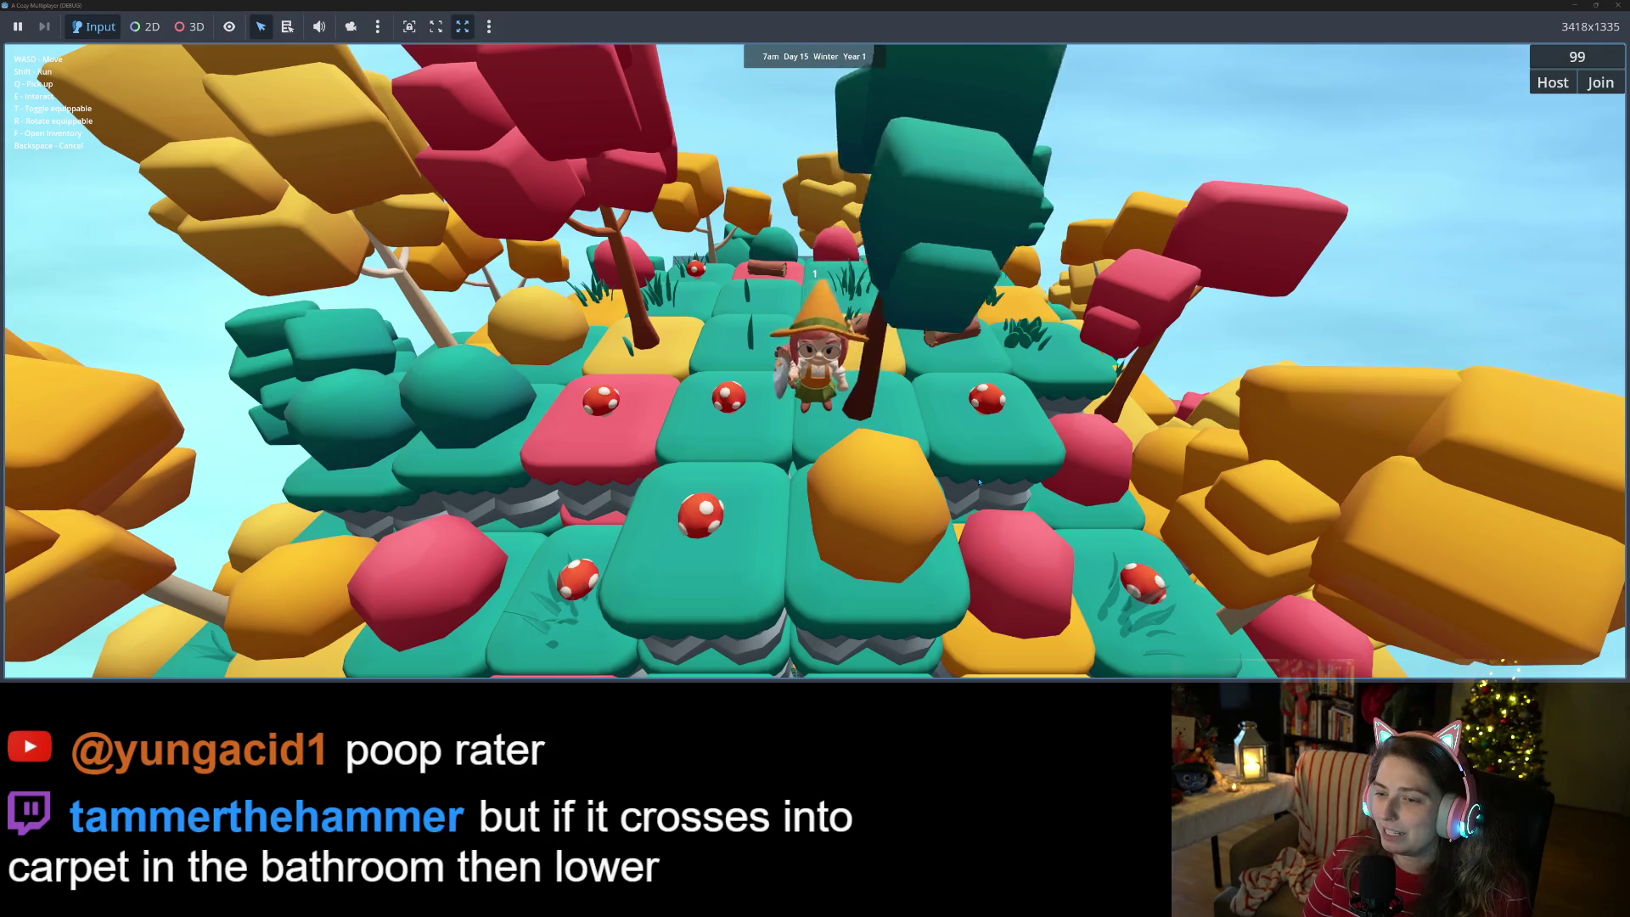
pyautogui.press('w')
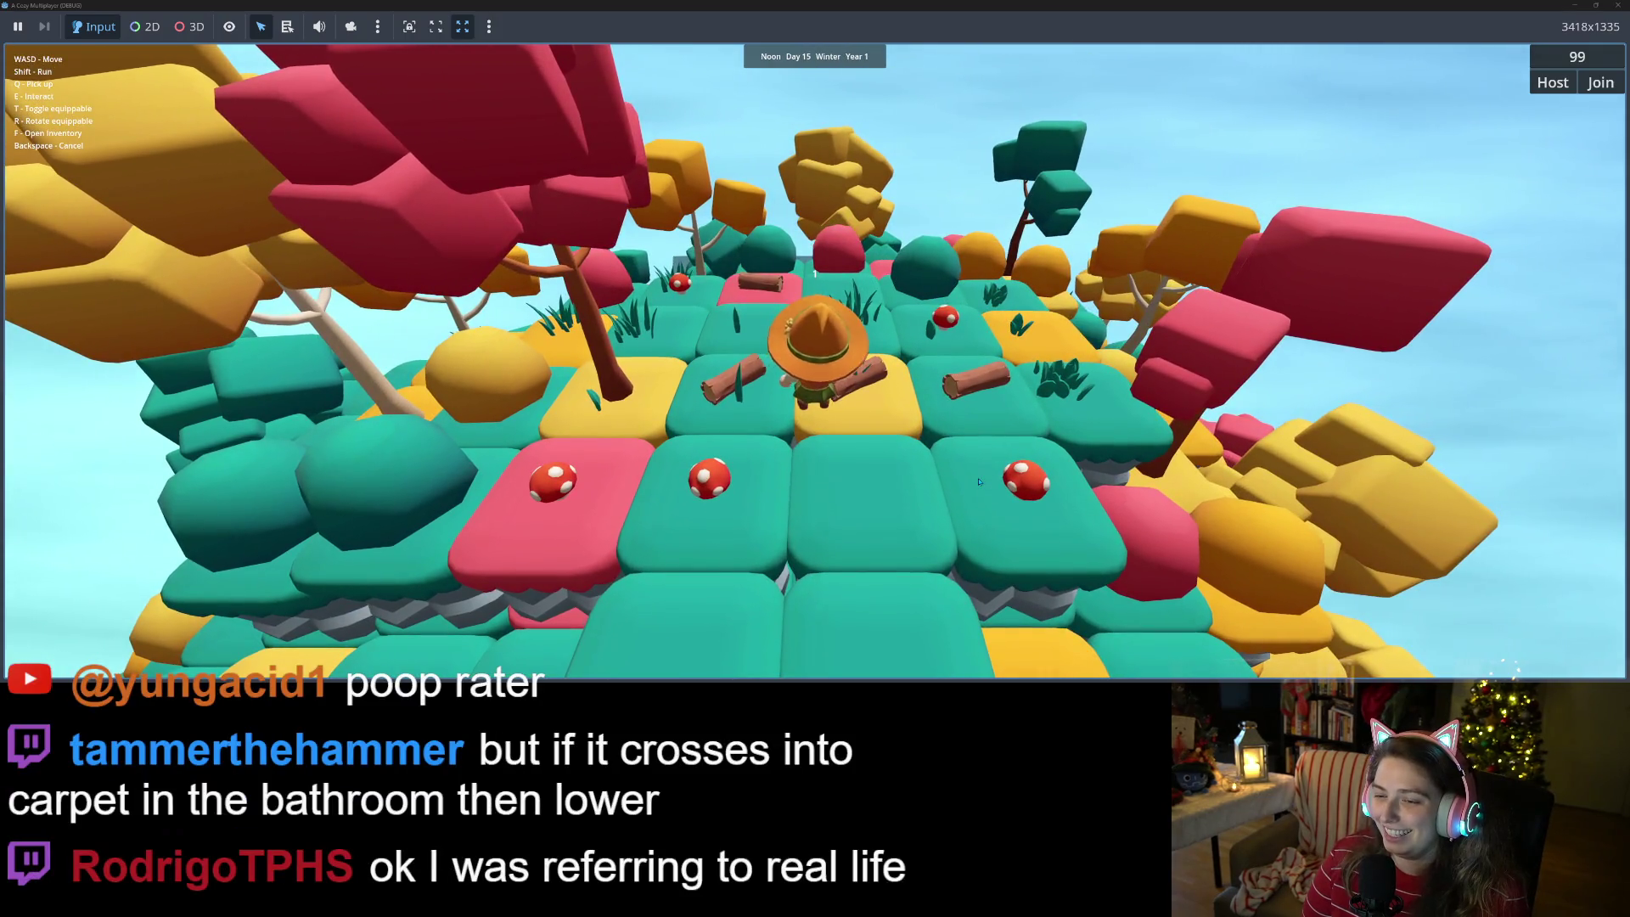
pyautogui.press('d')
pyautogui.press('w')
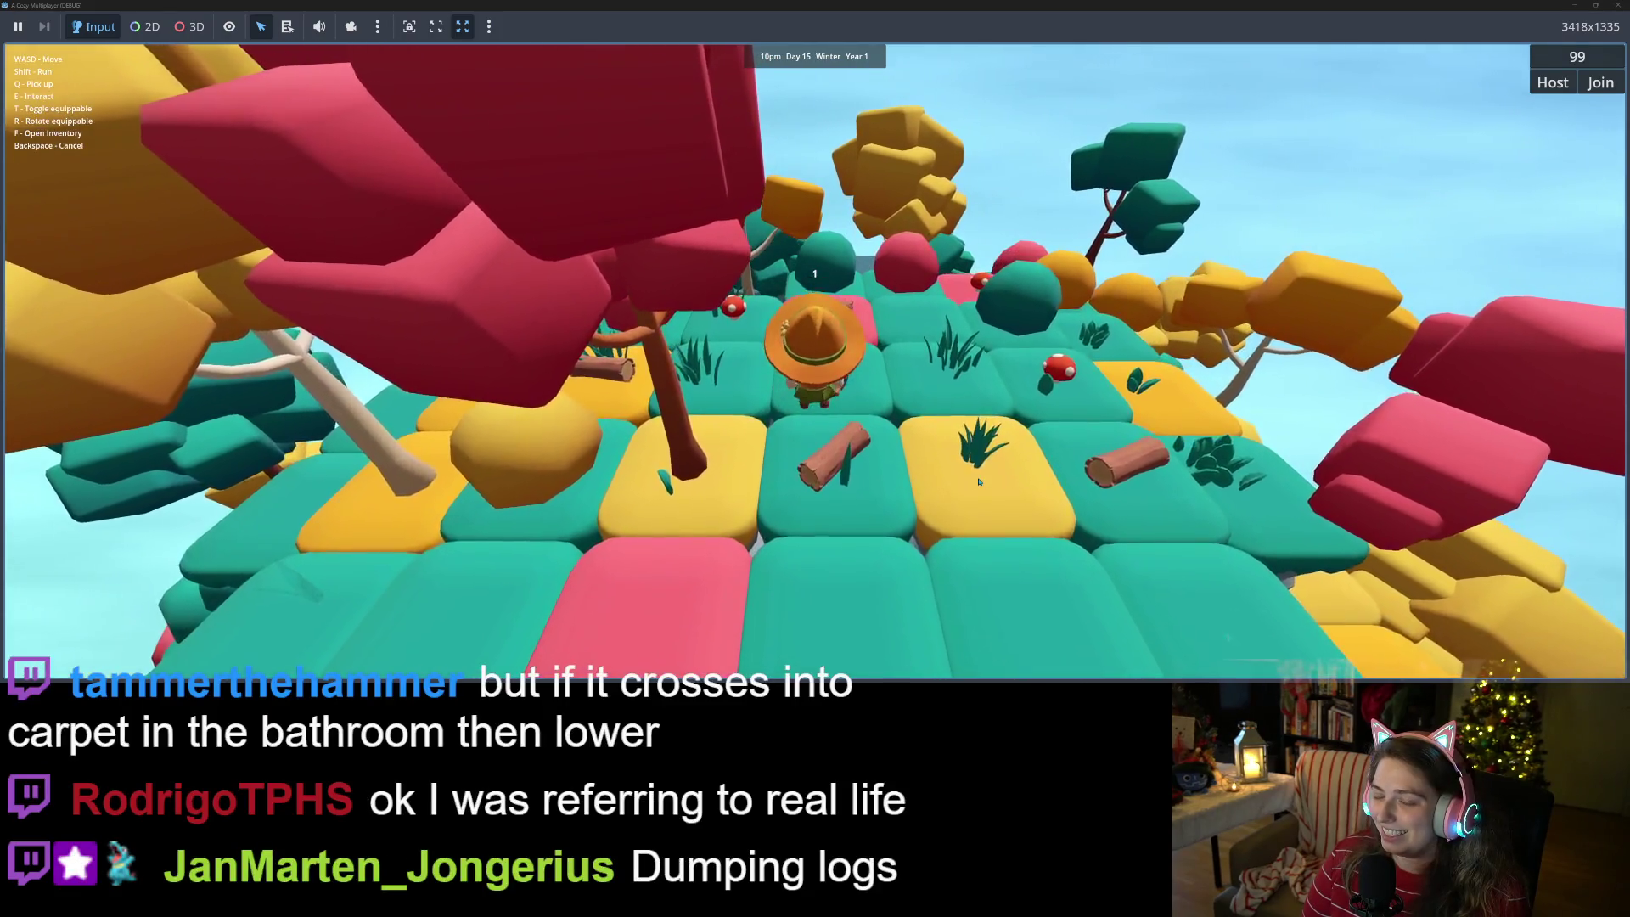
pyautogui.press('s')
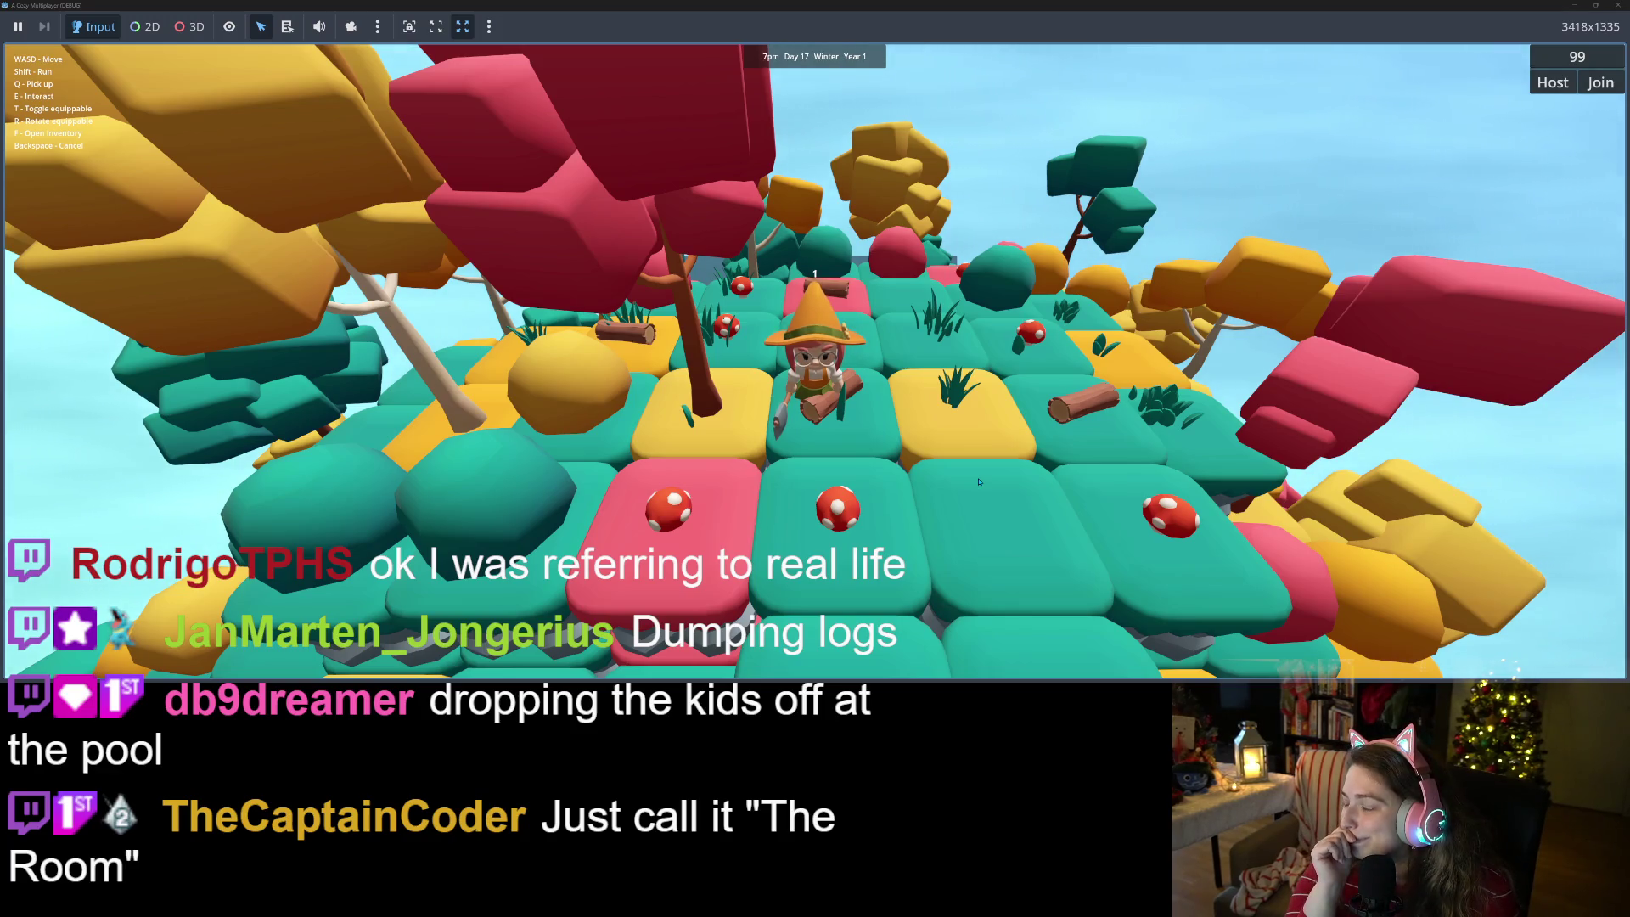
# - Drop the log, step right and left, then stop the running game with F8
pyautogui.press('q')
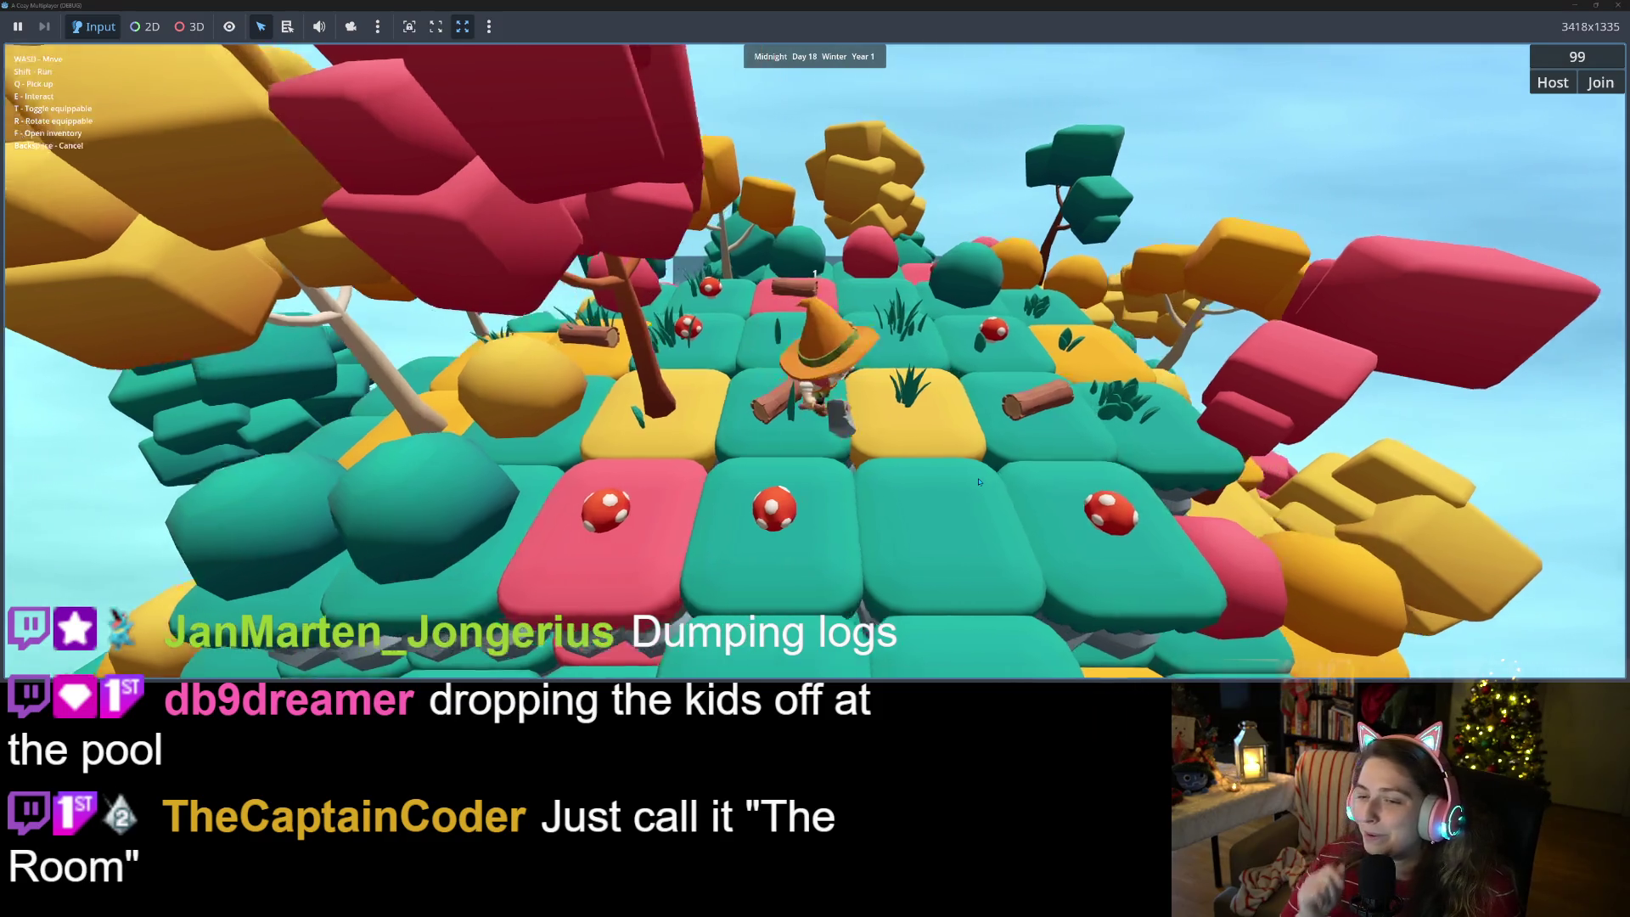
pyautogui.press('d')
pyautogui.press('a')
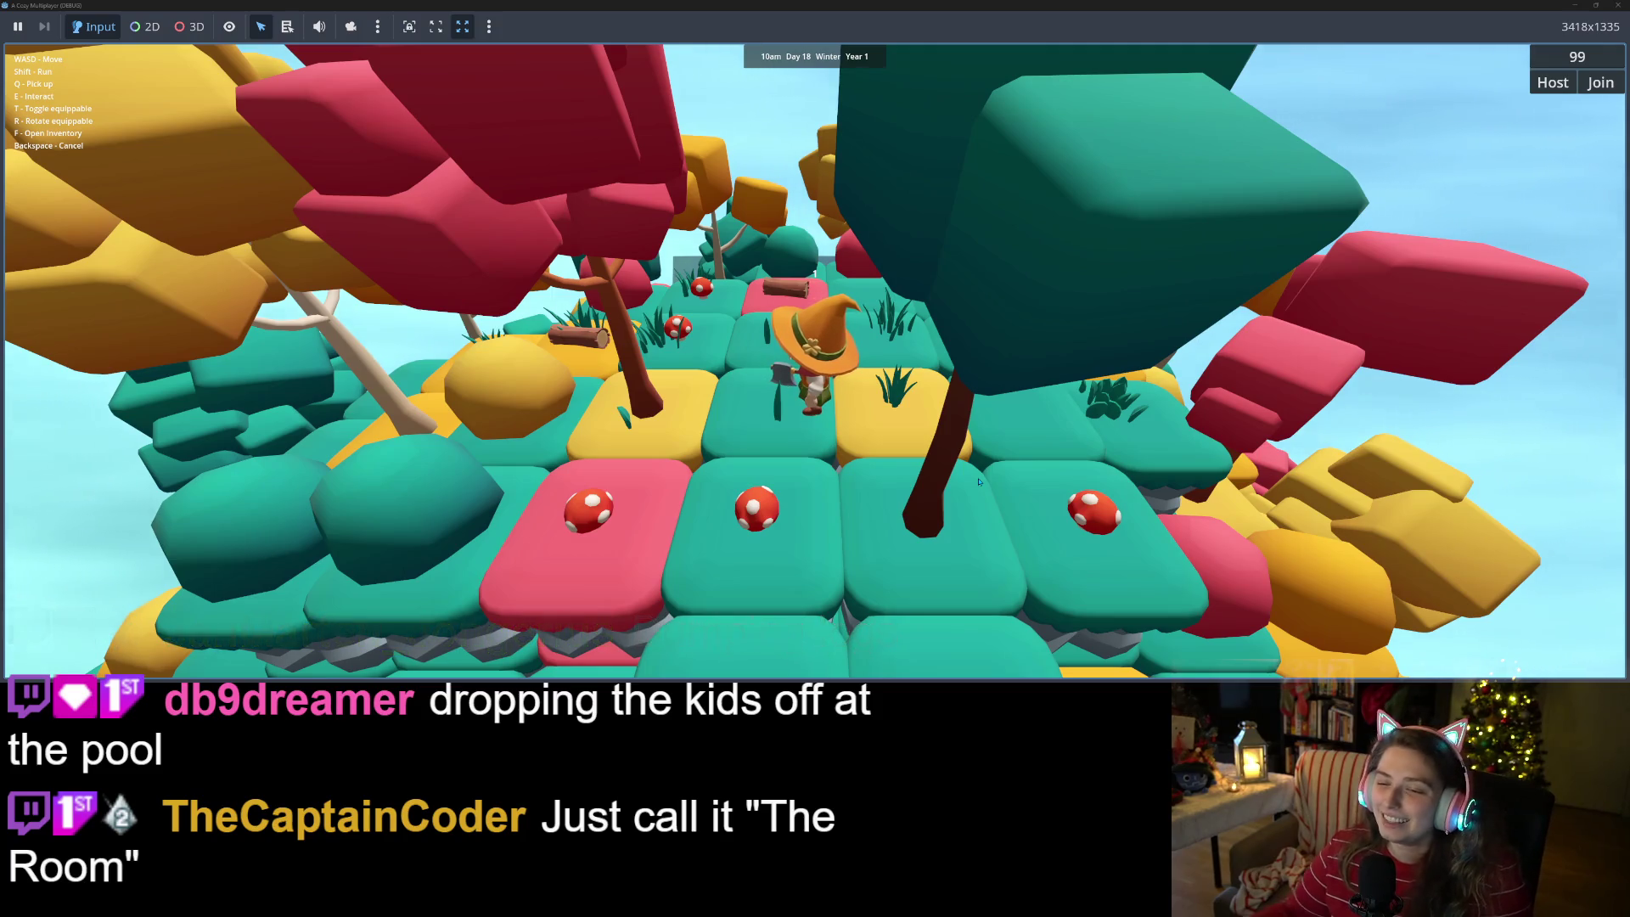
pyautogui.press('F8')
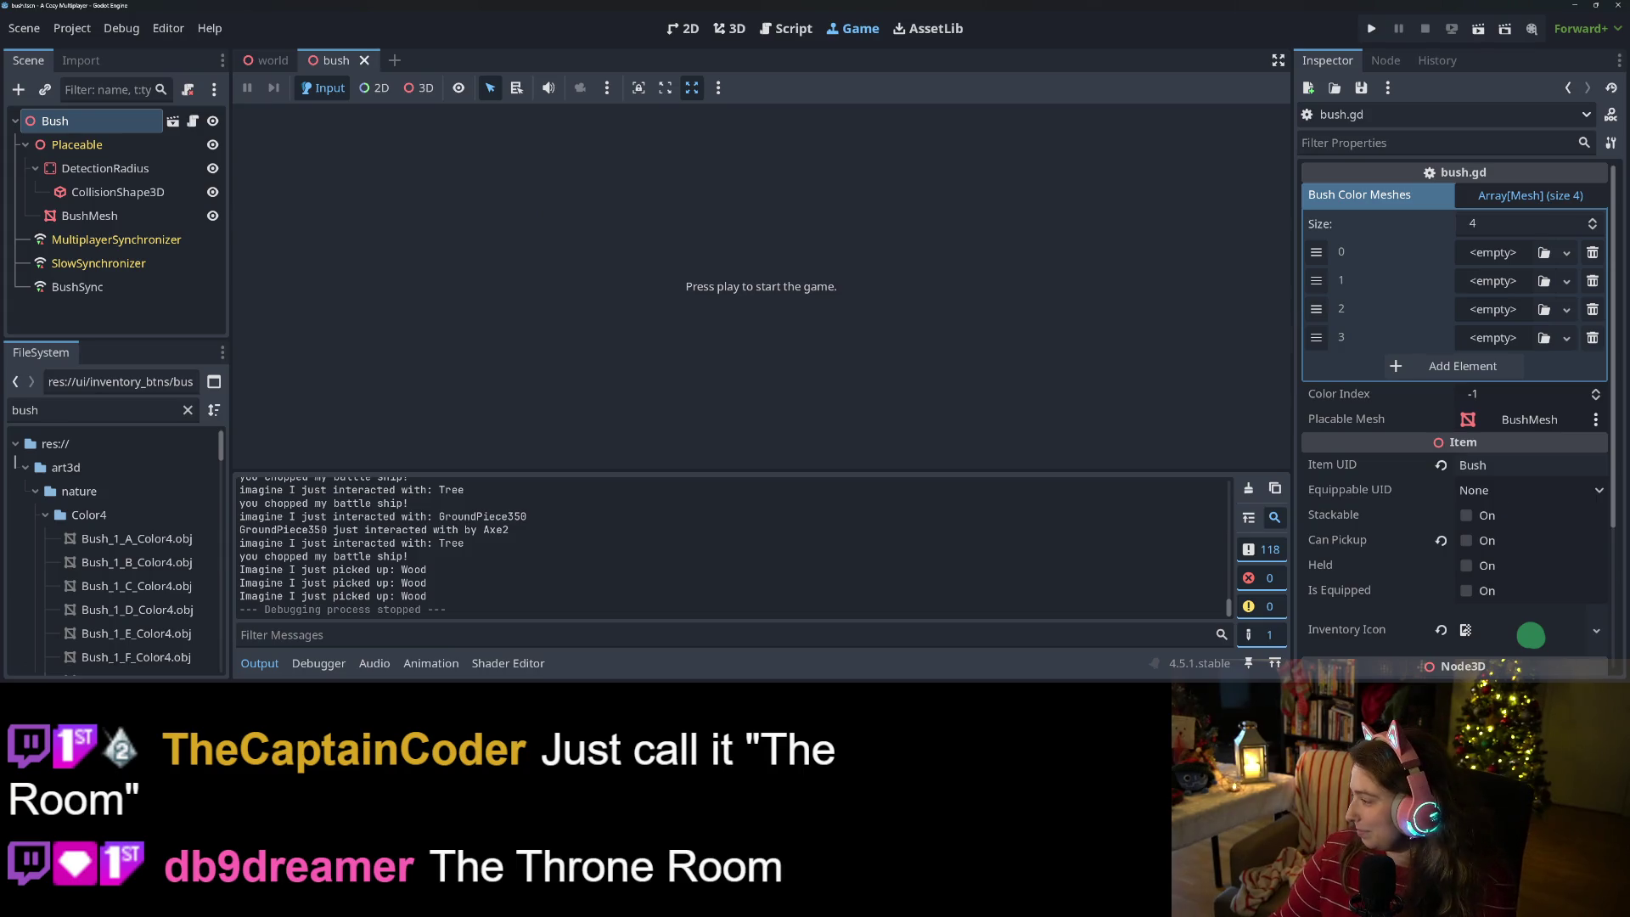
# - Review the changed bush files, including the bush.png.import diff
pyautogui.hotkey('alt', 'Tab')
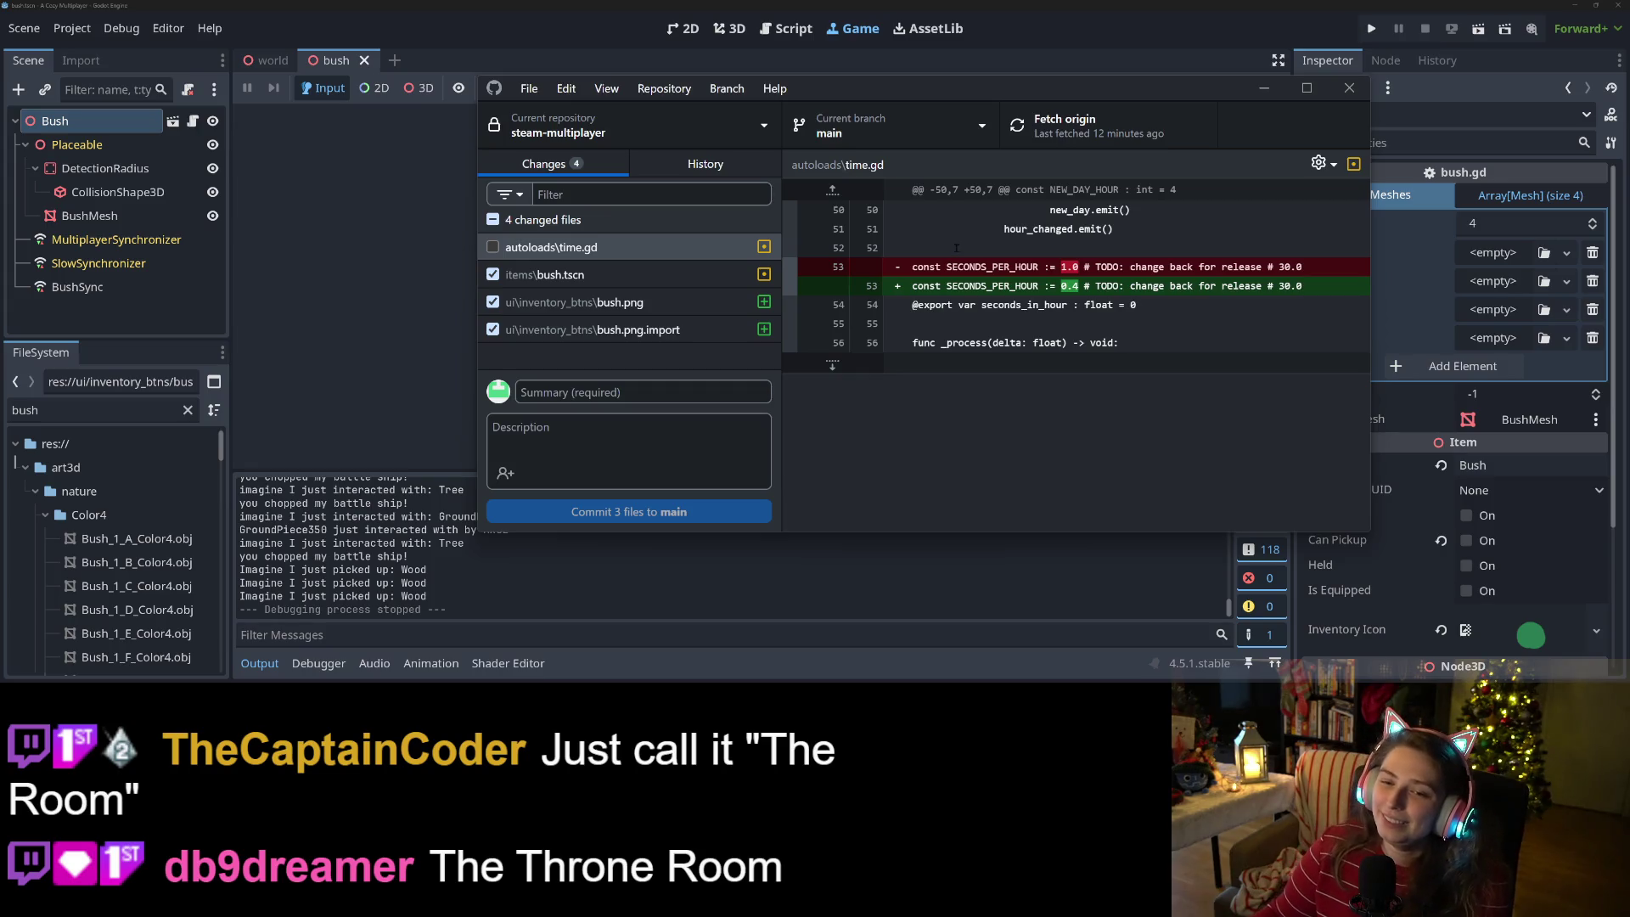
pyautogui.press('Down')
pyautogui.press('Down')
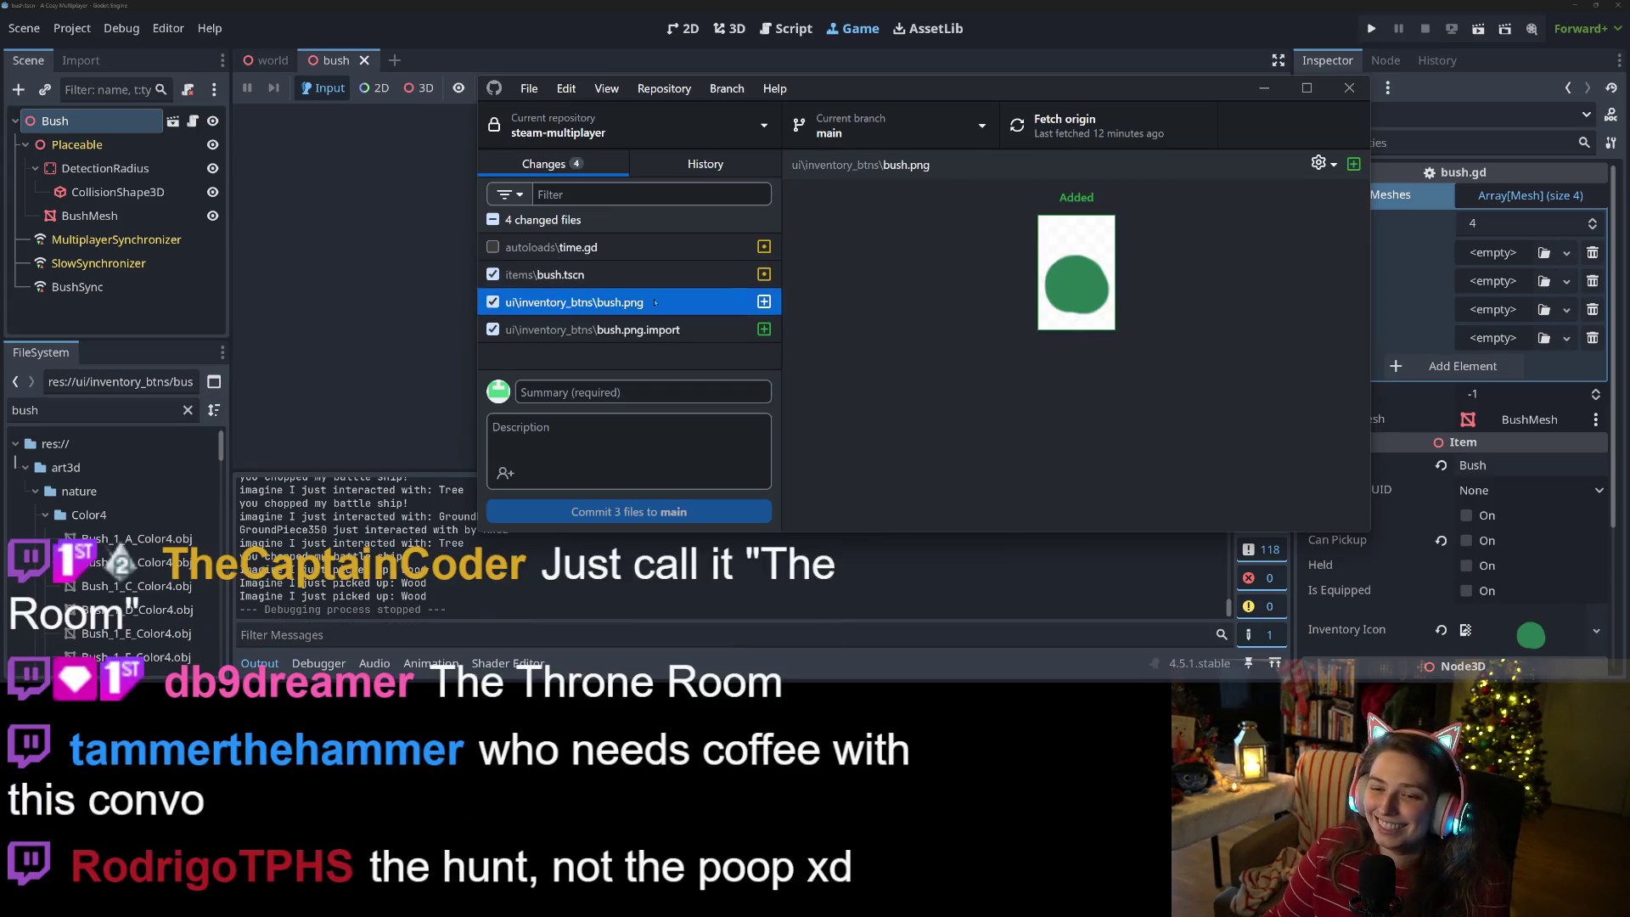
pyautogui.click(660, 331)
pyautogui.press('Tab')
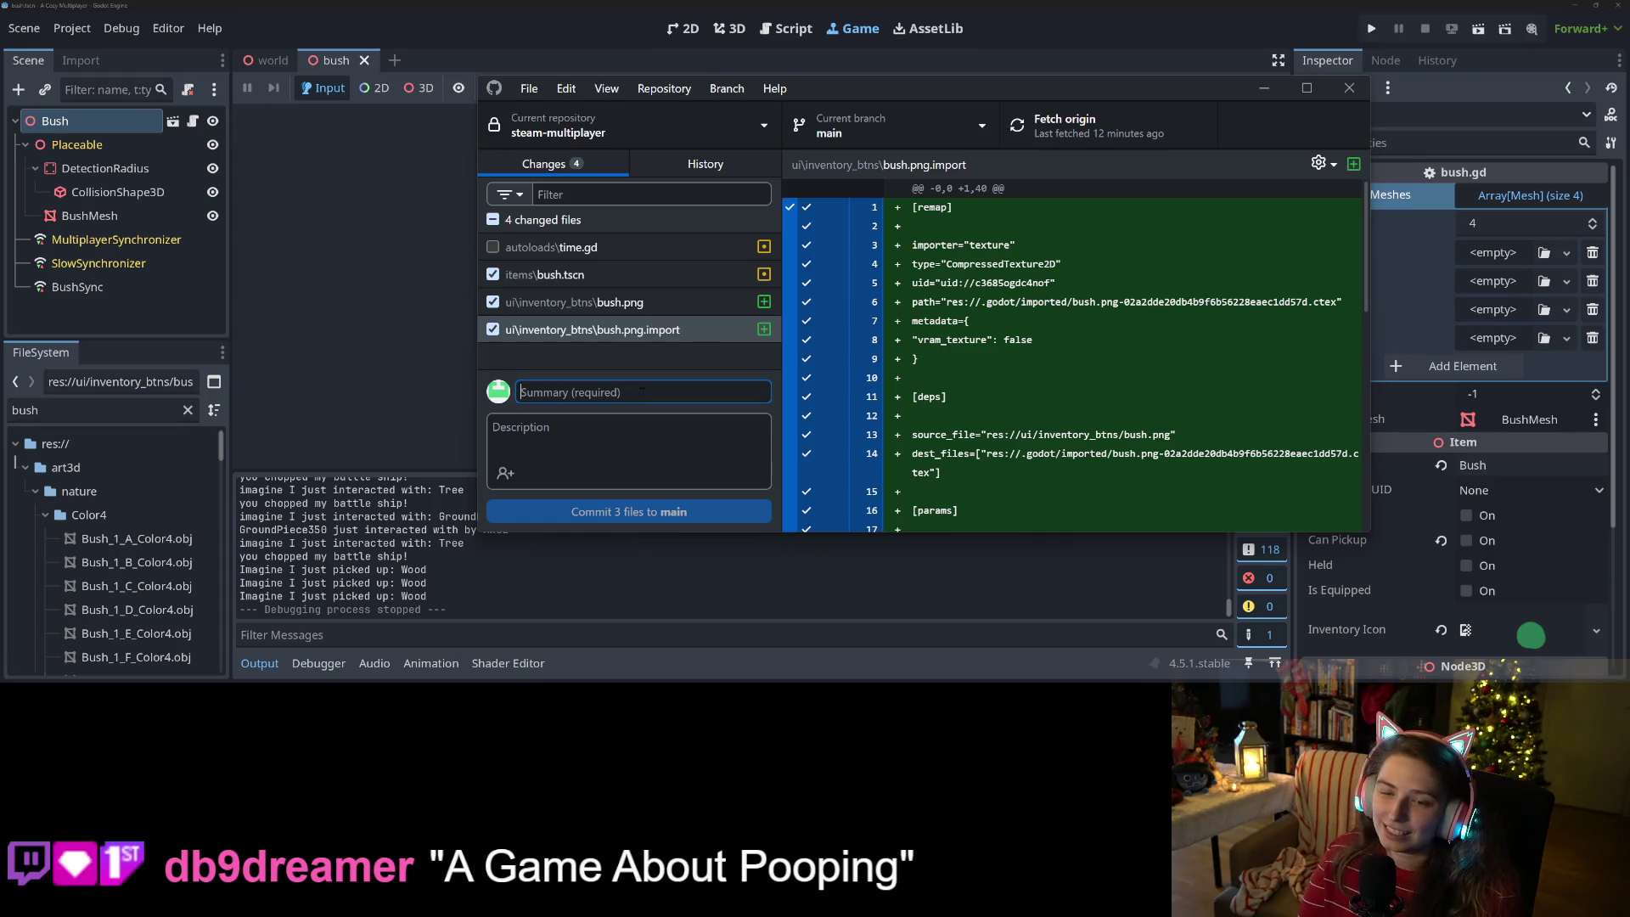
# - Commit the three bush files to main as "adds bush icon" and minimize GitHub Desktop
pyautogui.write('adds bush icon')
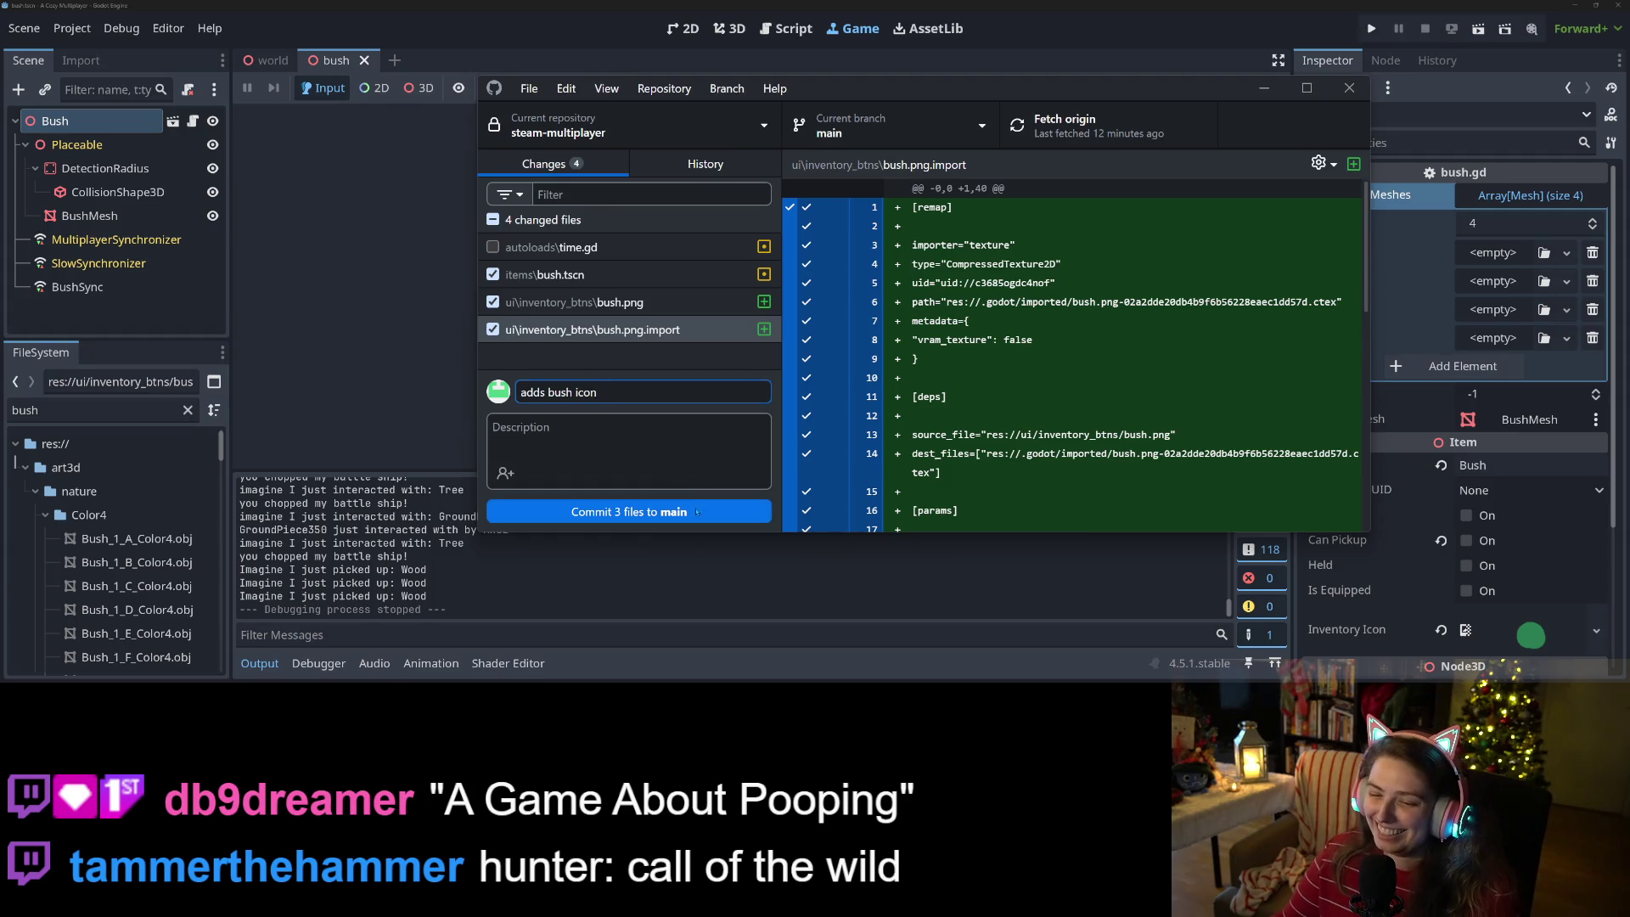
pyautogui.click(628, 511)
pyautogui.click(1082, 128)
pyautogui.click(1264, 89)
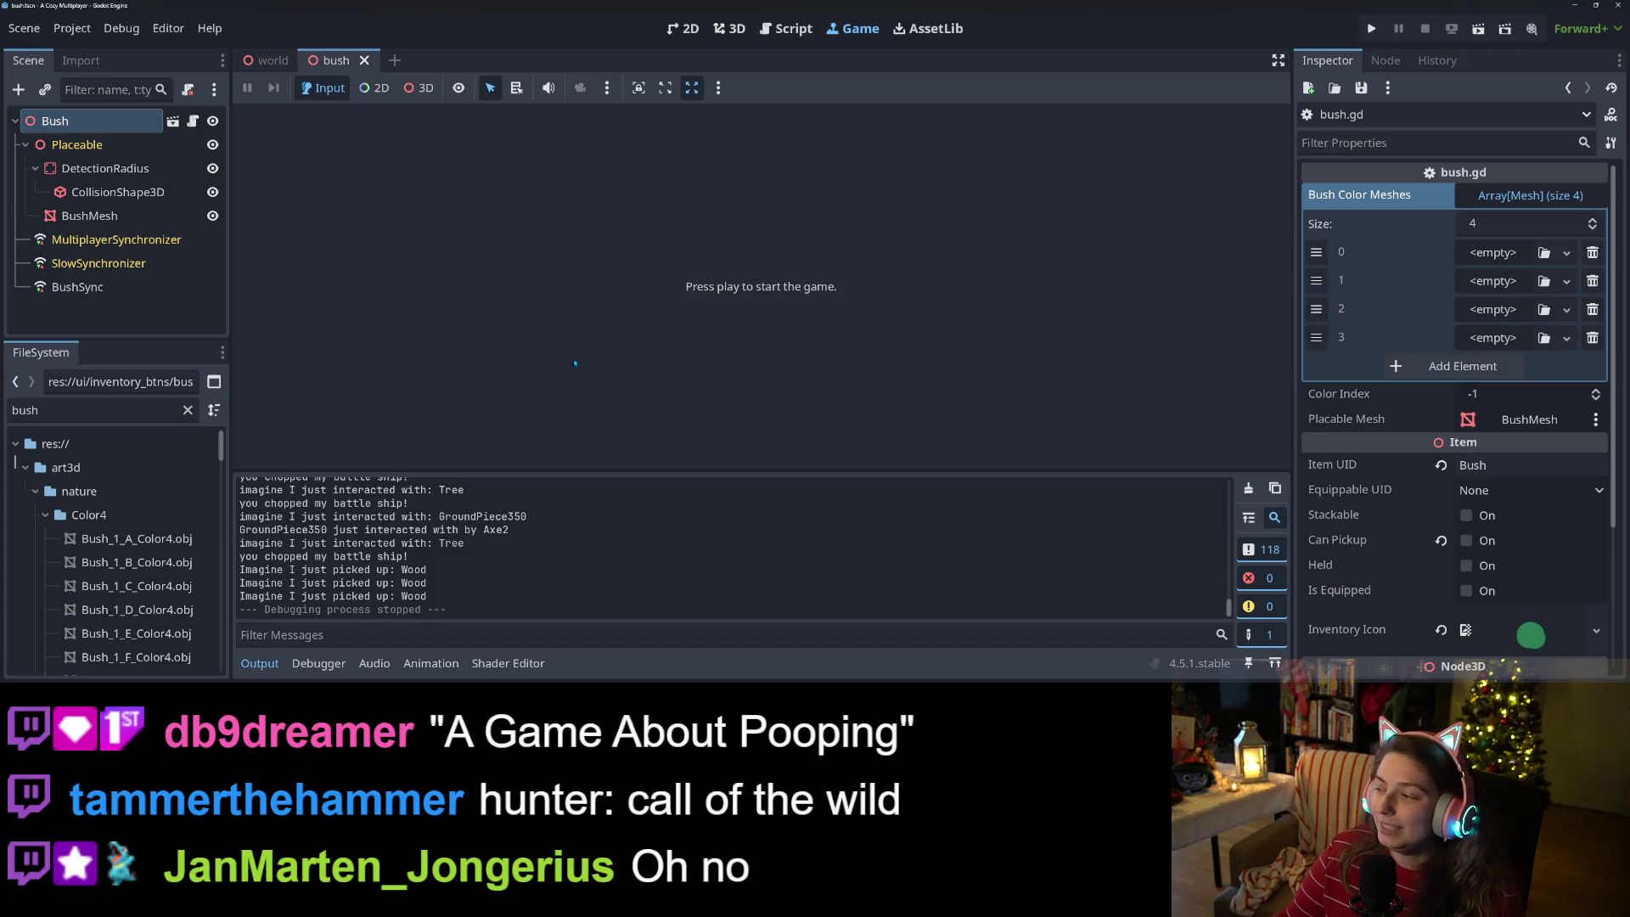
# - Maximize GitHub Desktop and switch to the History tab
pyautogui.hotkey('alt', 'Tab')
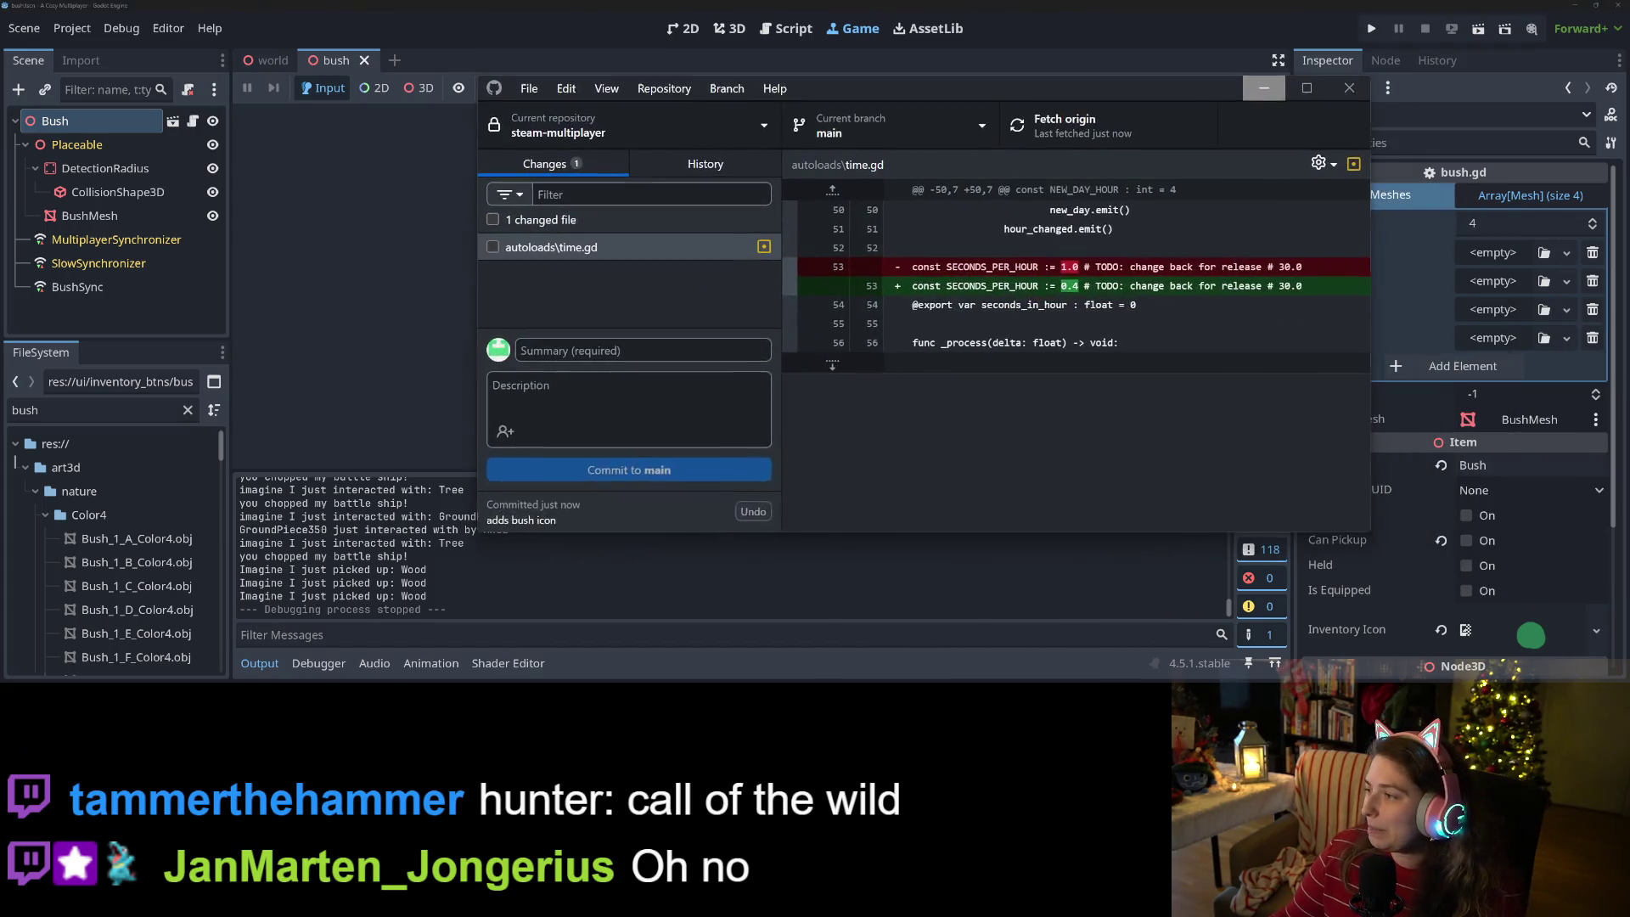
pyautogui.click(1307, 88)
pyautogui.click(222, 90)
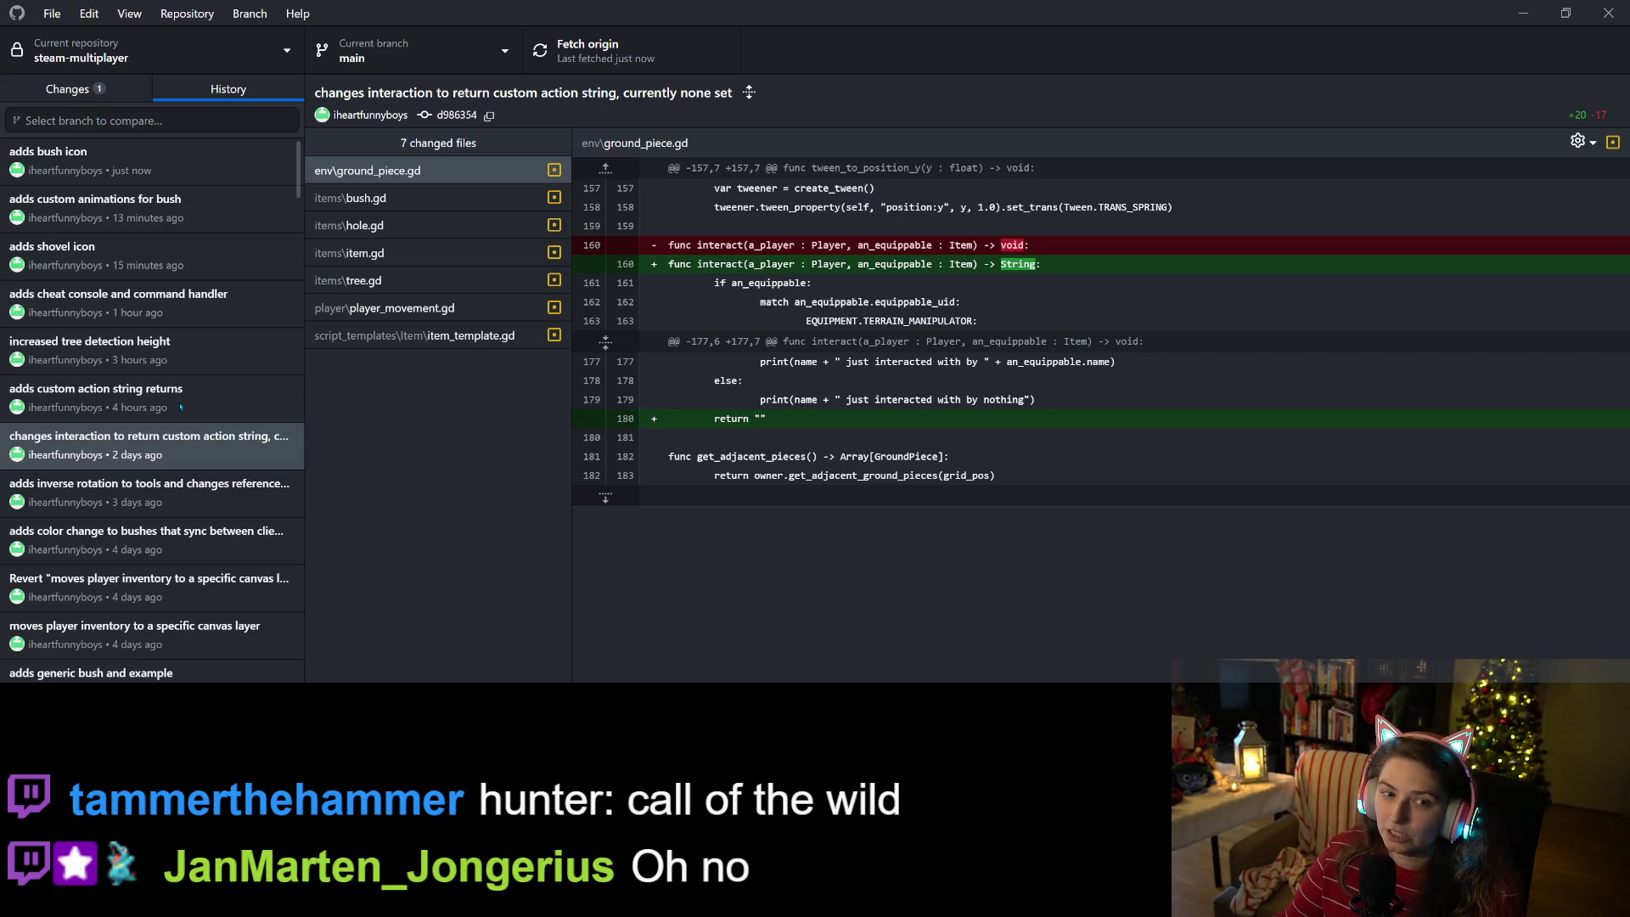
# - Scroll the history and select the "adds teleporting to stay on map" commit
pyautogui.scroll(-5, 177, 407)
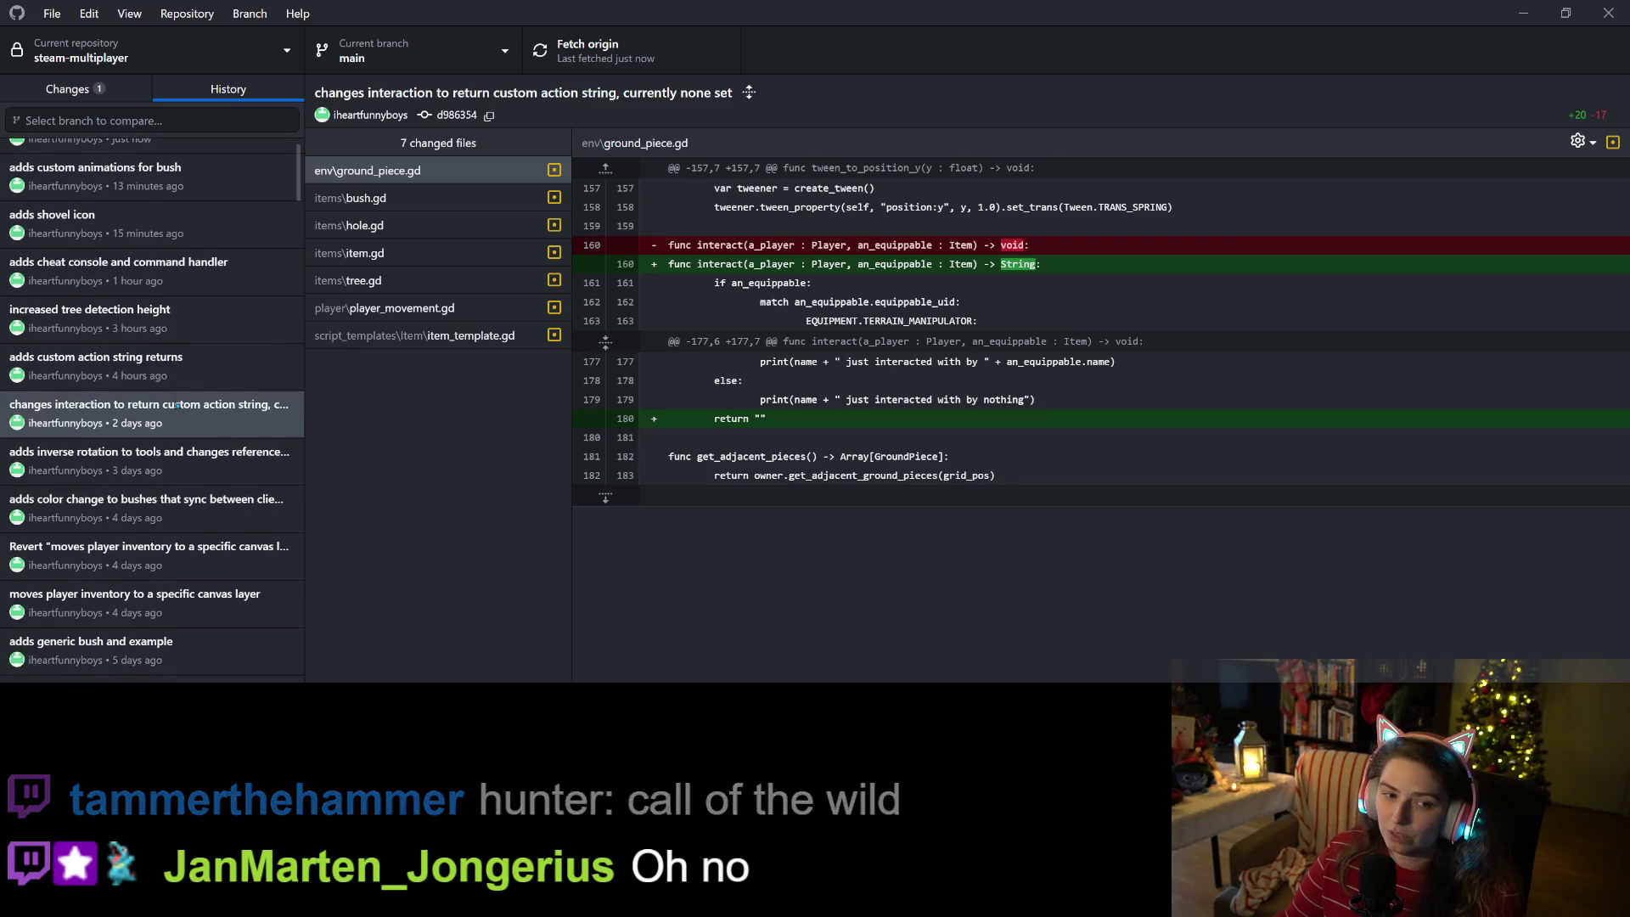
pyautogui.scroll(-2, 178, 406)
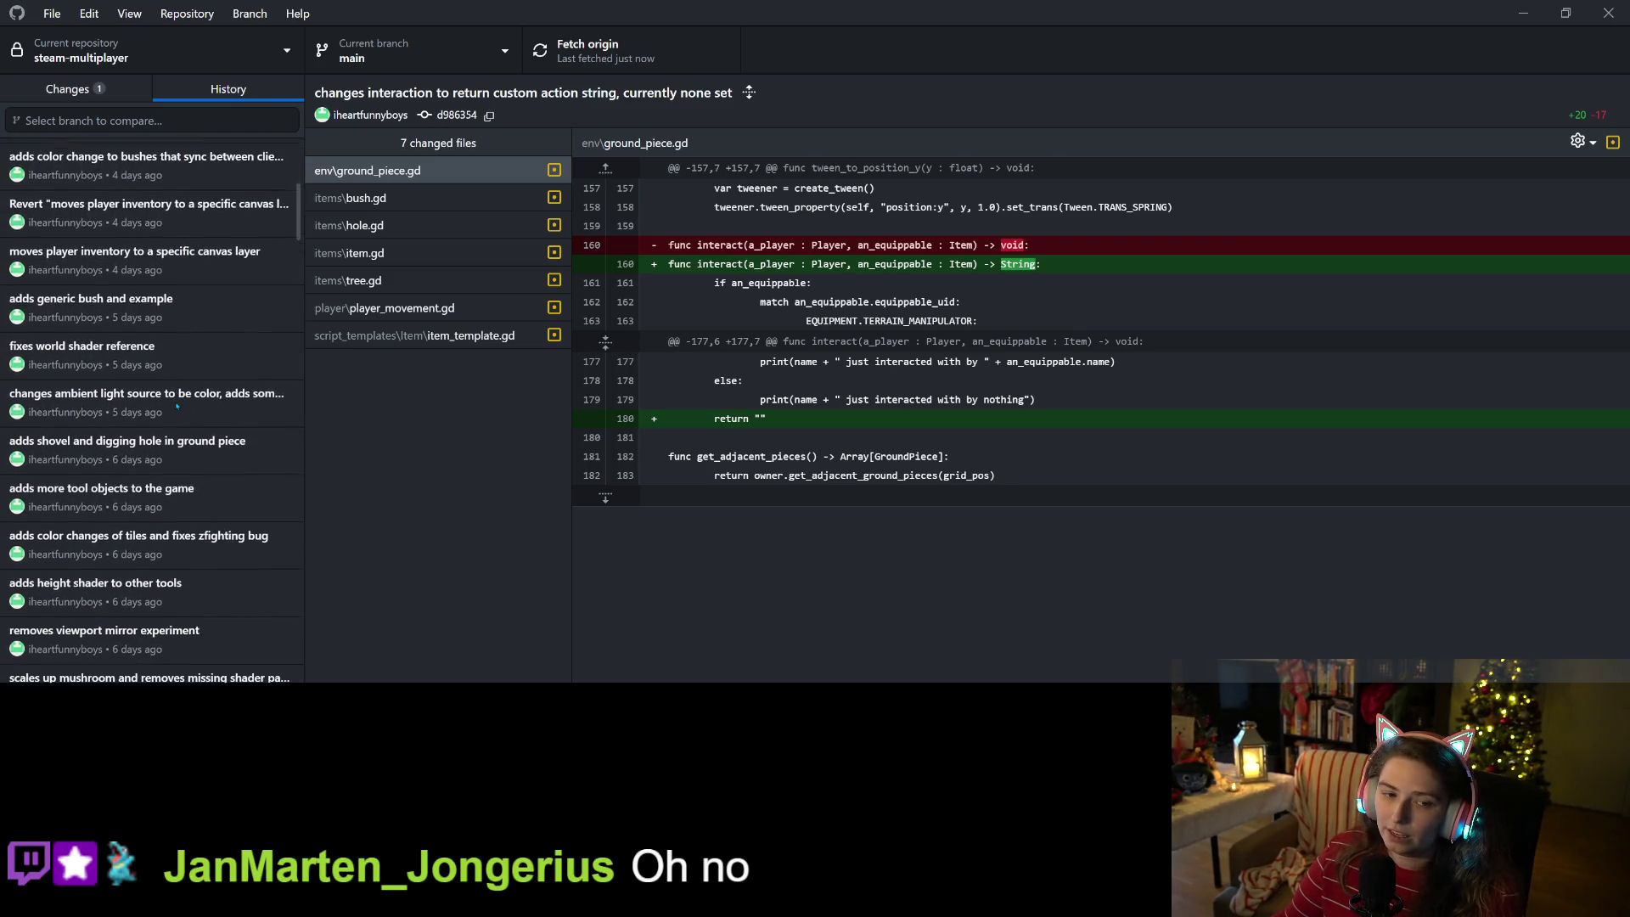
pyautogui.scroll(-3, 147, 391)
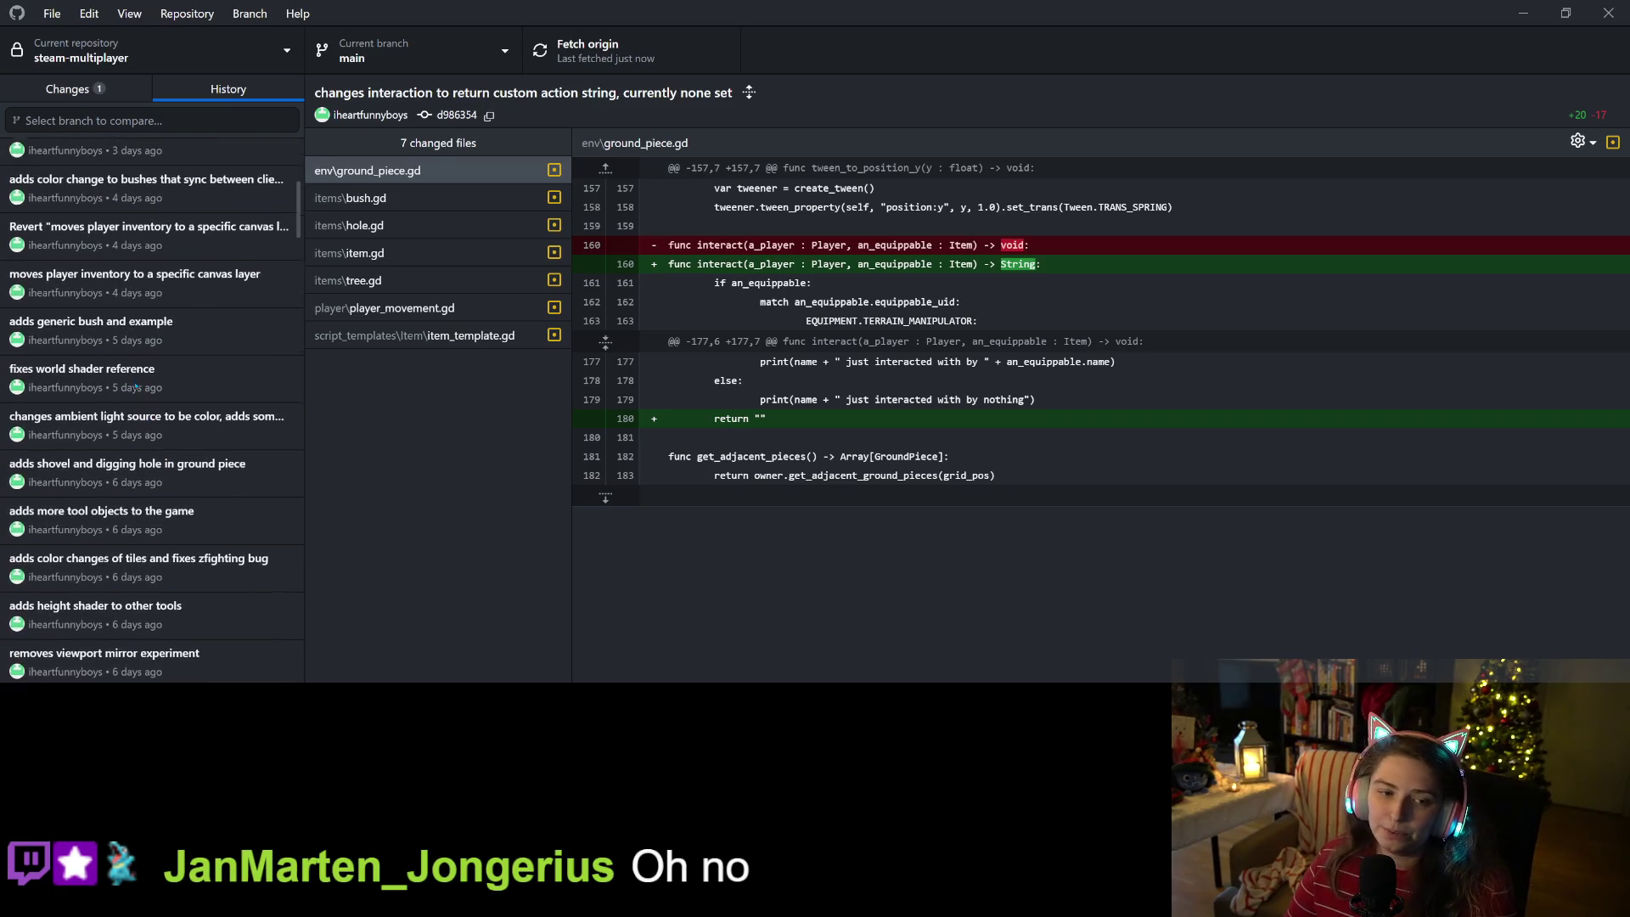
pyautogui.scroll(-4, 145, 410)
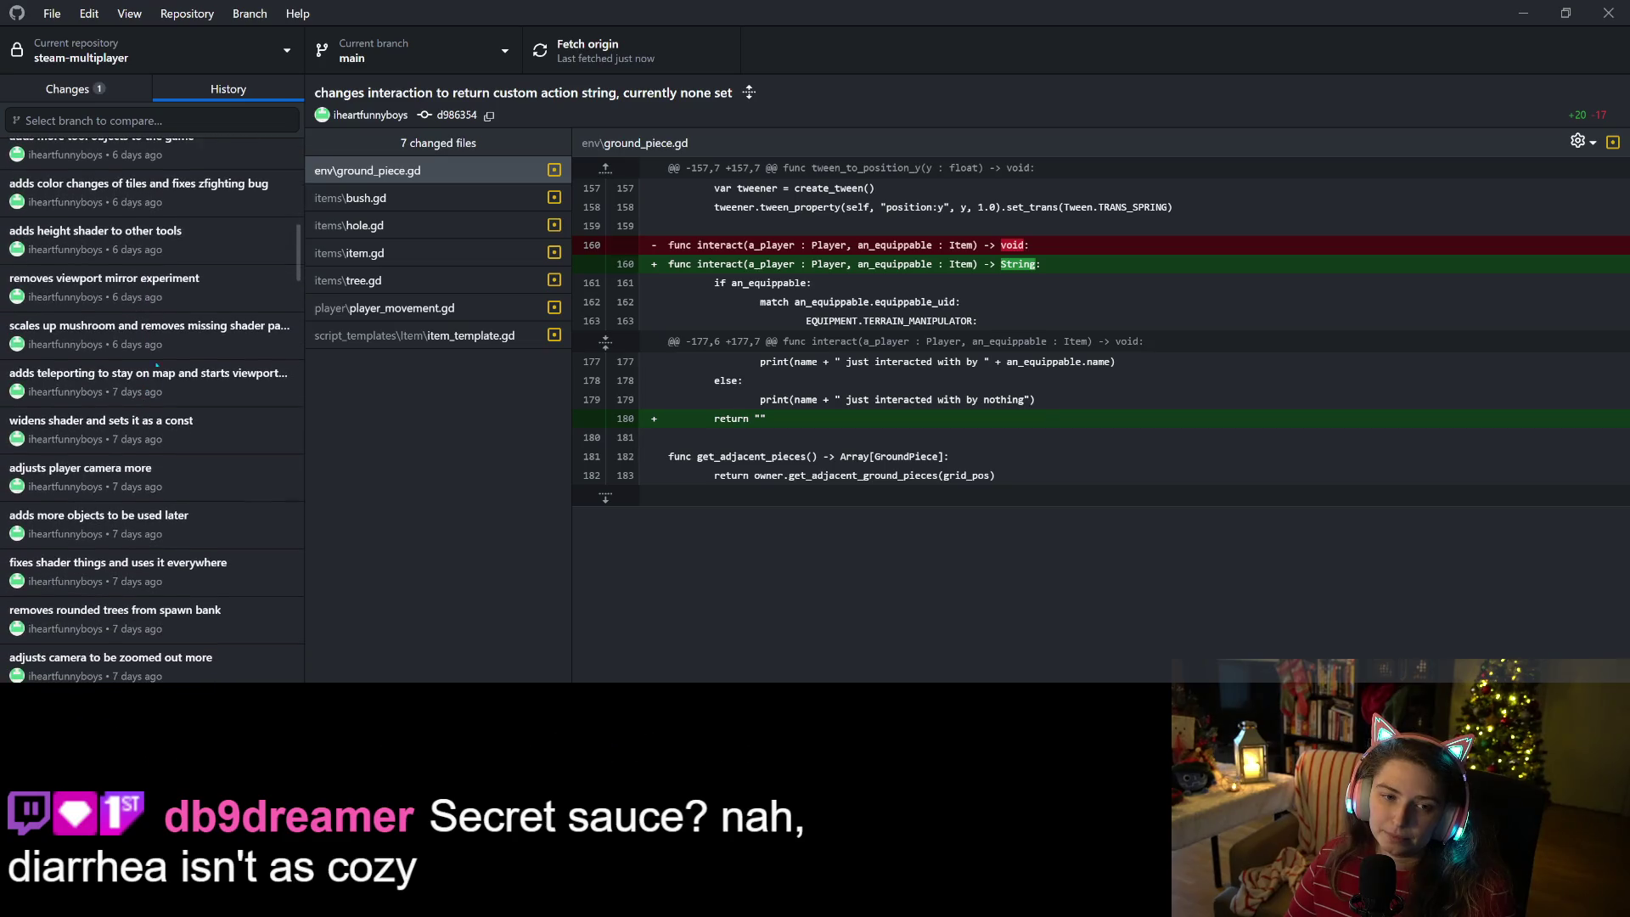
pyautogui.scroll(-2, 204, 395)
pyautogui.scroll(-1, 225, 365)
pyautogui.scroll(1, 196, 255)
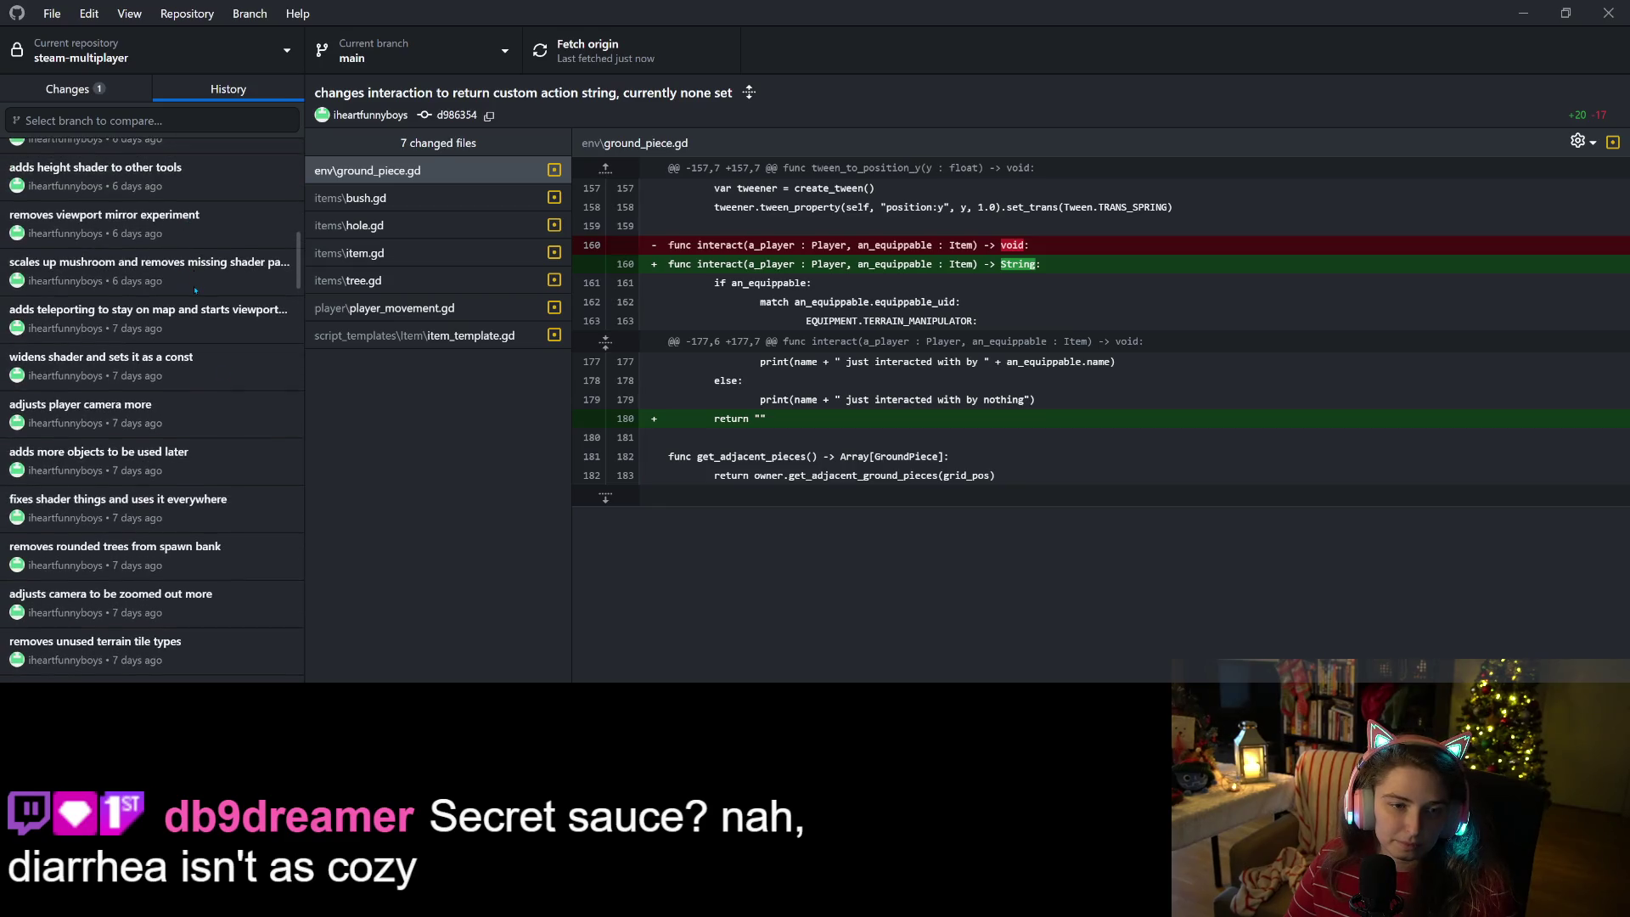
pyautogui.scroll(-1, 194, 328)
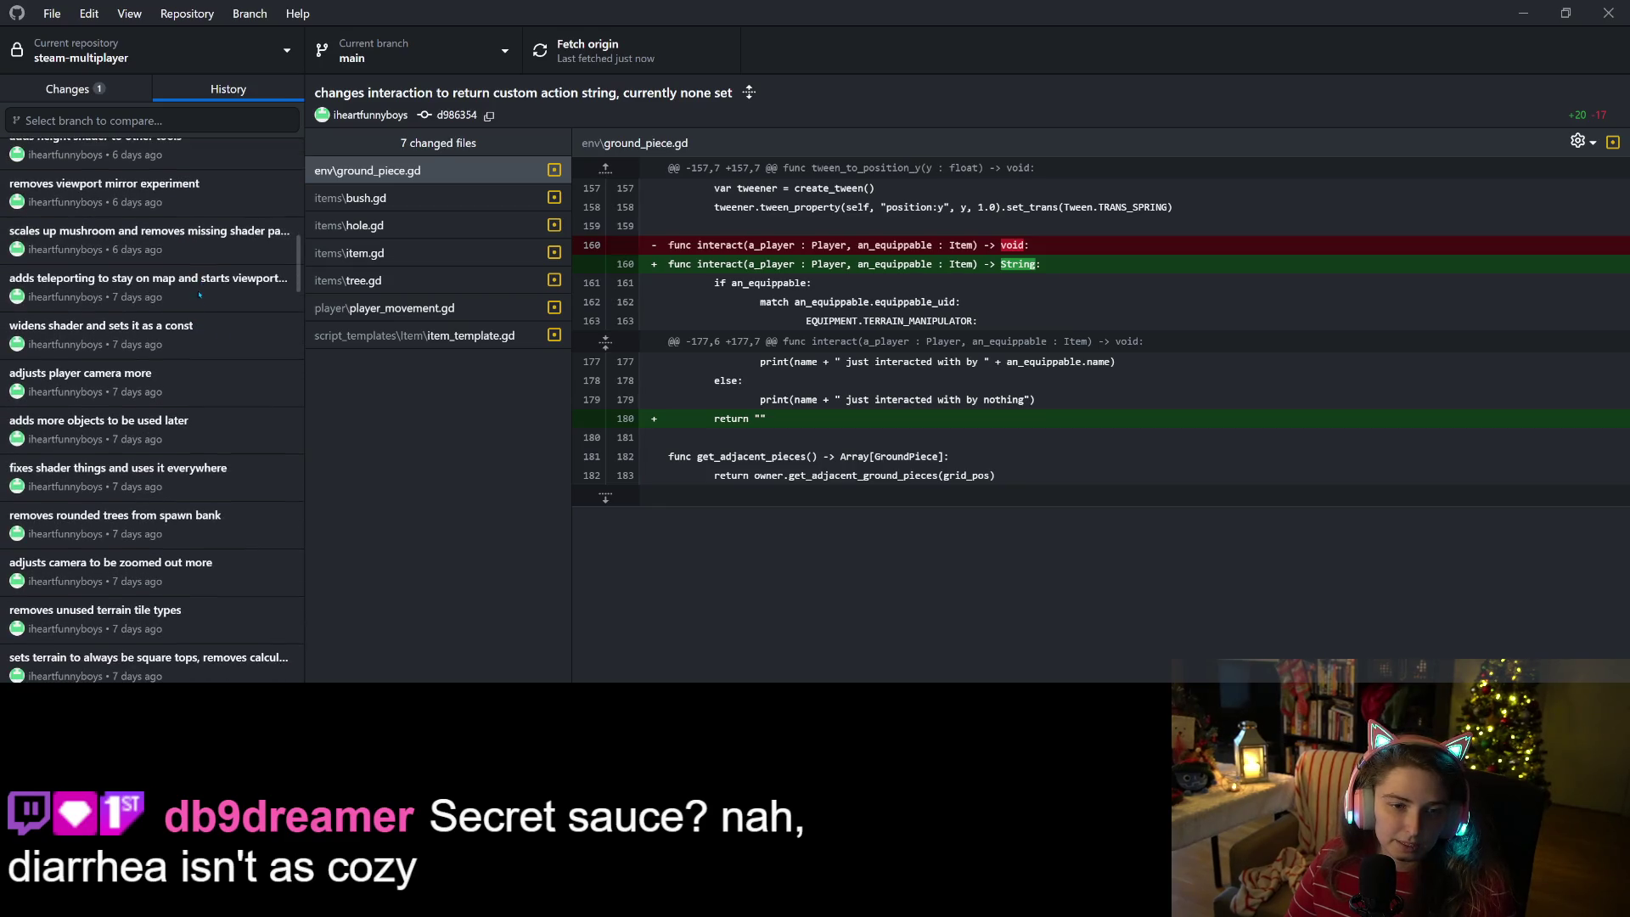
pyautogui.click(212, 285)
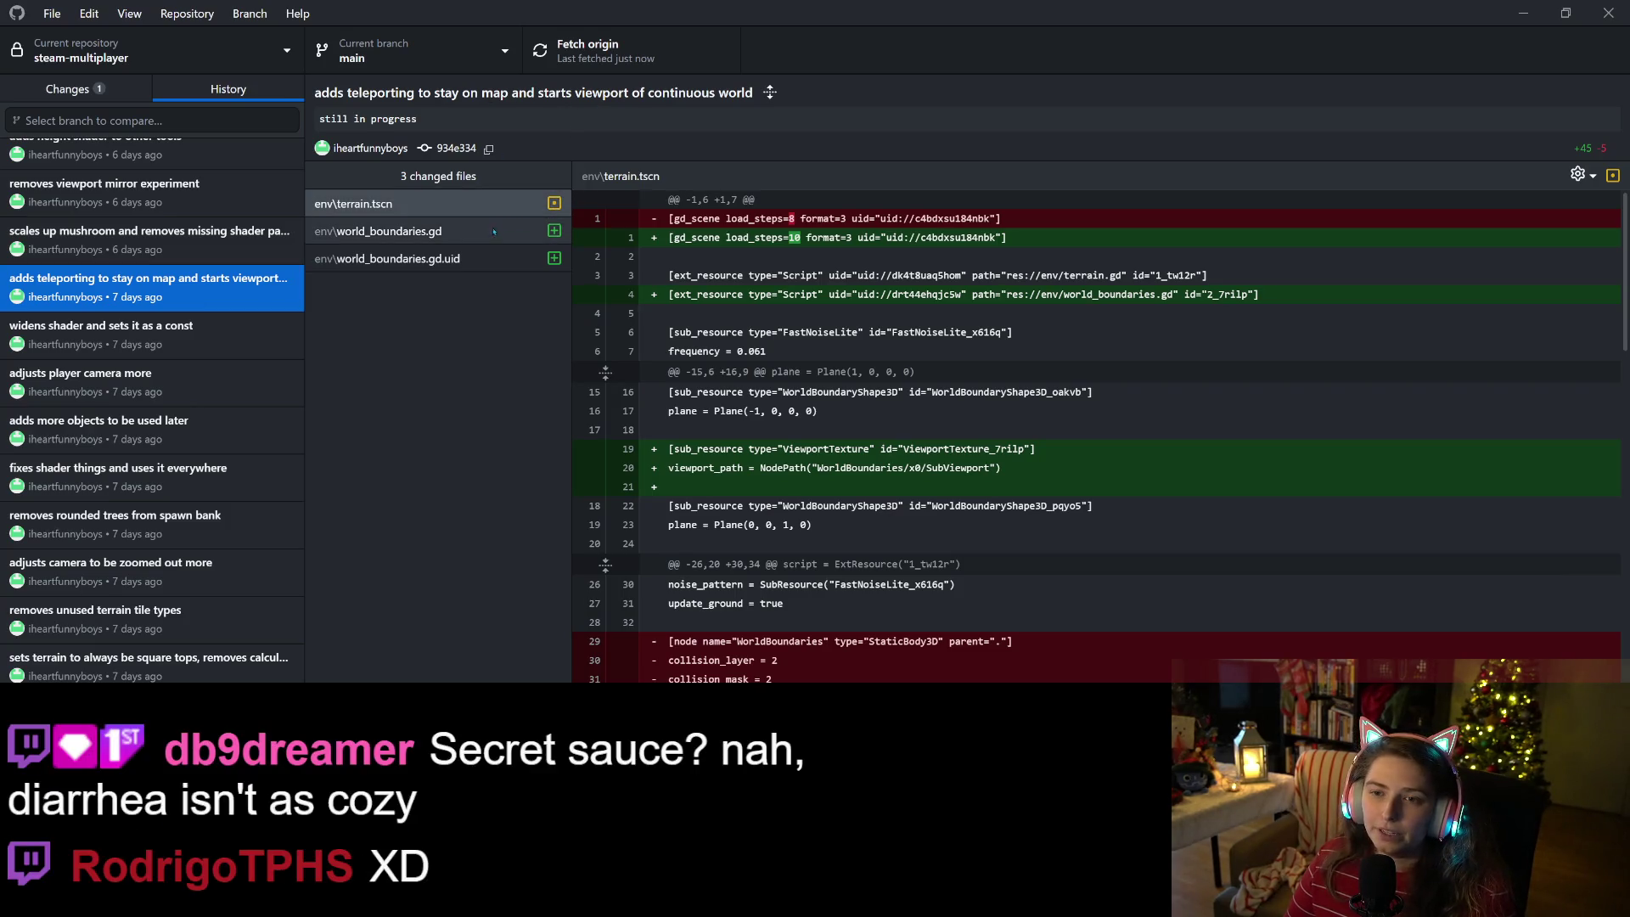
# - View the world_boundaries.gd, world_boundaries.gd.uid and terrain.tscn diffs, then open the commit's actions
pyautogui.scroll(-10, 1095, 433)
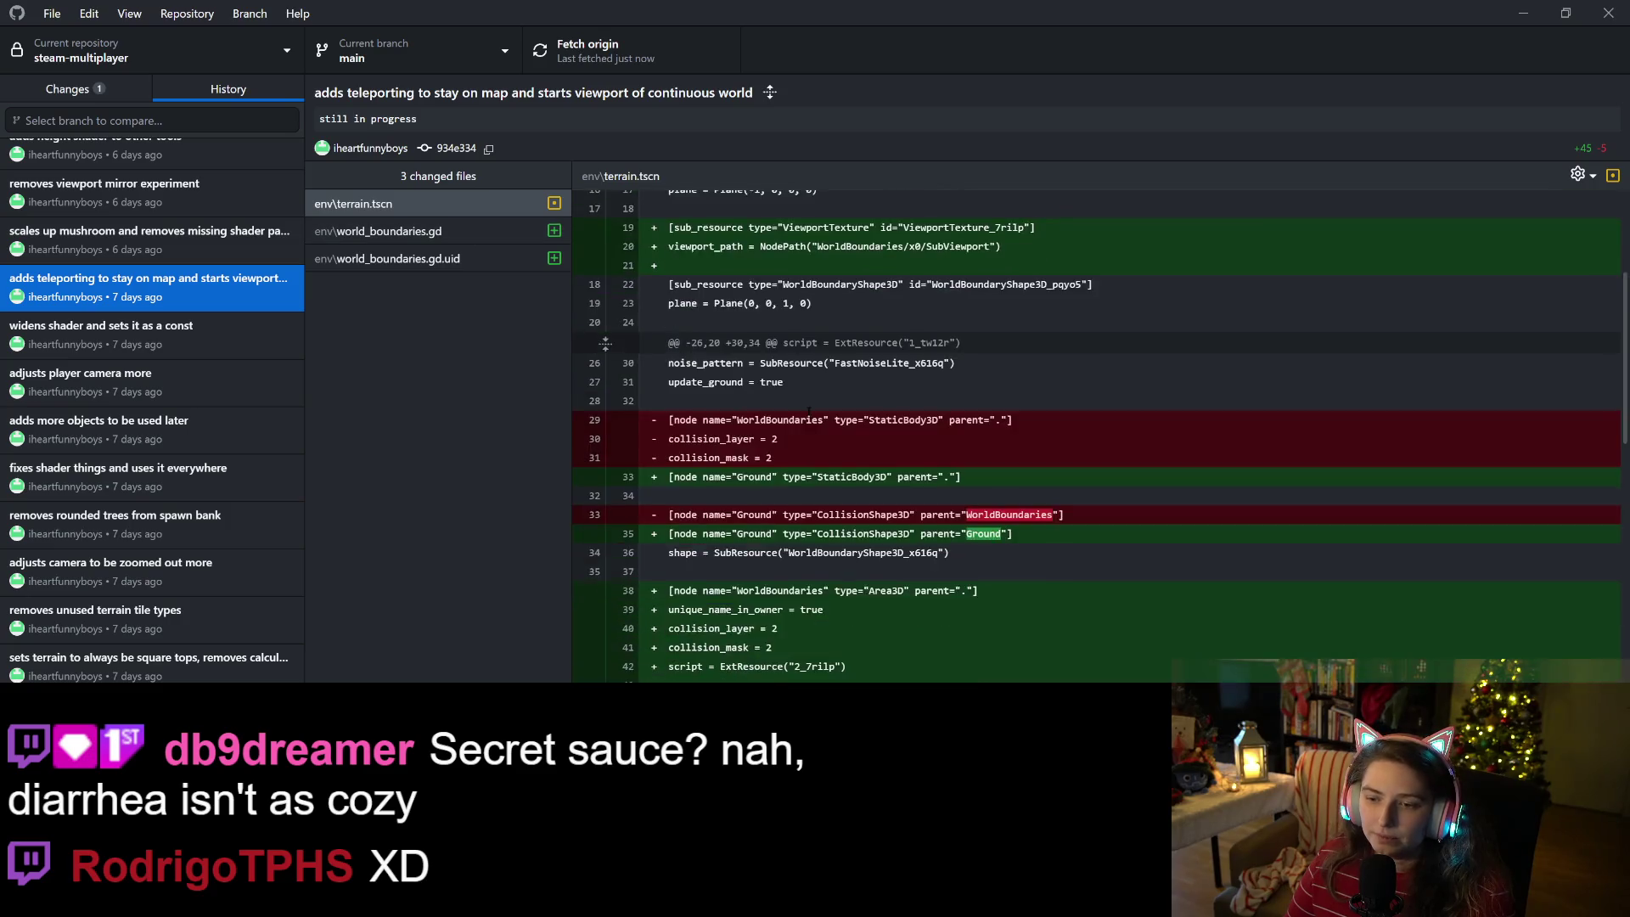
pyautogui.scroll(3, 682, 364)
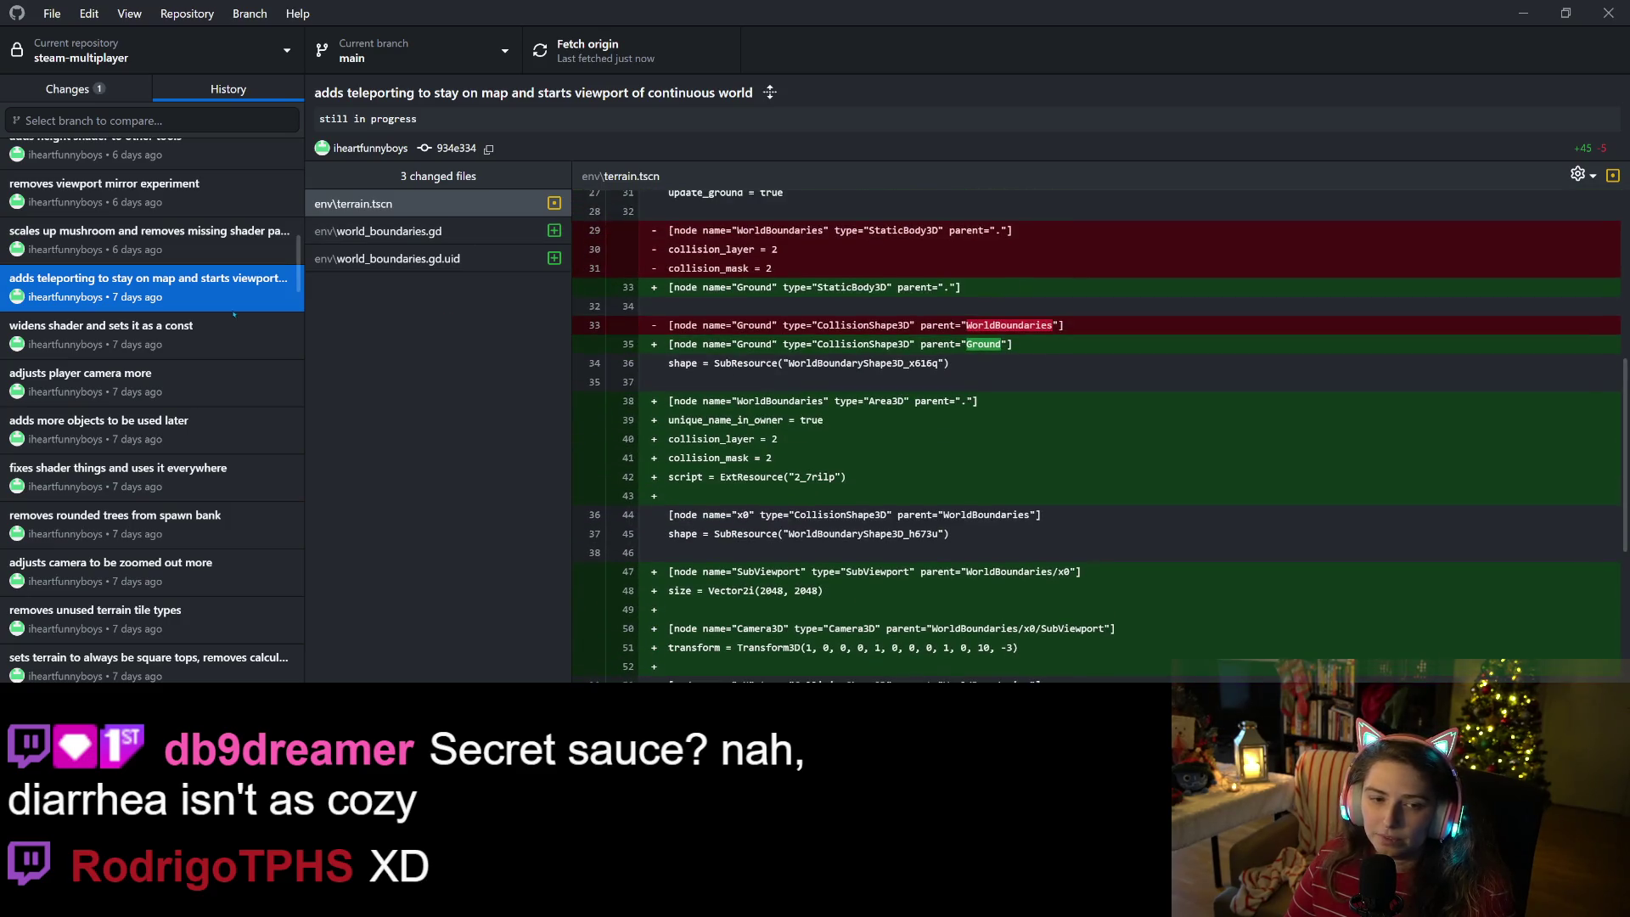
pyautogui.rightClick(239, 303)
pyautogui.press('Escape')
pyautogui.click(407, 231)
pyautogui.click(419, 267)
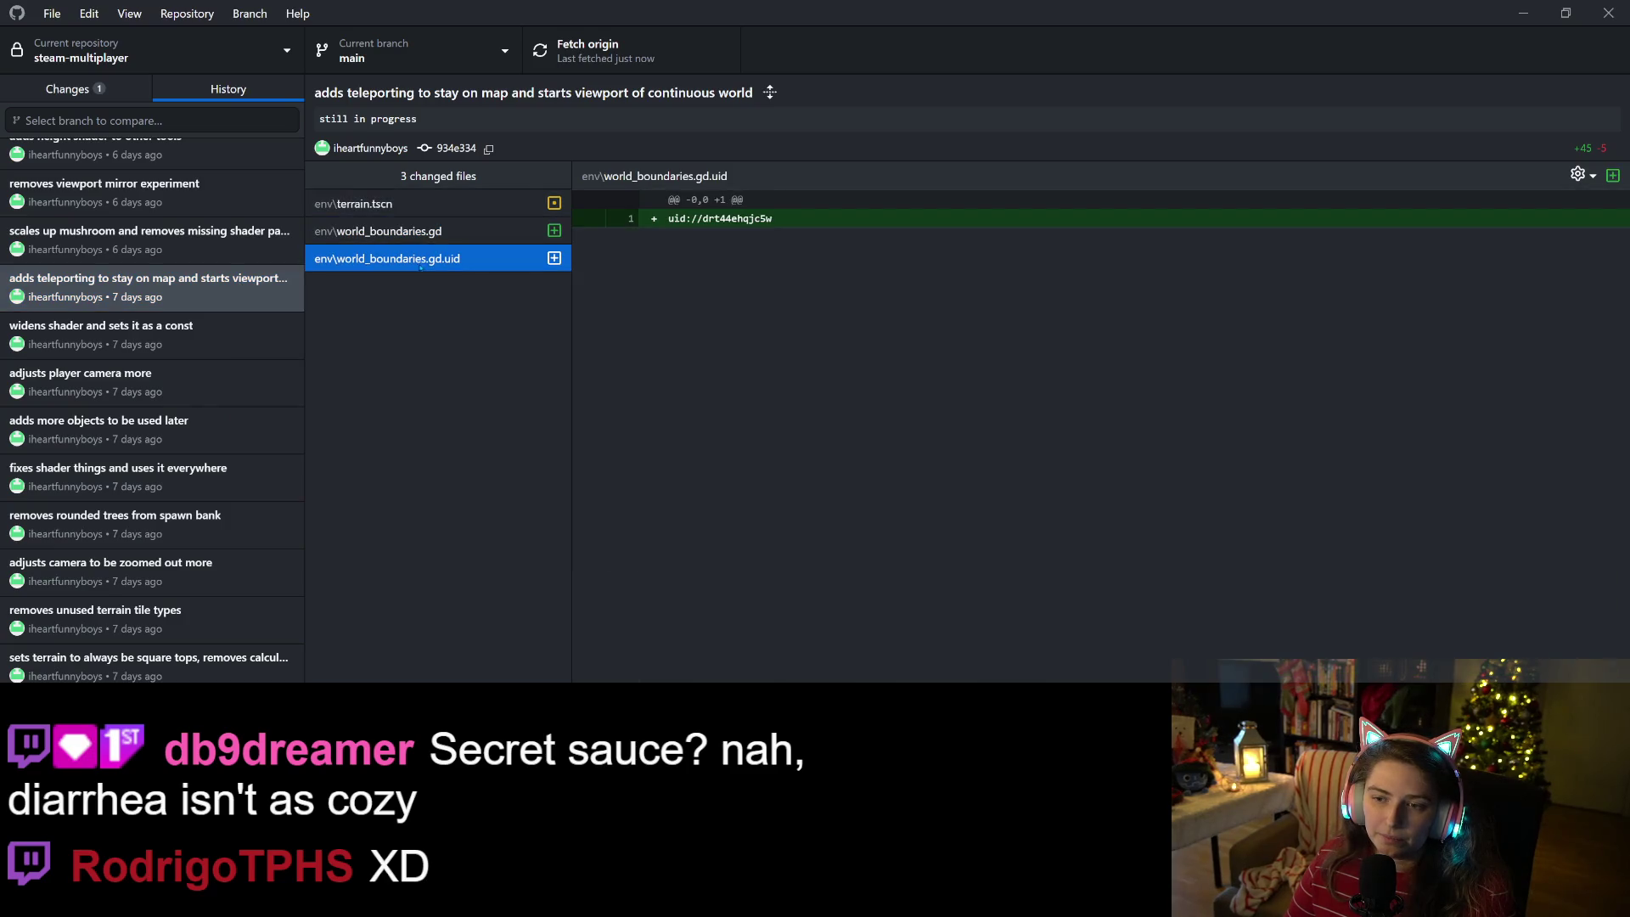
pyautogui.click(357, 204)
pyautogui.rightClick(201, 293)
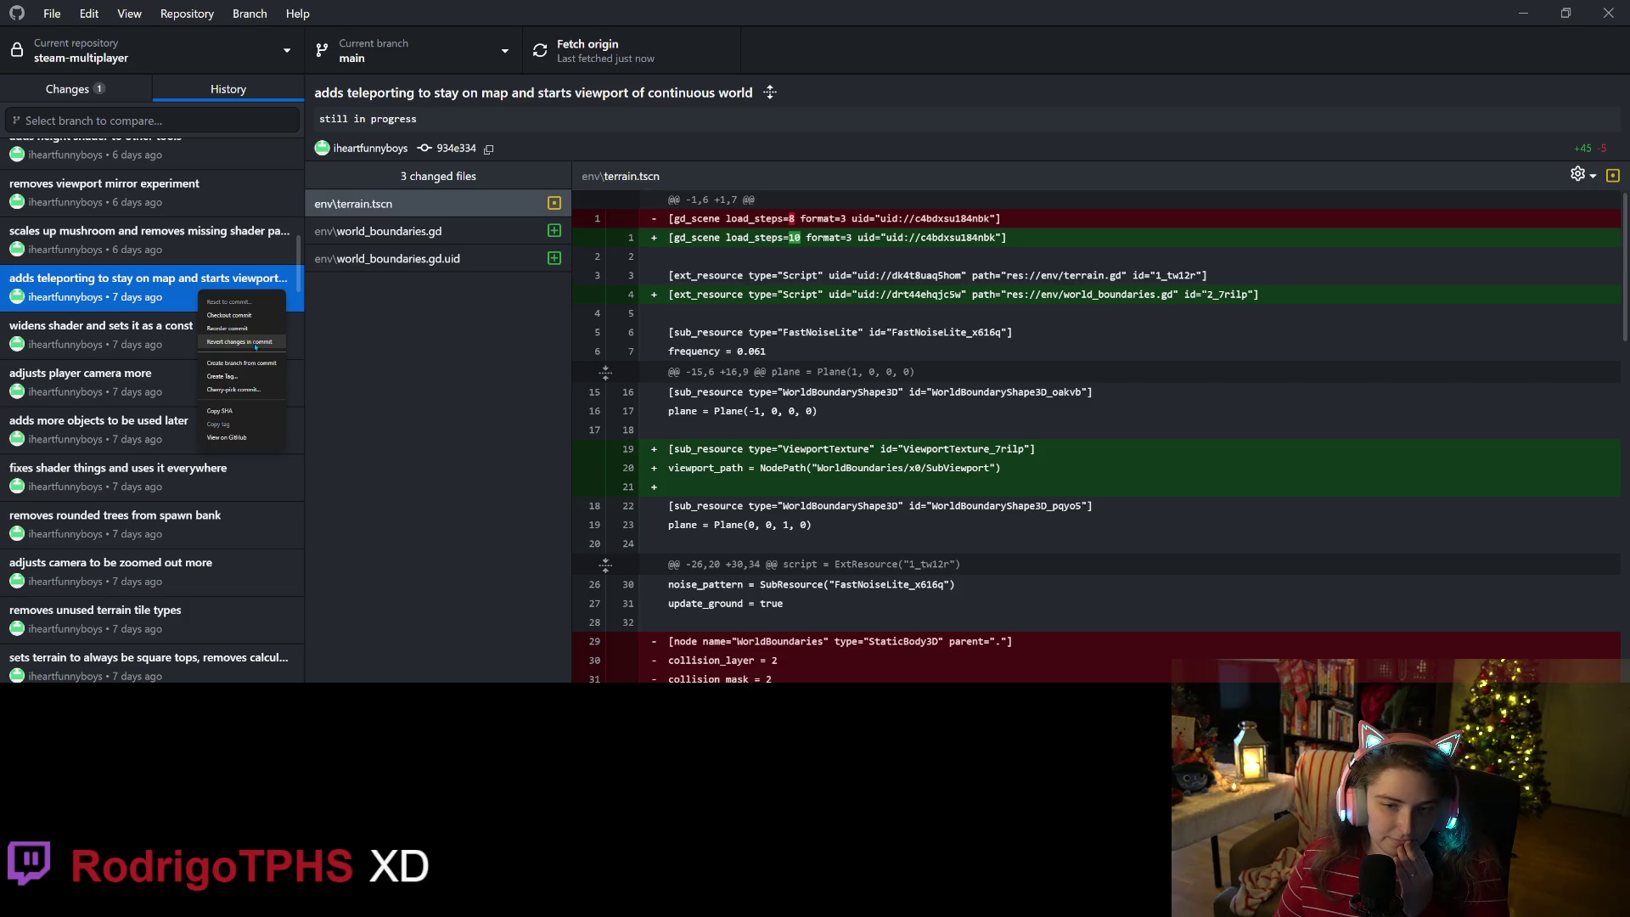
# - Revert the teleporting commit, dismiss the merge conflict error, and show pending changes
pyautogui.click(242, 389)
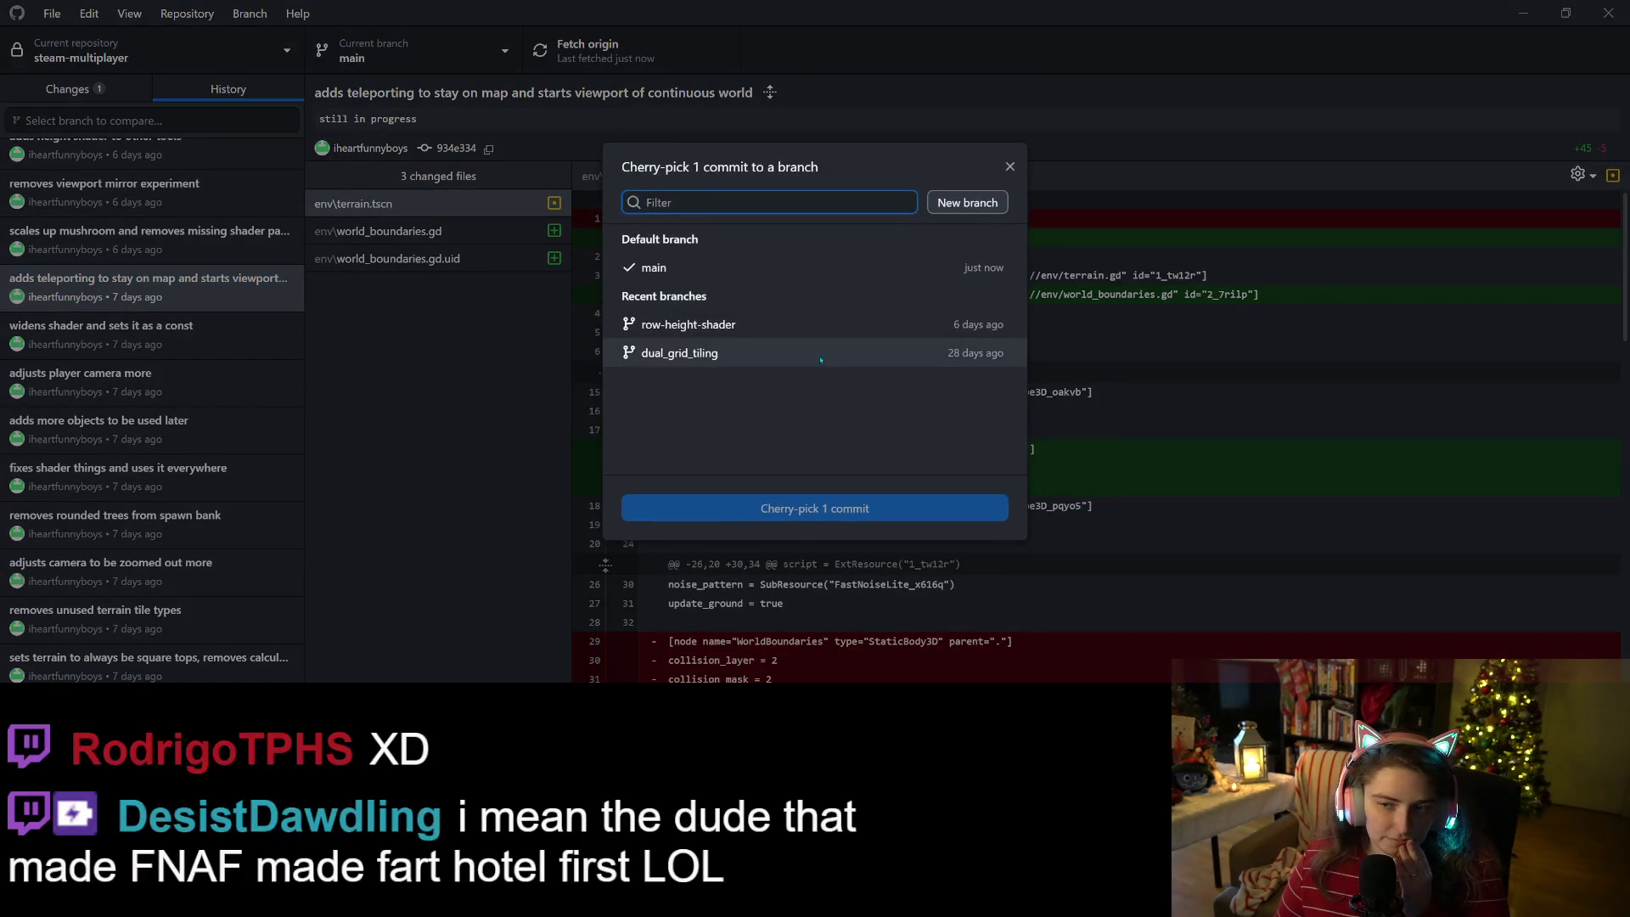
pyautogui.click(281, 291)
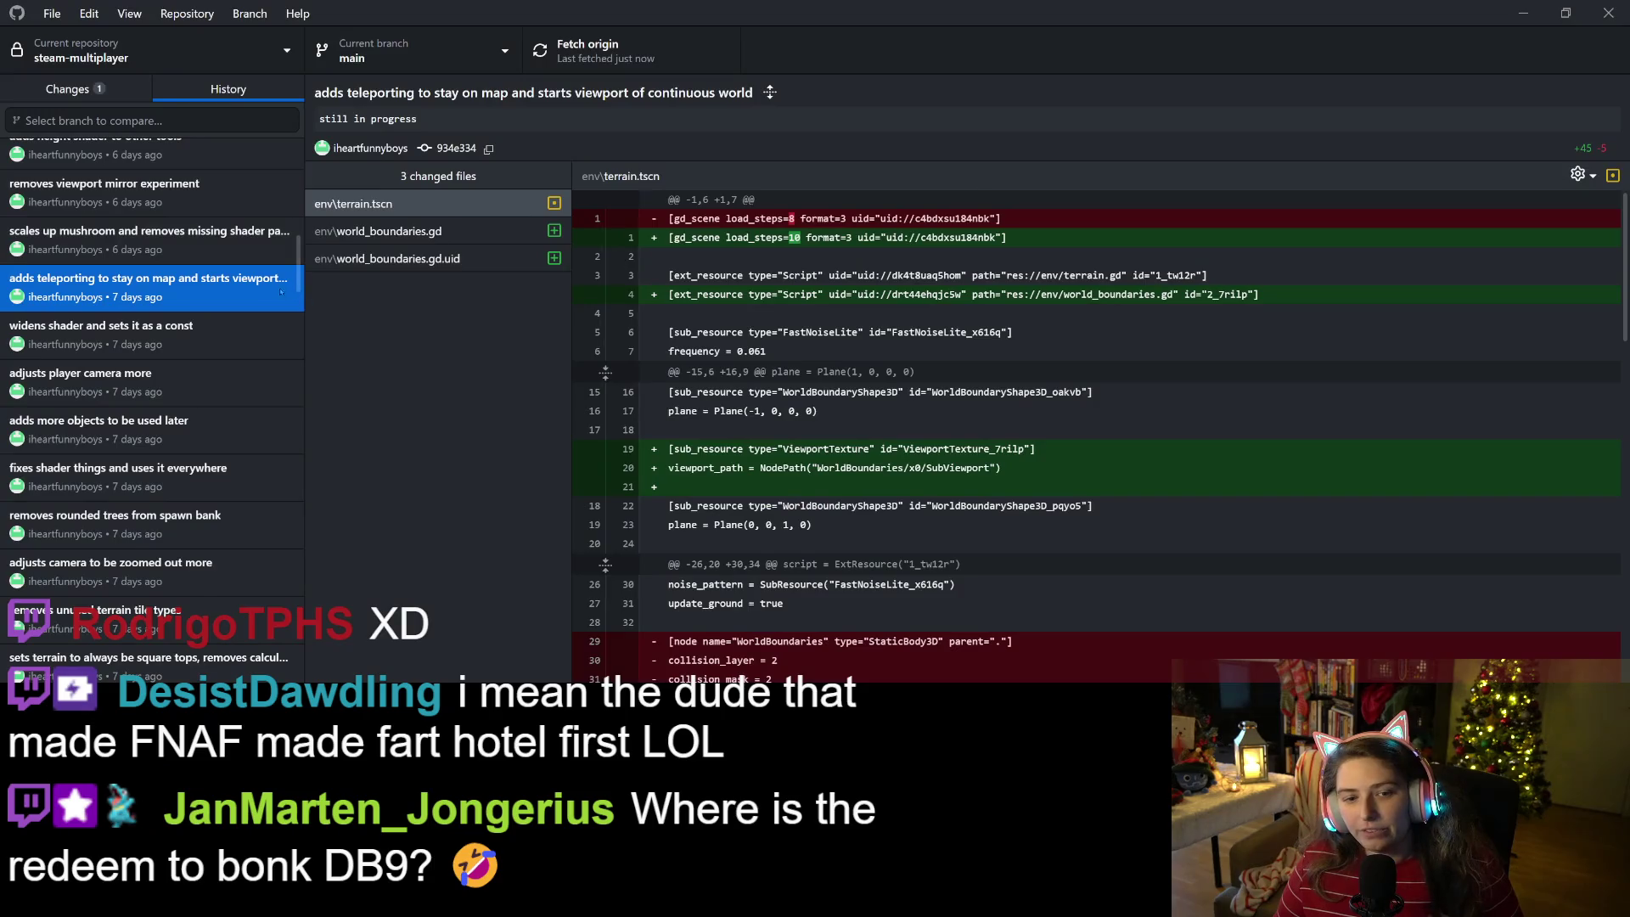
pyautogui.rightClick(281, 292)
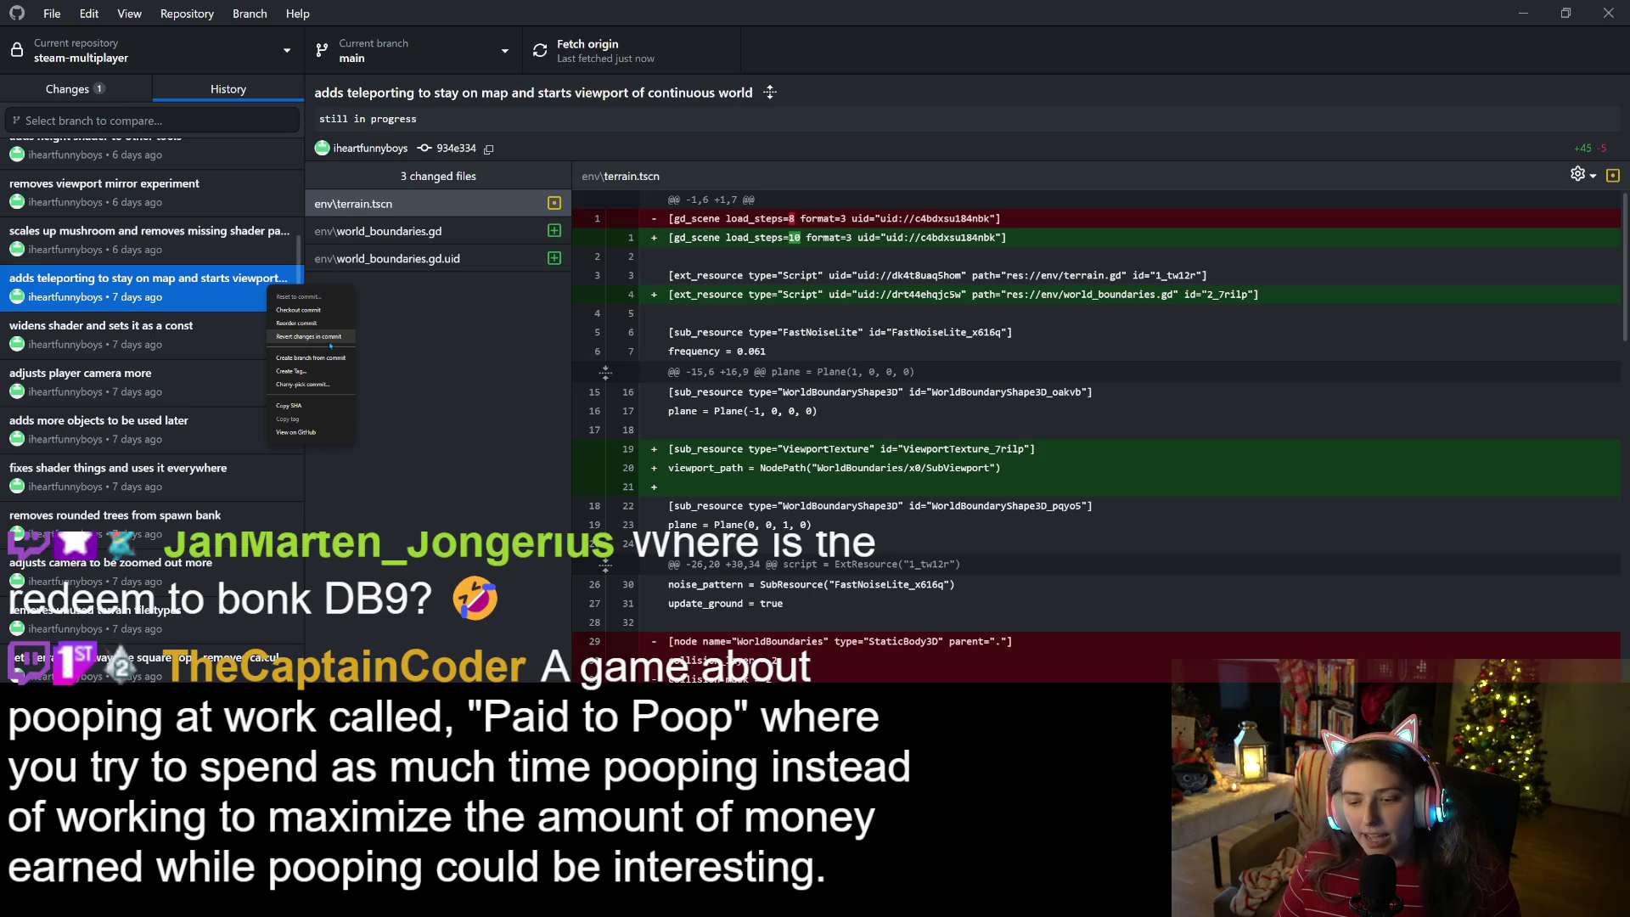
pyautogui.click(330, 339)
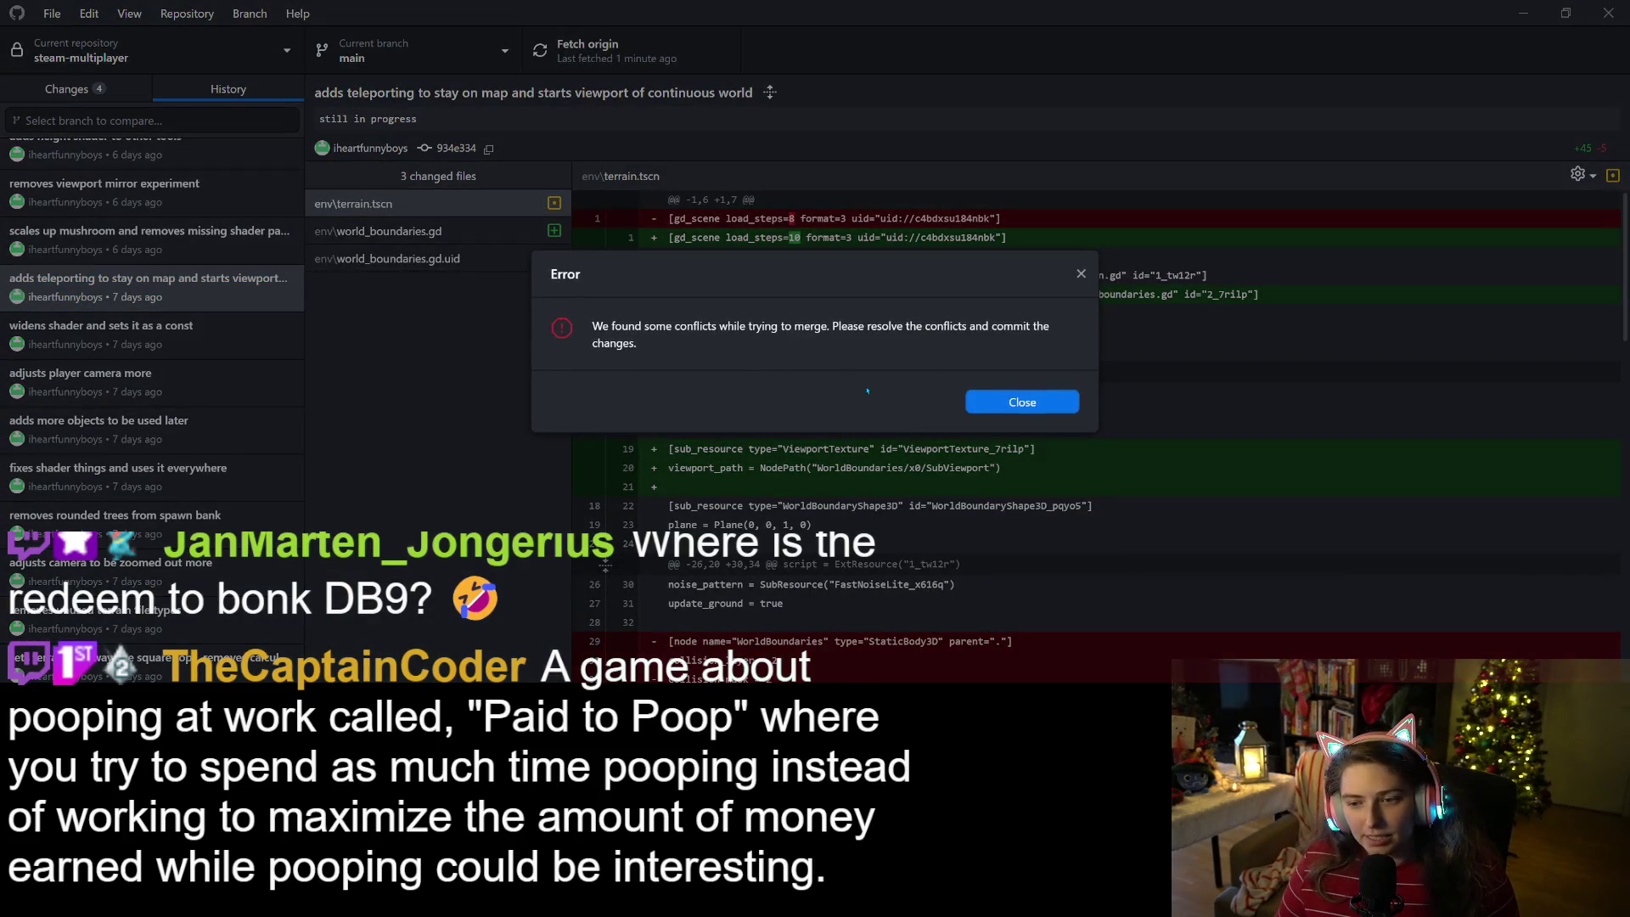
pyautogui.click(1026, 405)
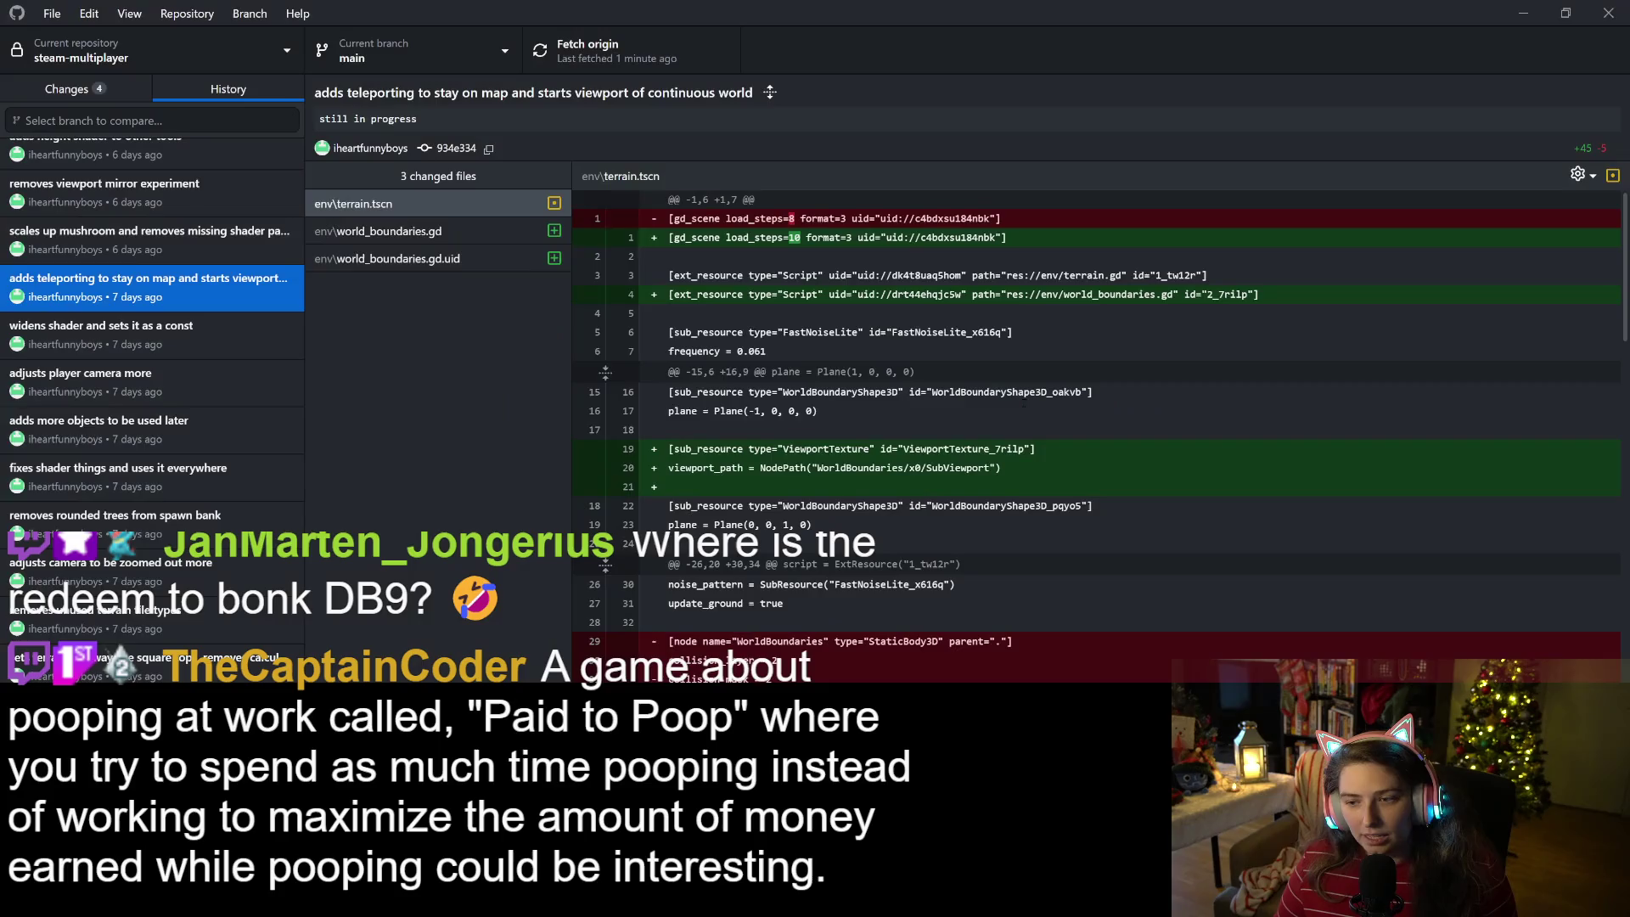
pyautogui.click(66, 89)
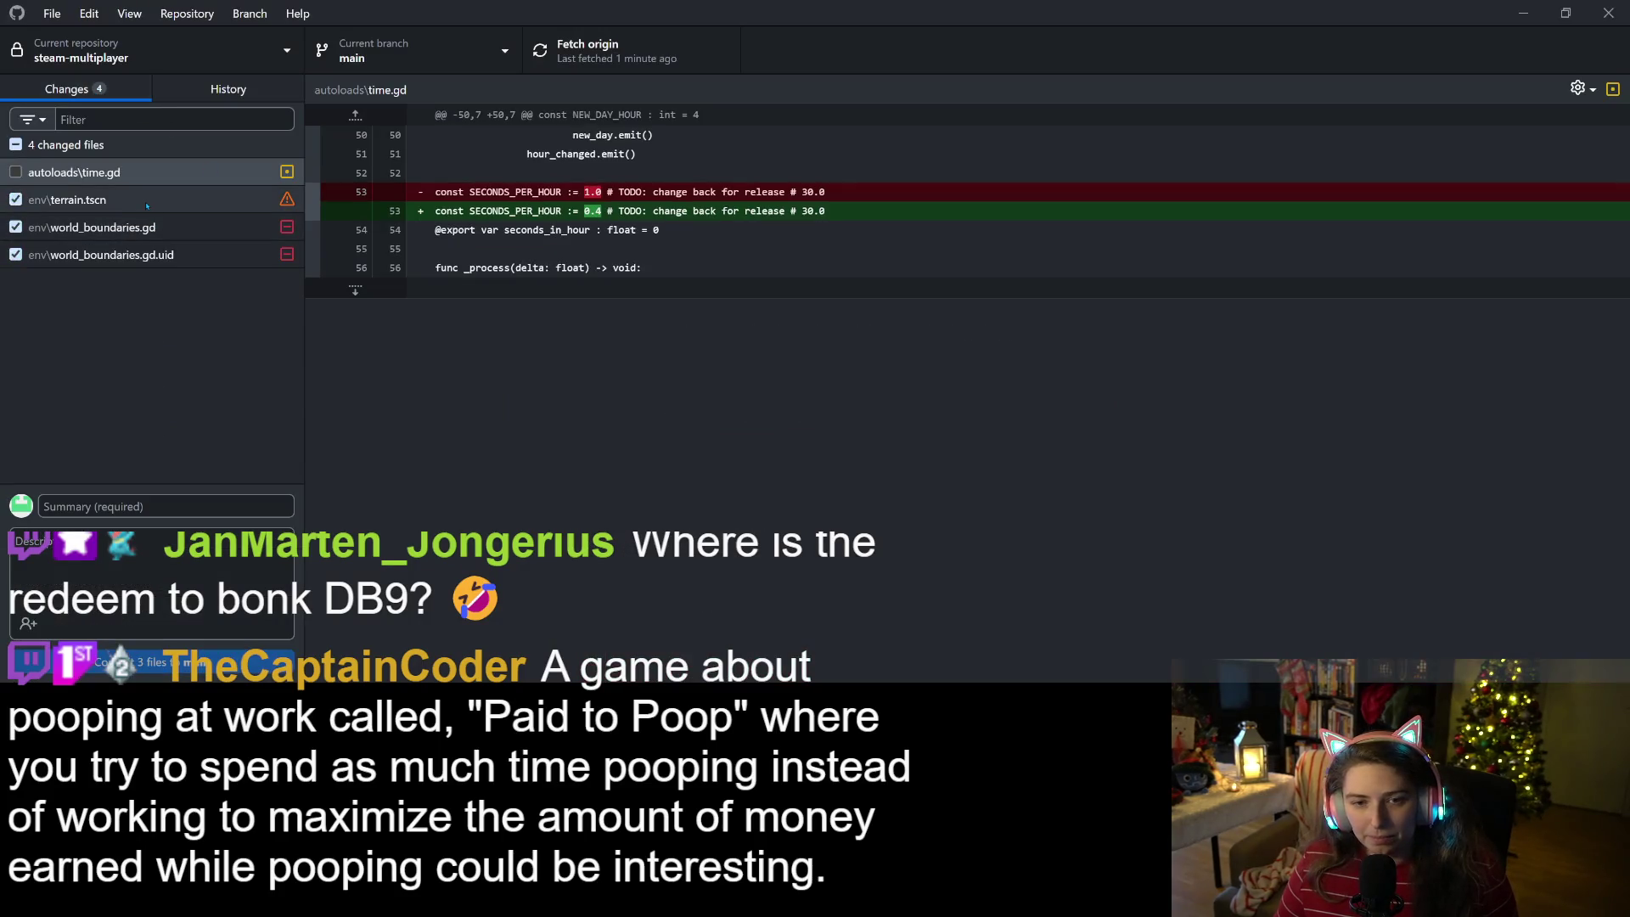
# - Review the conflicted terrain.tscn diff and the deleted world_boundaries.gd script
pyautogui.click(146, 202)
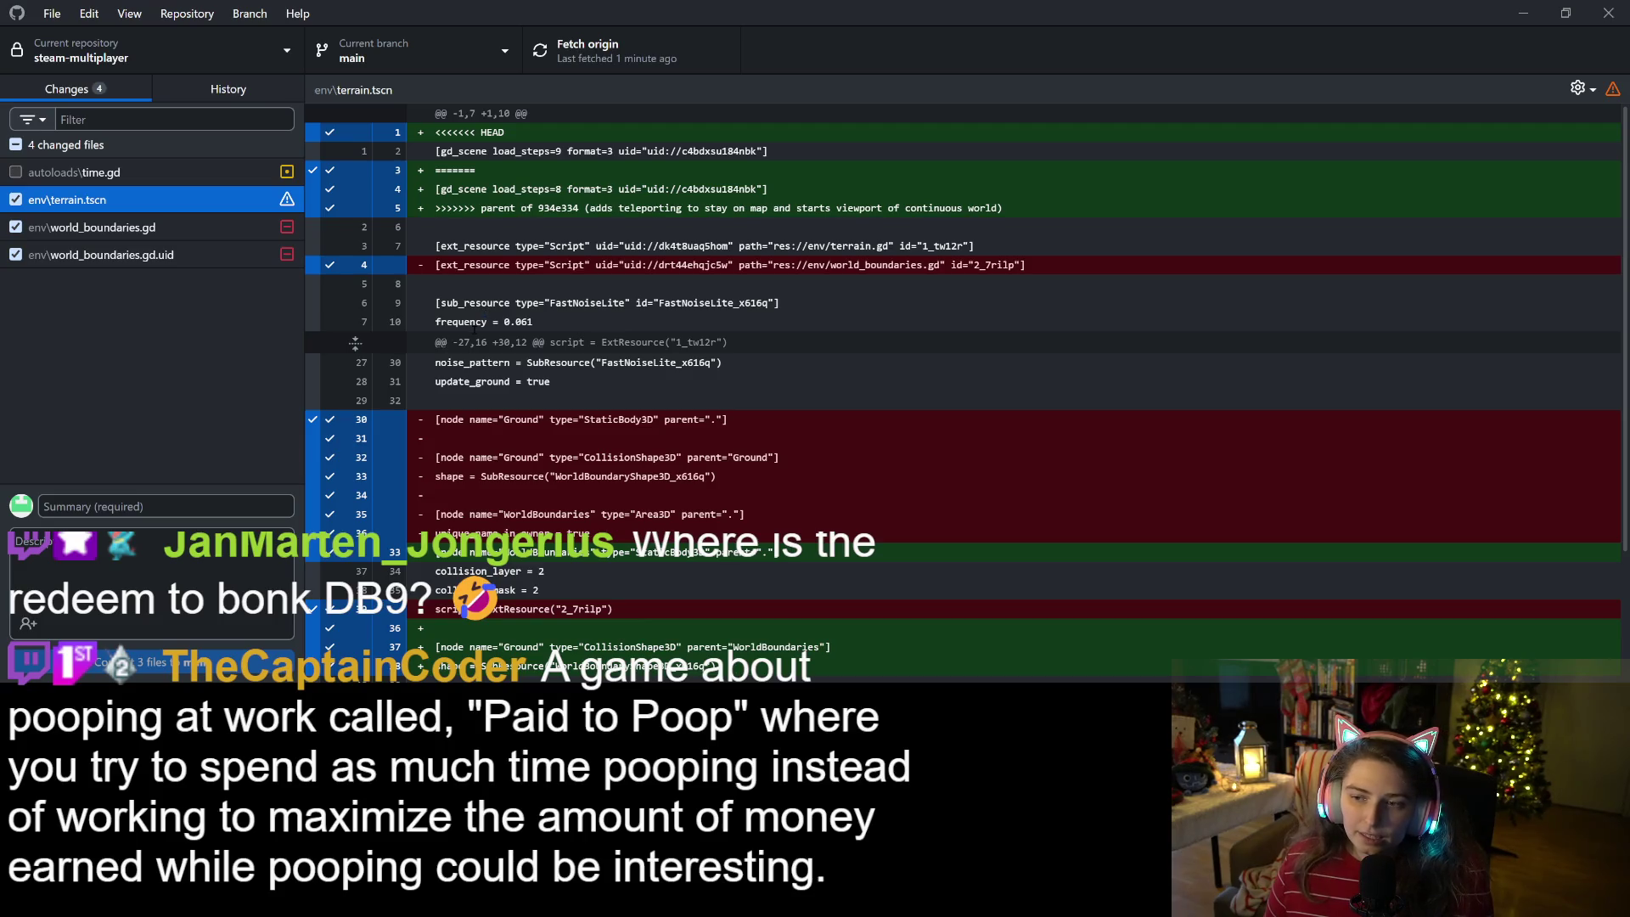
pyautogui.scroll(-1, 963, 391)
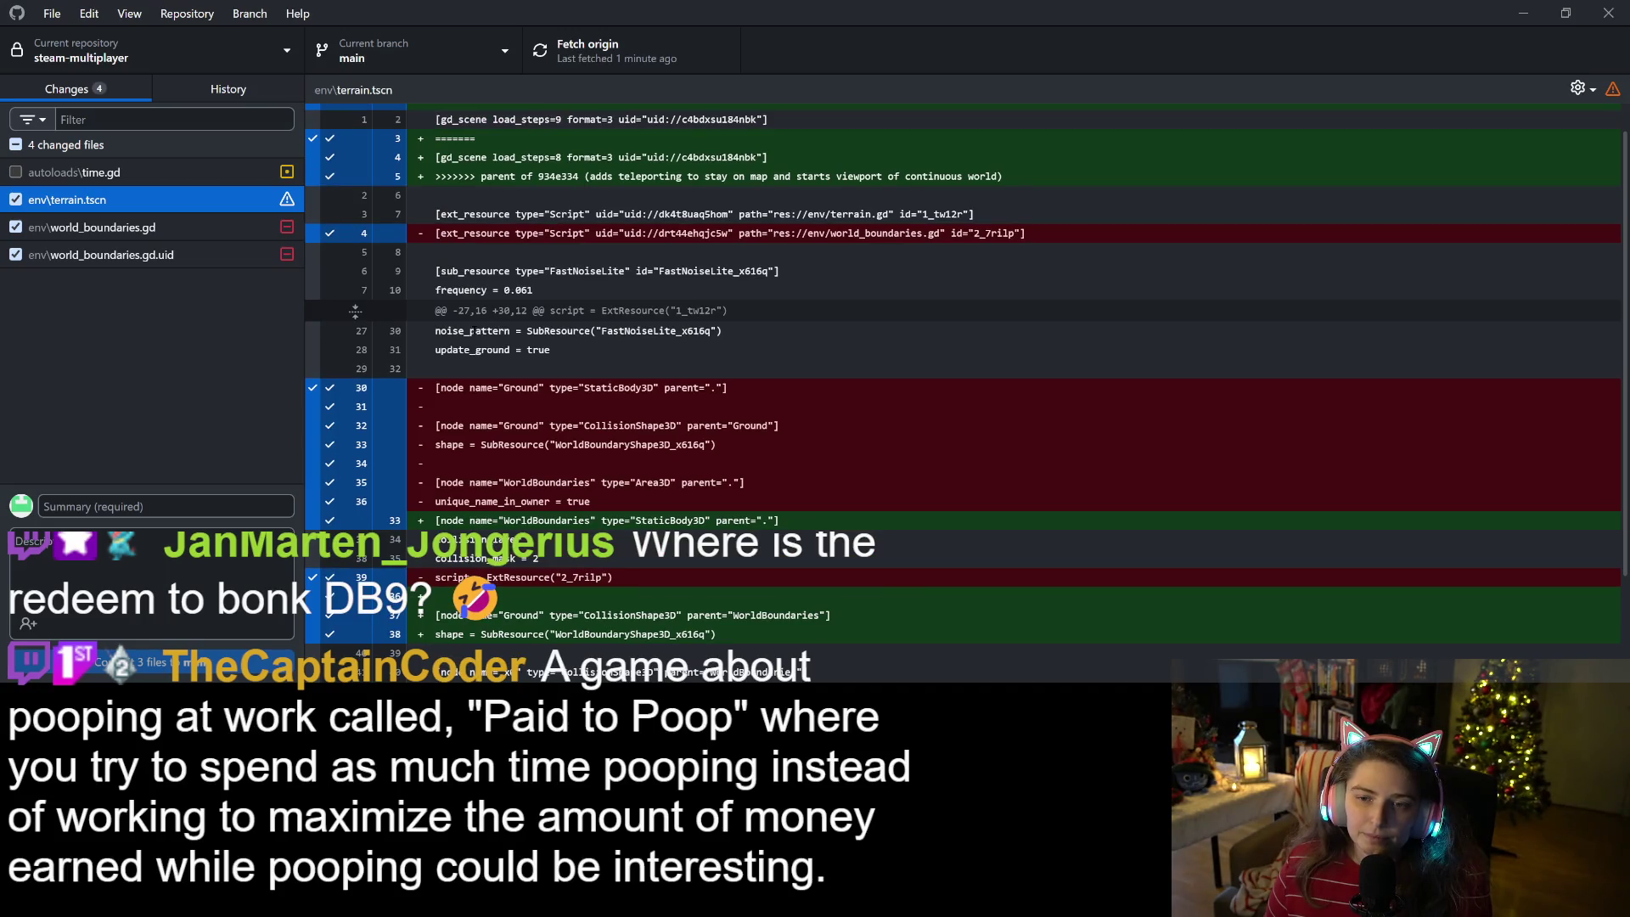
pyautogui.doubleClick(885, 236)
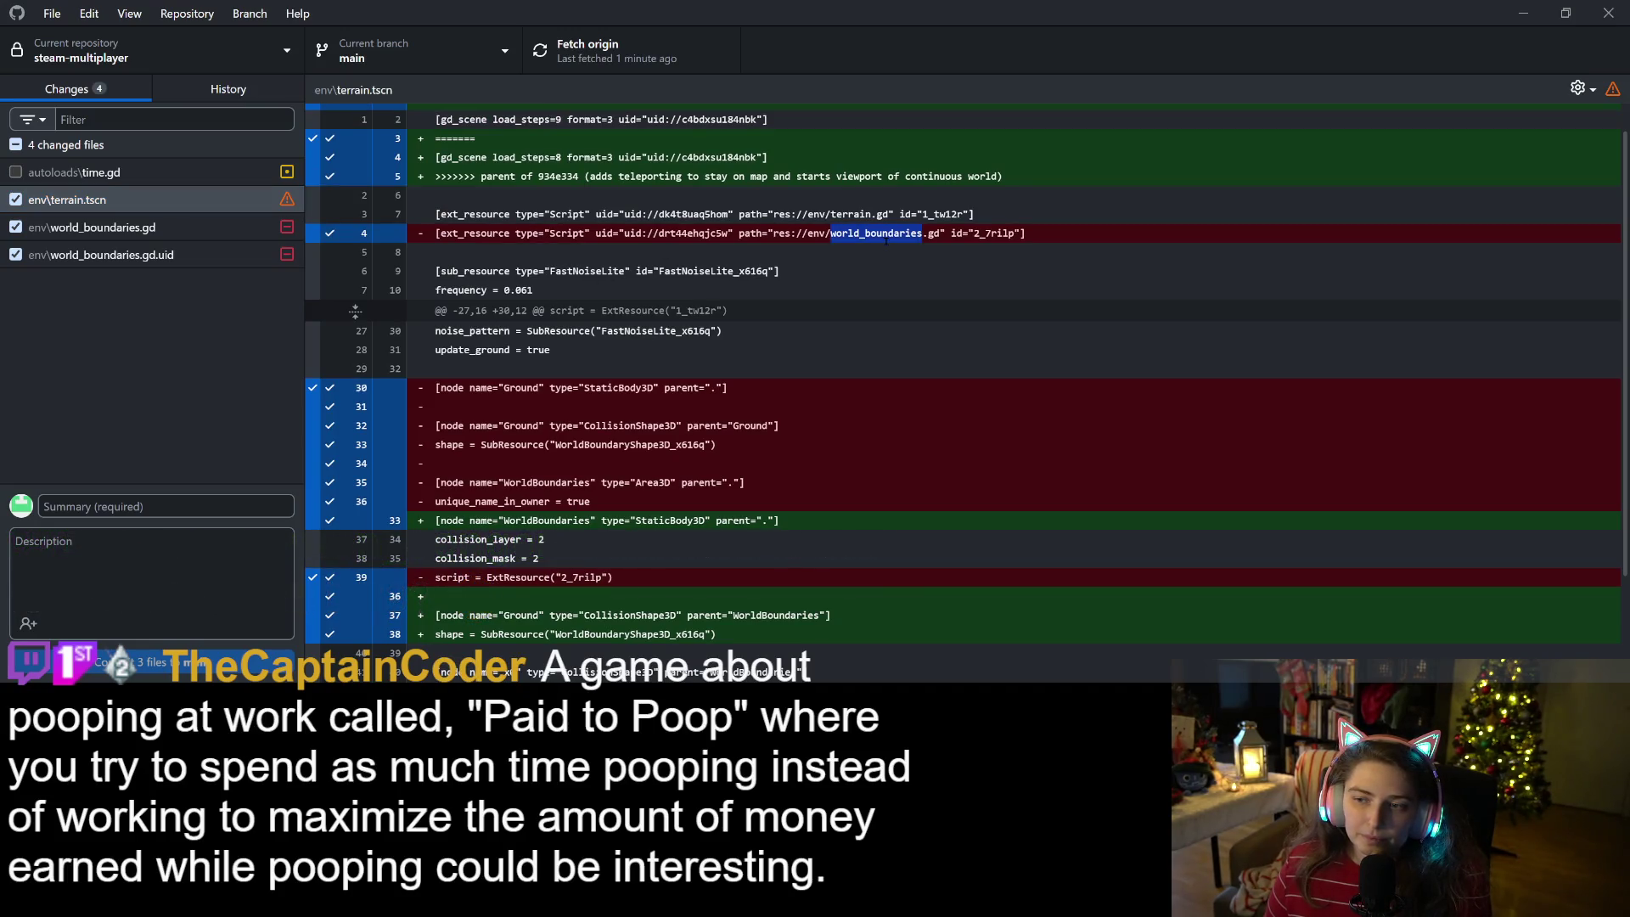
pyautogui.click(886, 239)
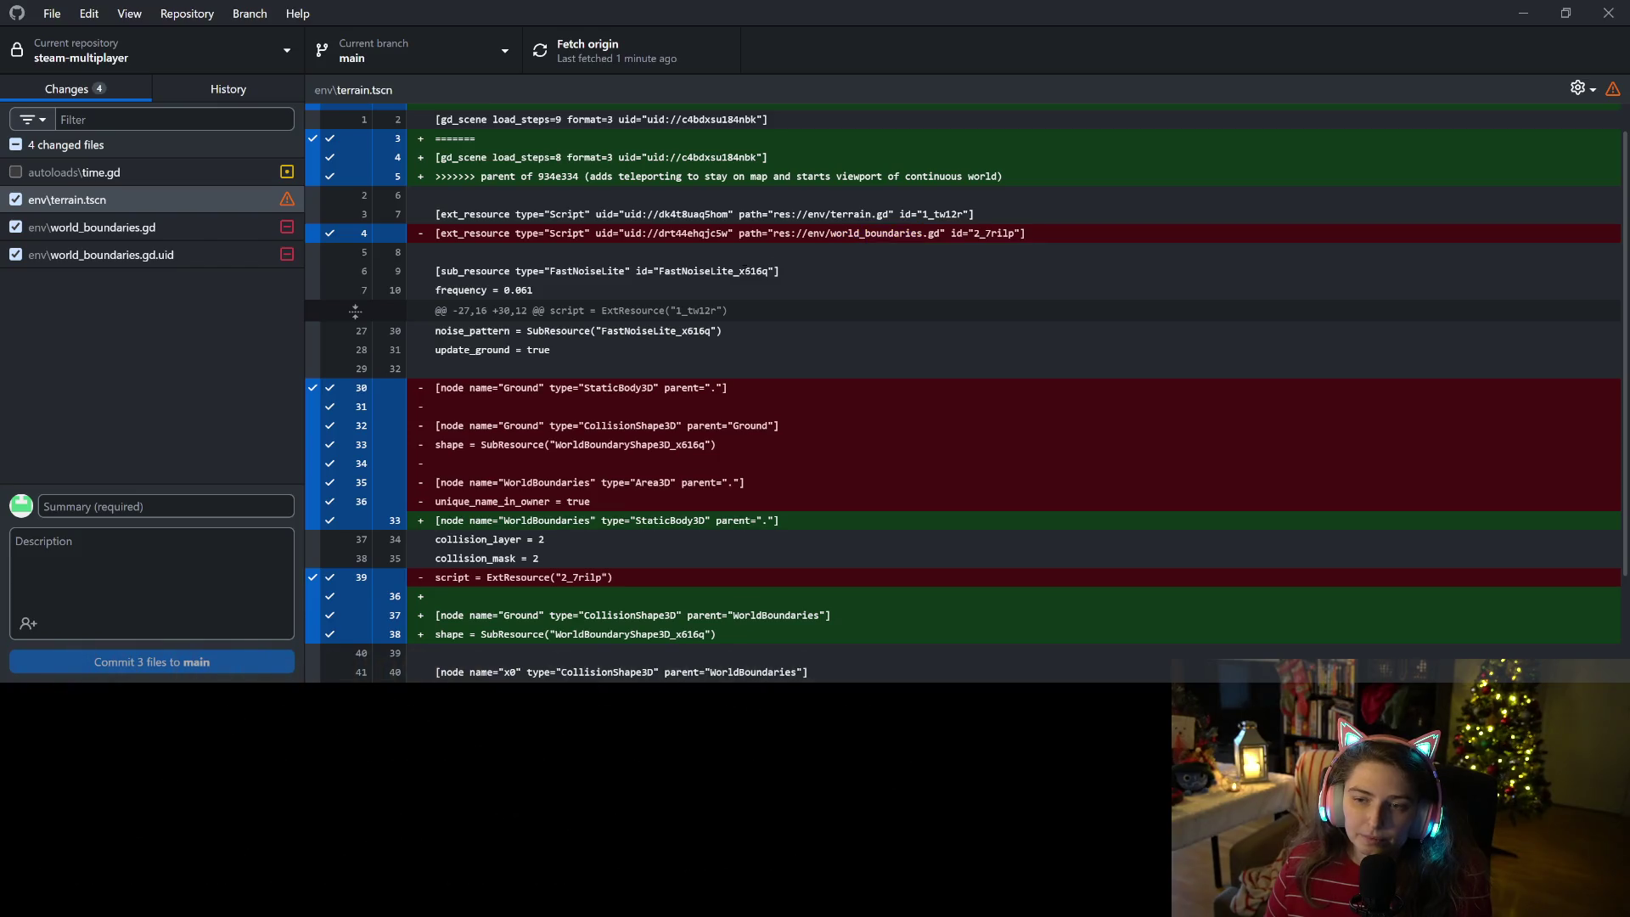
pyautogui.scroll(-3, 963, 391)
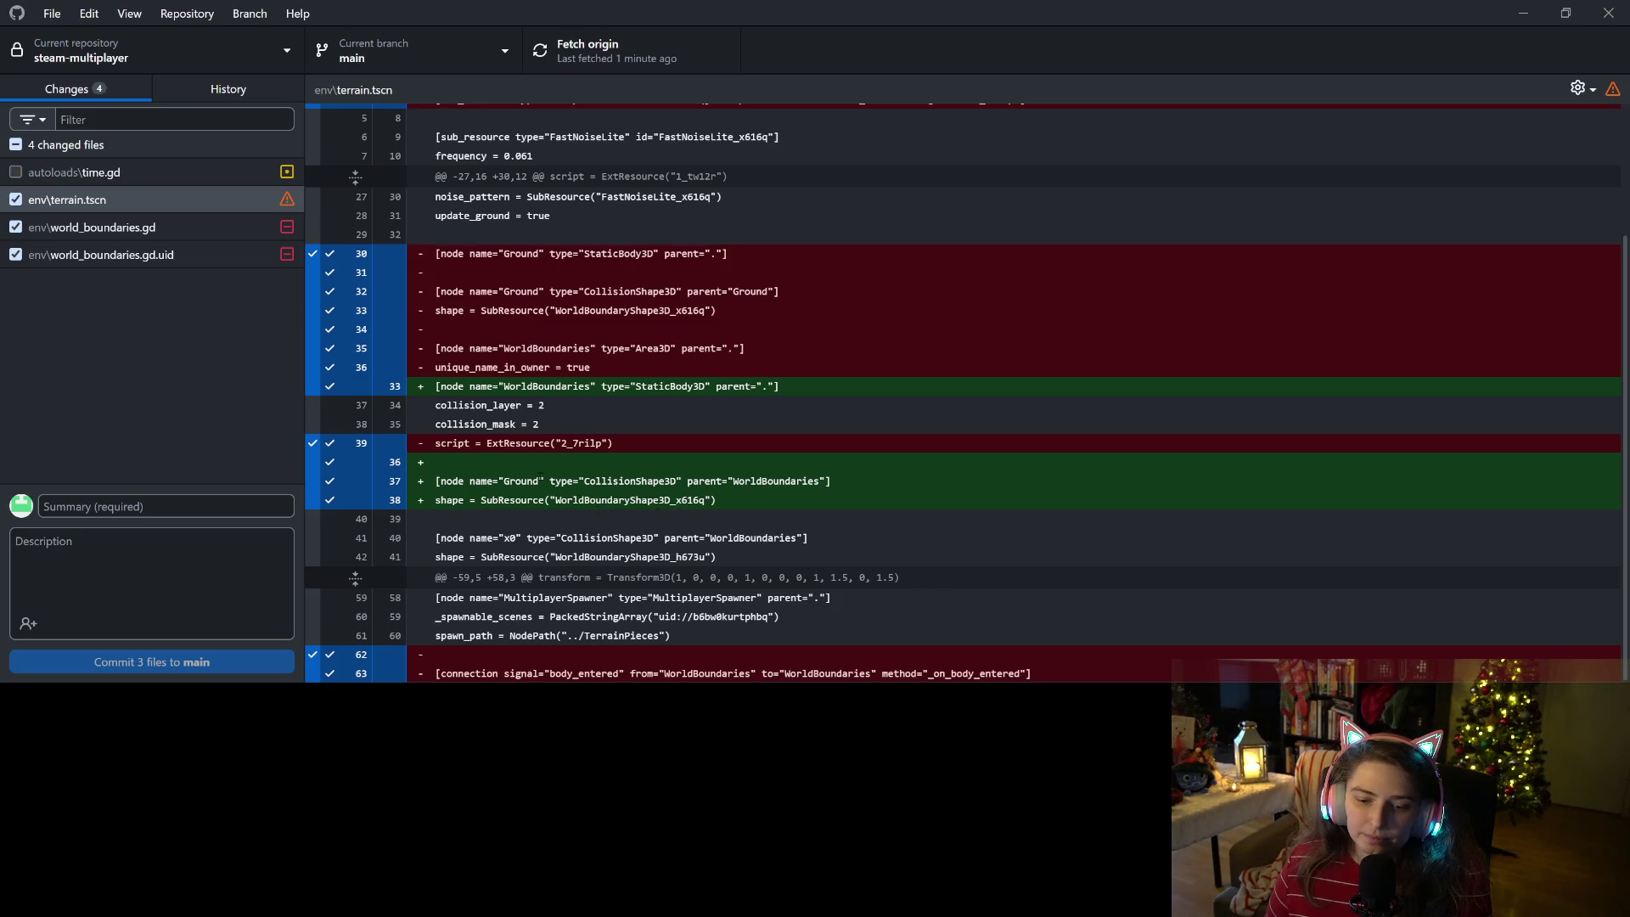
pyautogui.click(94, 227)
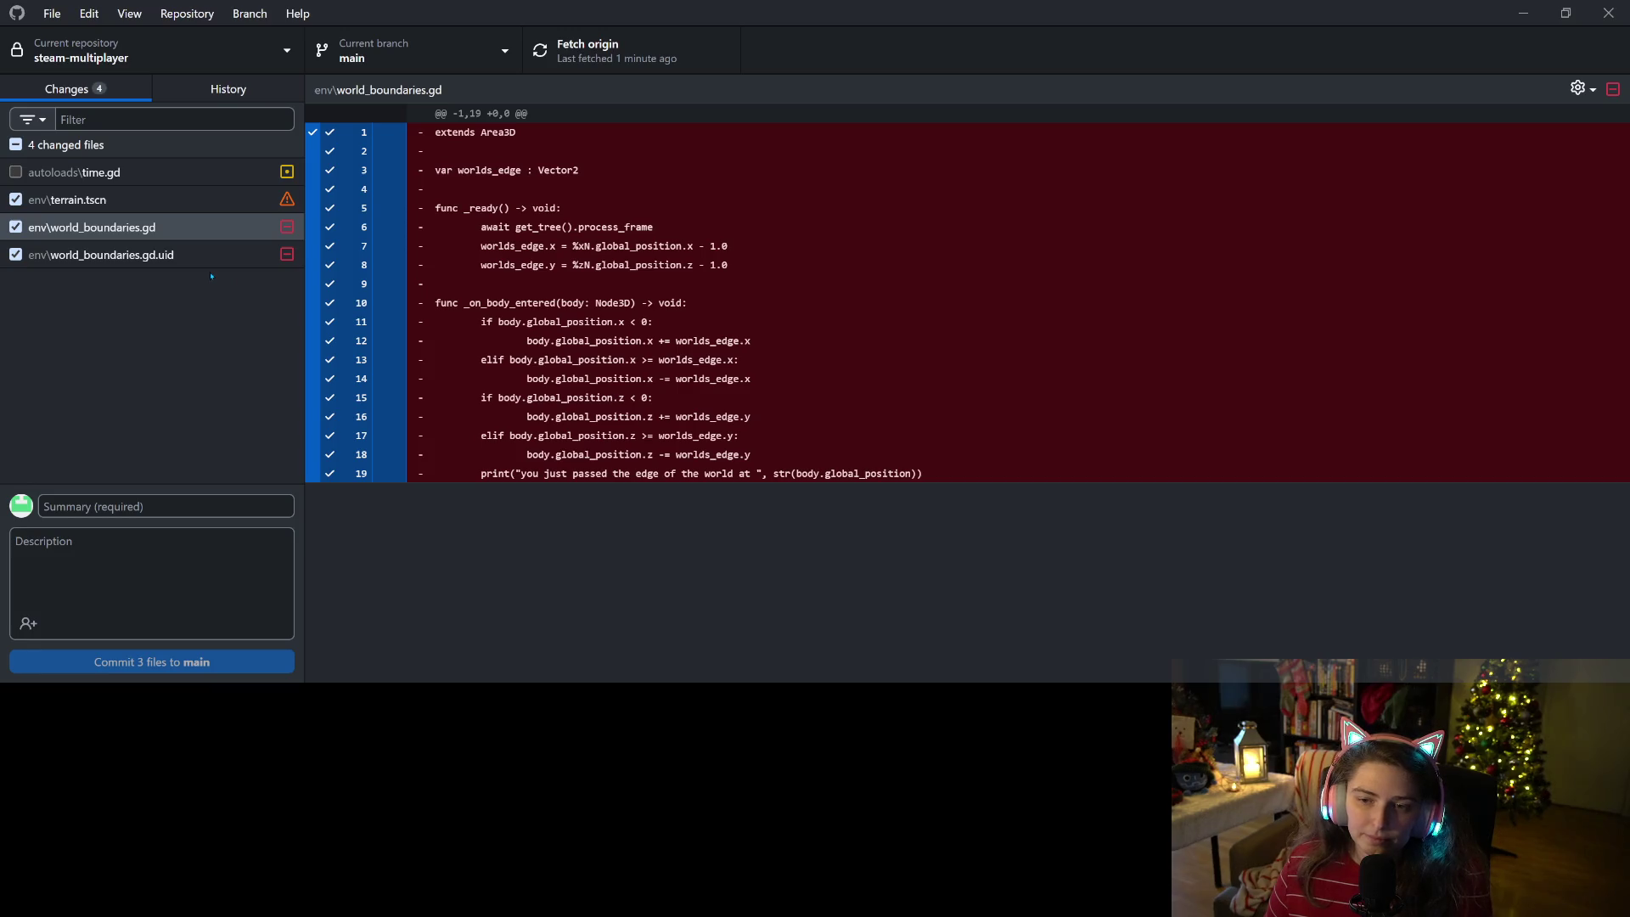
pyautogui.press('Down')
pyautogui.press('Up')
pyautogui.press('Up')
# - Select and copy the terrain.tscn conflict lines, then open the file in a text editor
pyautogui.click(586, 208)
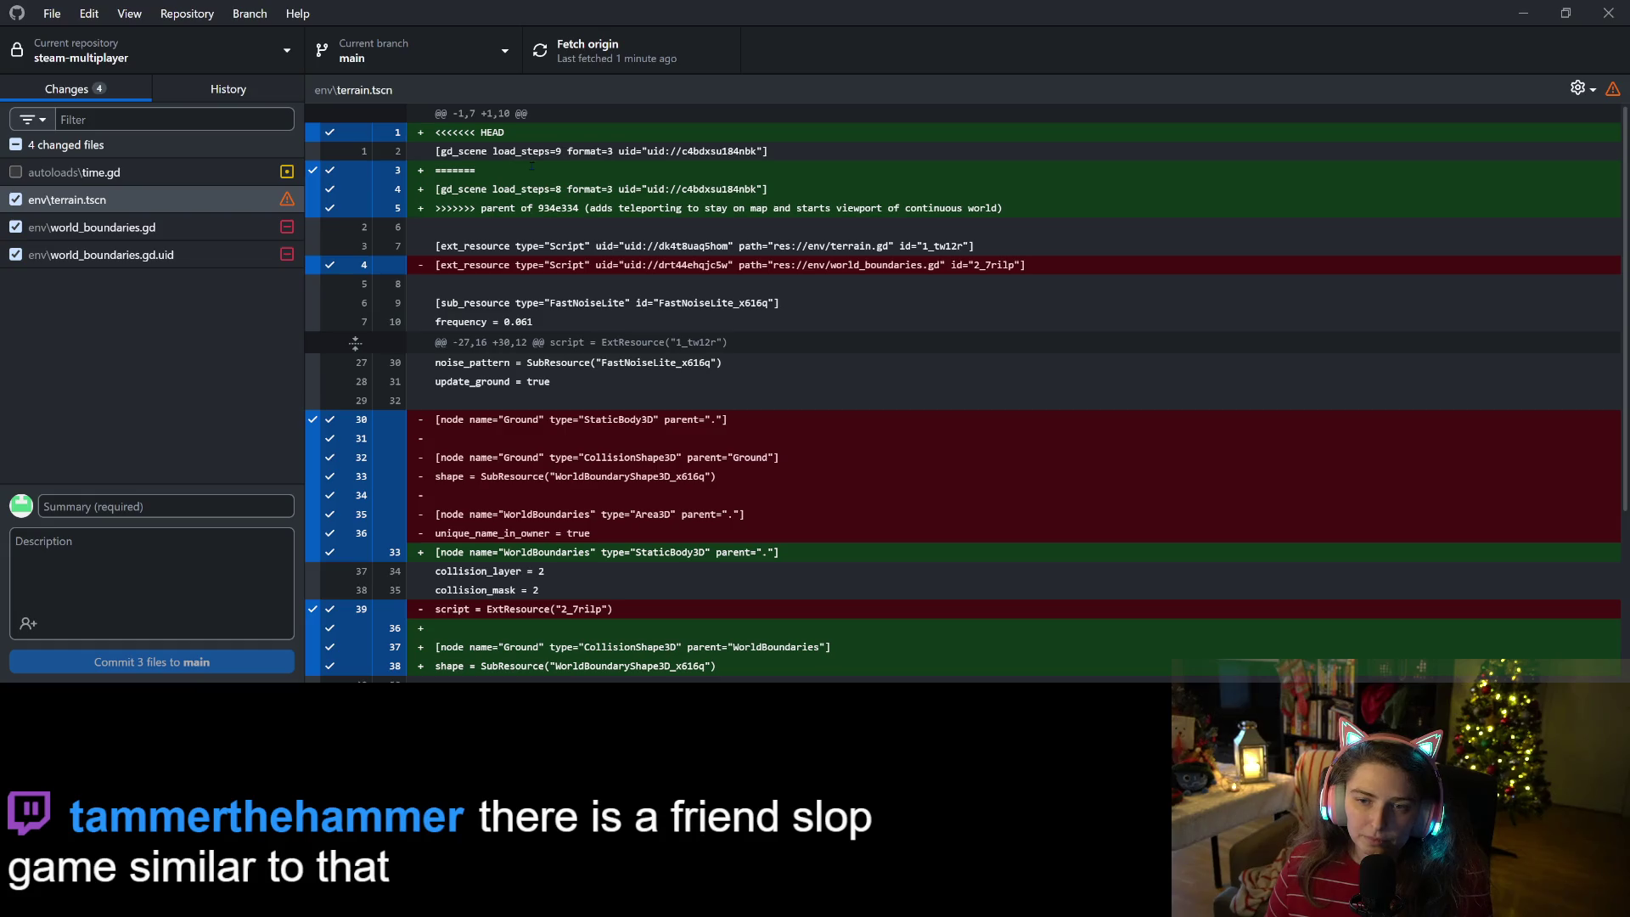
pyautogui.moveTo(485, 169); pyautogui.dragTo(358, 136)
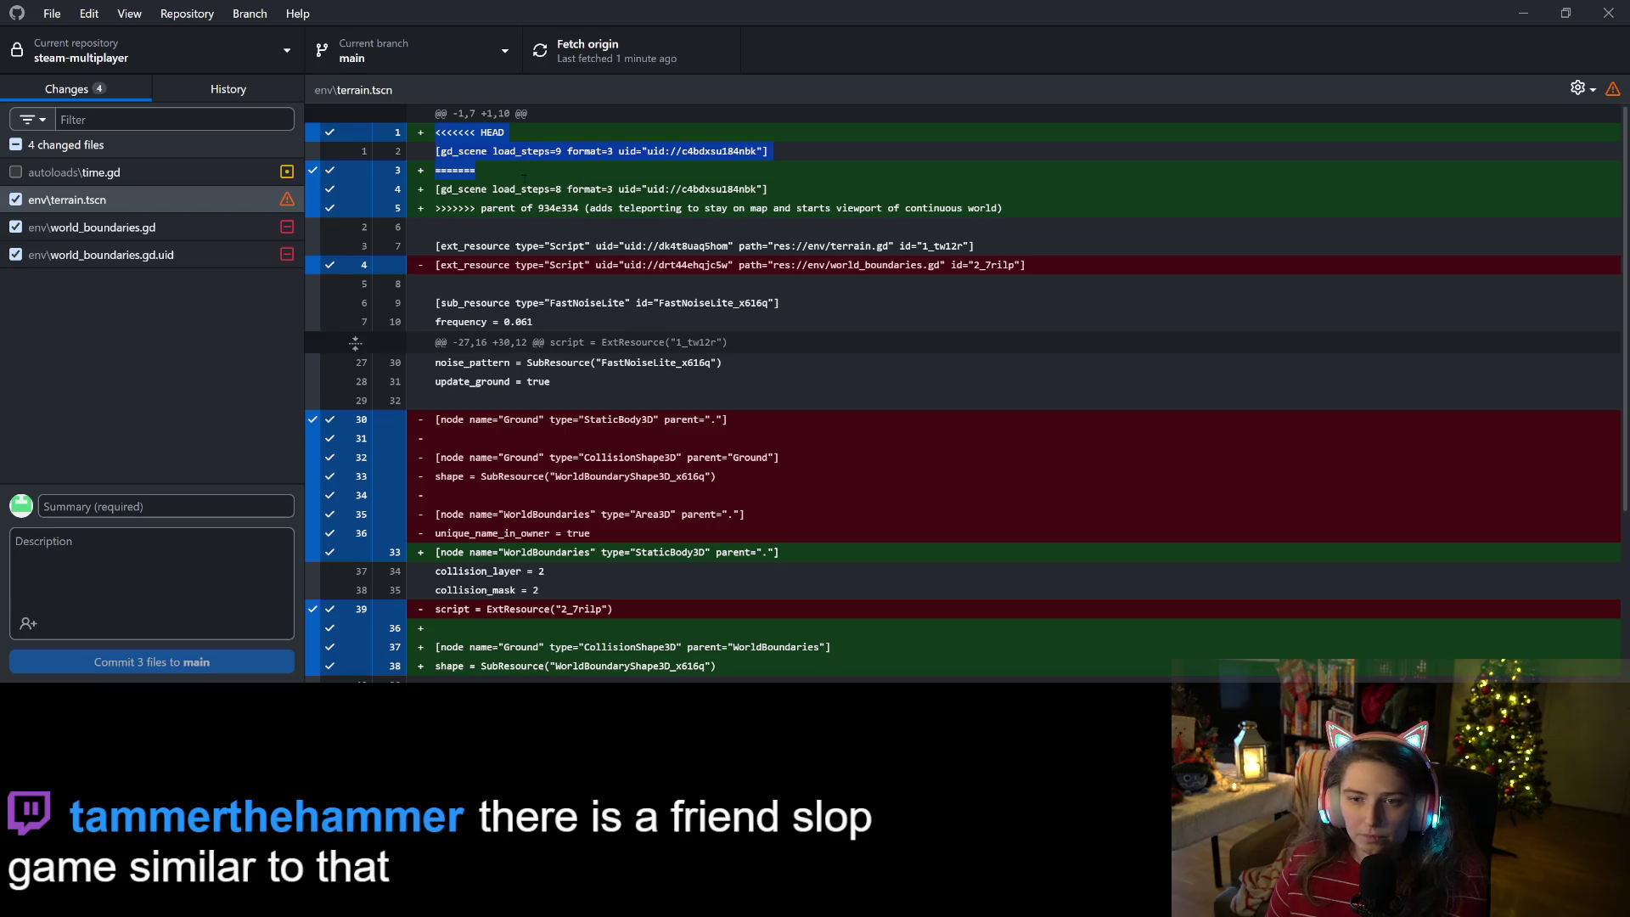
pyautogui.click(541, 174)
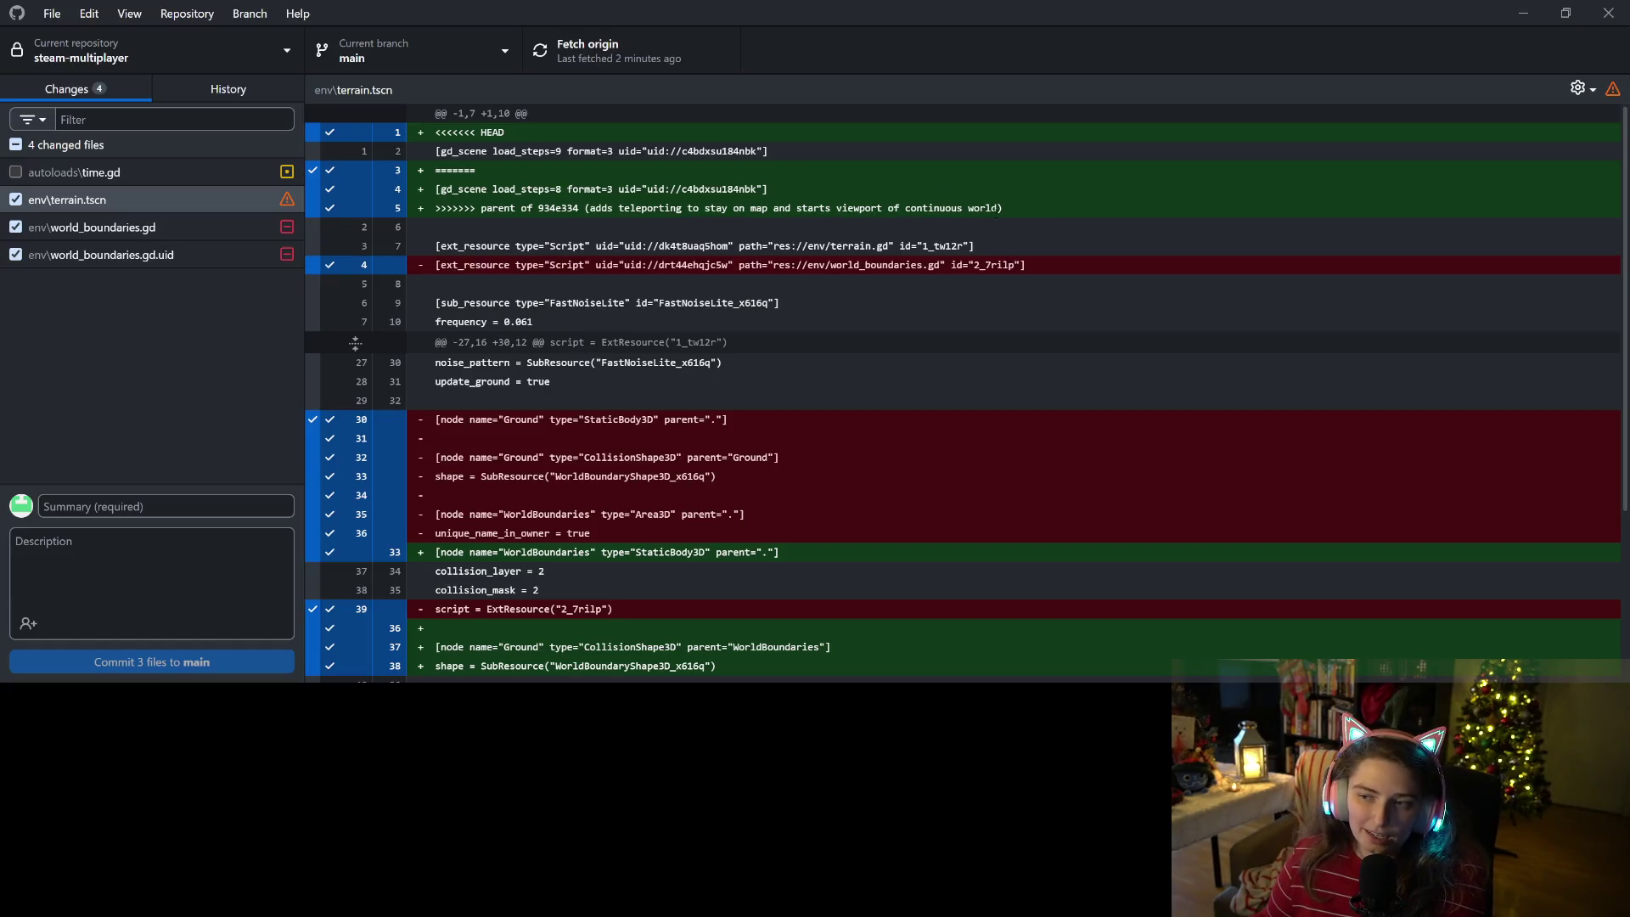
pyautogui.moveTo(998, 210); pyautogui.dragTo(436, 169)
pyautogui.hotkey('ctrl', 'c')
pyautogui.click(469, 189)
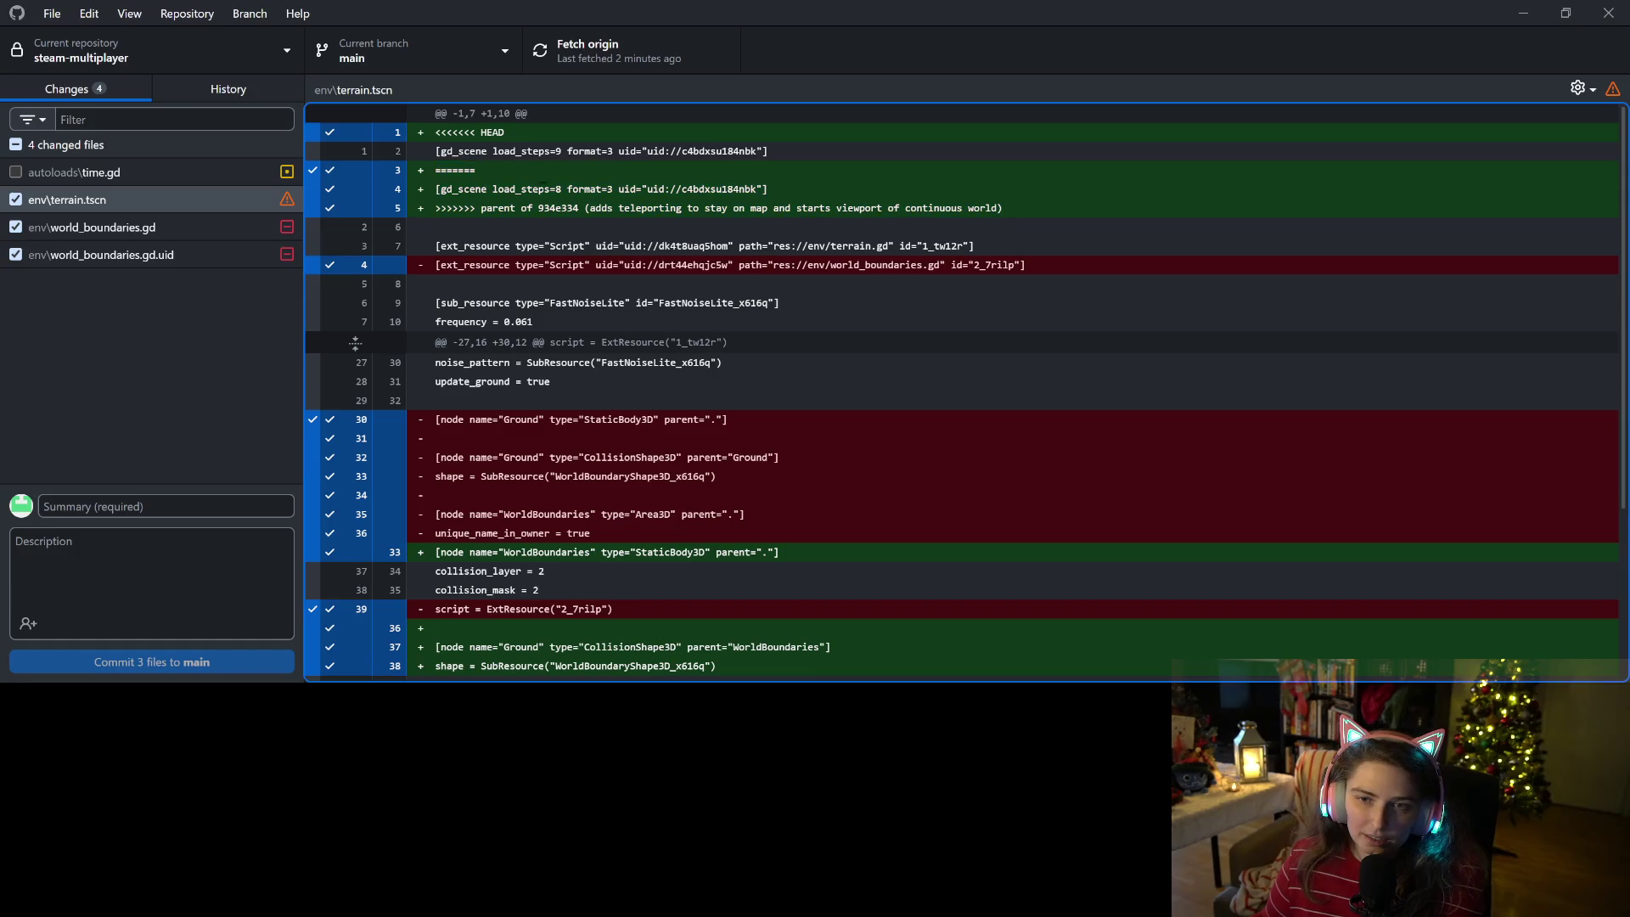
pyautogui.rightClick(152, 205)
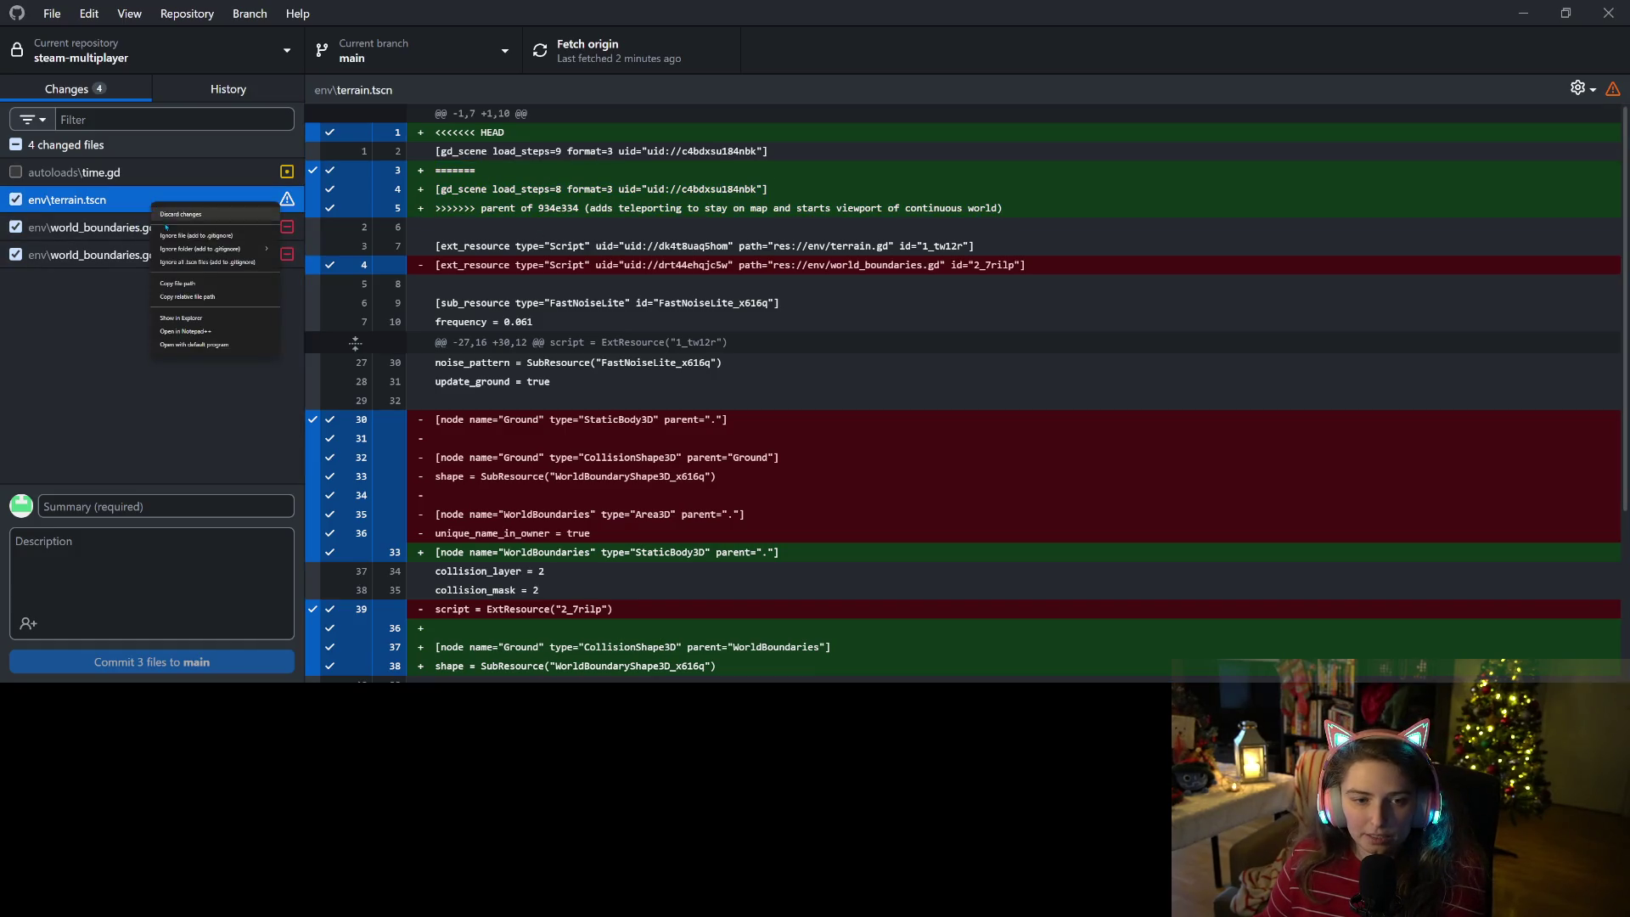
pyautogui.click(680, 384)
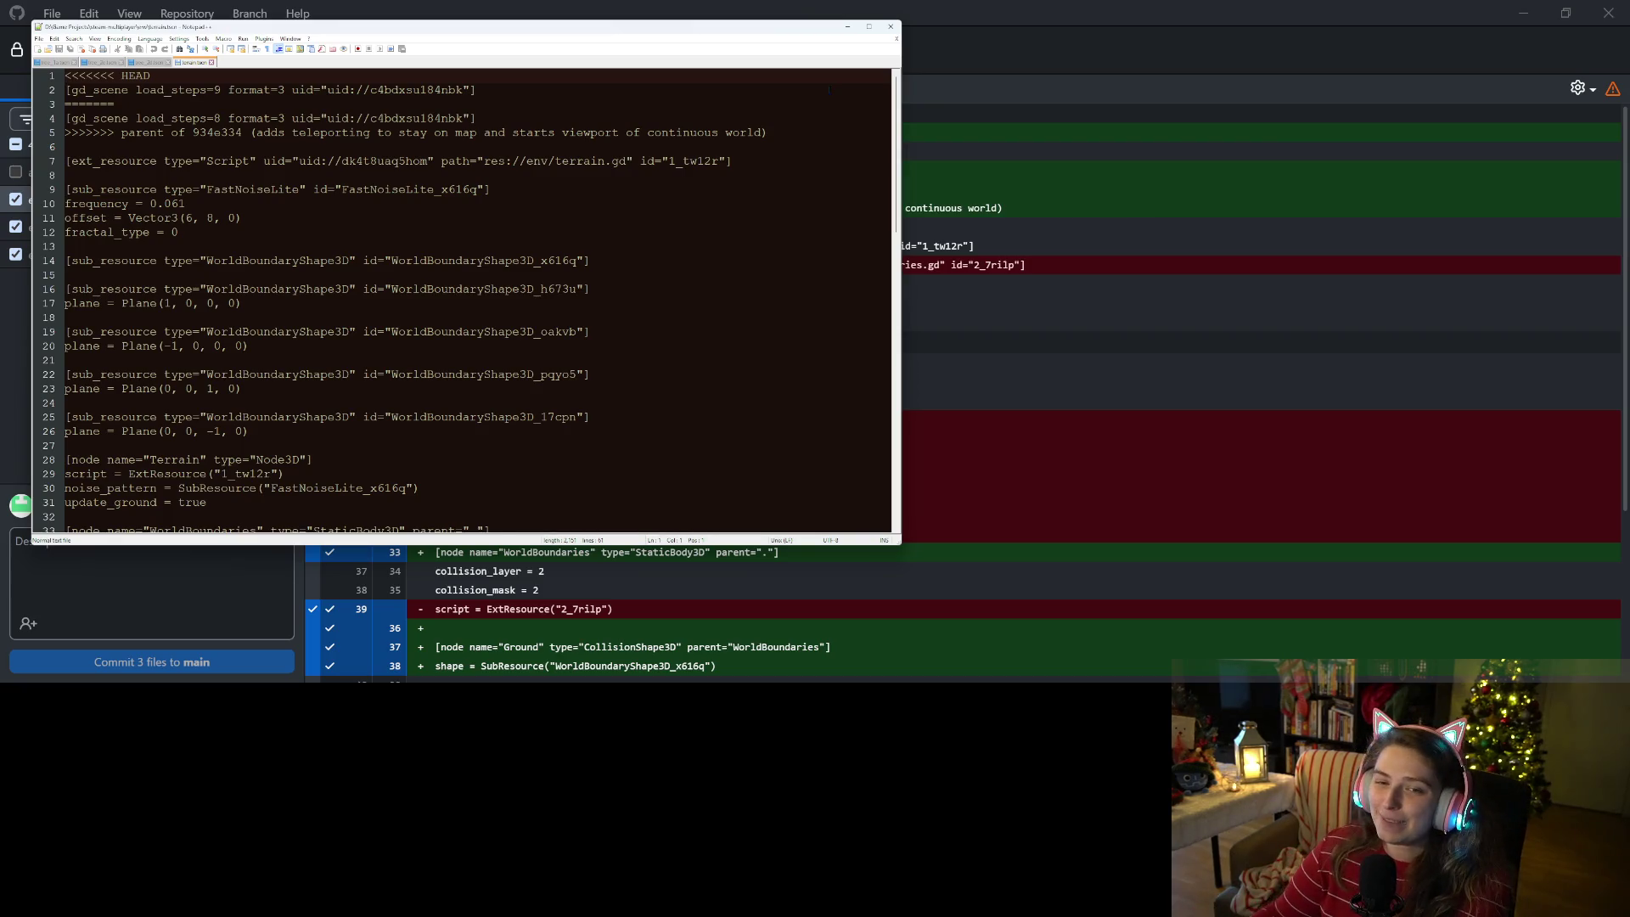
# - Delete the conflict markers and duplicate gd_scene line, keeping the load_steps=9 header
pyautogui.moveTo(767, 132)
pyautogui.mouseDown()
pyautogui.moveTo(293, 119)
pyautogui.moveTo(476, 89)
pyautogui.mouseUp()
pyautogui.press('Delete')
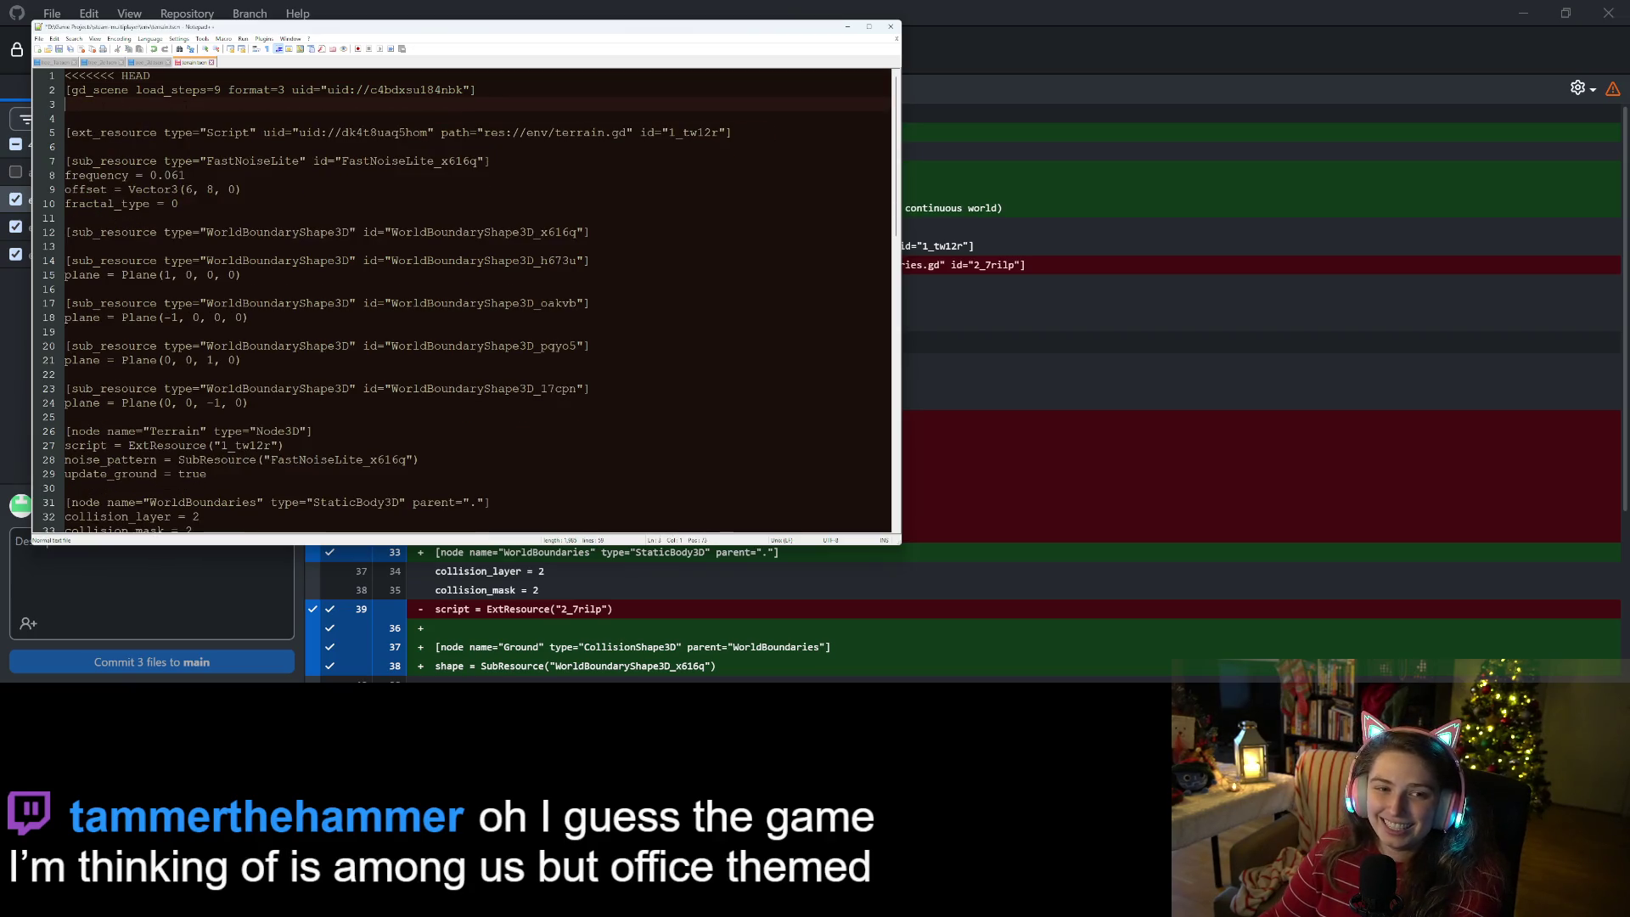
pyautogui.hotkey('ctrl', 'Home')
pyautogui.hotkey('shift', 'Down')
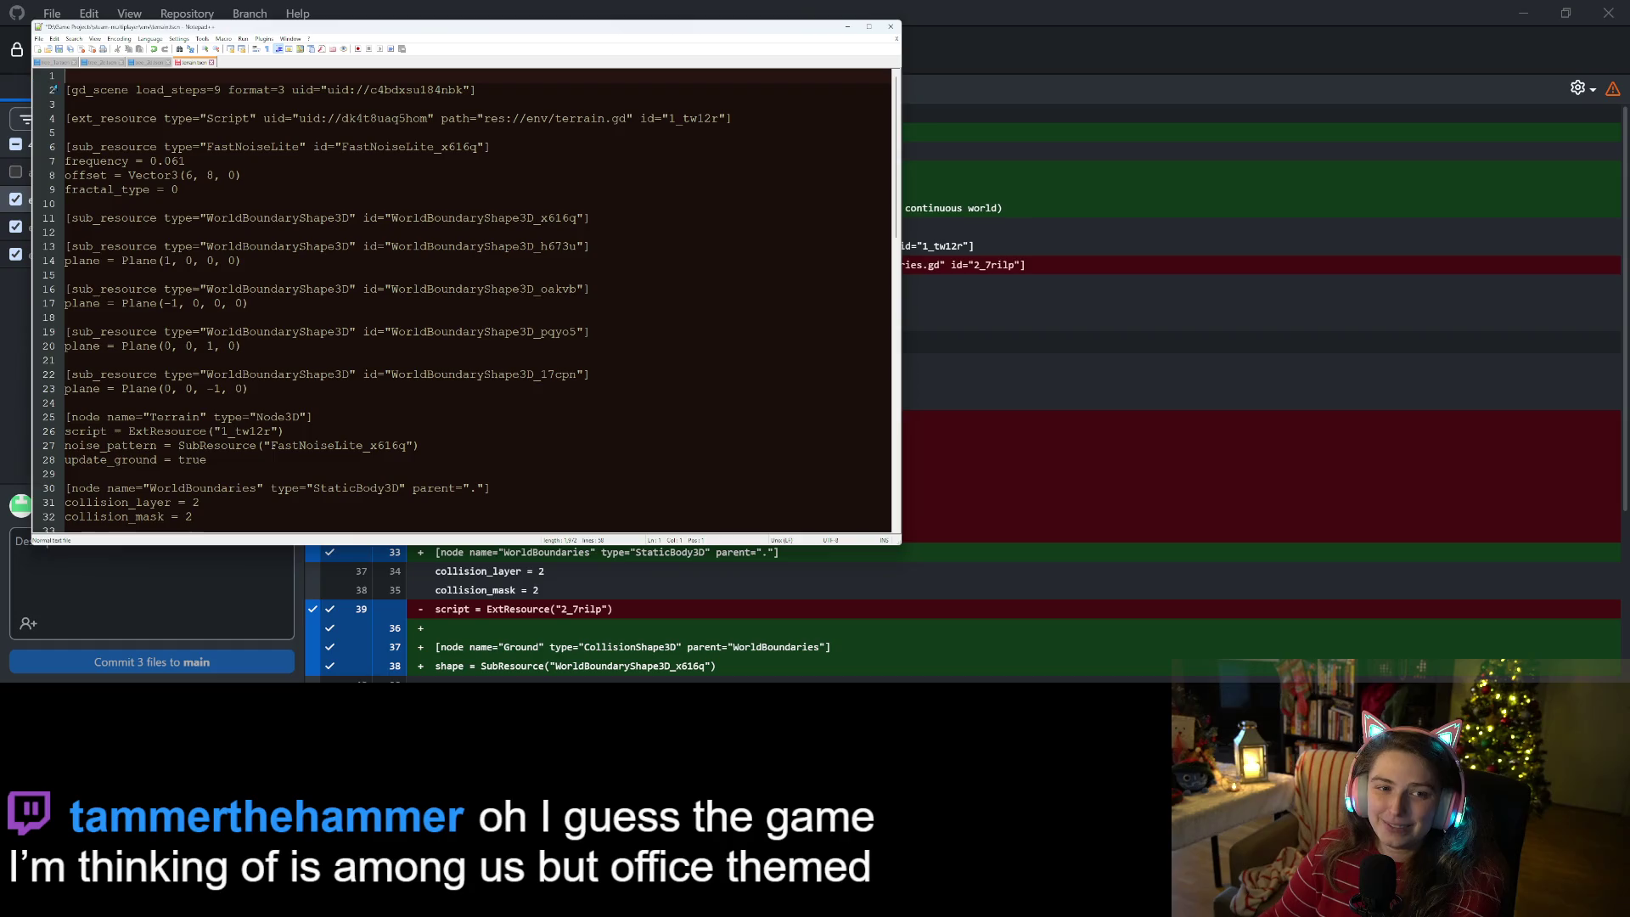
pyautogui.press('Delete')
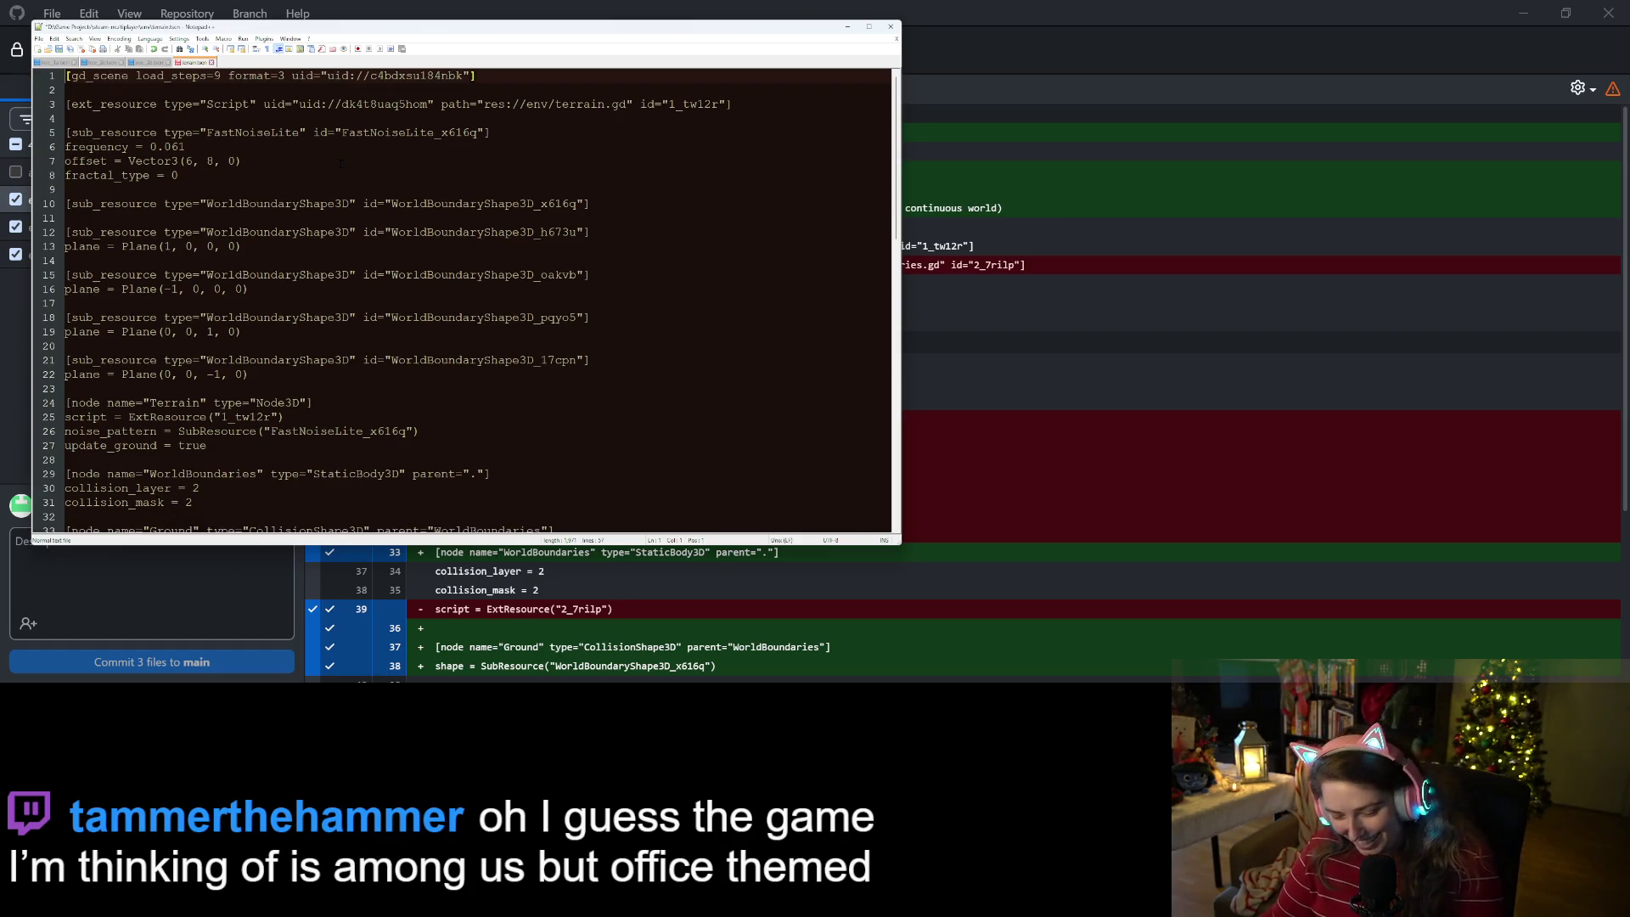
pyautogui.hotkey('alt', 'Tab')
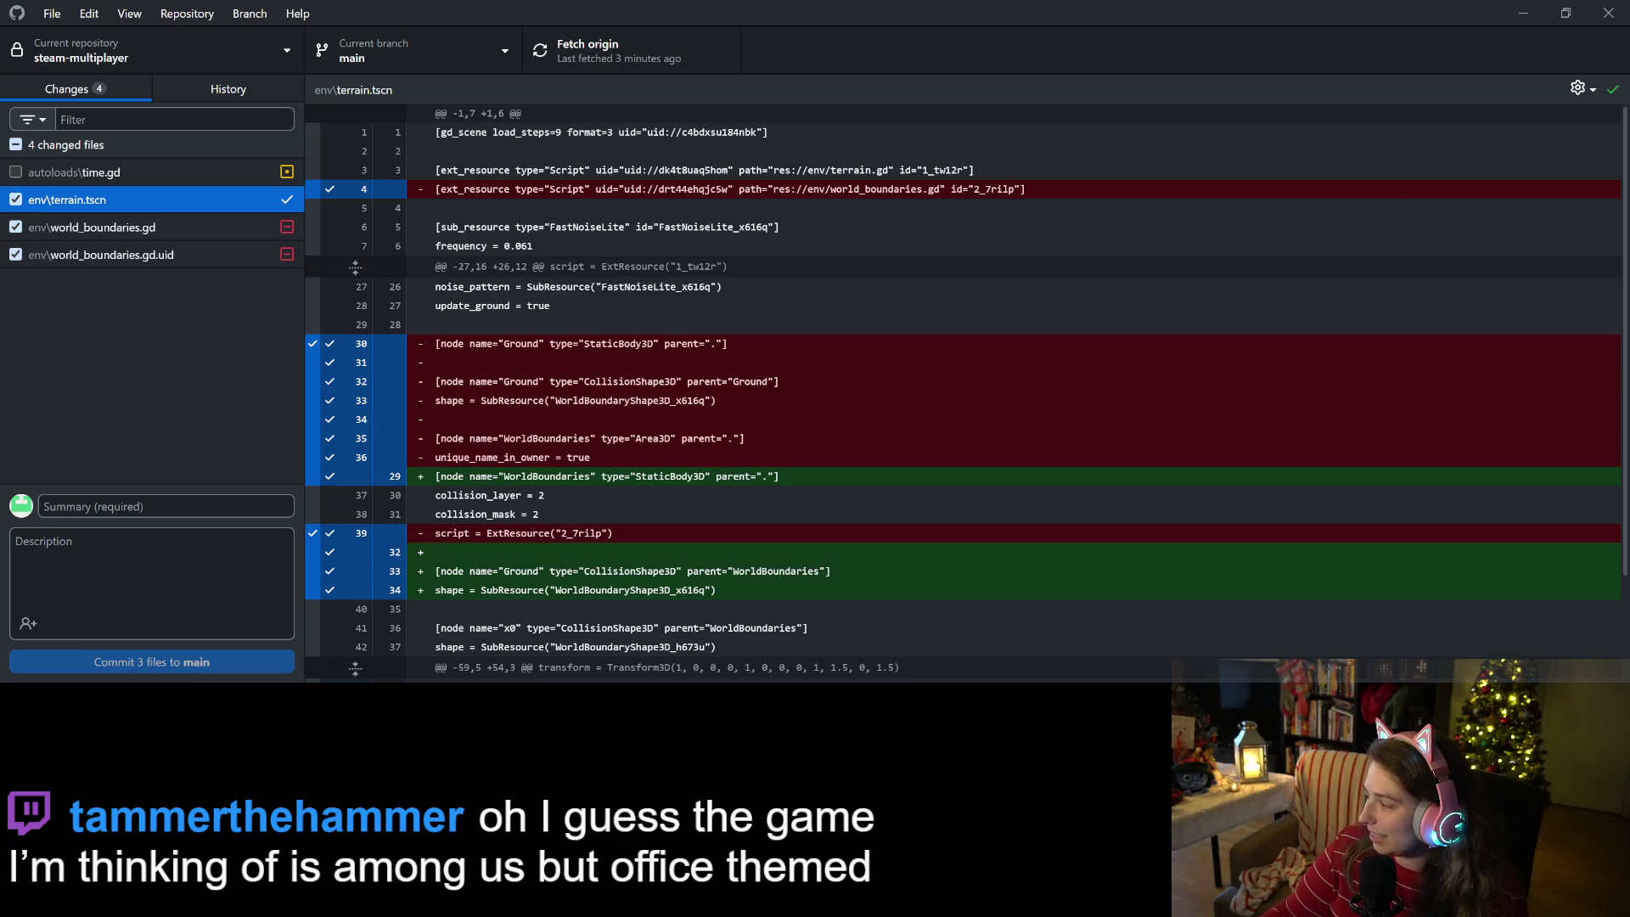
# - Switch from GitHub Desktop back to the Godot editor
pyautogui.hotkey('alt', 'Tab')
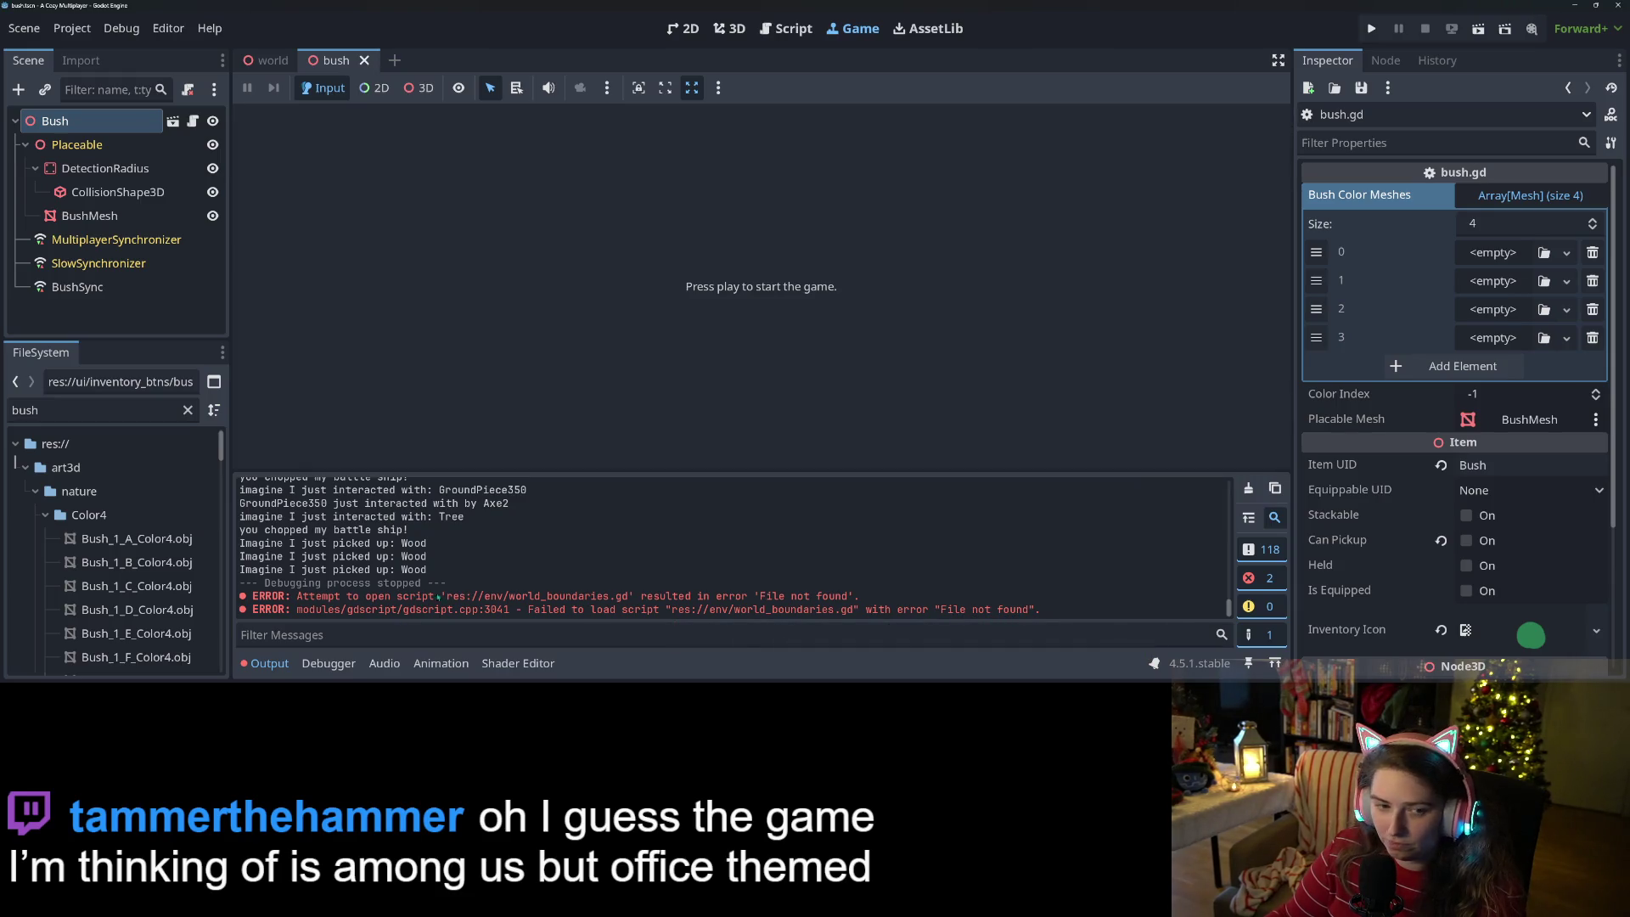
# - Show the world scene in the 3D view and enlarge the scene tree panel
pyautogui.click(260, 60)
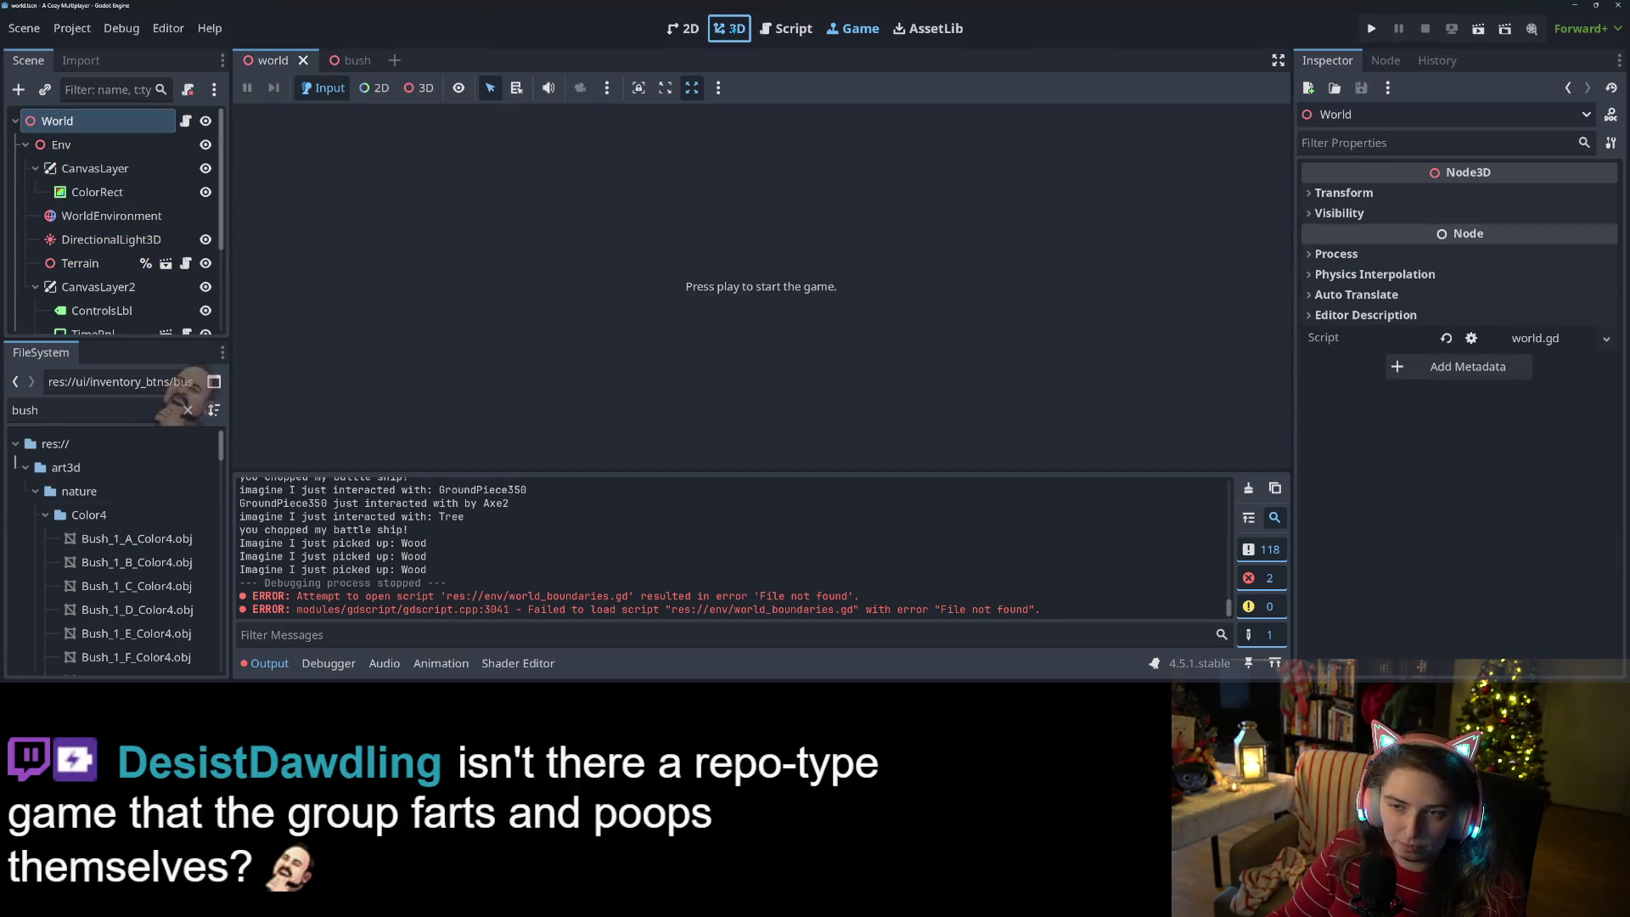
pyautogui.click(729, 28)
pyautogui.scroll(-5, 721, 337)
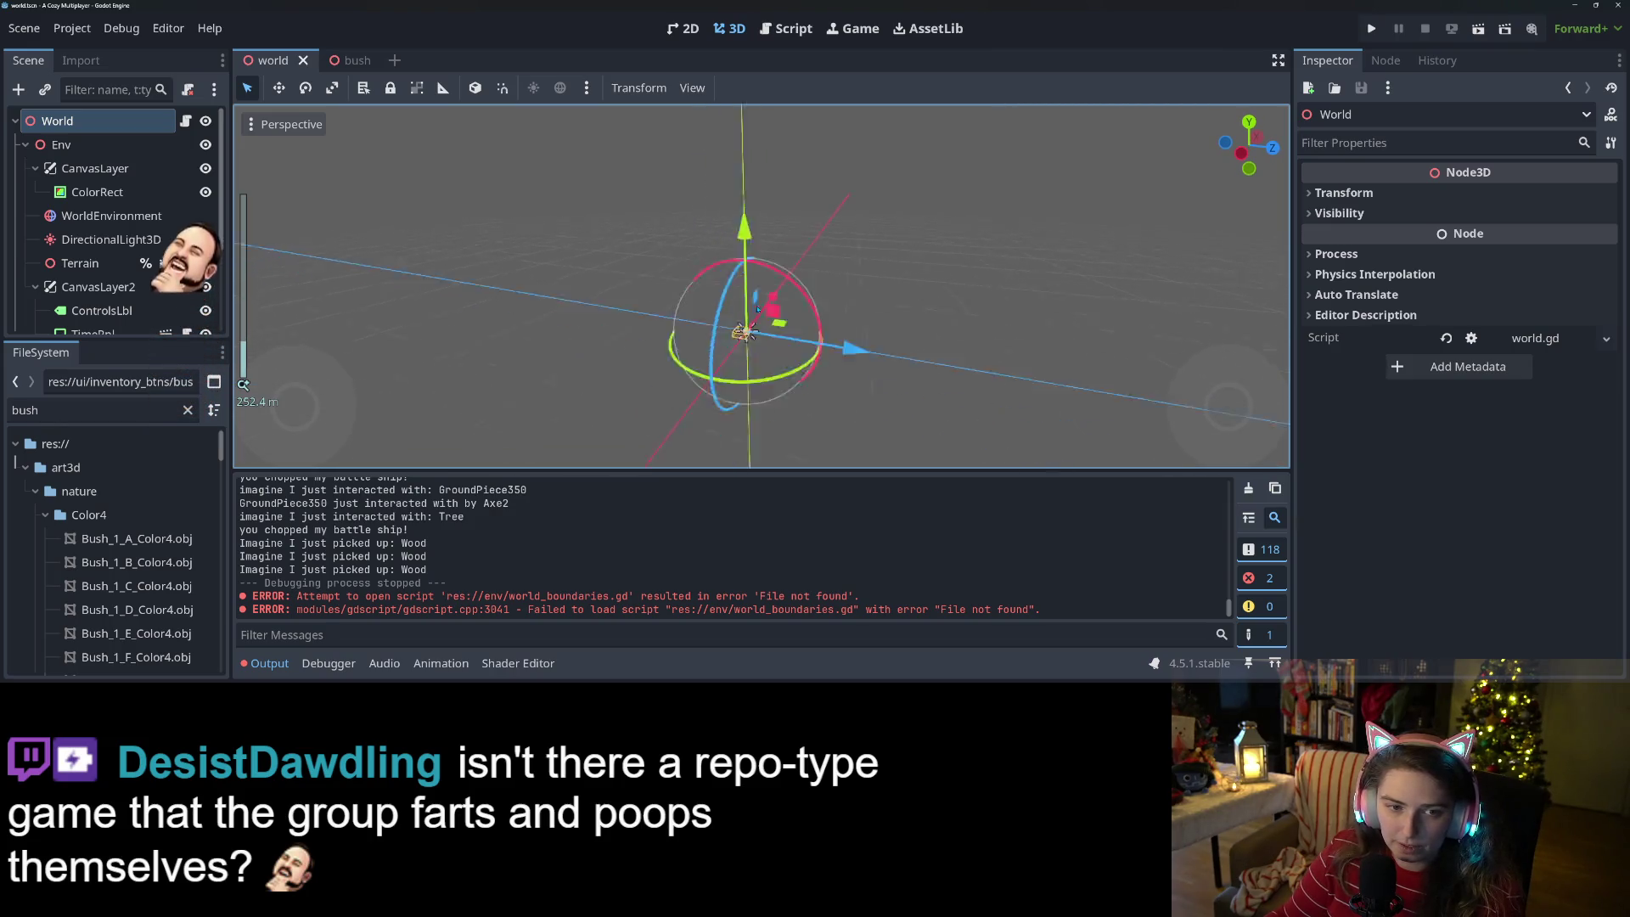
pyautogui.moveTo(757, 309); pyautogui.dragTo(824, 222)
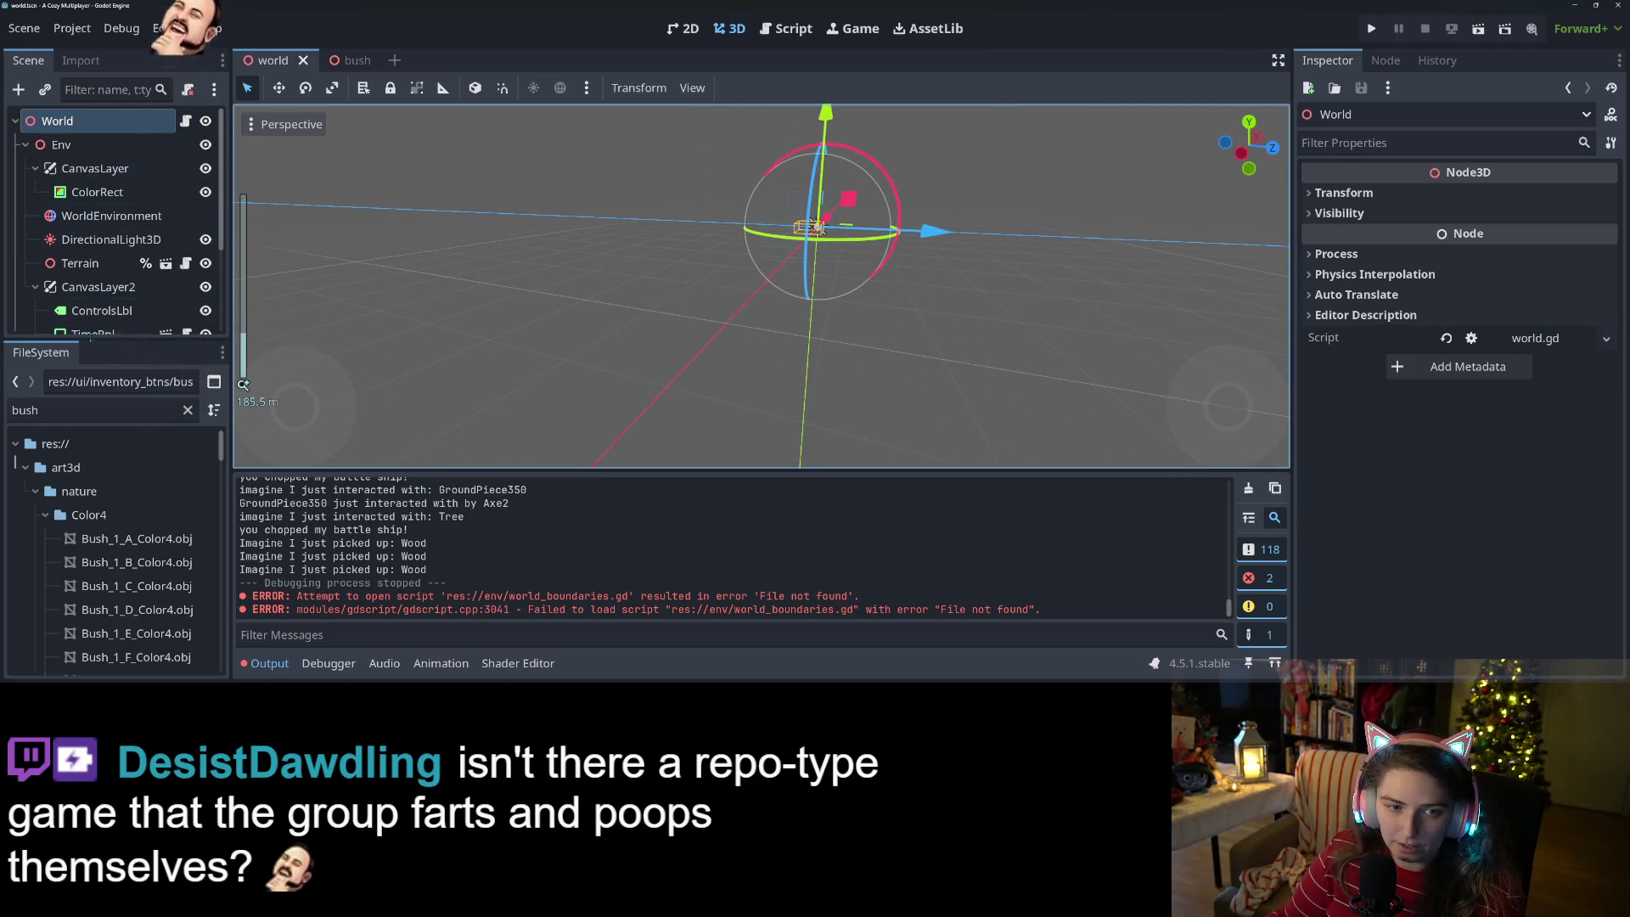
pyautogui.moveTo(91, 338); pyautogui.dragTo(72, 513)
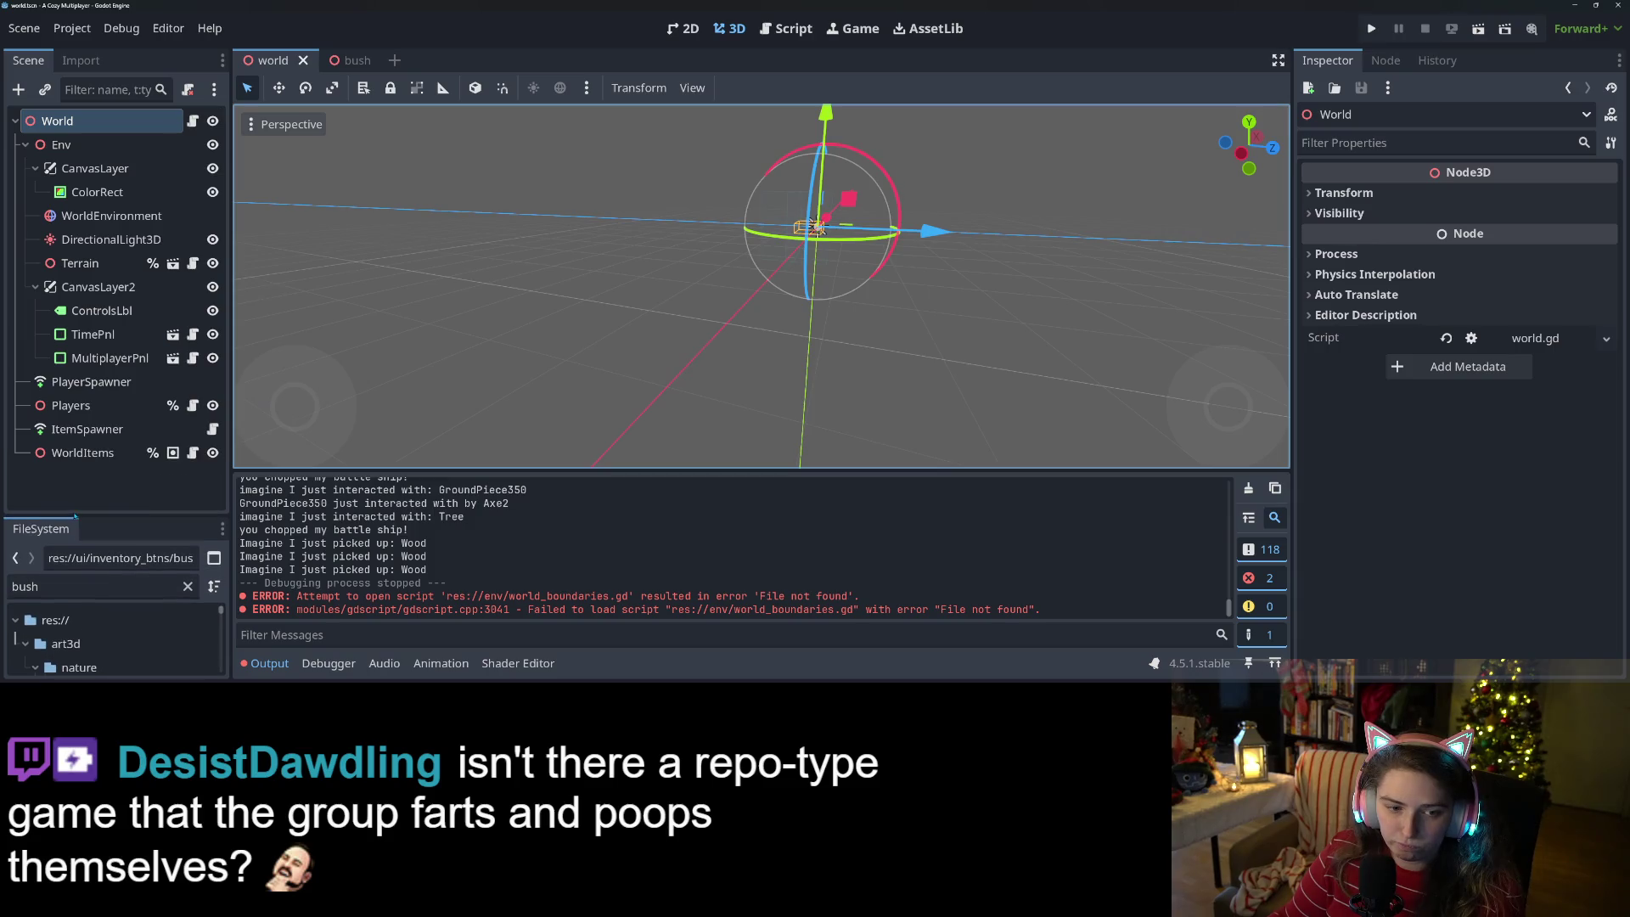
# - Open the terrain scene, inspect the WorldBoundaries node, and clear the bush file filter
pyautogui.click(172, 263)
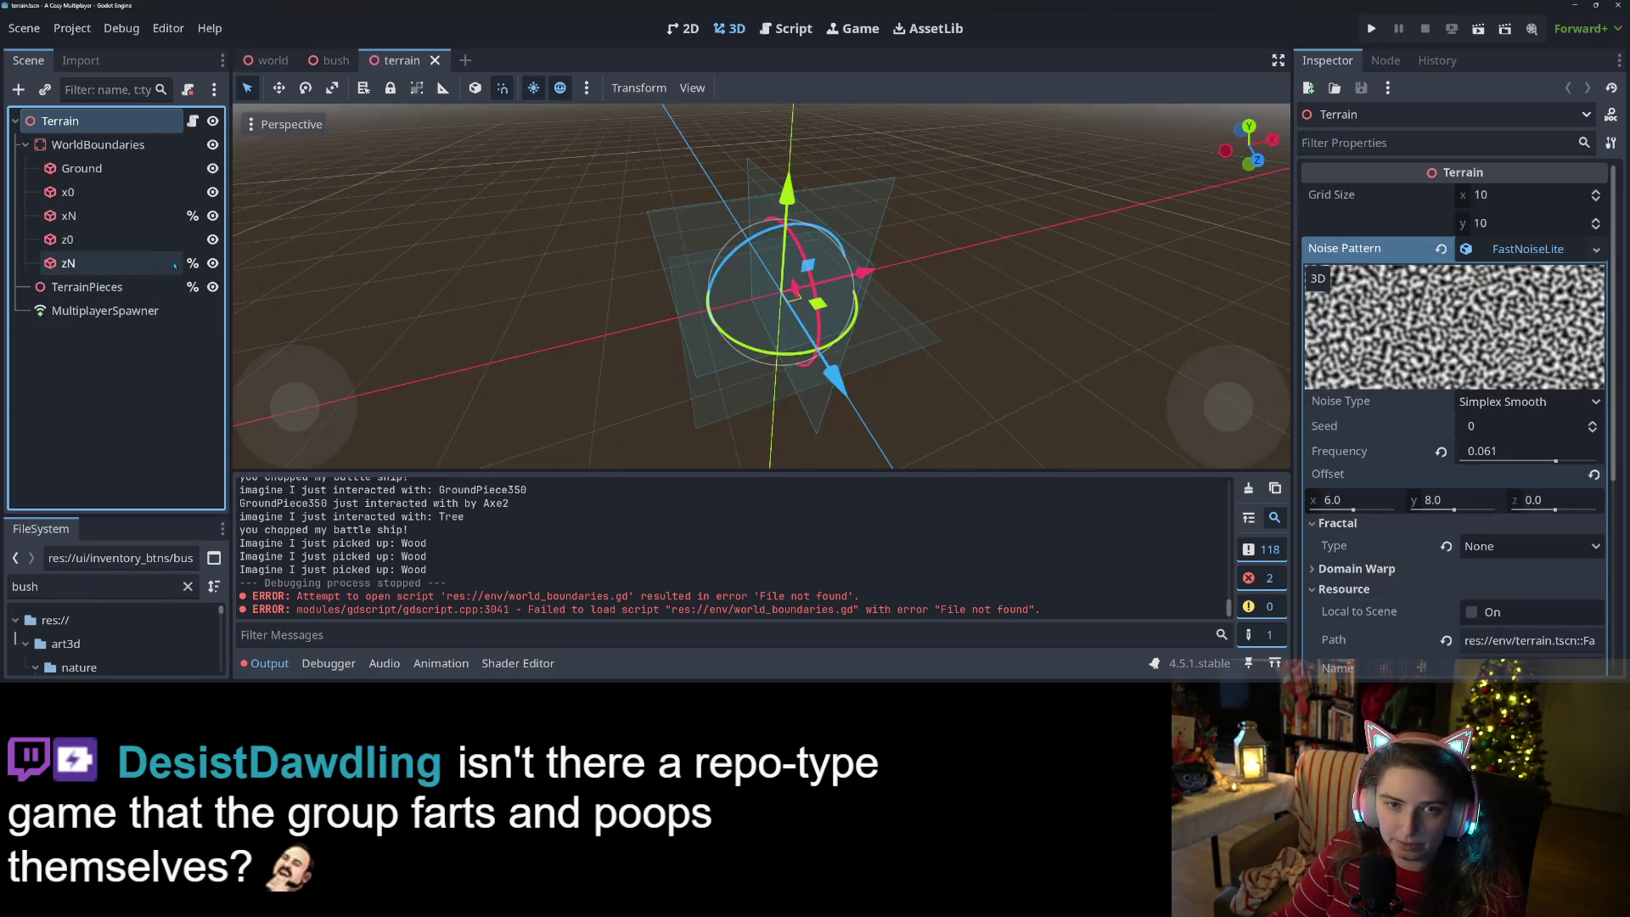
pyautogui.click(99, 146)
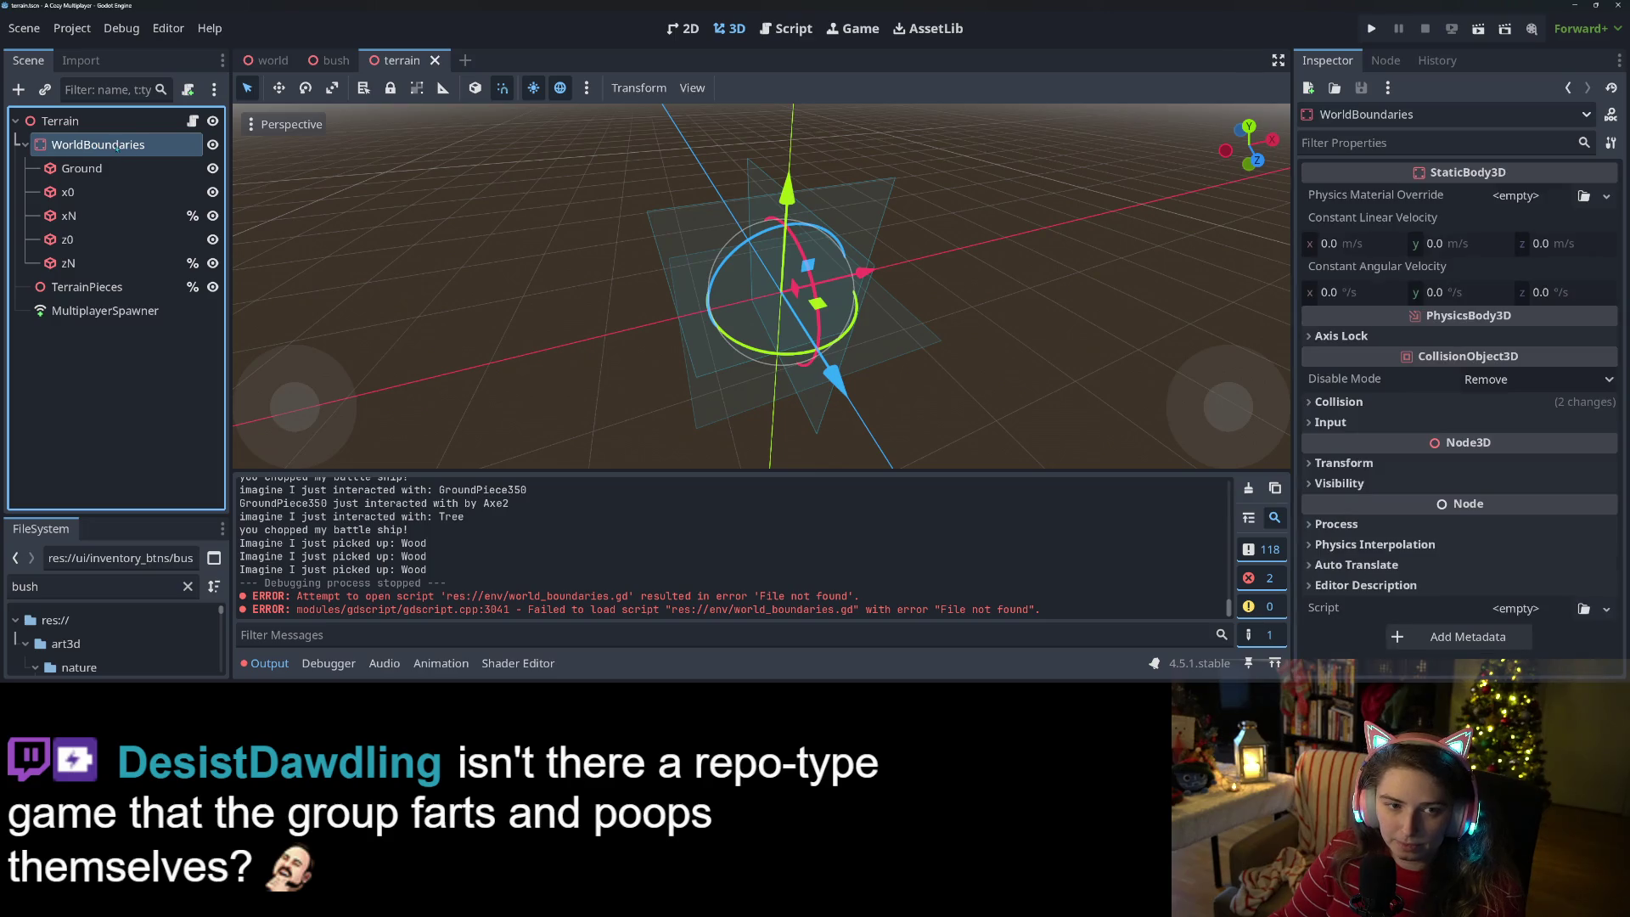
pyautogui.moveTo(134, 515); pyautogui.dragTo(134, 303)
pyautogui.click(188, 375)
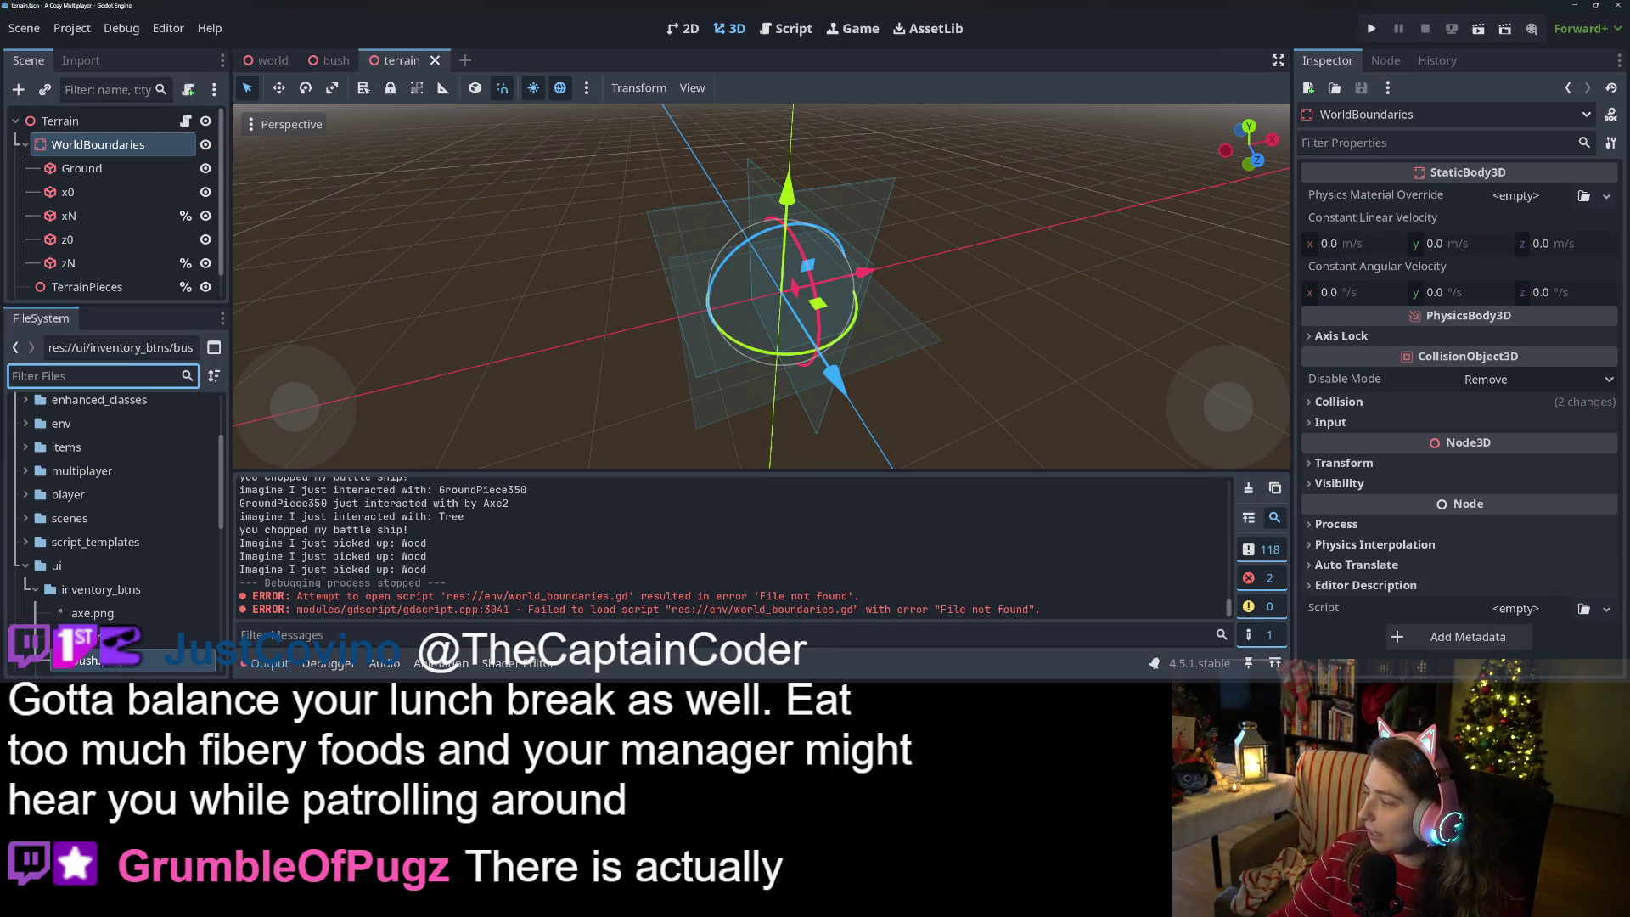
# - Search the web for 'the office among us game' and open the Dale & Dawson Stationery Supplies Steam page
pyautogui.hotkey('alt', 'Tab')
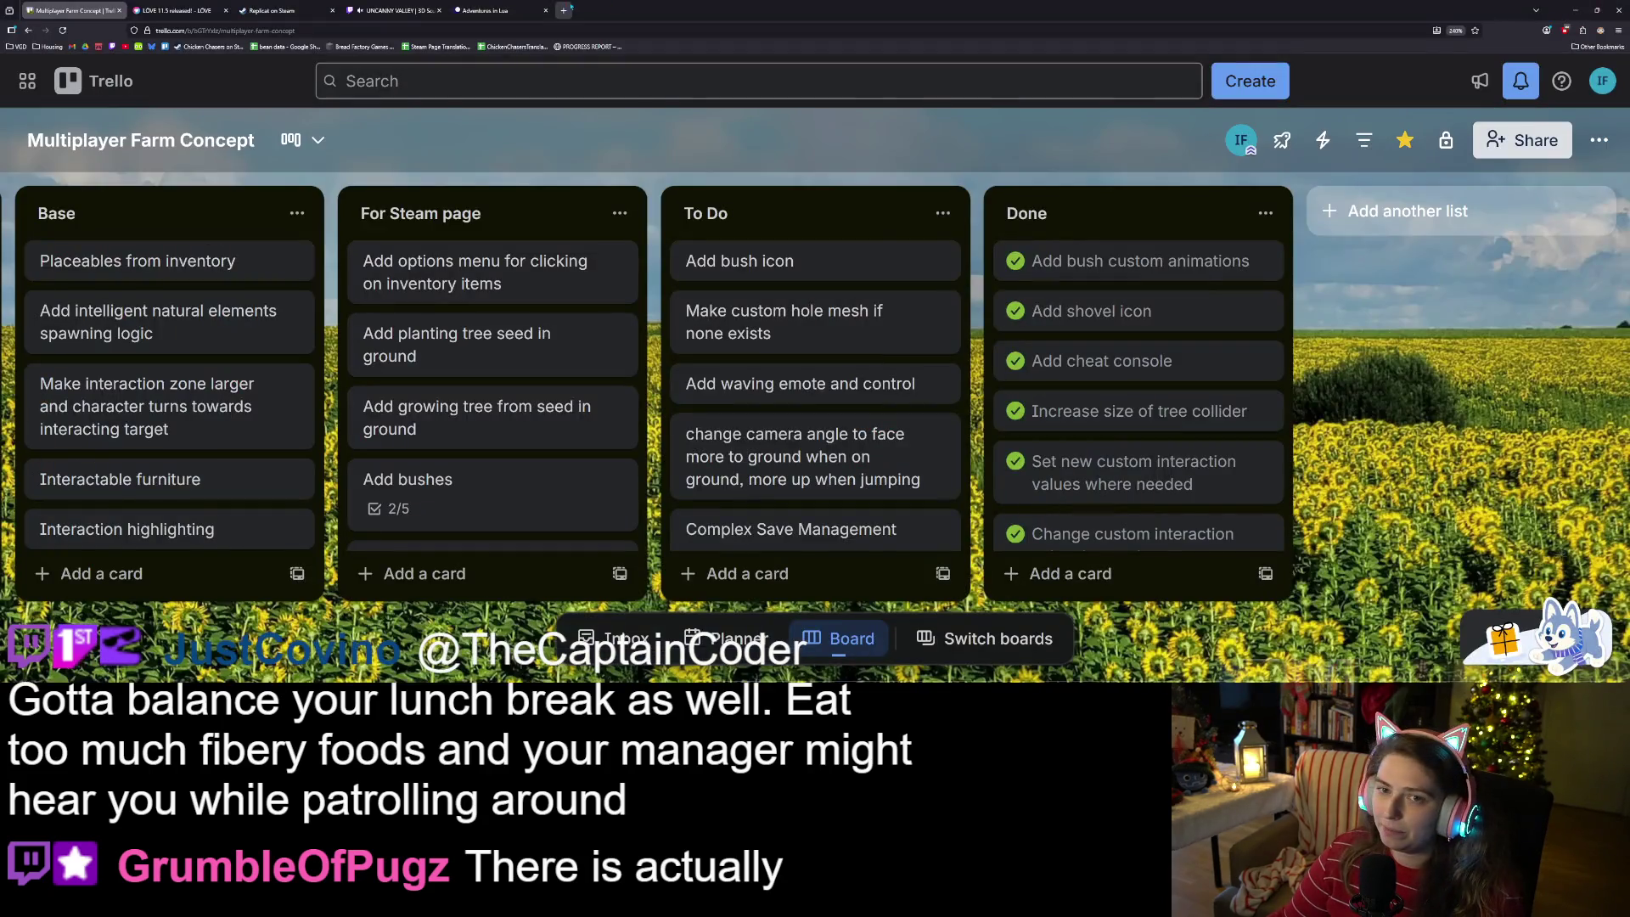
pyautogui.hotkey('ctrl', 't')
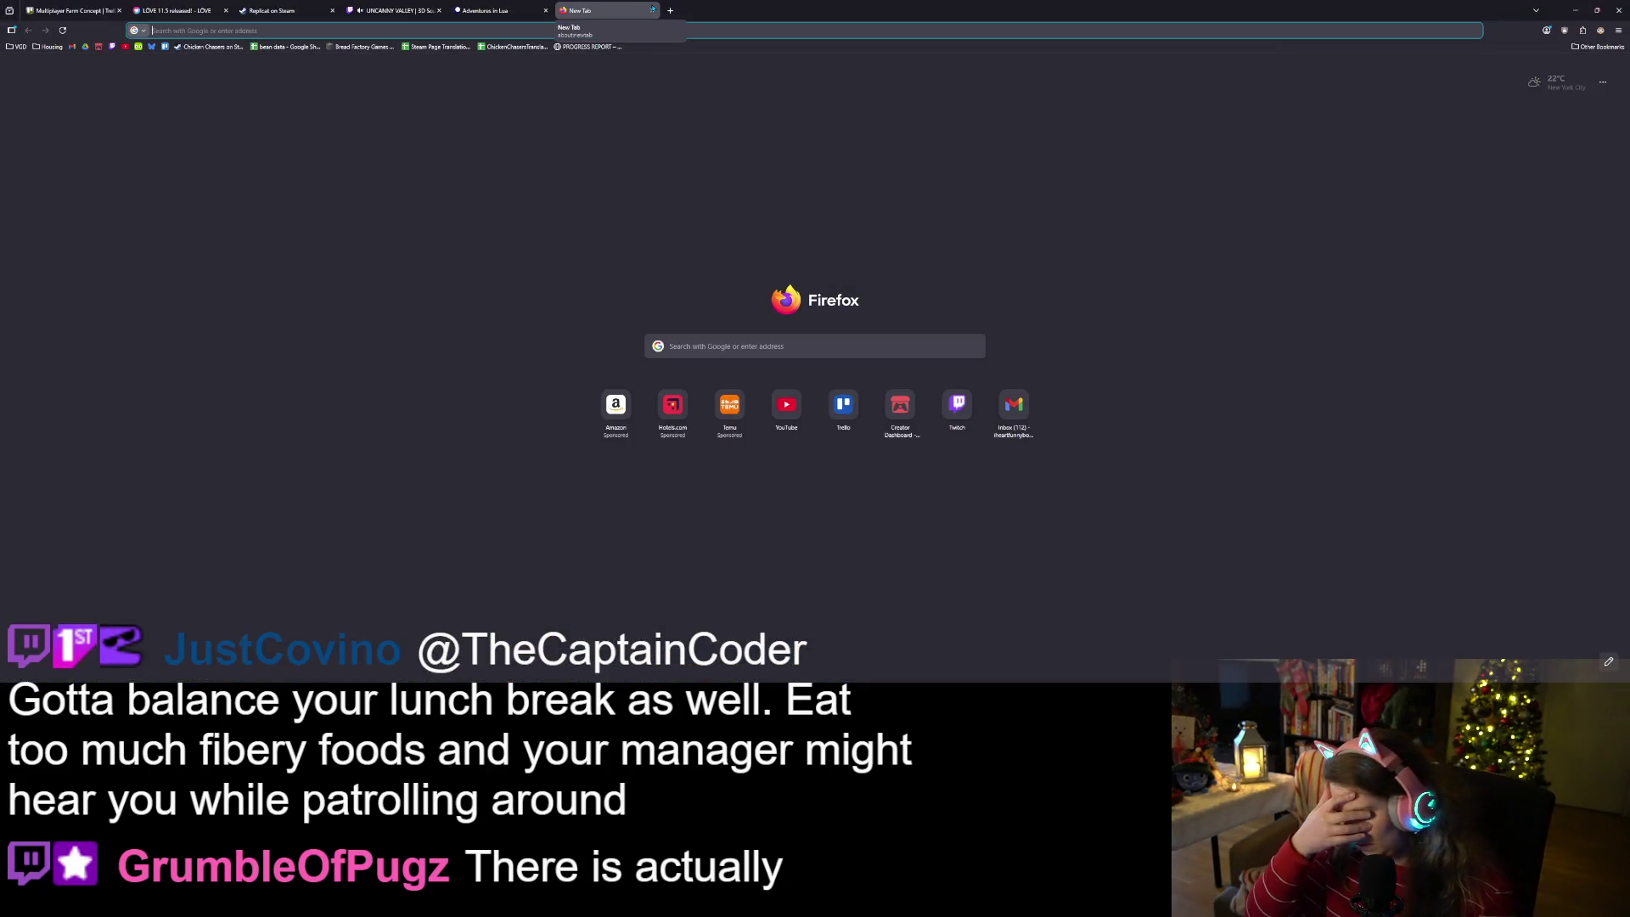
pyautogui.write('the office')
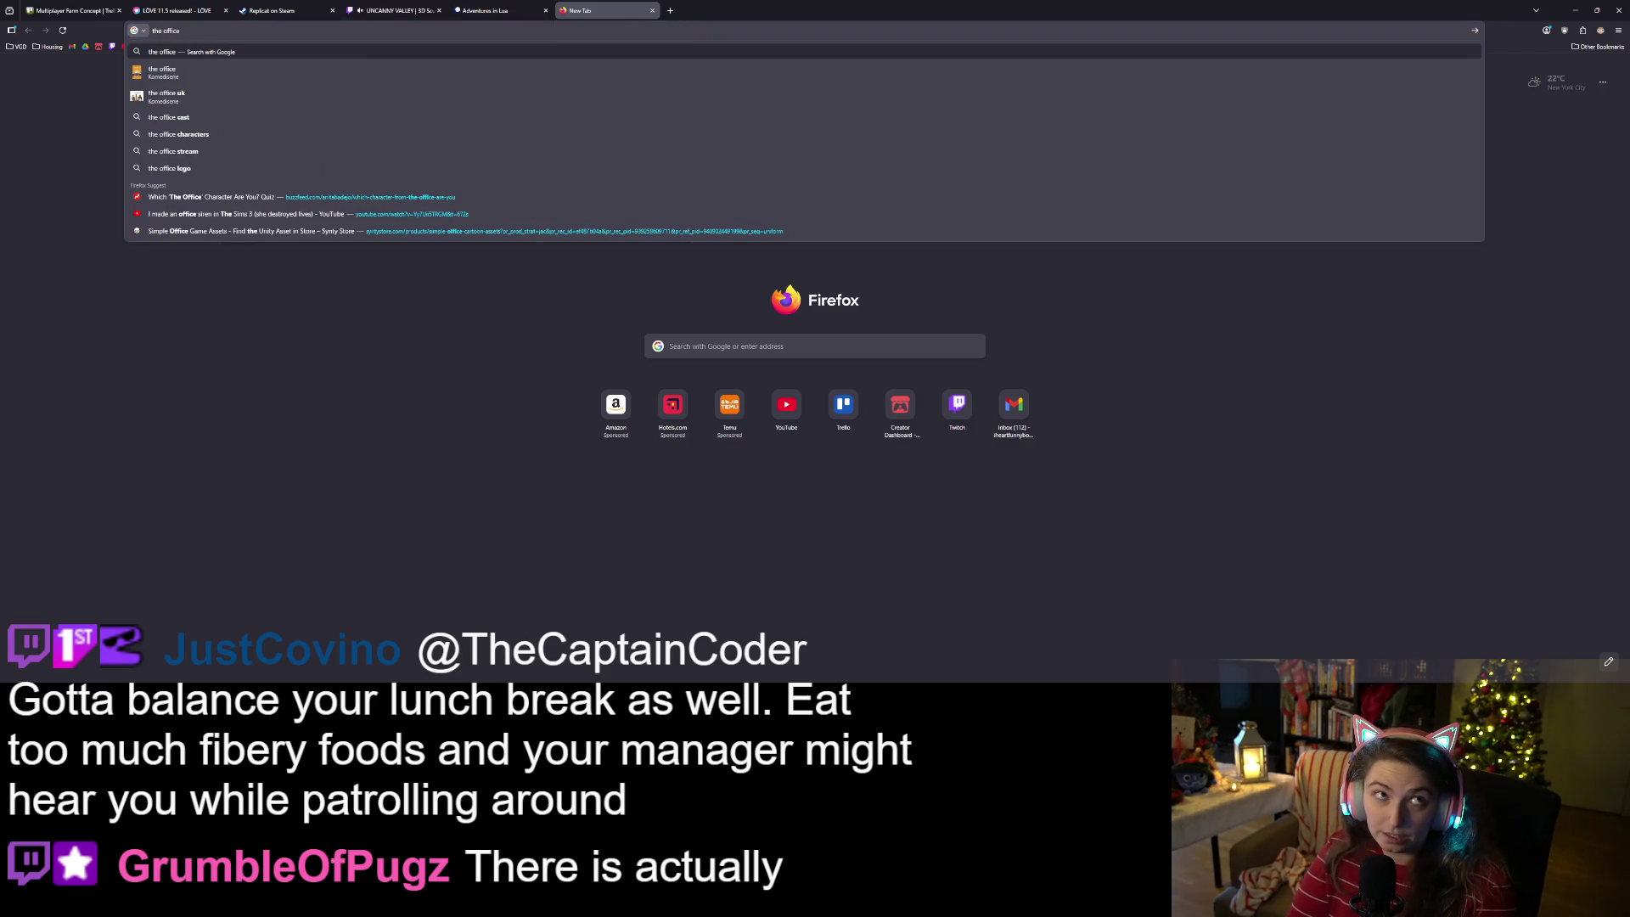
pyautogui.write(' among us game')
pyautogui.press('Return')
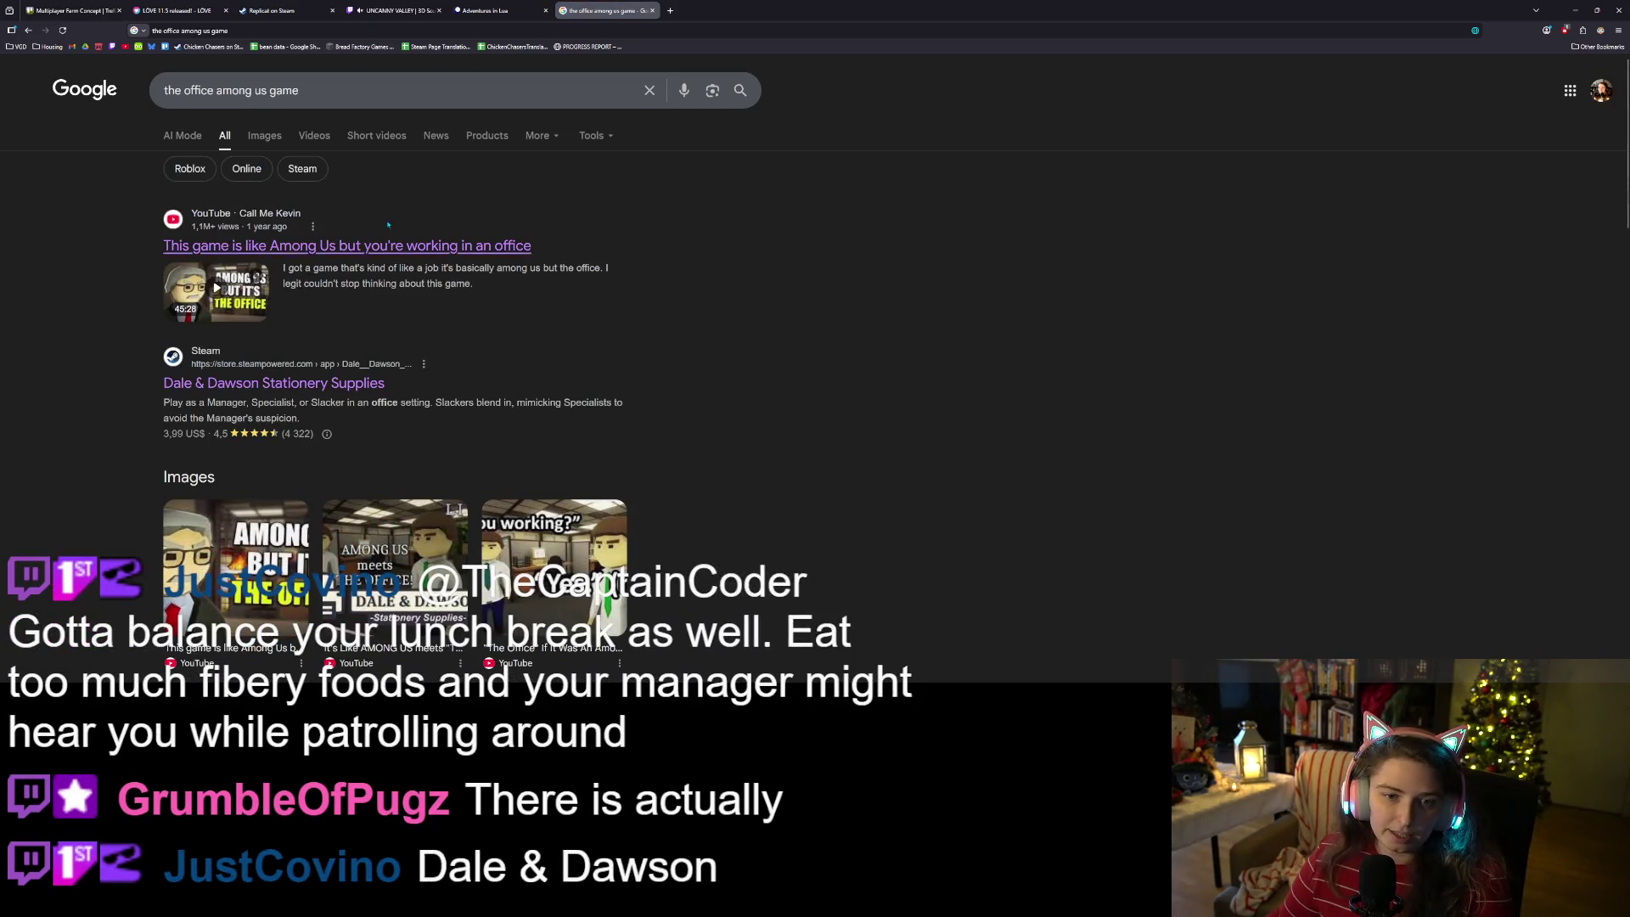
pyautogui.scroll(-2, 490, 348)
pyautogui.click(288, 237)
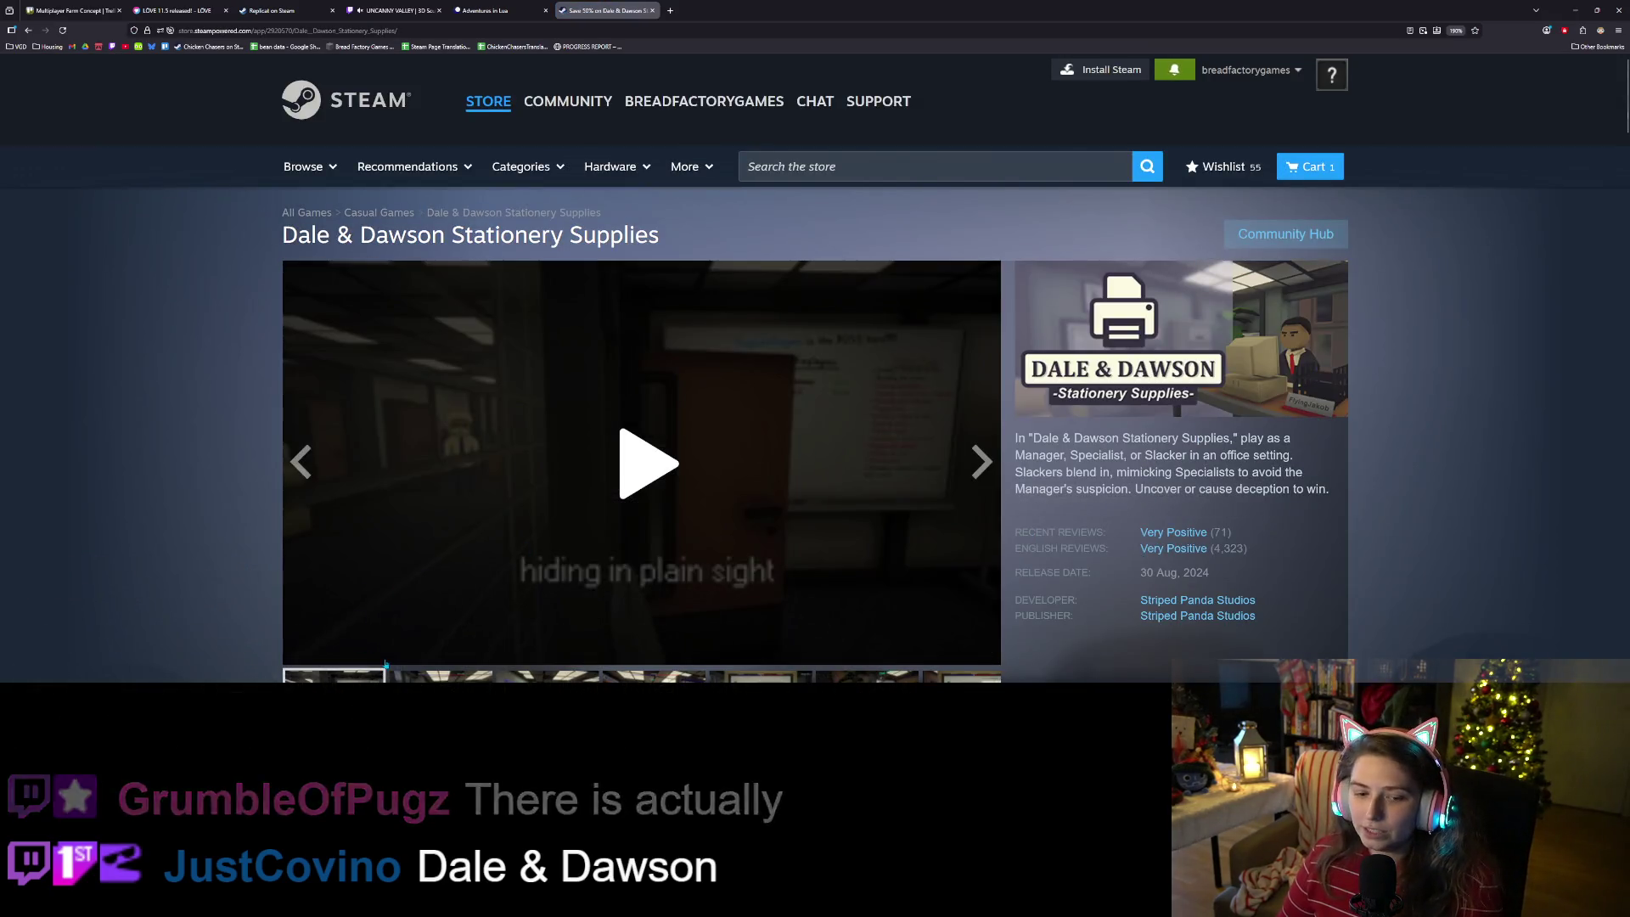
# - Scroll through the Dale & Dawson Stationery Supplies store page
pyautogui.scroll(-3, 386, 664)
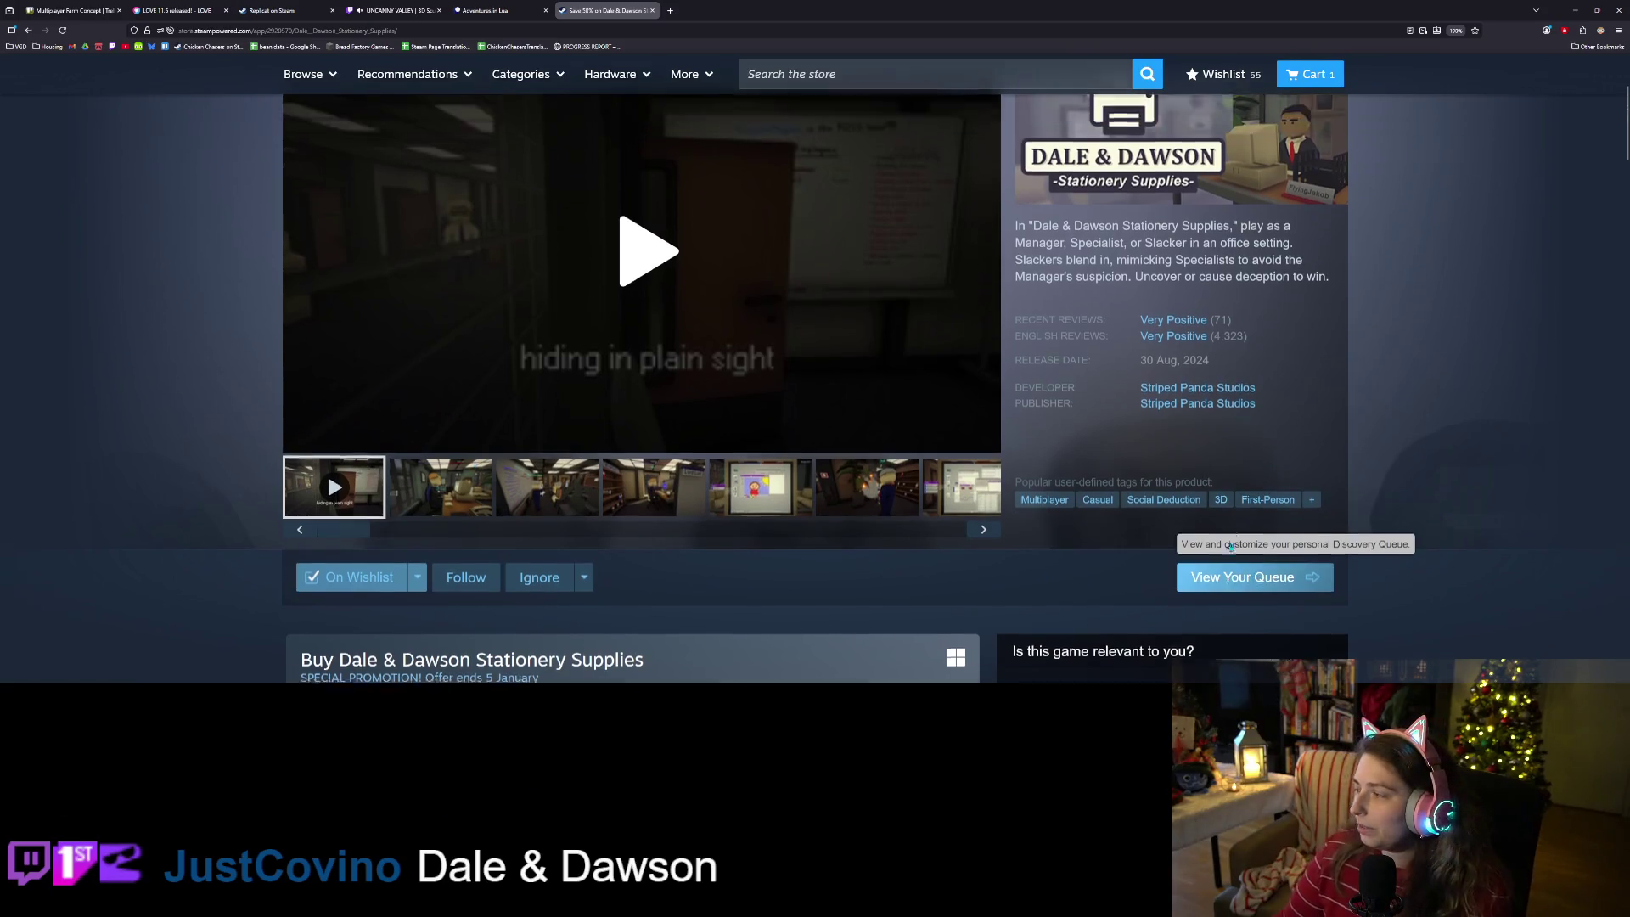
pyautogui.scroll(2, 1230, 546)
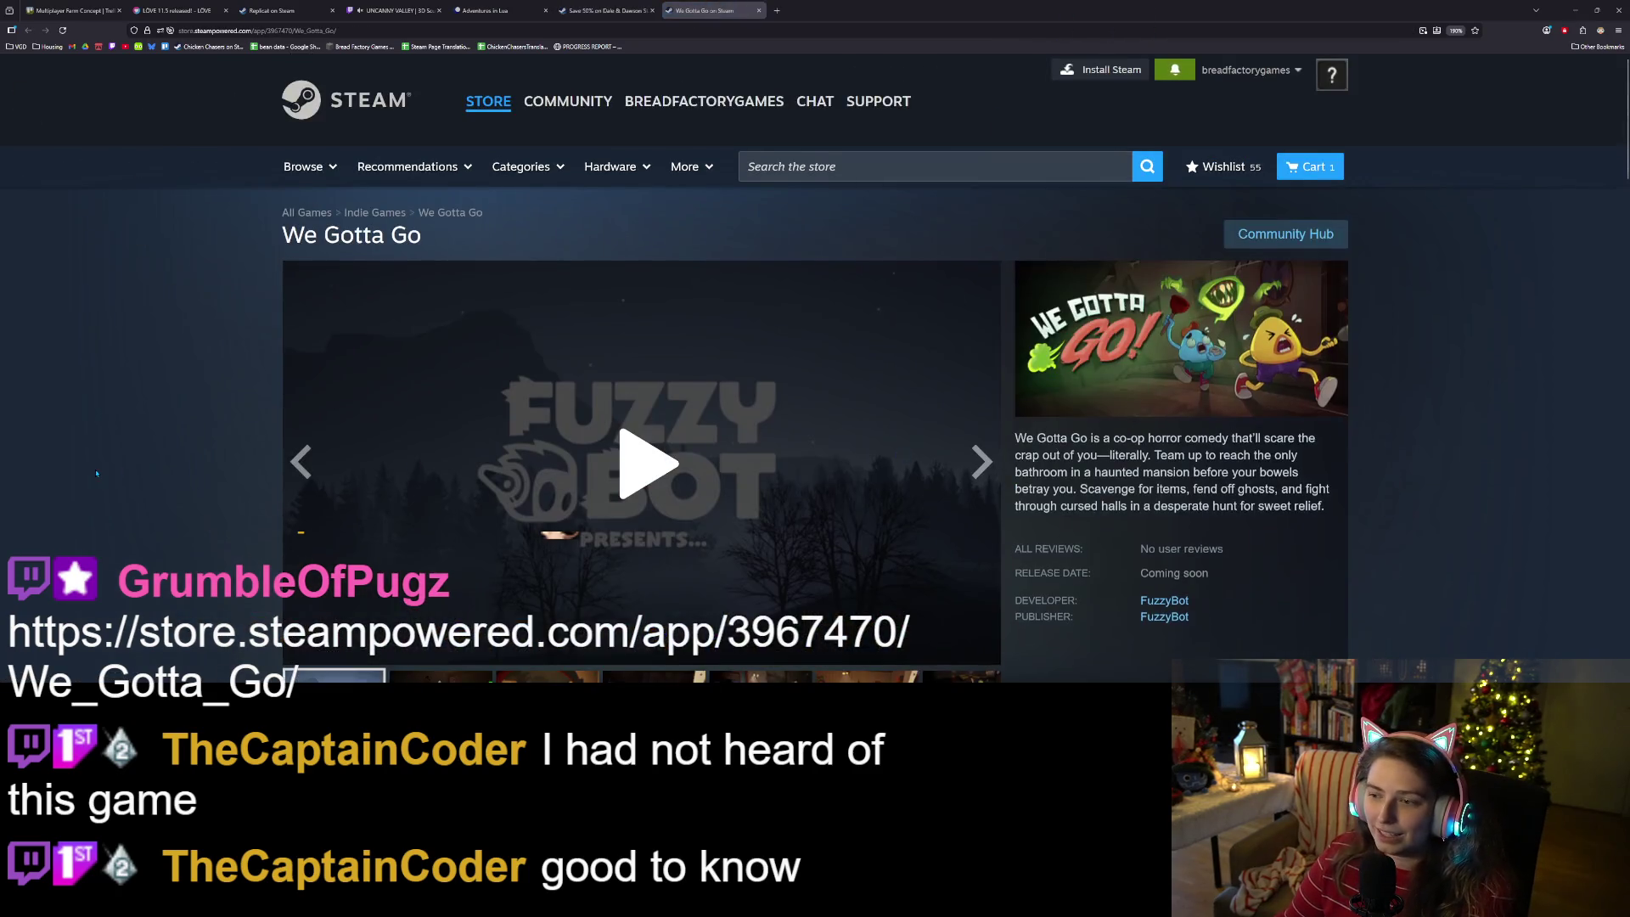
# - Scroll through the We Gotta Go store page and read its description
pyautogui.scroll(-2, 650, 428)
pyautogui.scroll(1, 650, 428)
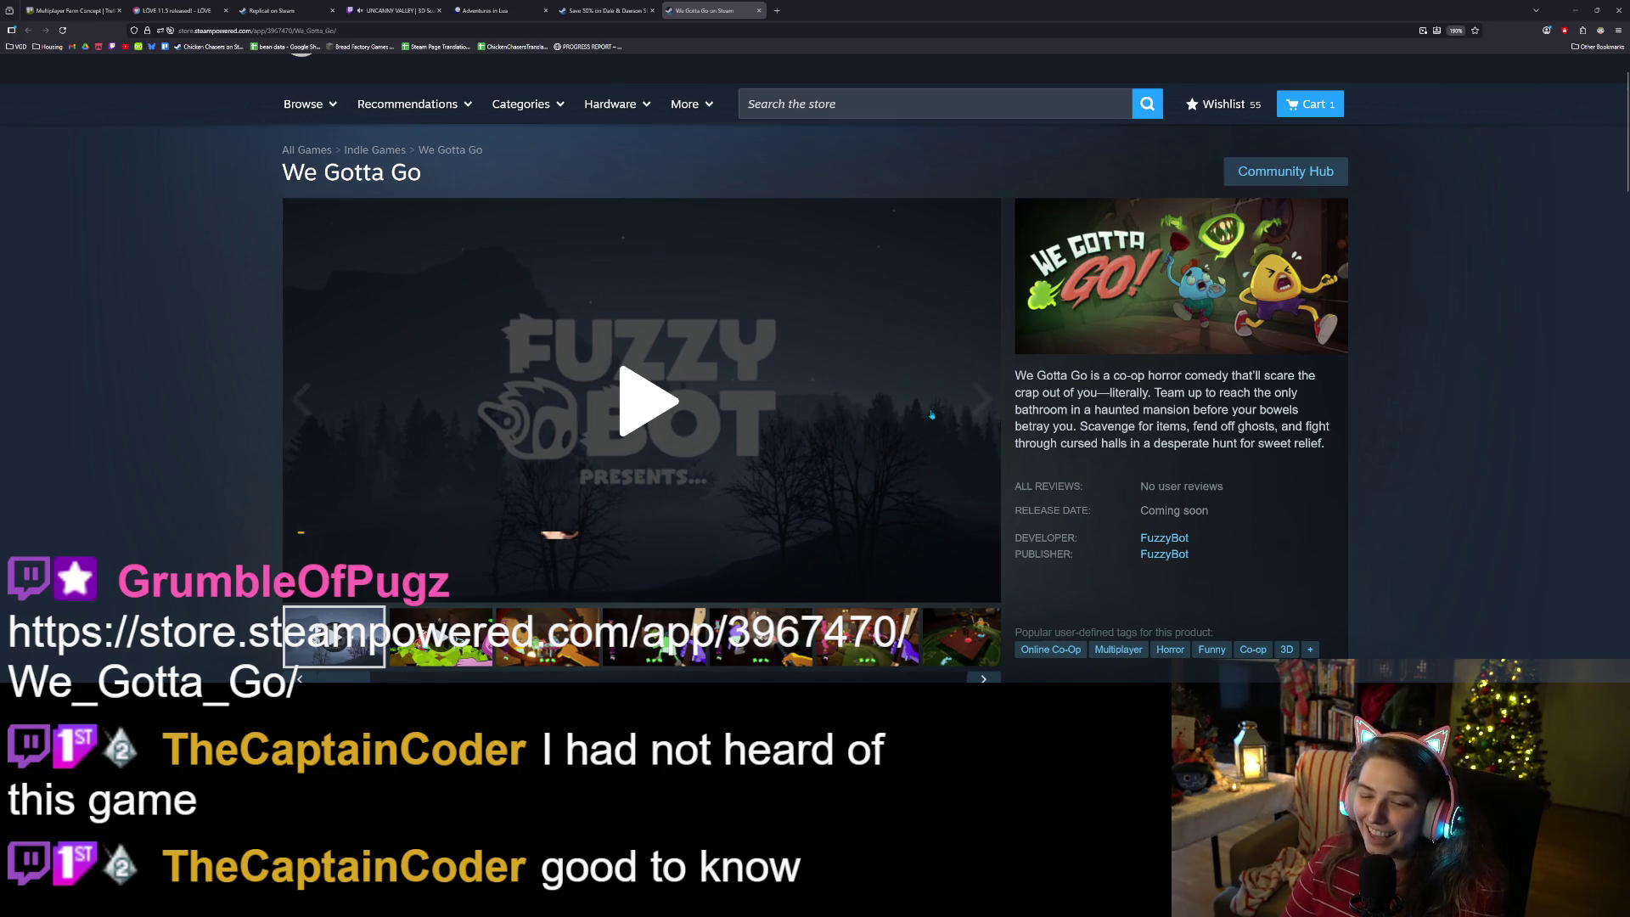
pyautogui.scroll(-2, 440, 572)
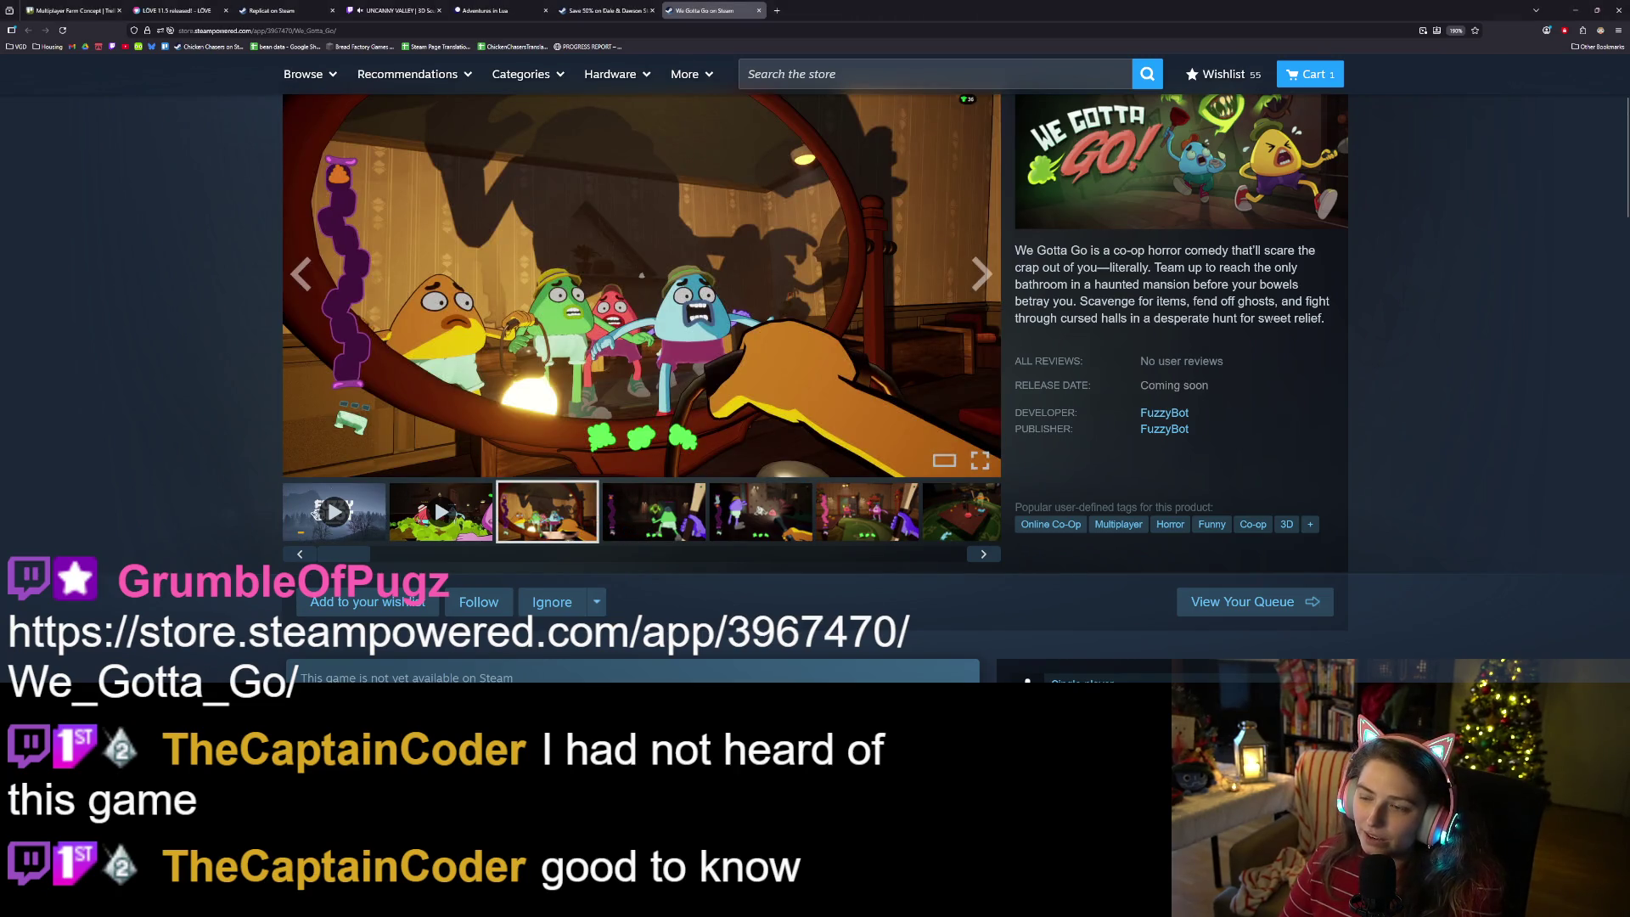
pyautogui.scroll(1, 1240, 301)
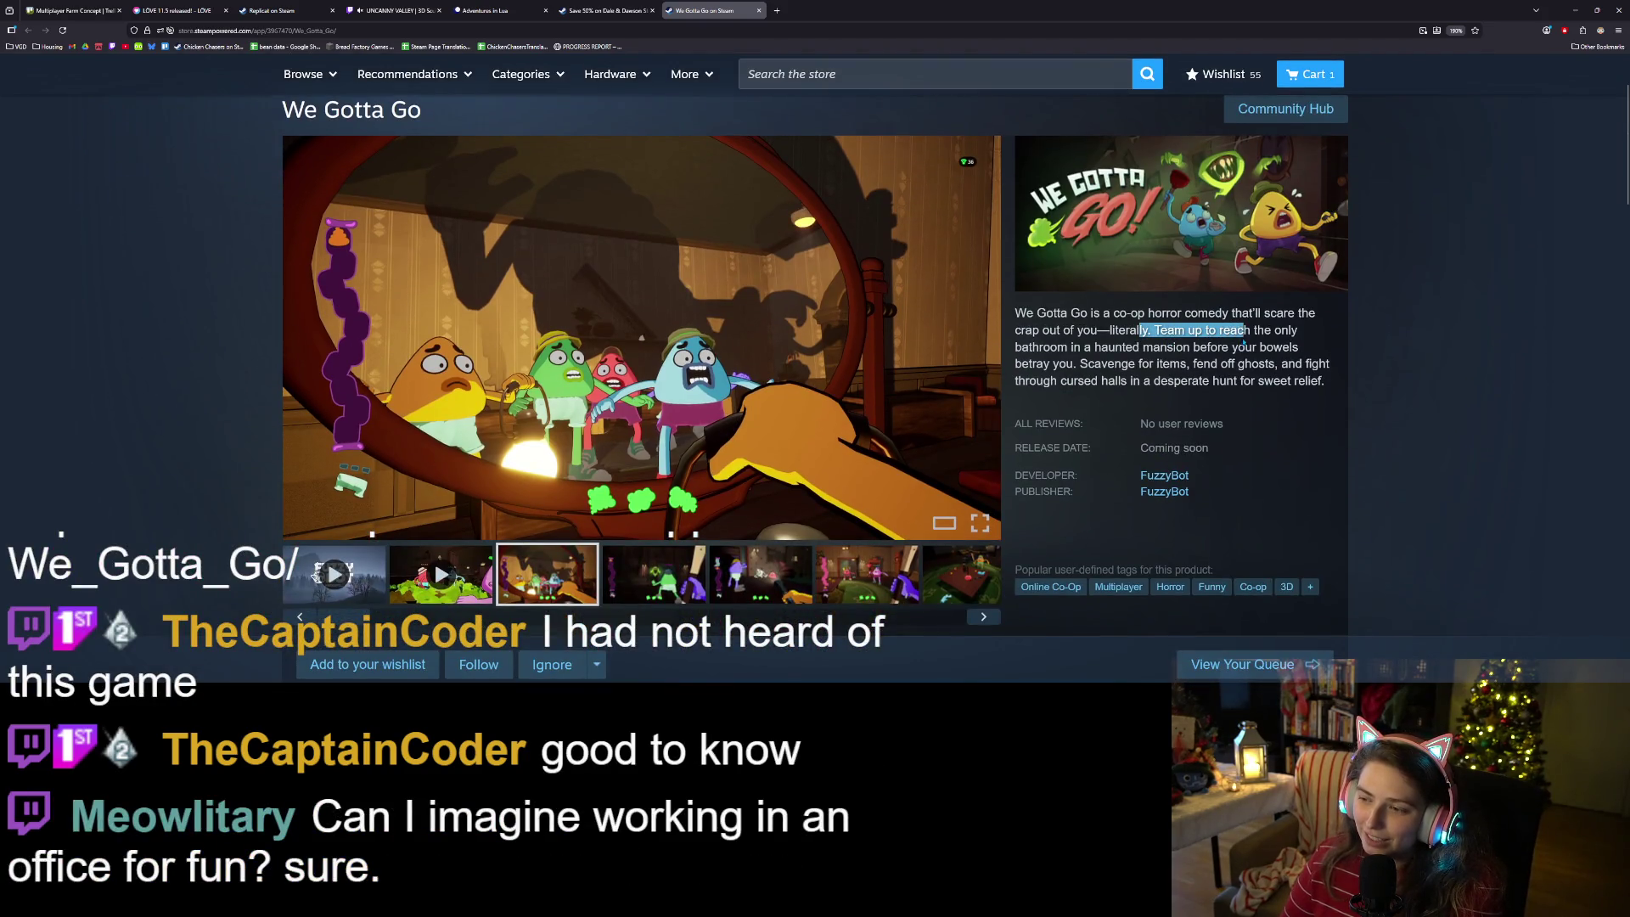
pyautogui.moveTo(1245, 340); pyautogui.dragTo(1245, 348)
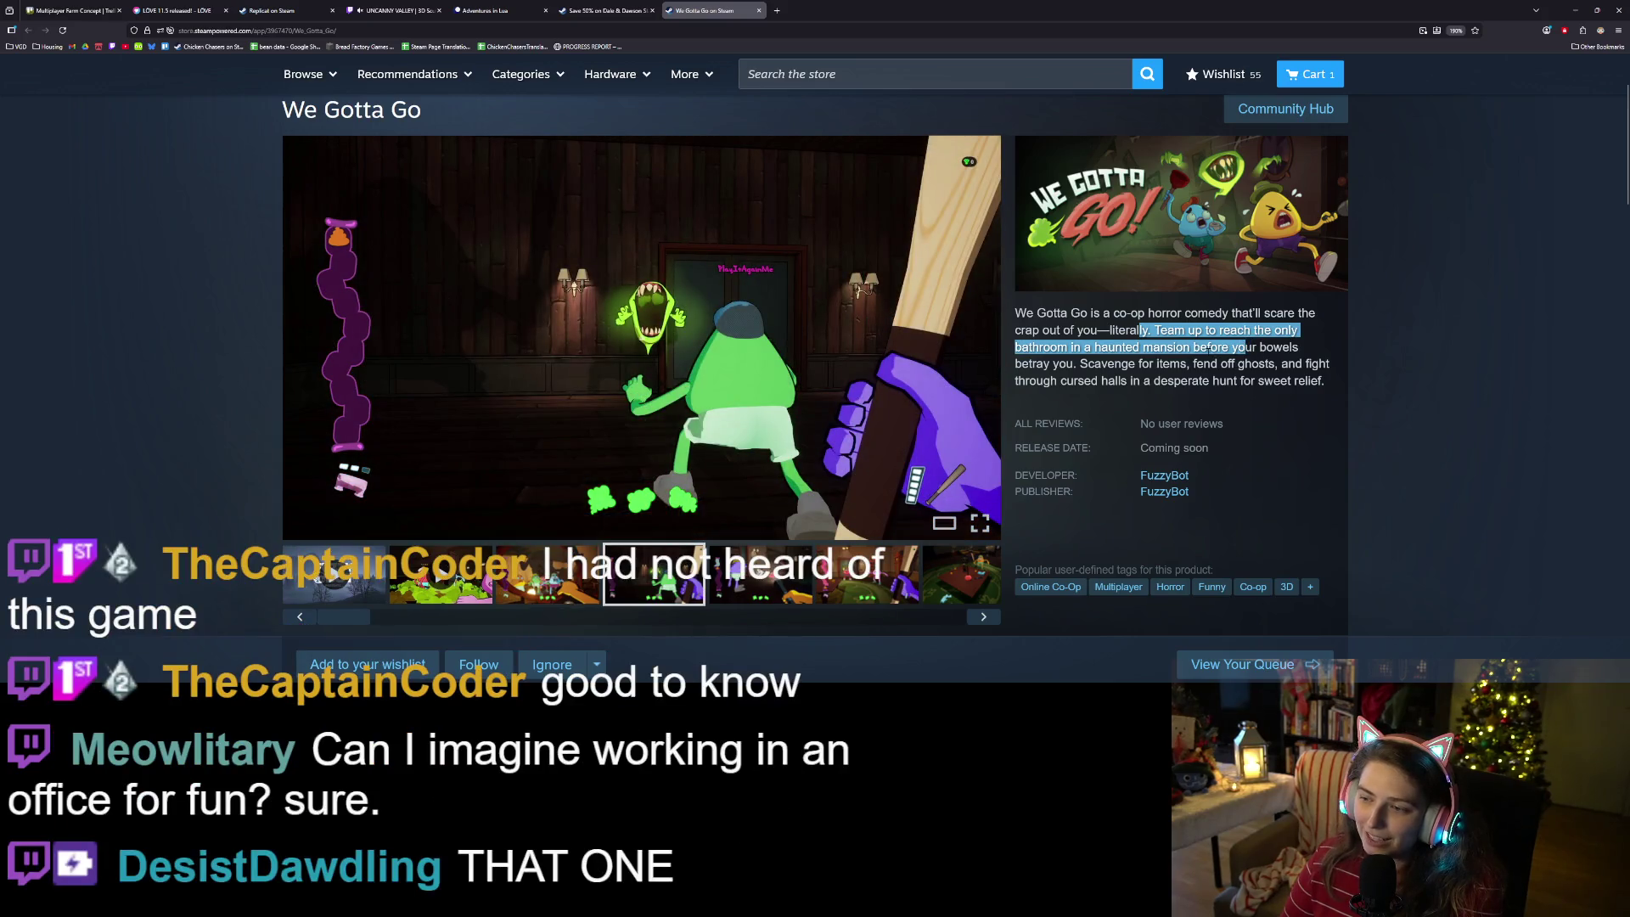
pyautogui.click(1220, 347)
pyautogui.click(1177, 363)
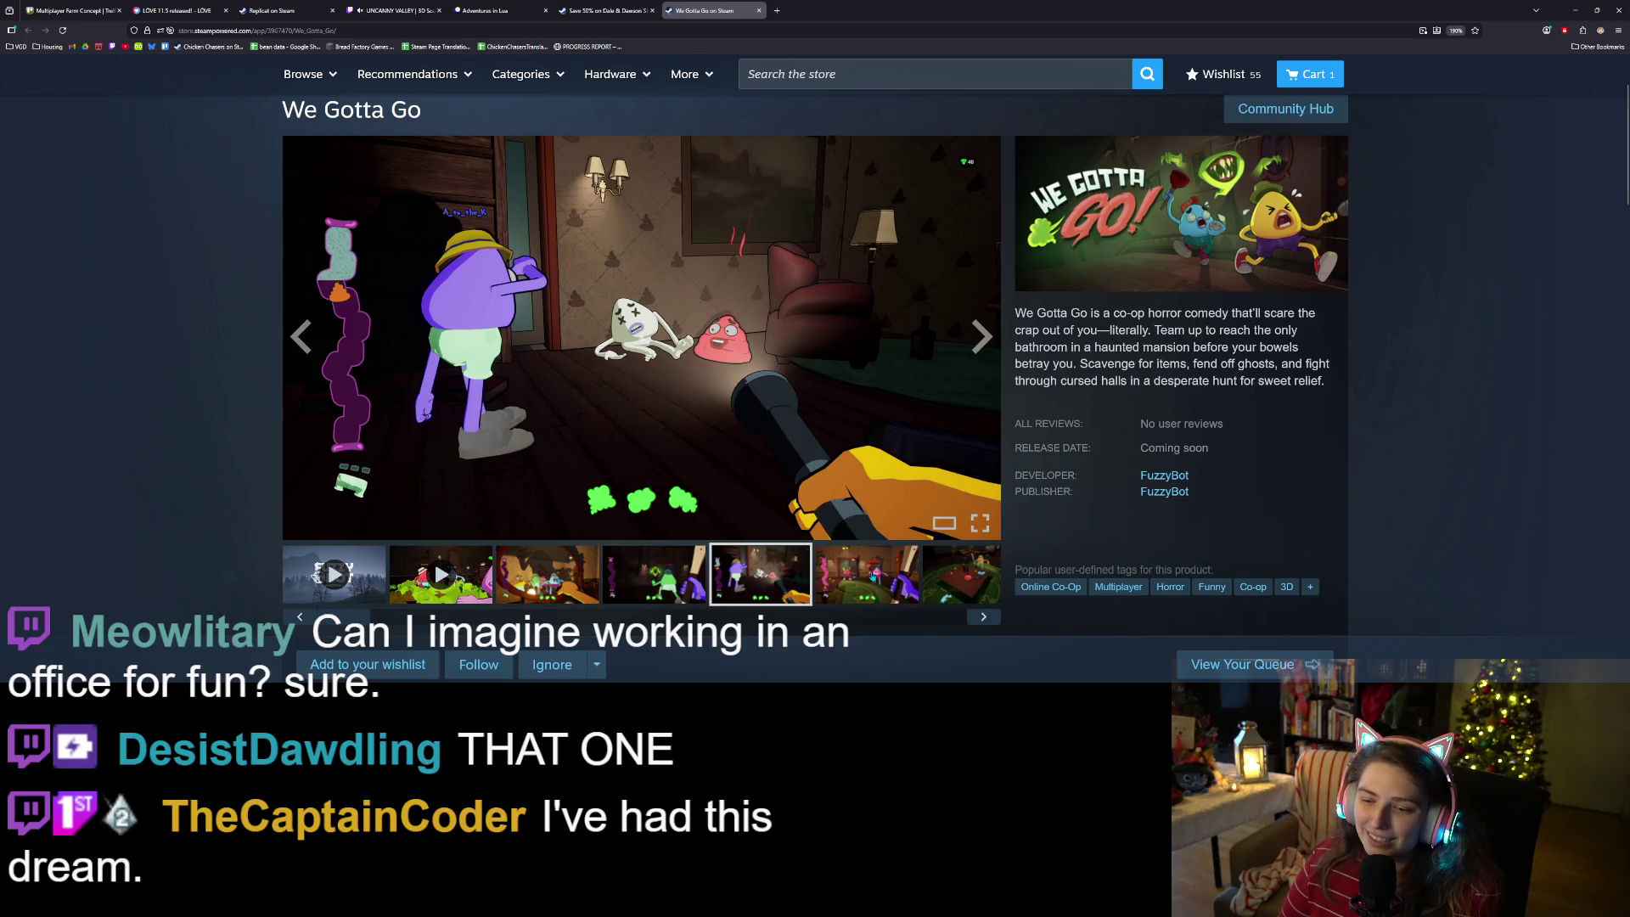
pyautogui.scroll(-1, 843, 380)
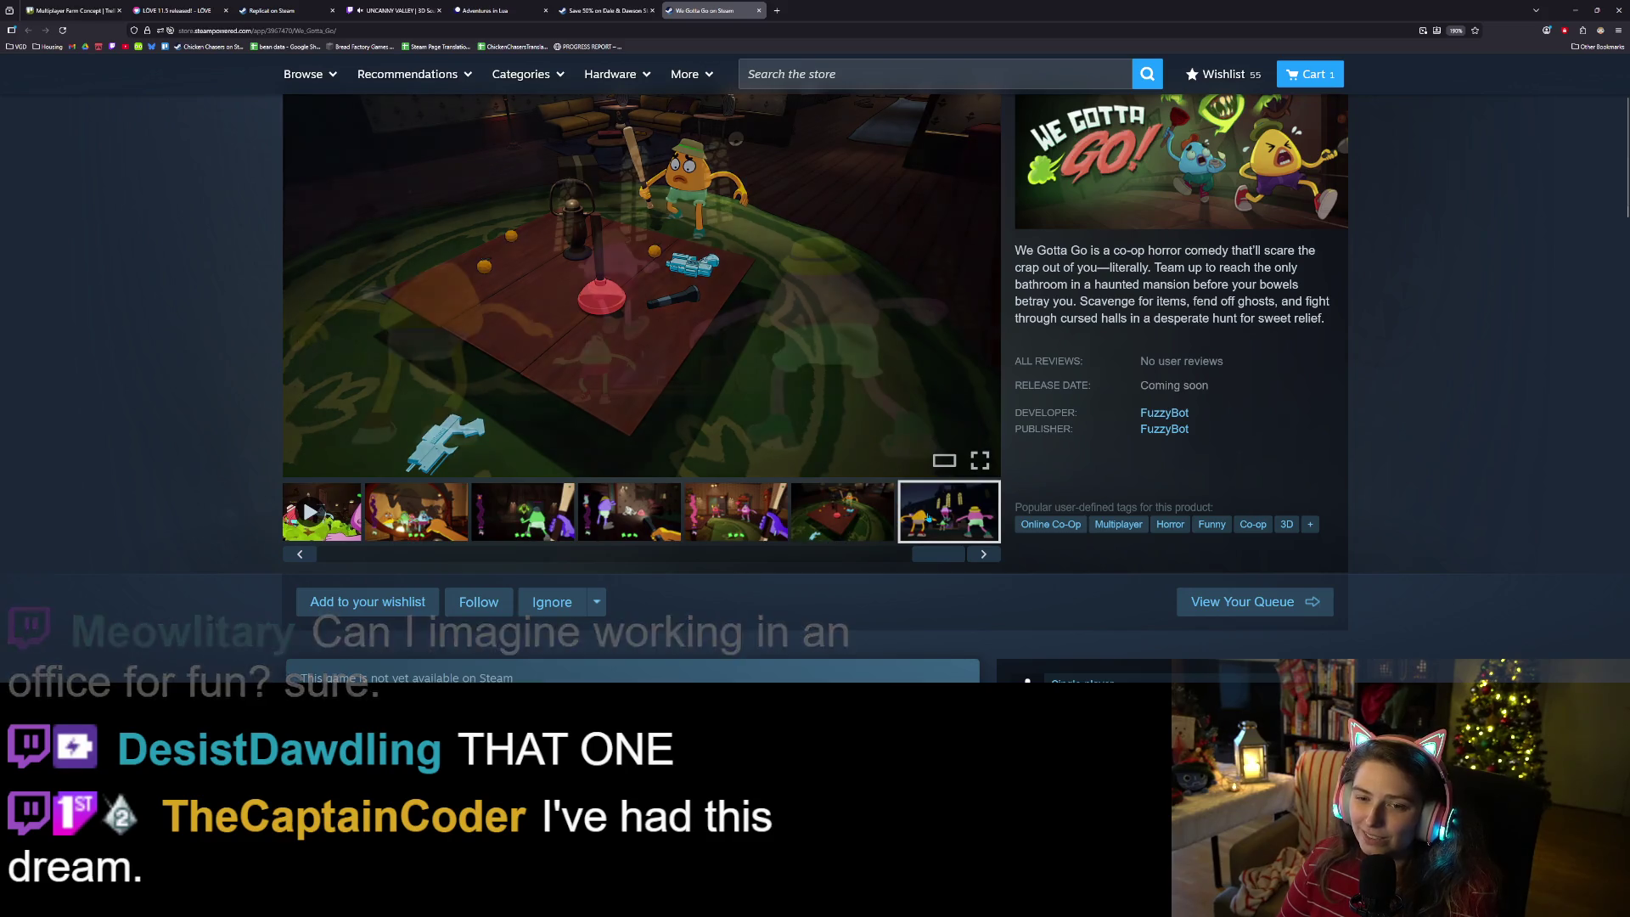
# - View the gallery screenshots from the sixth back to the second, then play the trailer
pyautogui.click(864, 521)
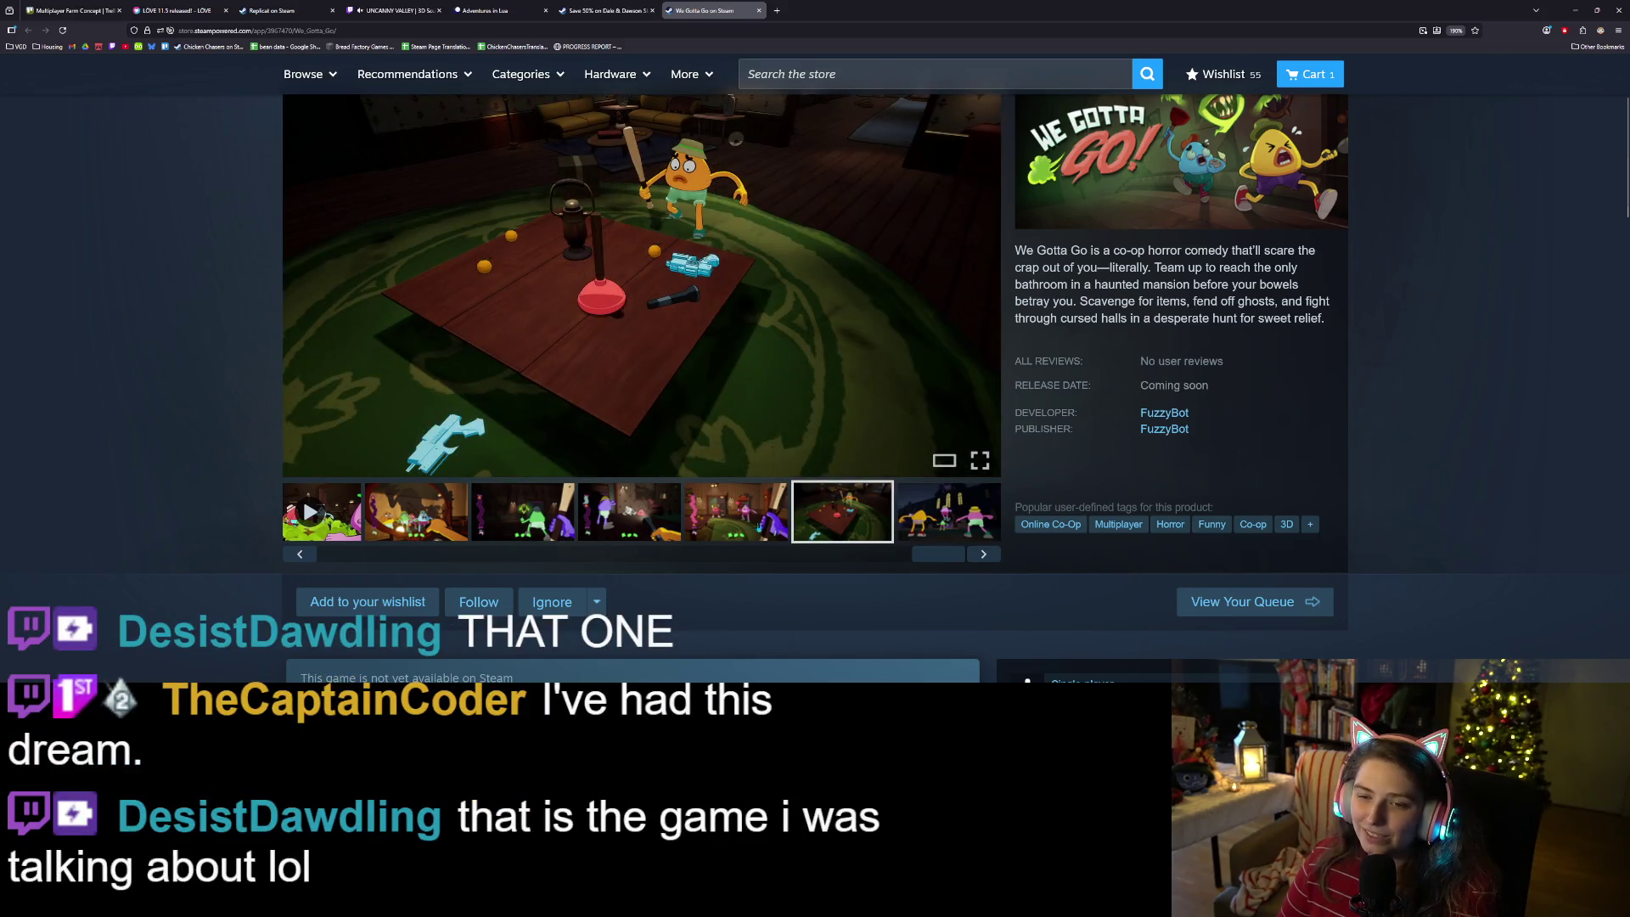
pyautogui.click(747, 528)
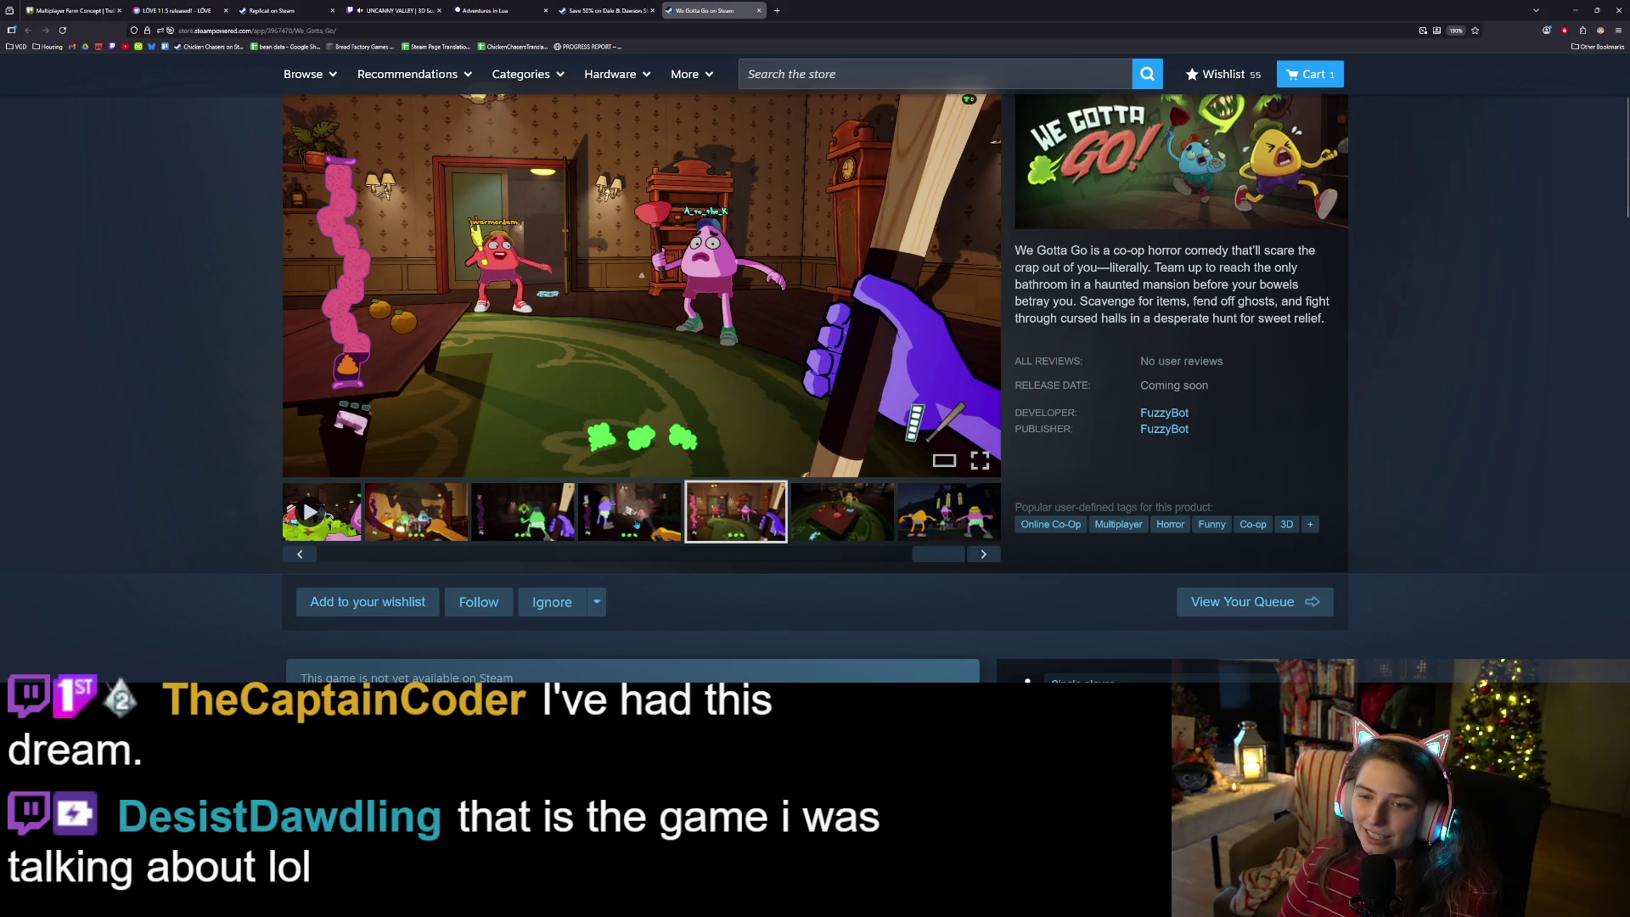
pyautogui.click(637, 524)
pyautogui.click(530, 523)
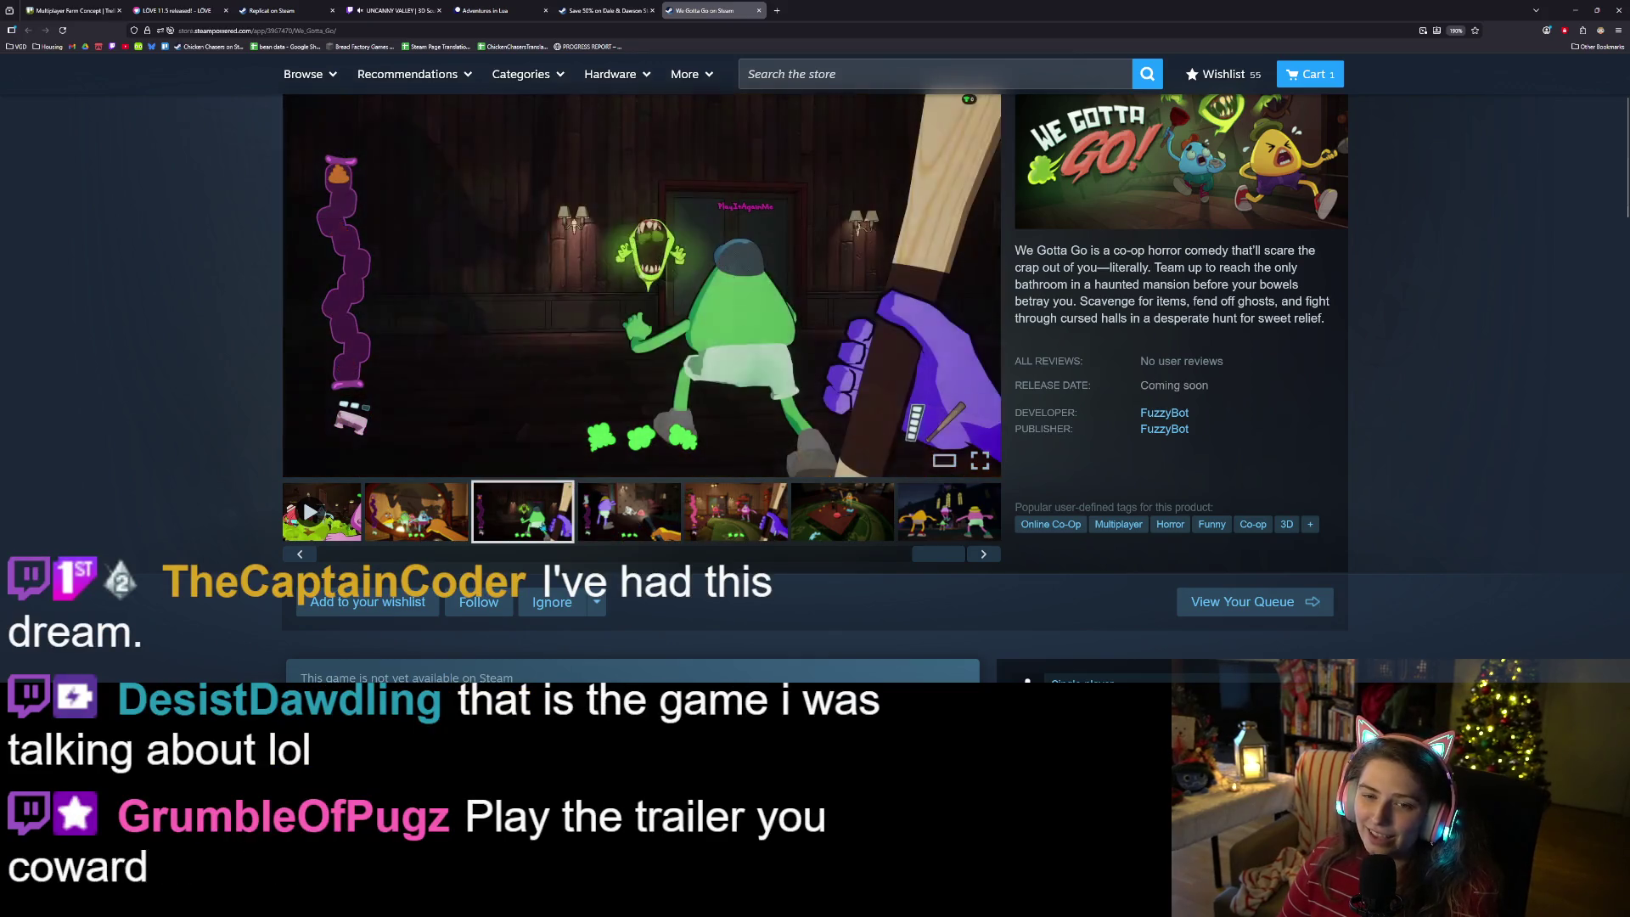
pyautogui.click(458, 523)
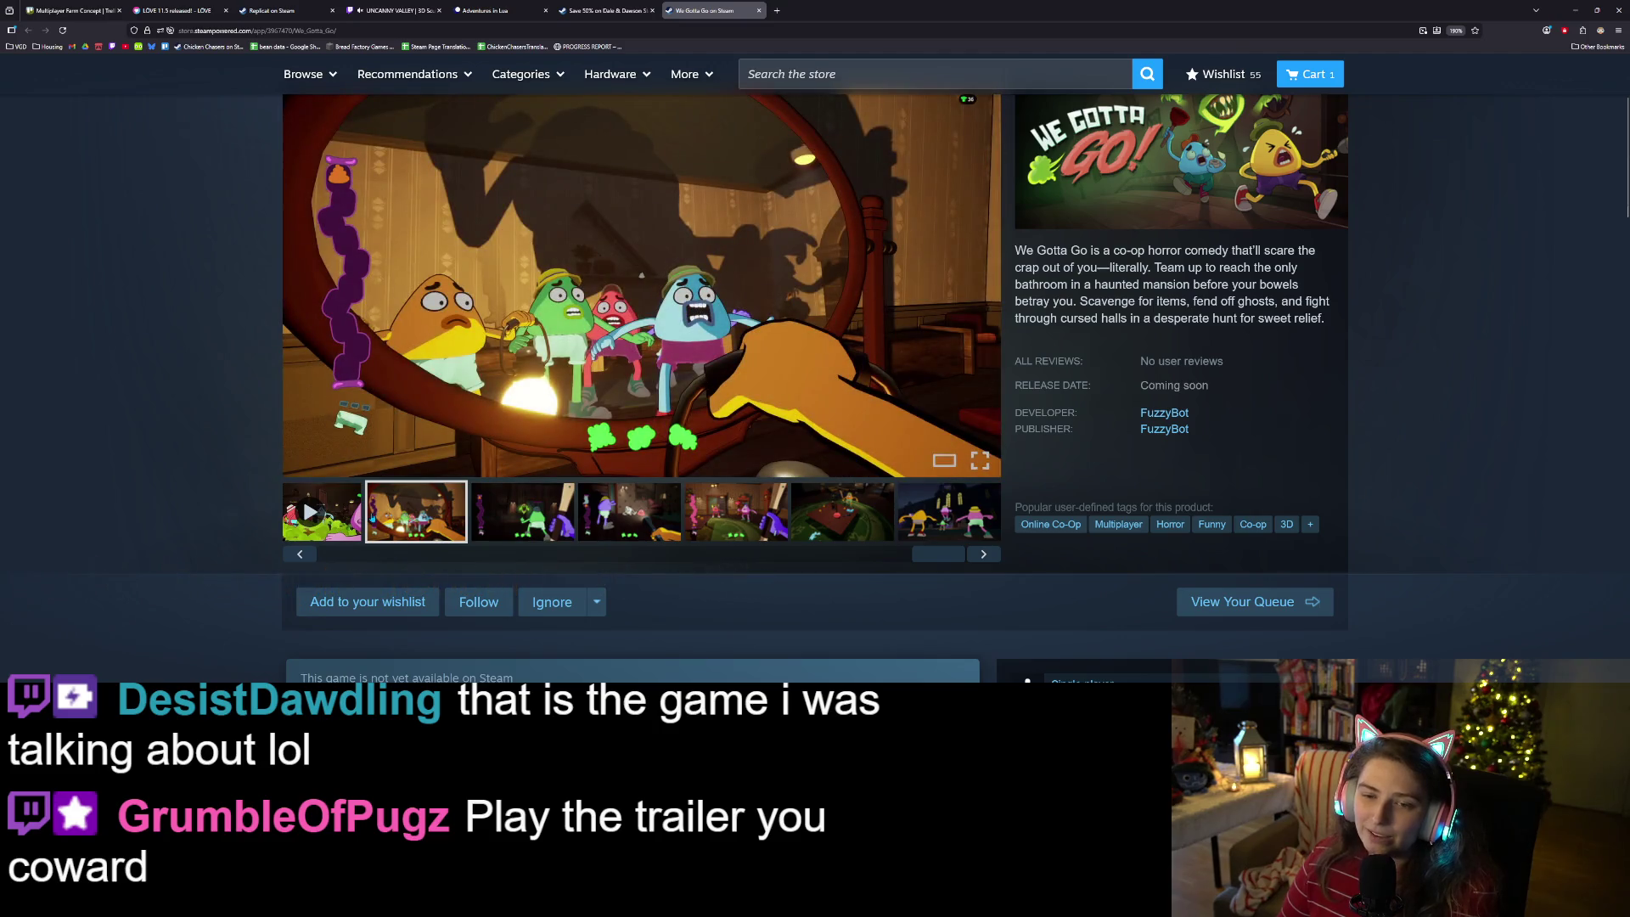
pyautogui.click(300, 554)
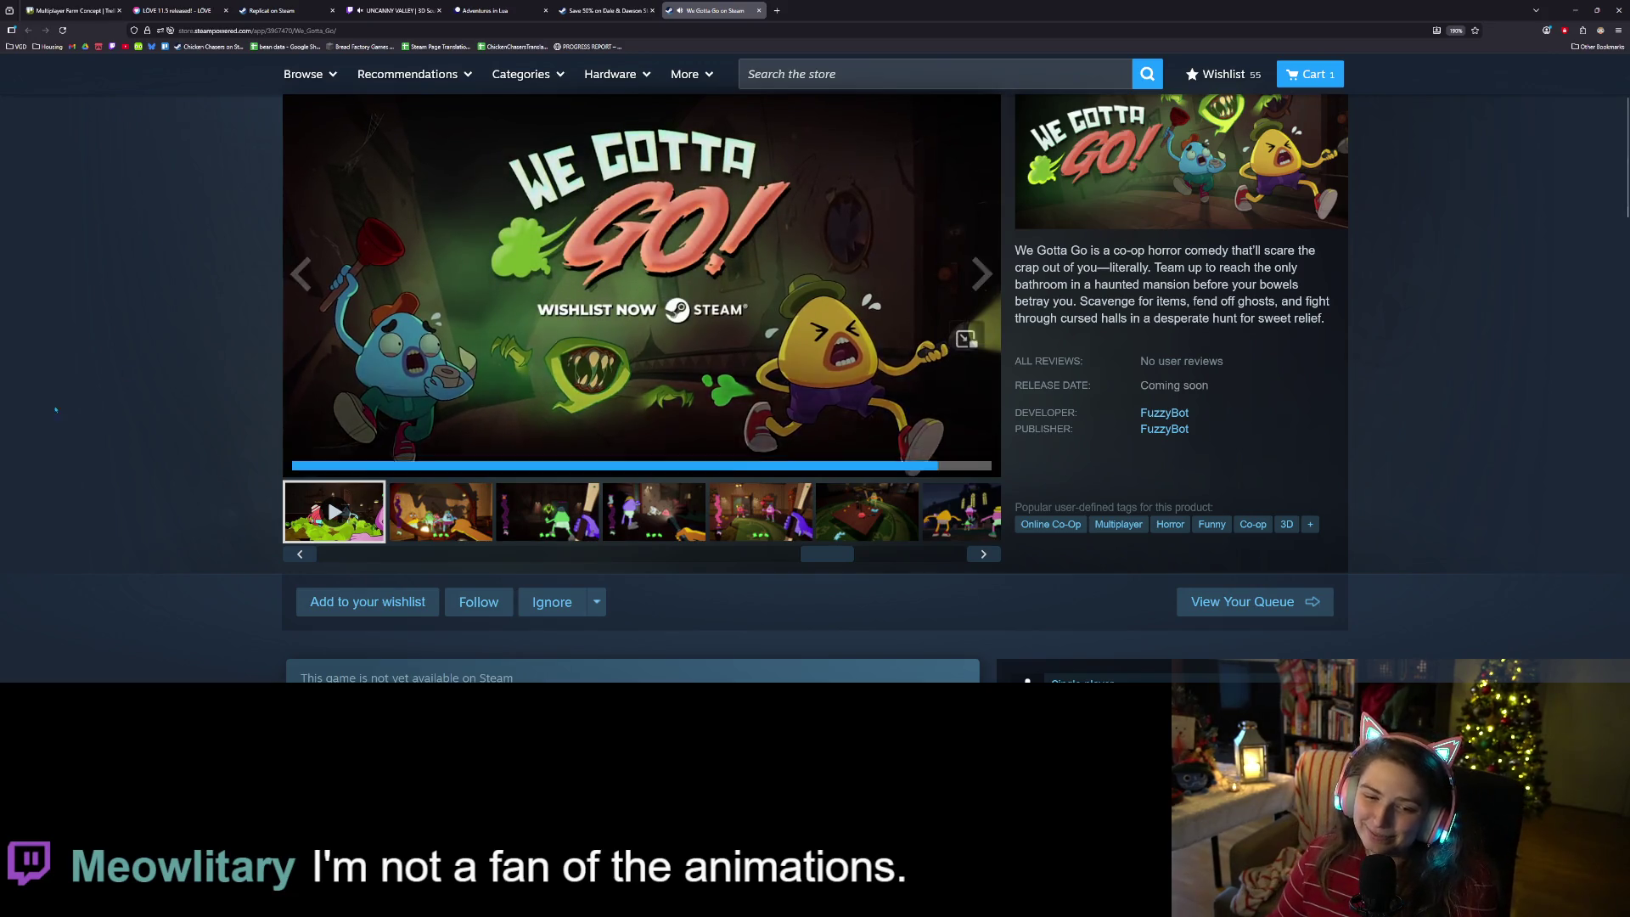
# - Add We Gotta Go to the wishlist, raising the count to 56, and restart its trailer
pyautogui.click(310, 553)
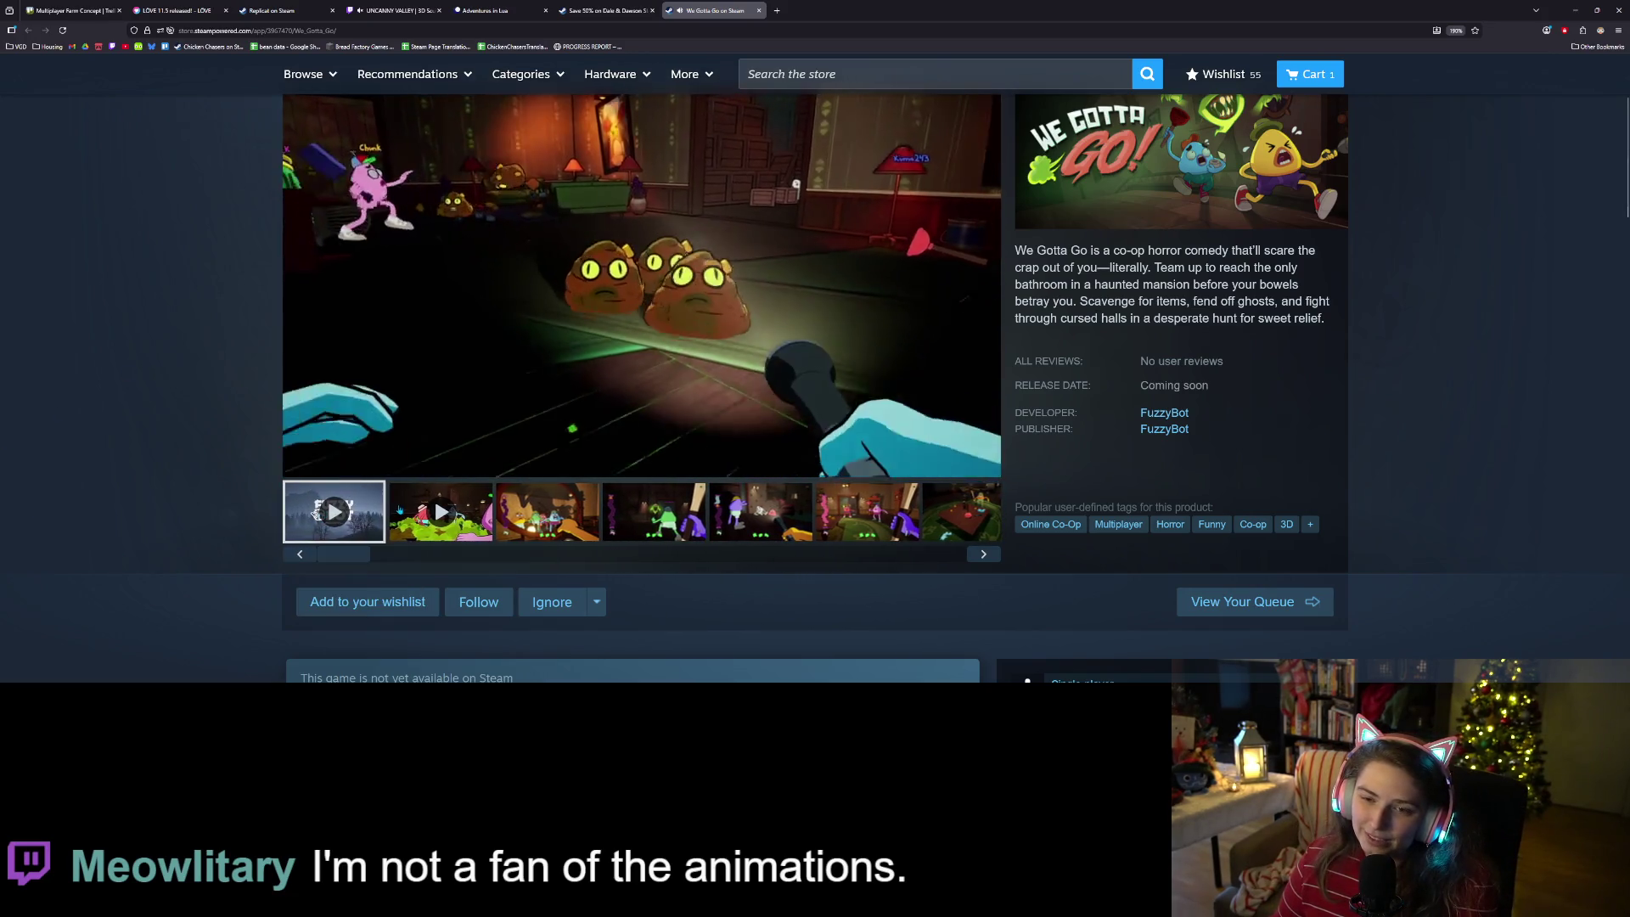
pyautogui.scroll(-3, 323, 518)
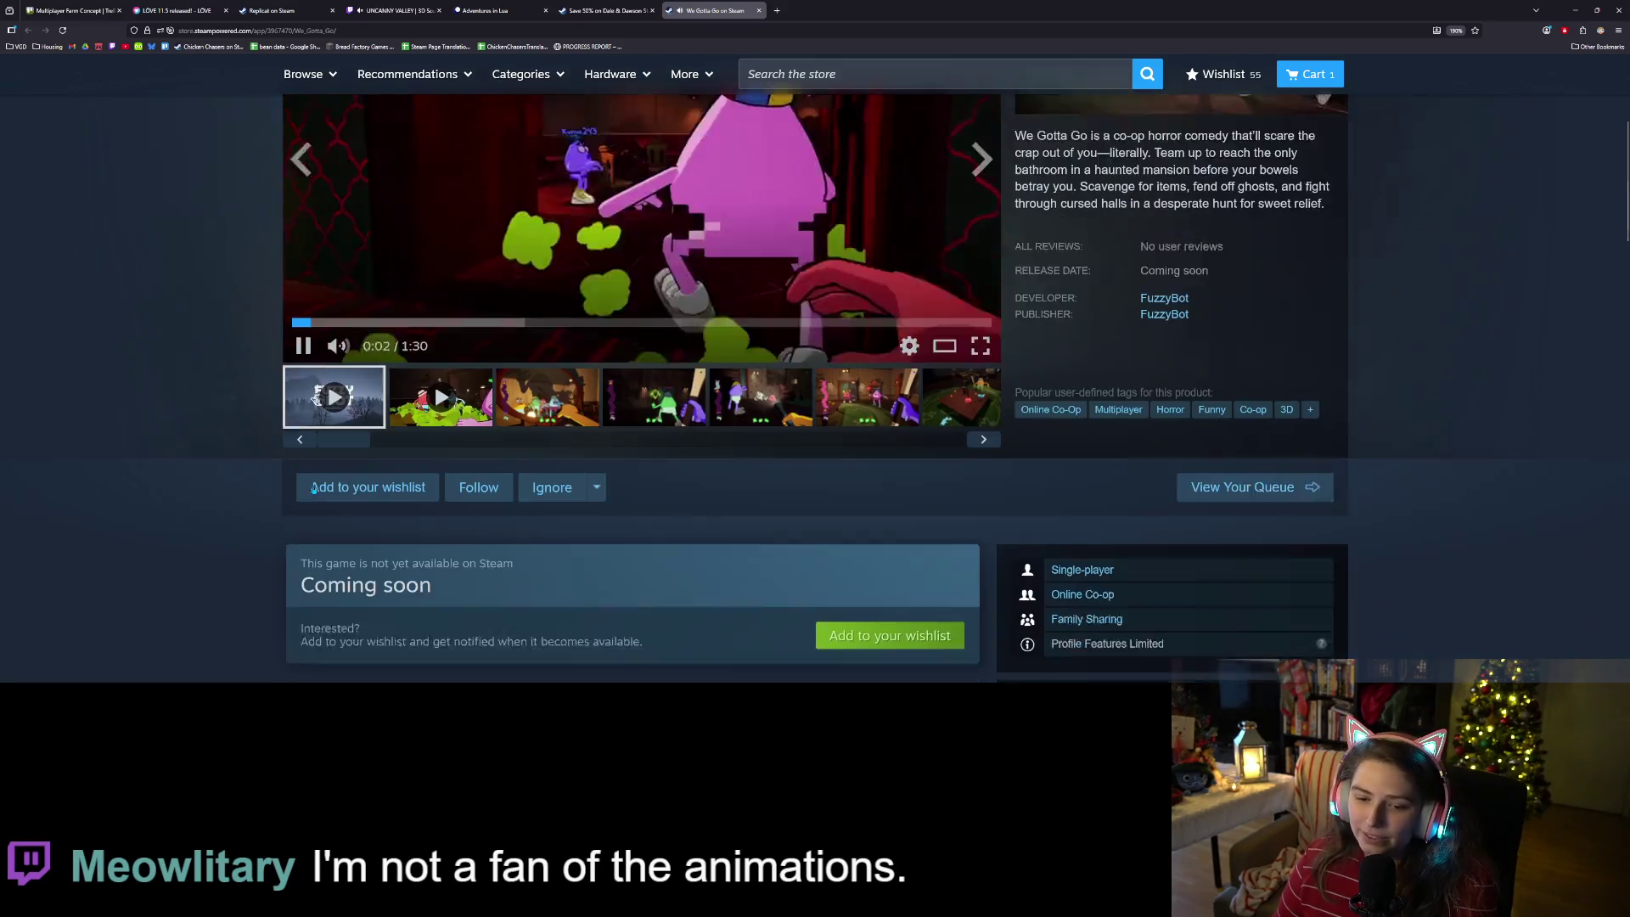
pyautogui.scroll(2, 378, 539)
pyautogui.click(382, 542)
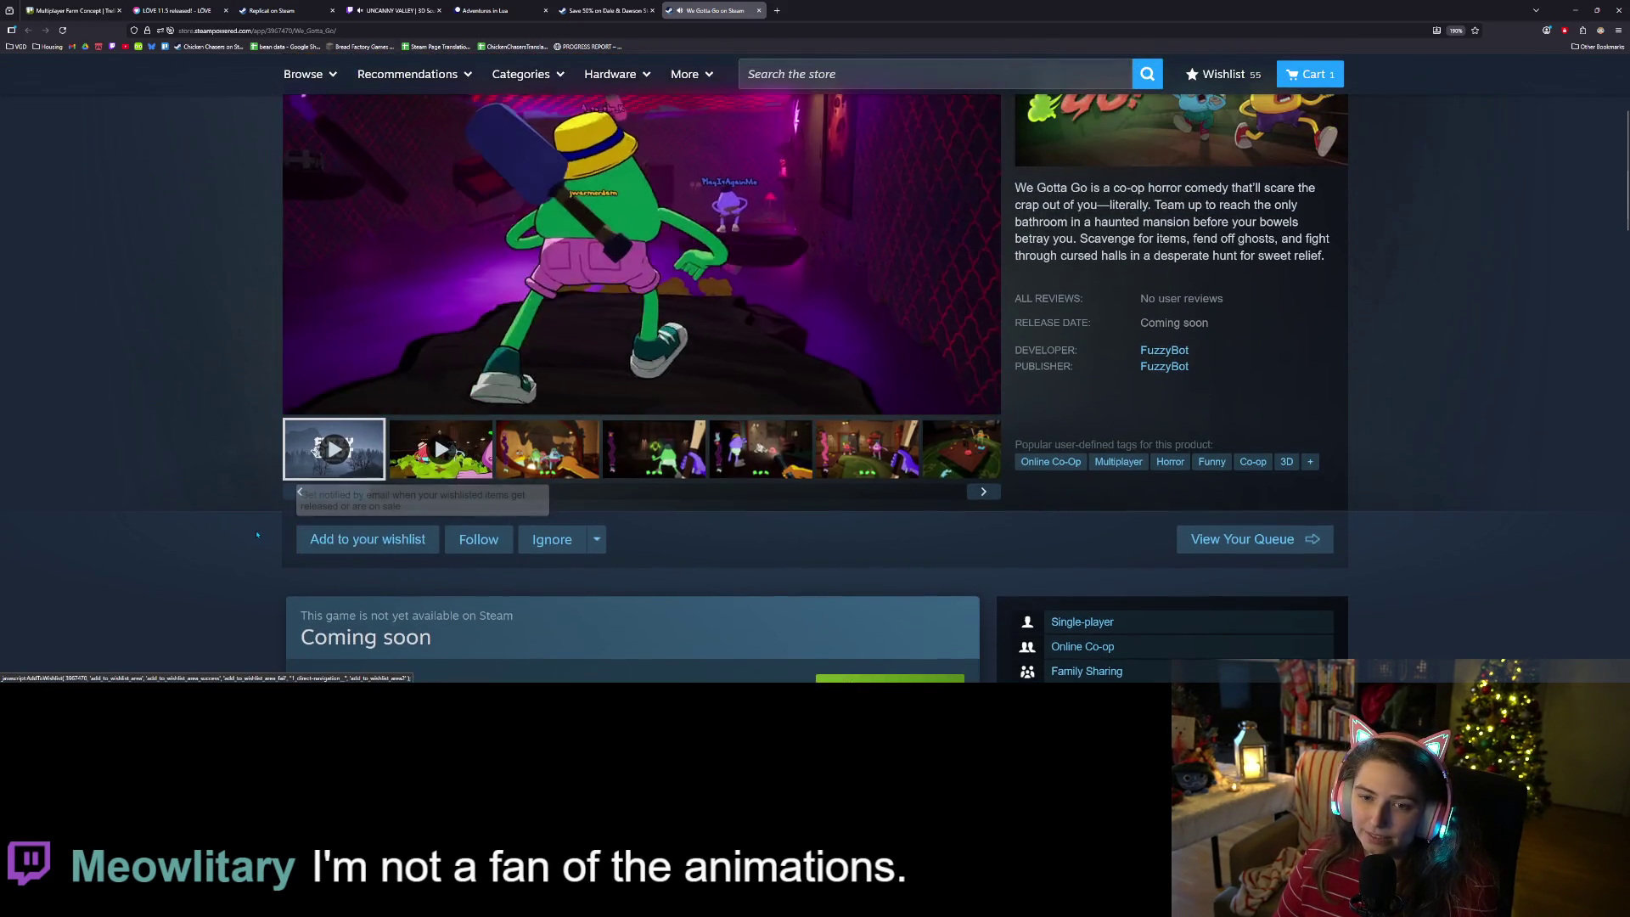
pyautogui.scroll(3, 258, 536)
pyautogui.scroll(-1, 258, 536)
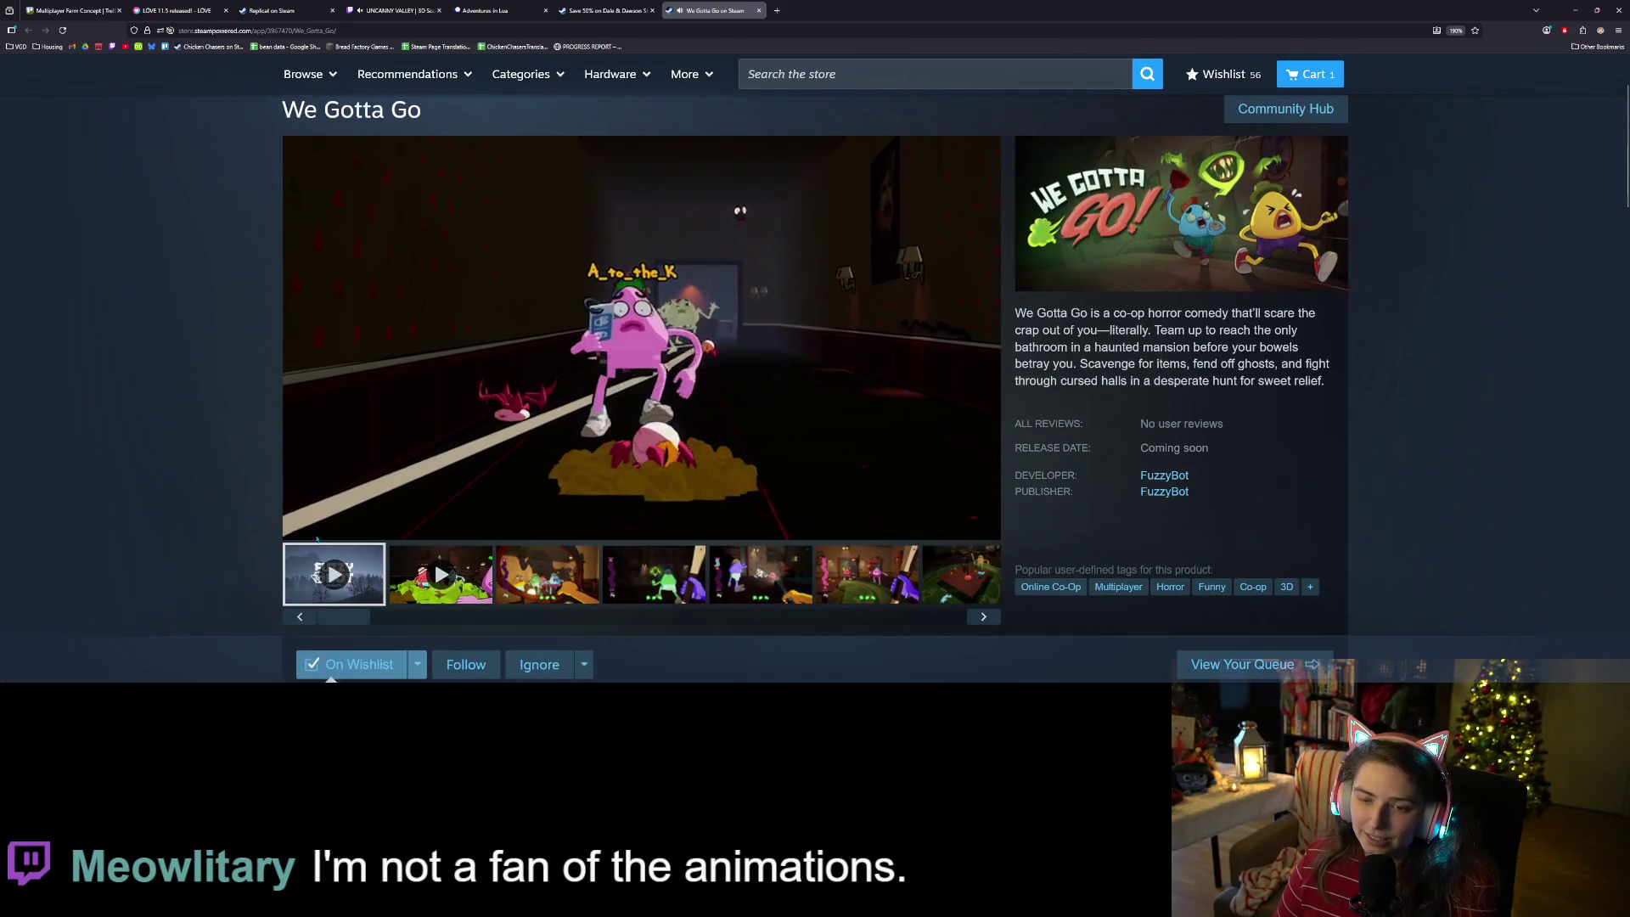
pyautogui.click(328, 546)
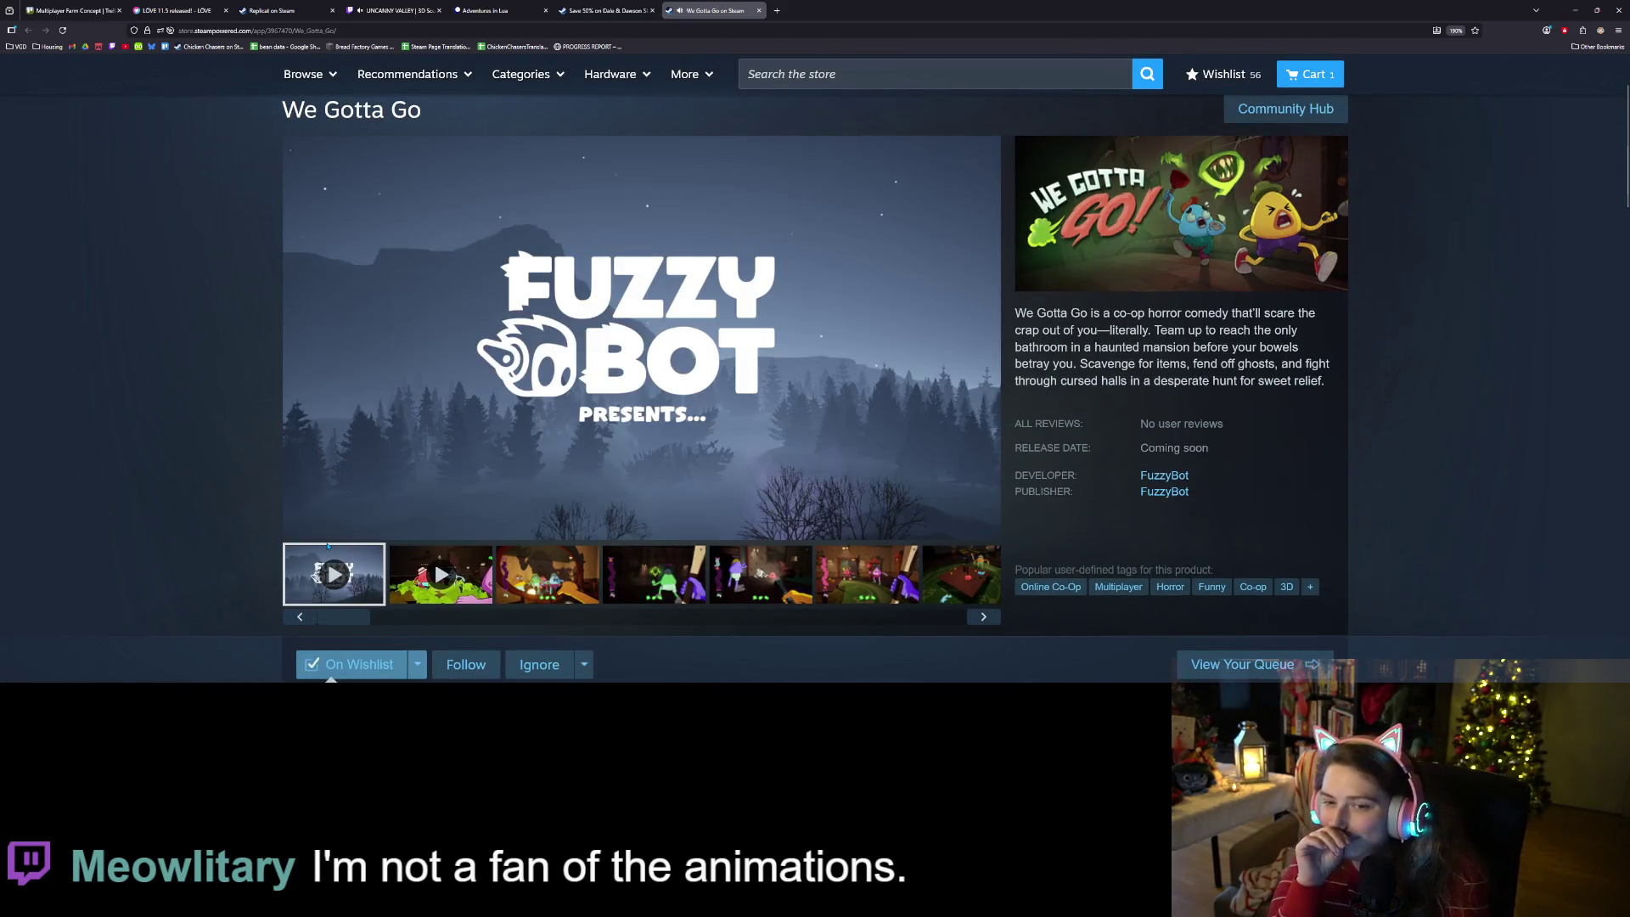
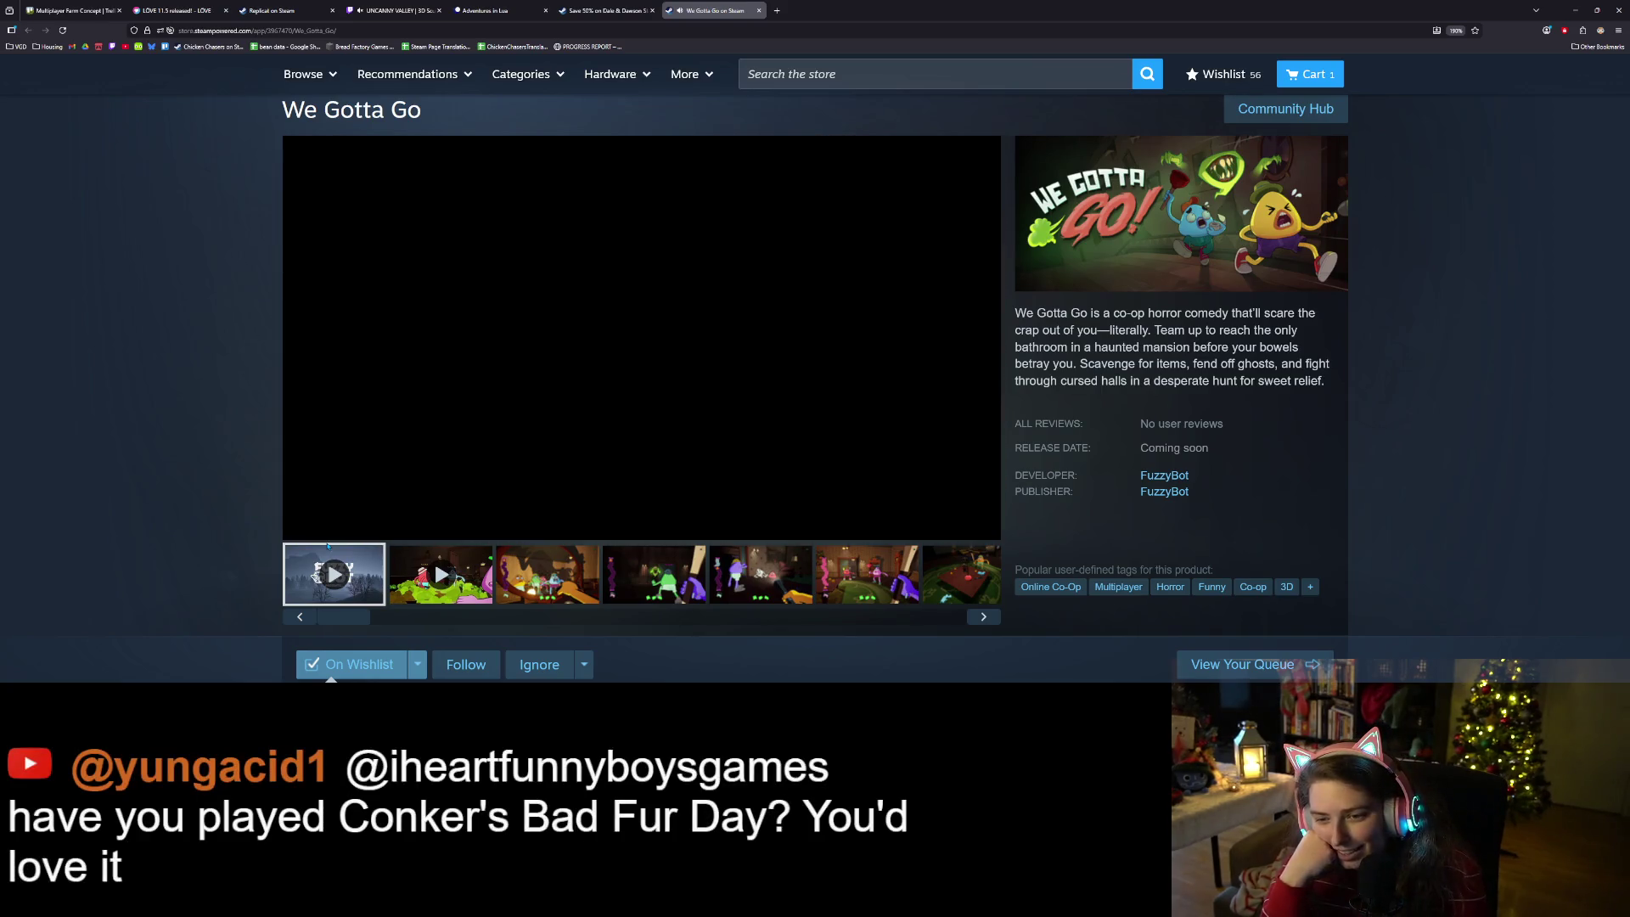
# - Bring up the Dale & Dawson Stationery Supplies store page and scroll down it
pyautogui.moveTo(306, 529)
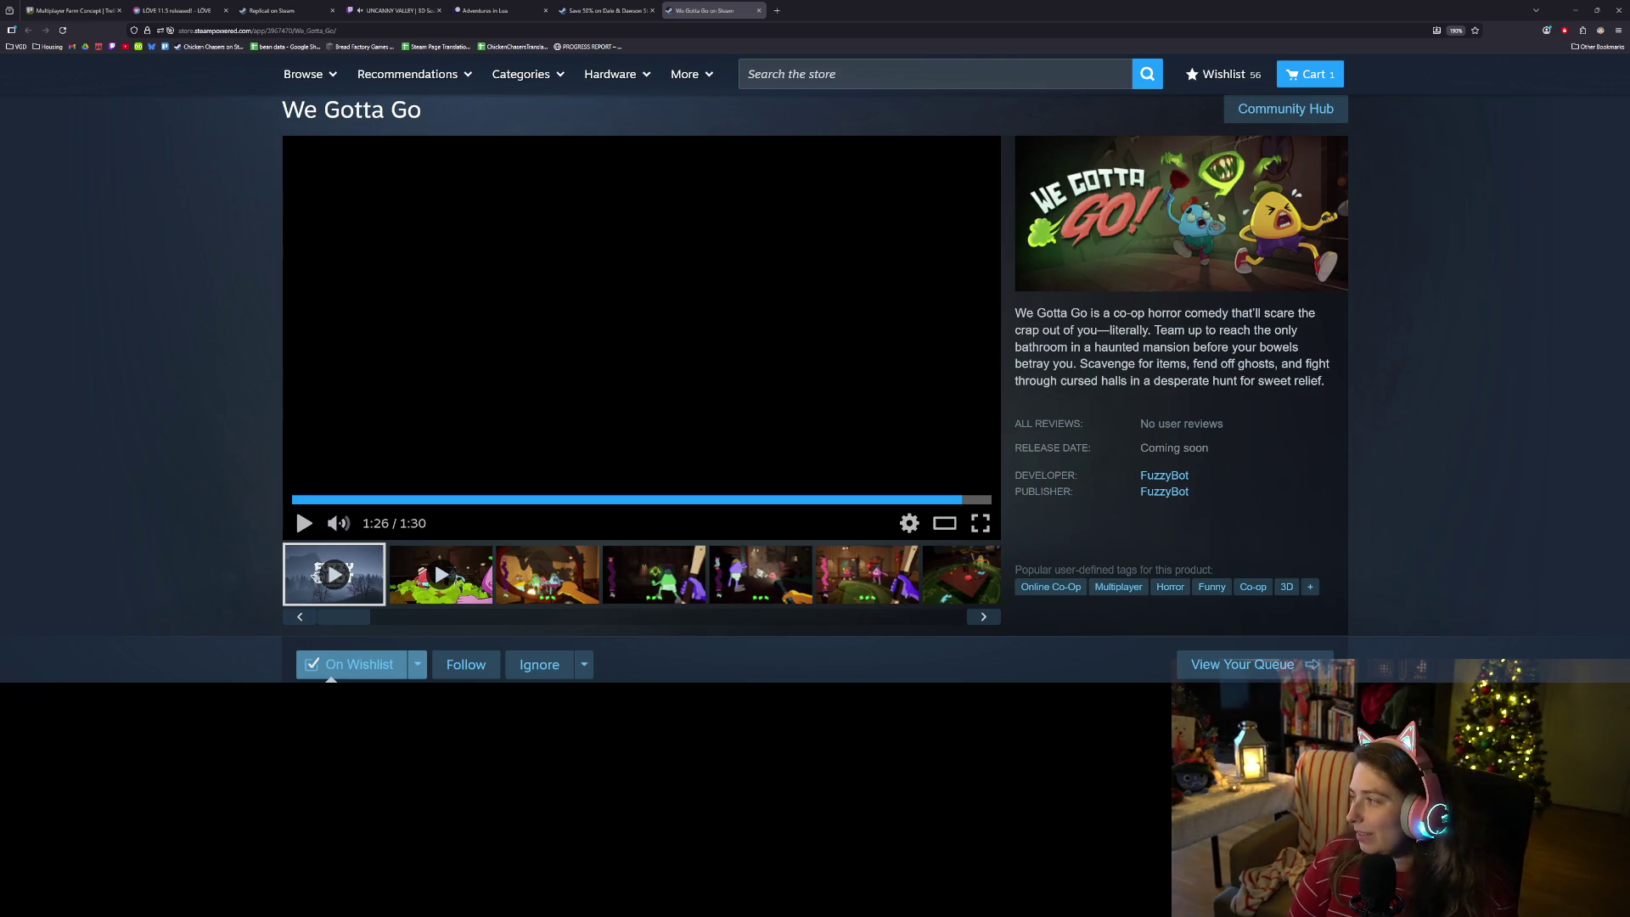
pyautogui.click(607, 11)
pyautogui.scroll(-1, 1032, 547)
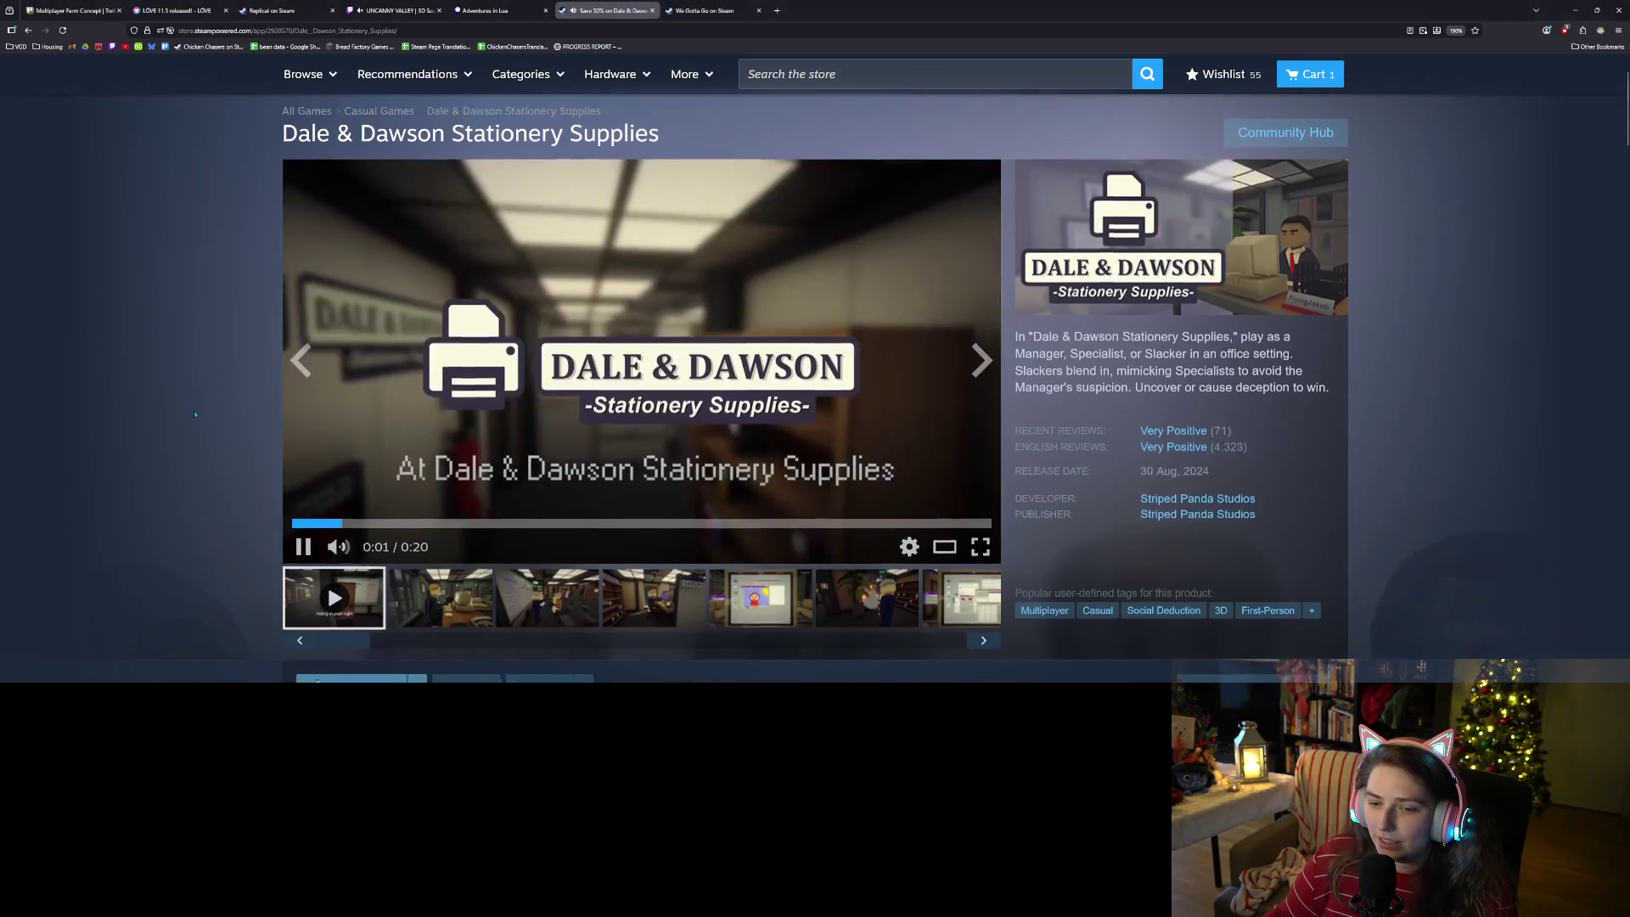
# - Expand the Dale & Dawson trailer fullscreen, then return to the windowed media viewer
pyautogui.click(980, 523)
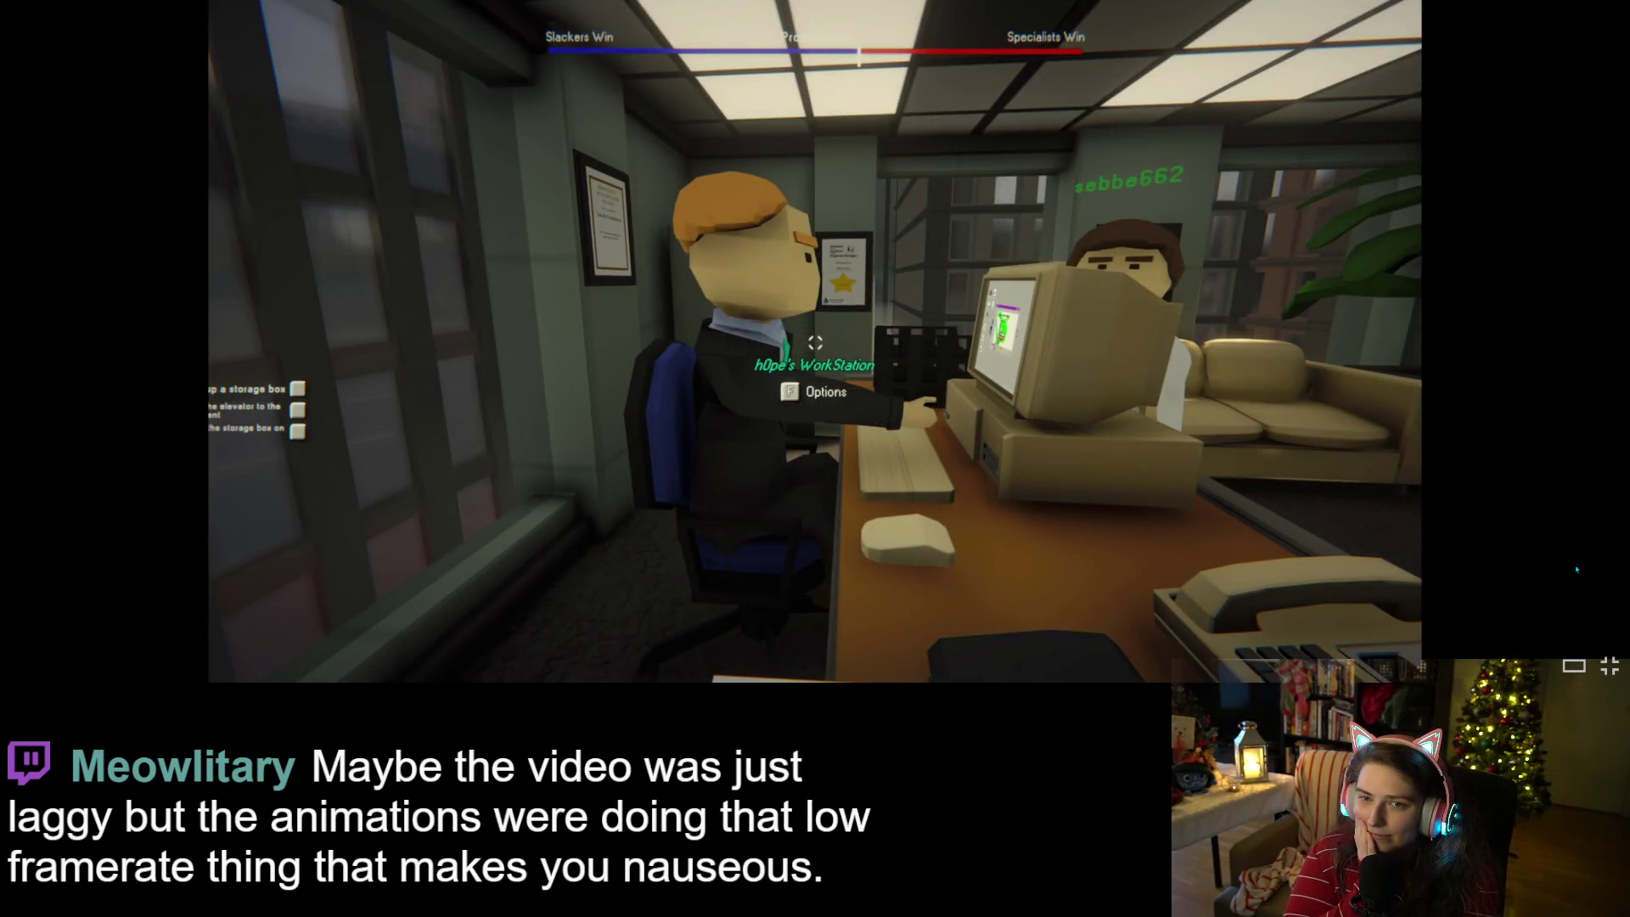
pyautogui.moveTo(1299, 478)
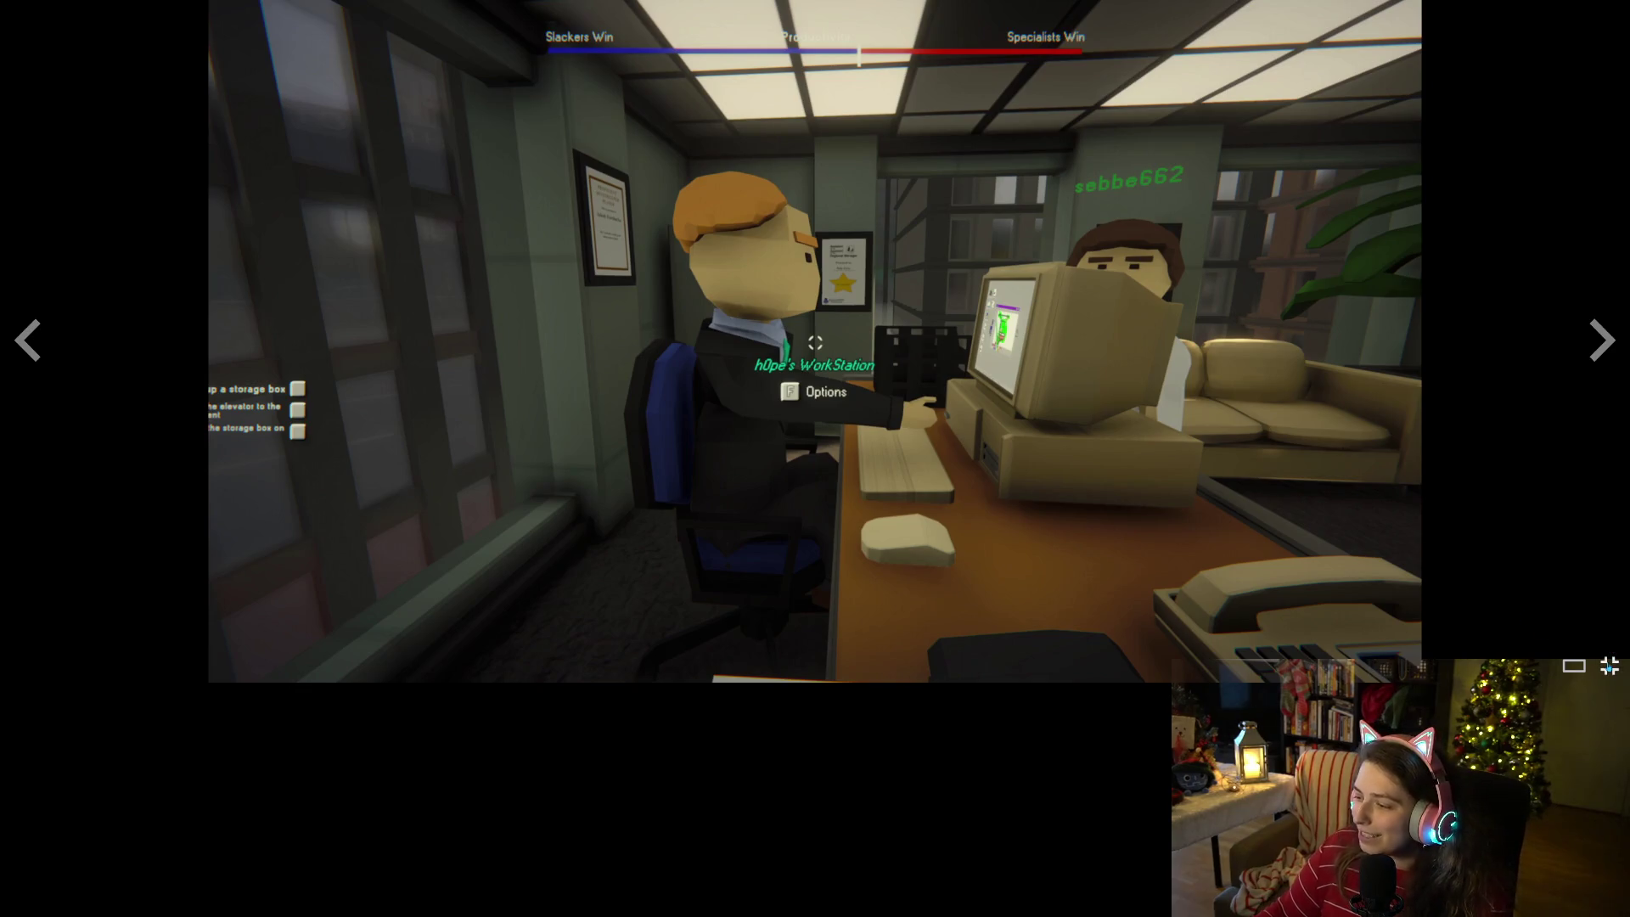
pyautogui.press('Escape')
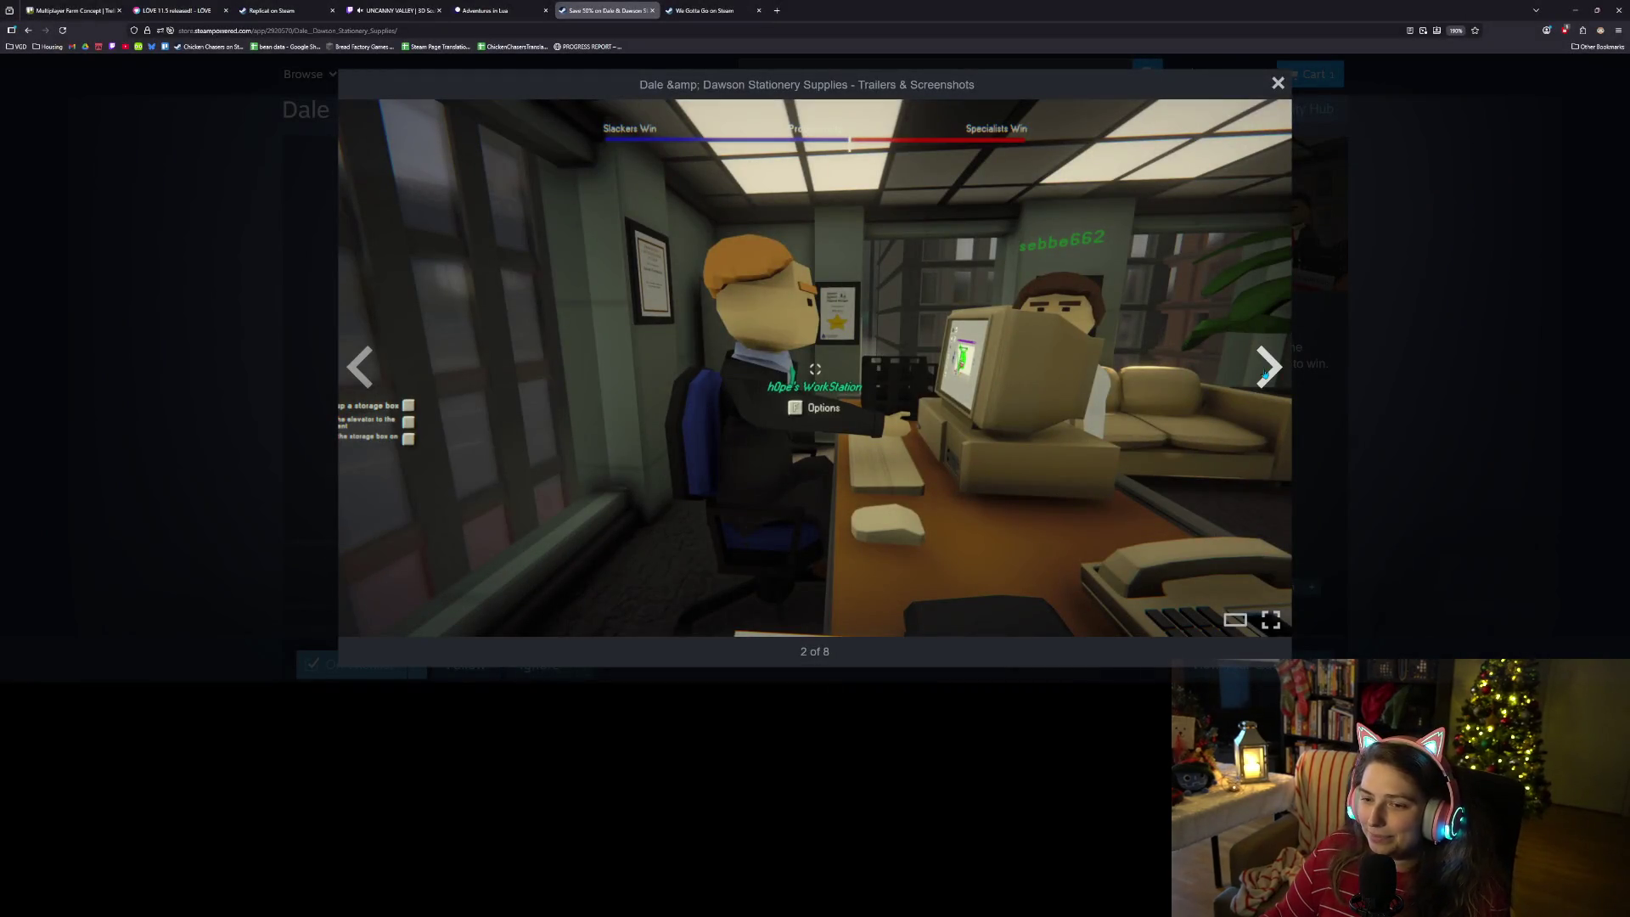
# - Advance the Dale & Dawson screenshots to 7 of 8, then close the media viewer
pyautogui.click(1266, 371)
pyautogui.click(1266, 374)
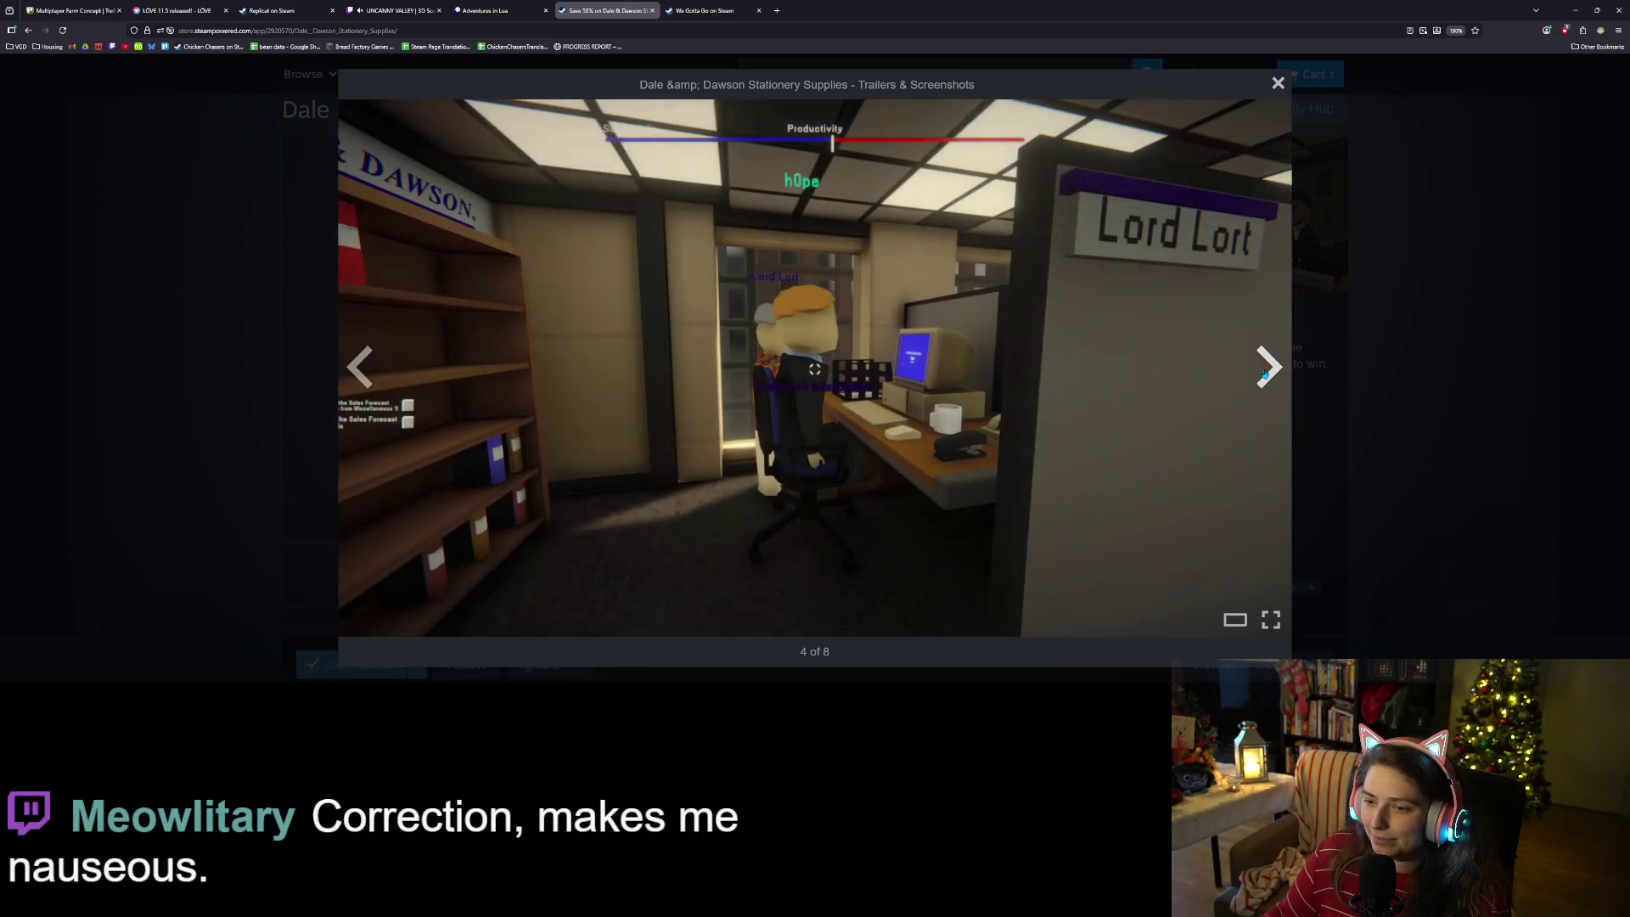
pyautogui.click(1266, 372)
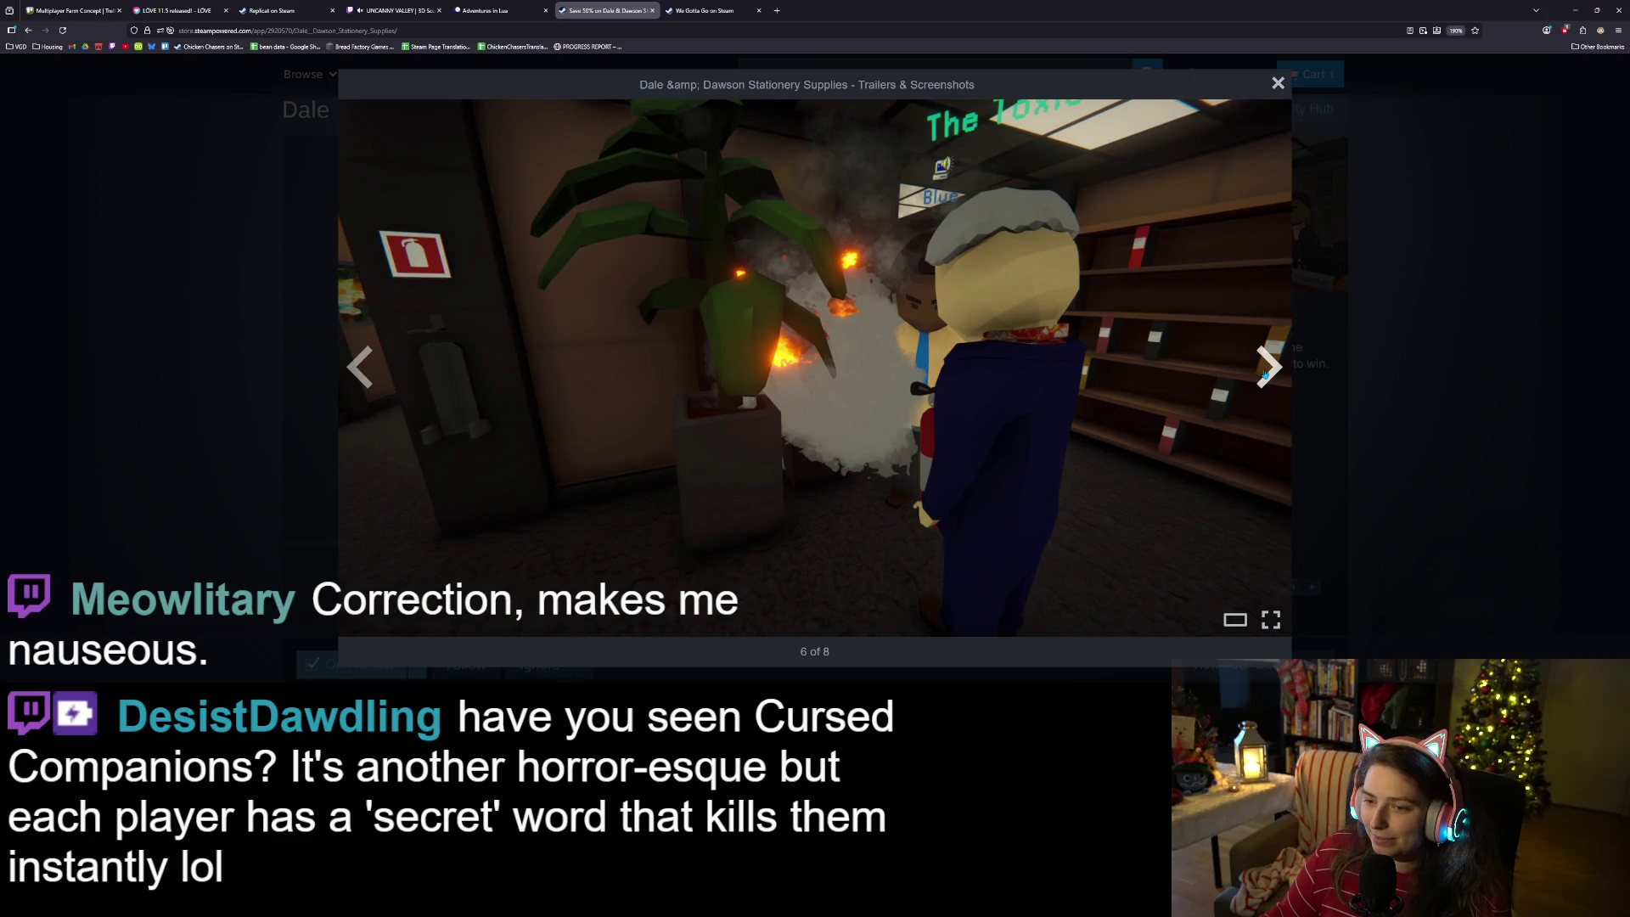
pyautogui.click(1266, 372)
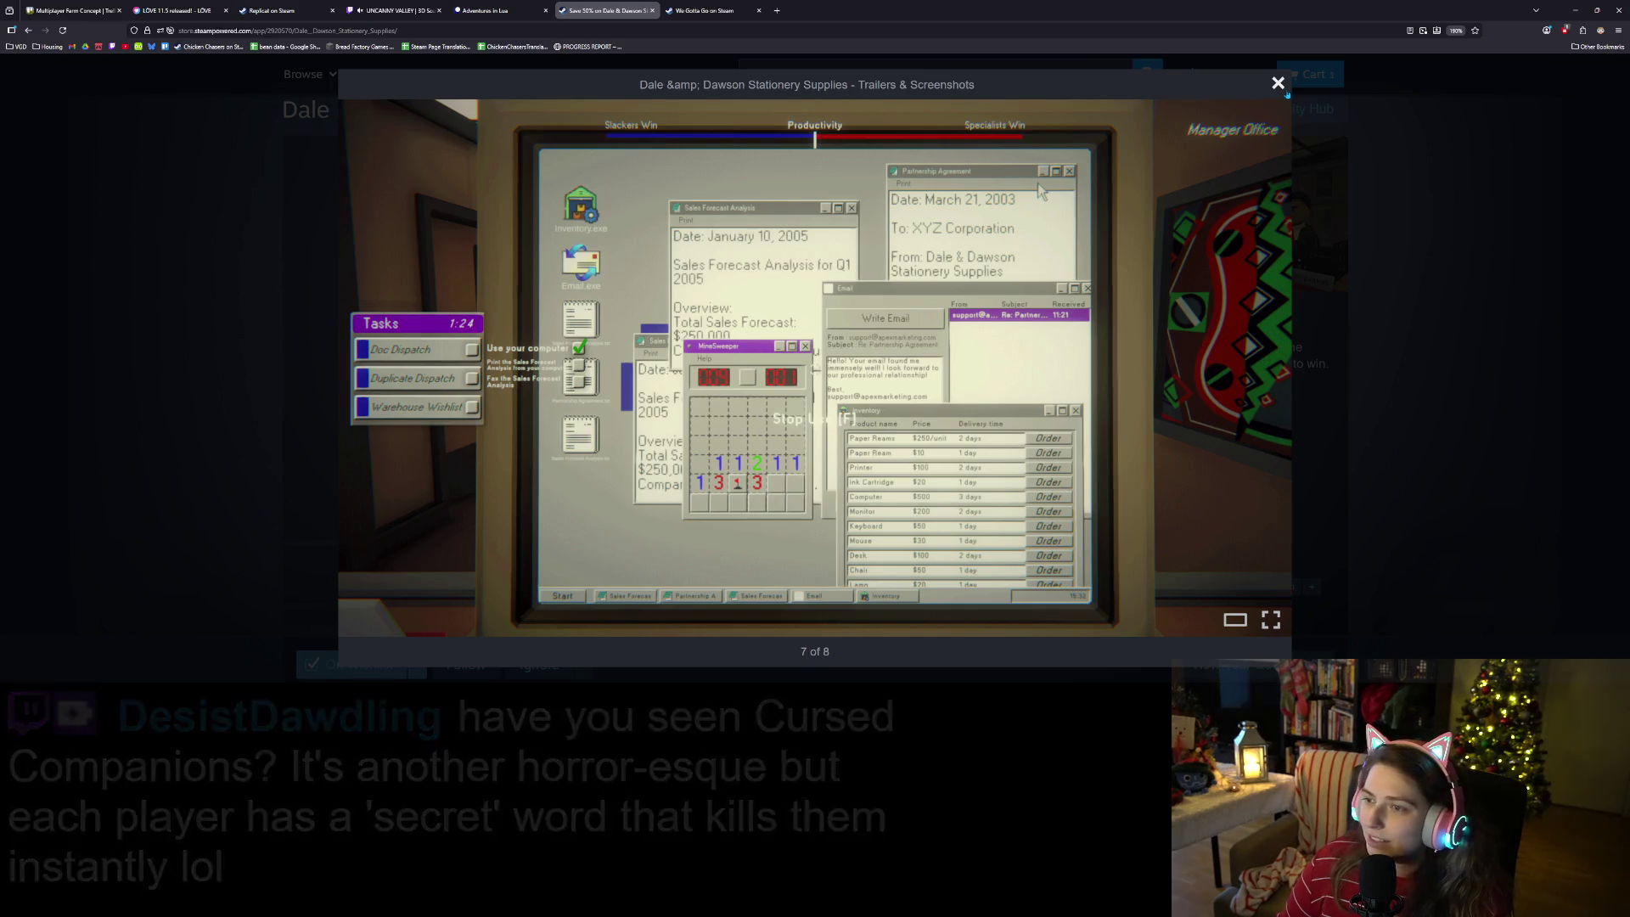
pyautogui.click(1280, 83)
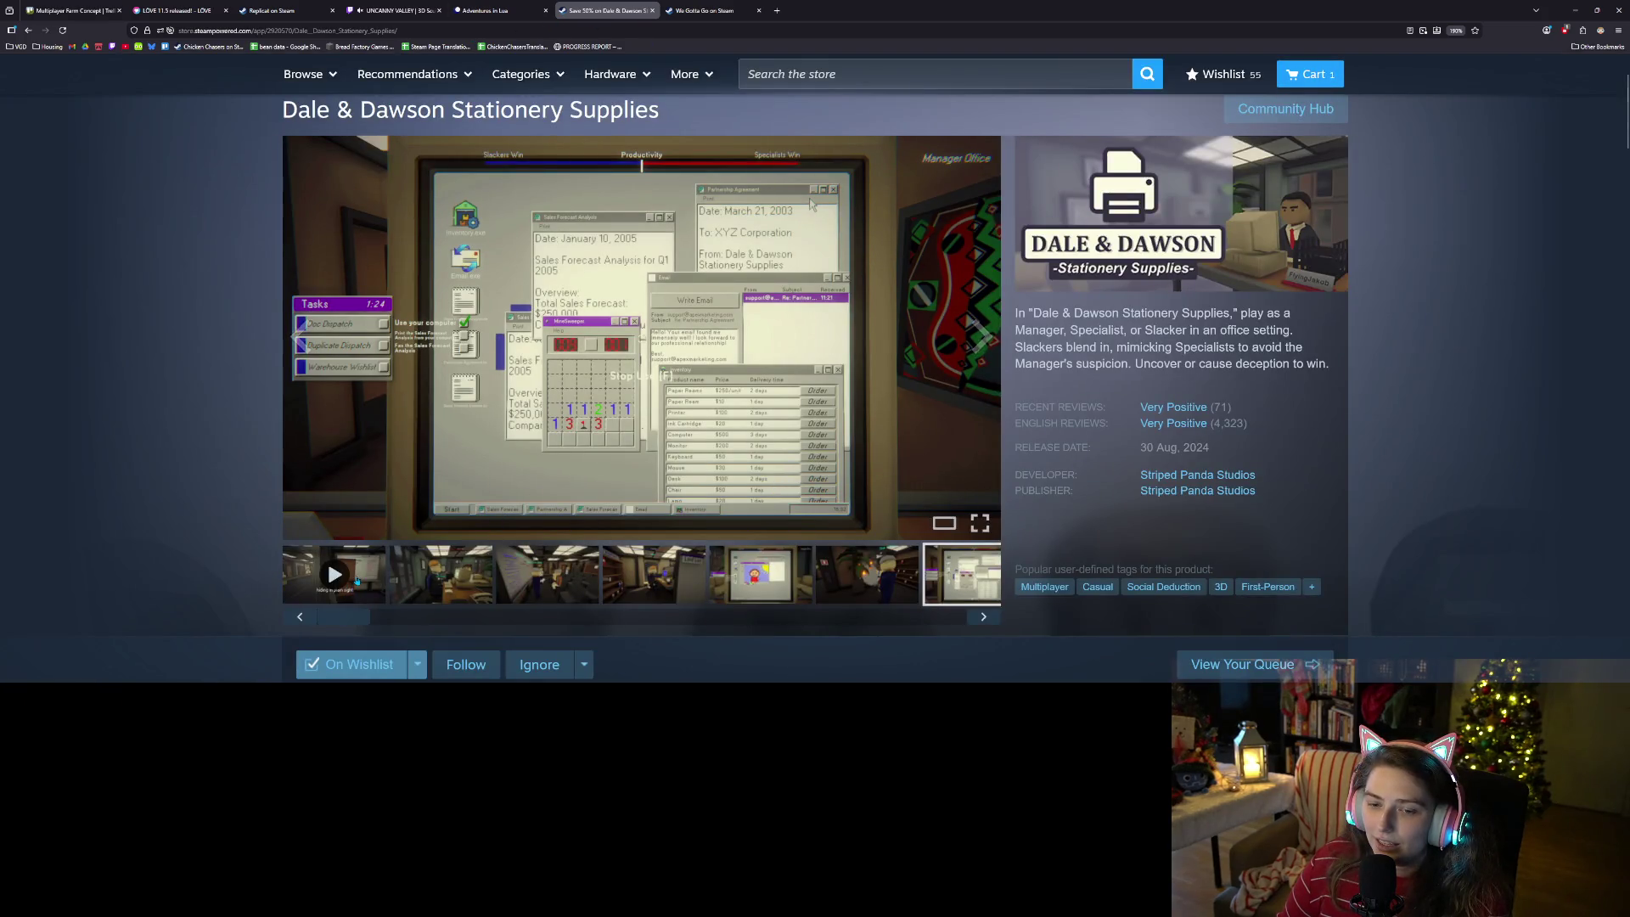
# - Reload the first trailer, scroll through the Dale & Dawson page details, and close its tab
pyautogui.click(357, 581)
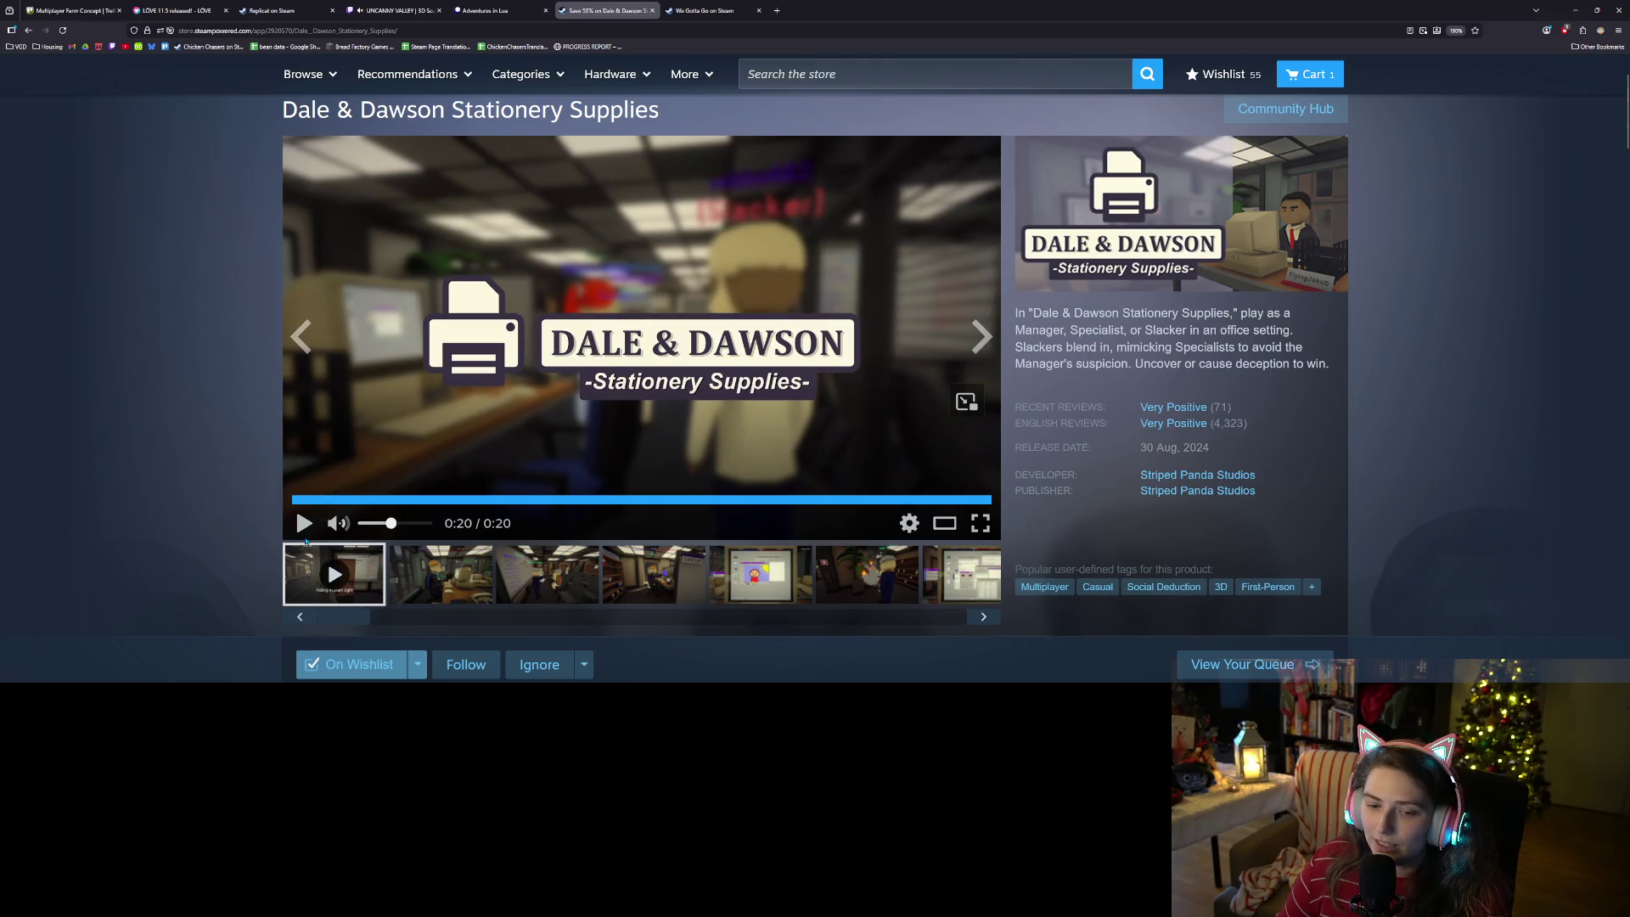
pyautogui.scroll(-5, 201, 548)
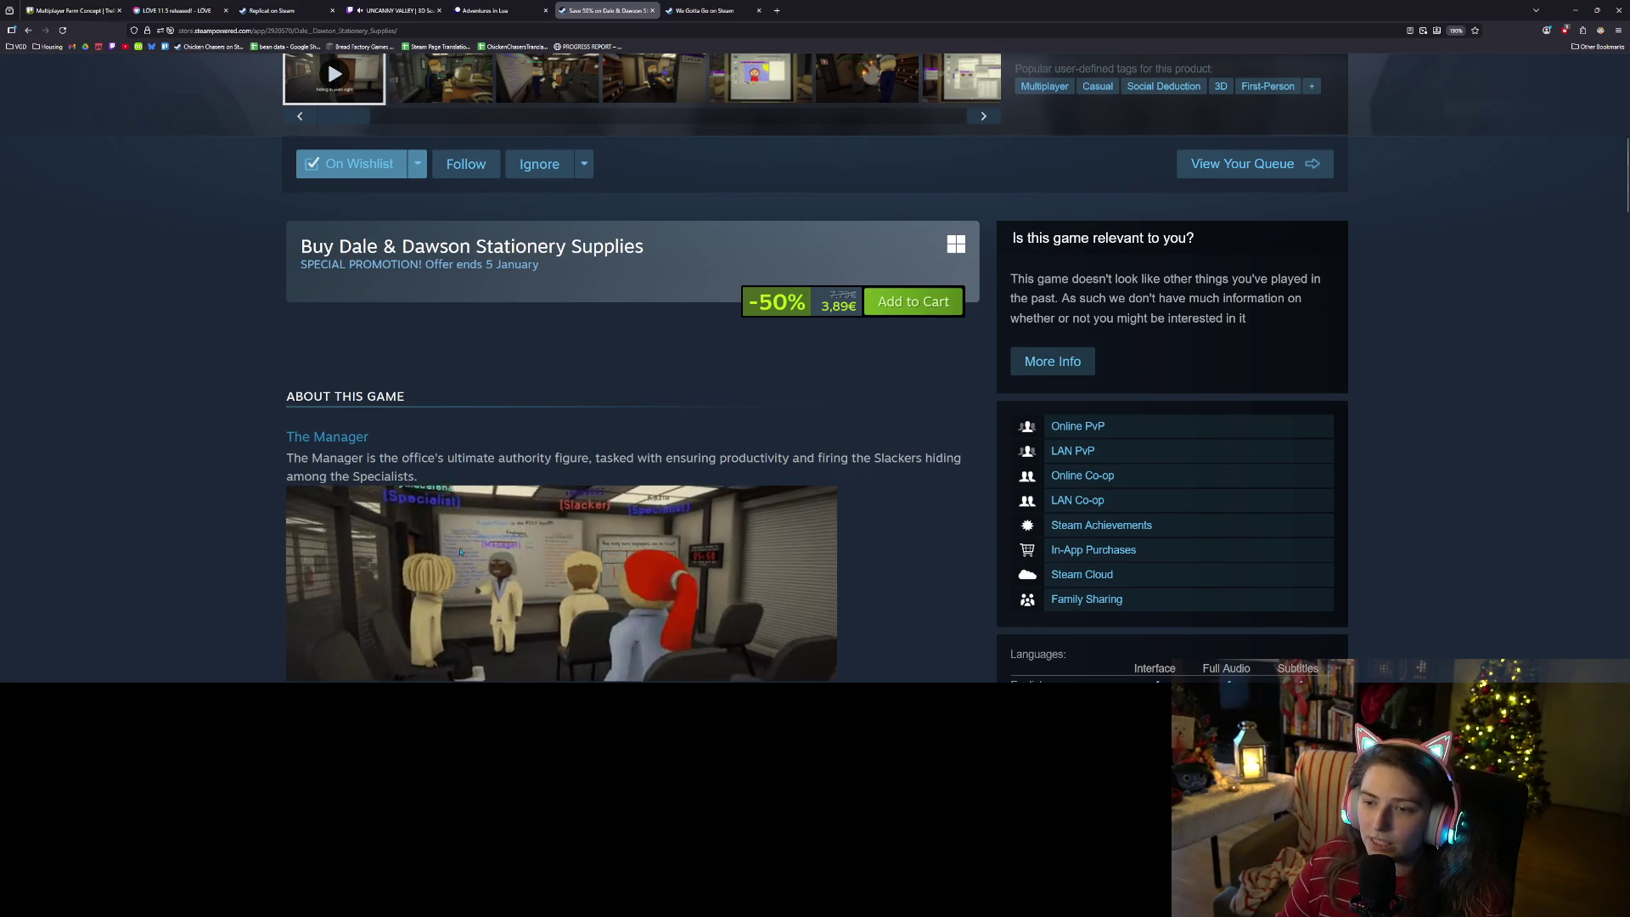
pyautogui.scroll(2, 719, 557)
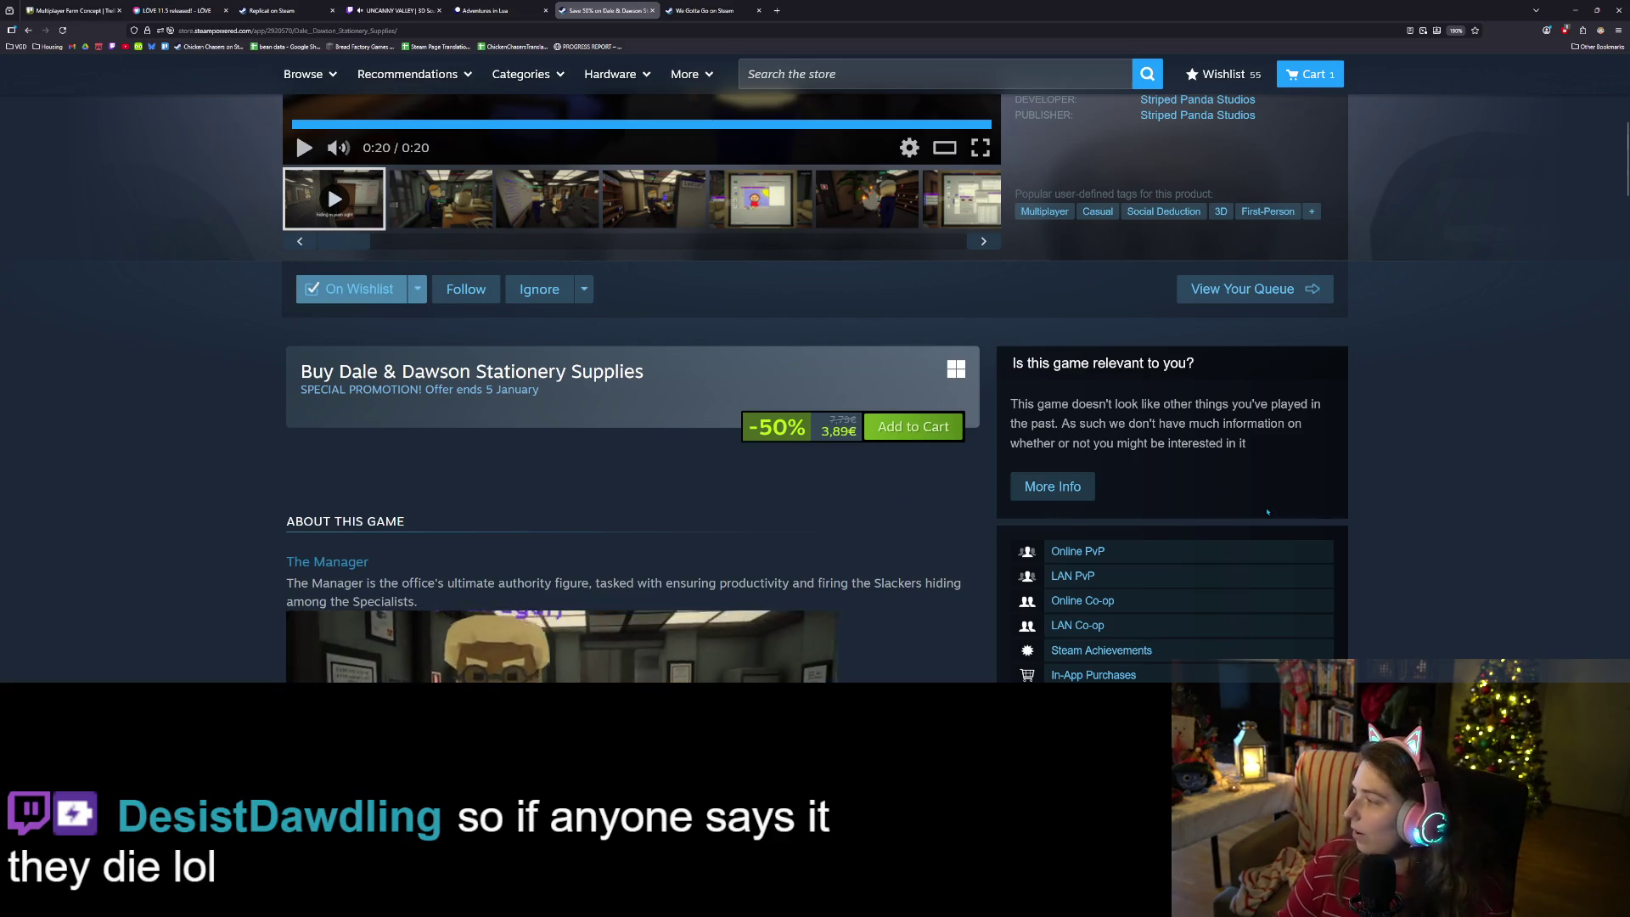
pyautogui.scroll(1, 1358, 527)
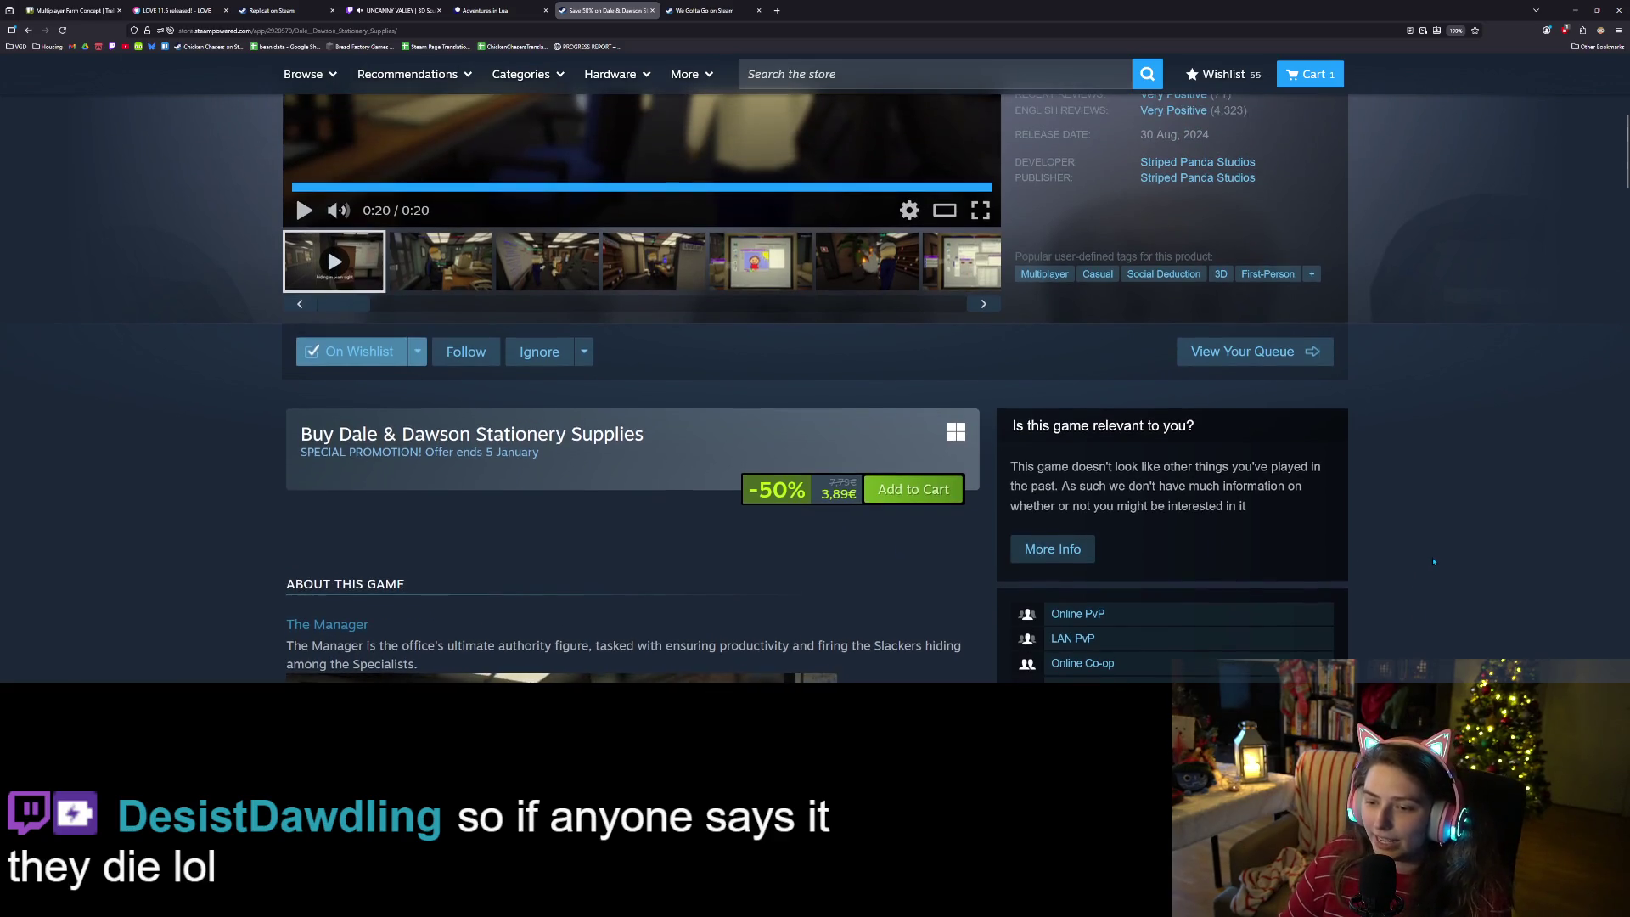
pyautogui.scroll(-3, 1434, 563)
pyautogui.scroll(-4, 1435, 563)
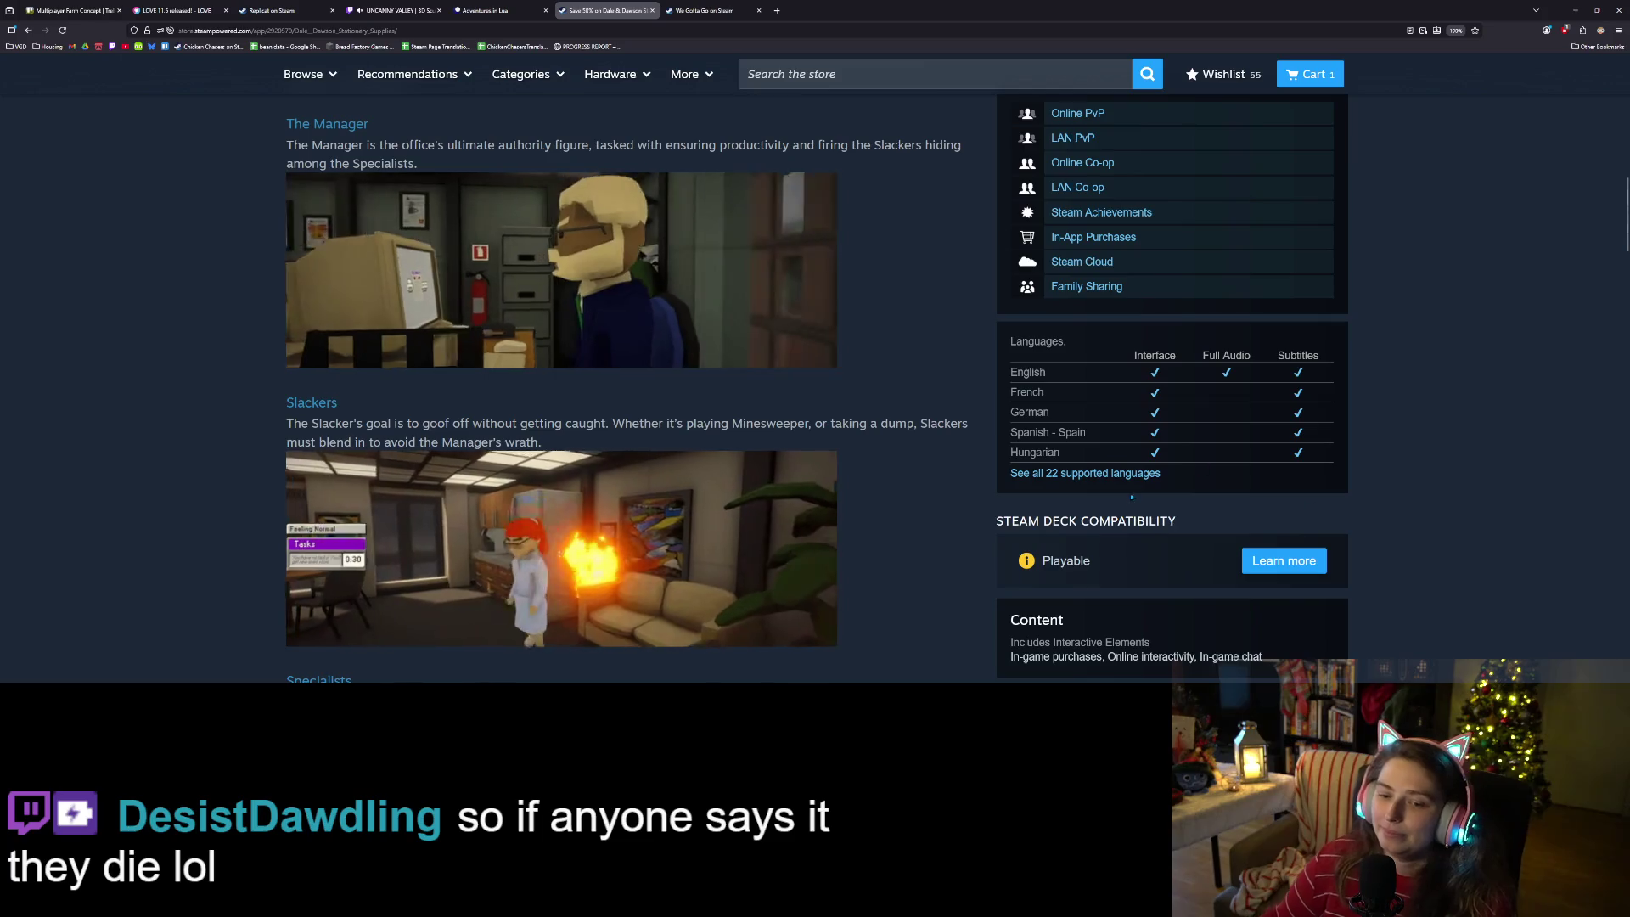
pyautogui.scroll(5, 1004, 566)
pyautogui.scroll(6, 1004, 566)
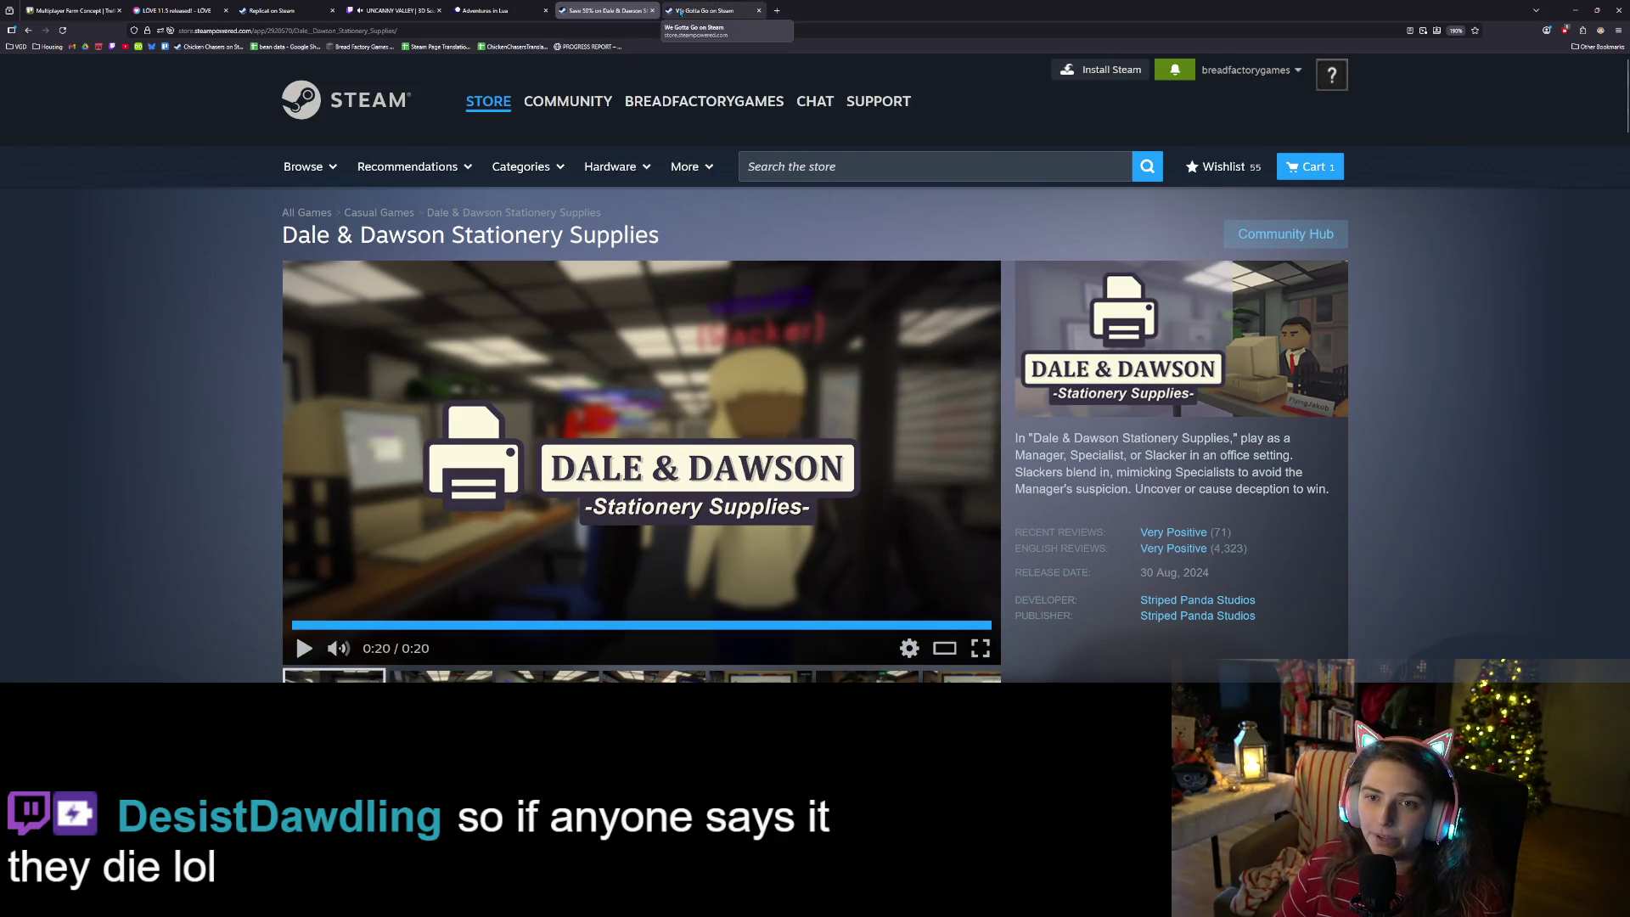
pyautogui.click(651, 10)
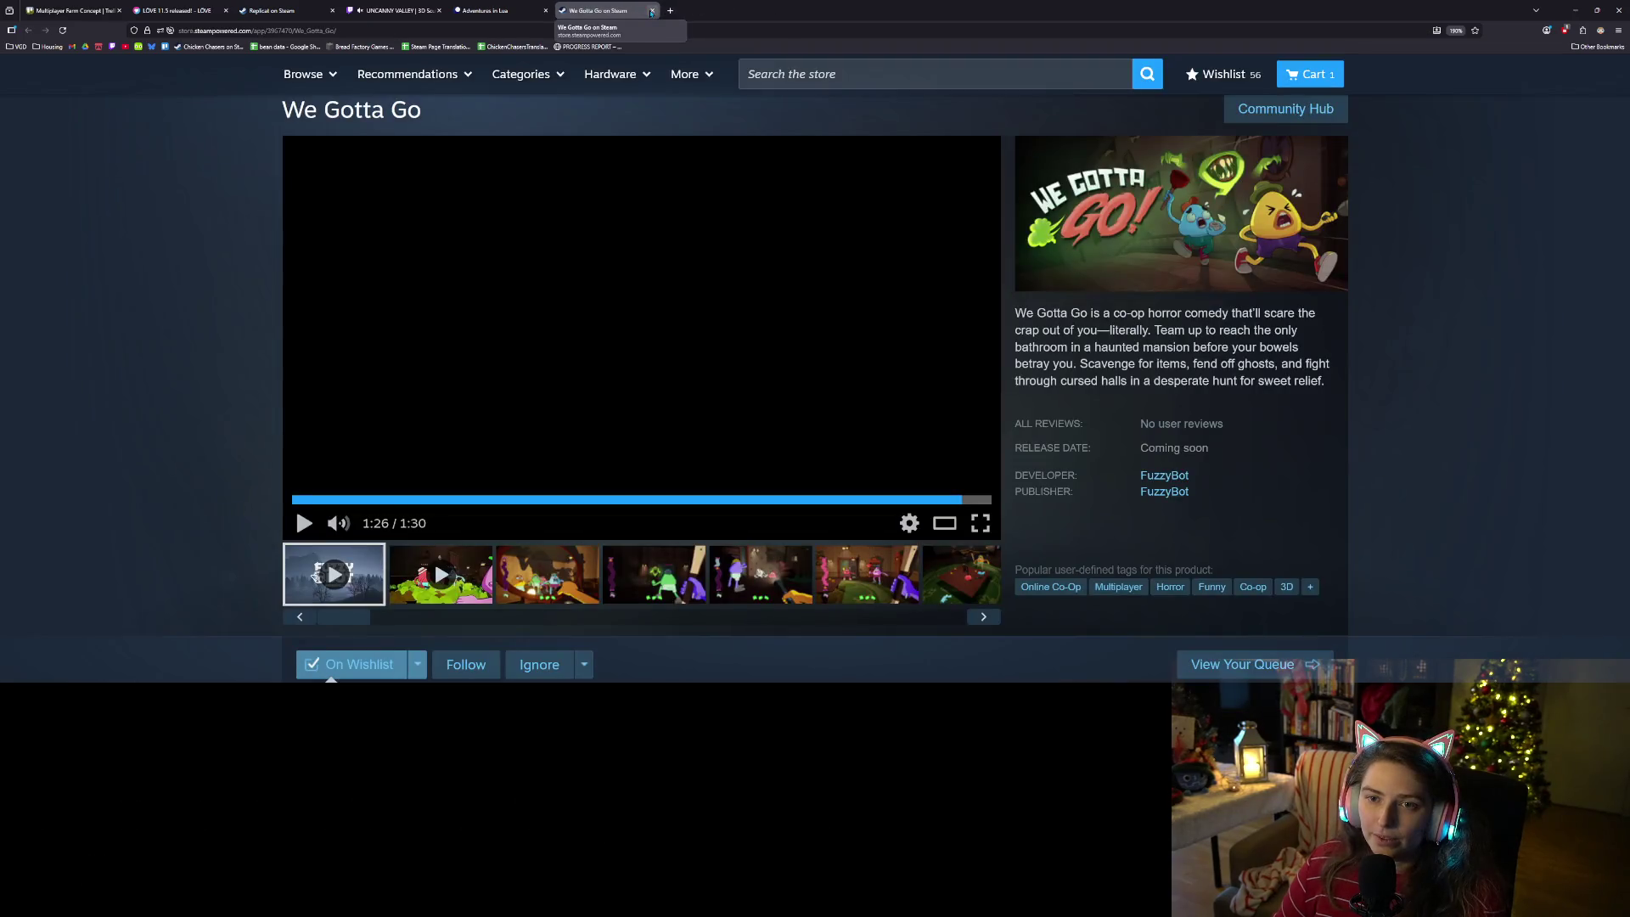
# - Close the We Gotta Go tab and move the 'Add bush icon' card to the top of Done
pyautogui.click(651, 10)
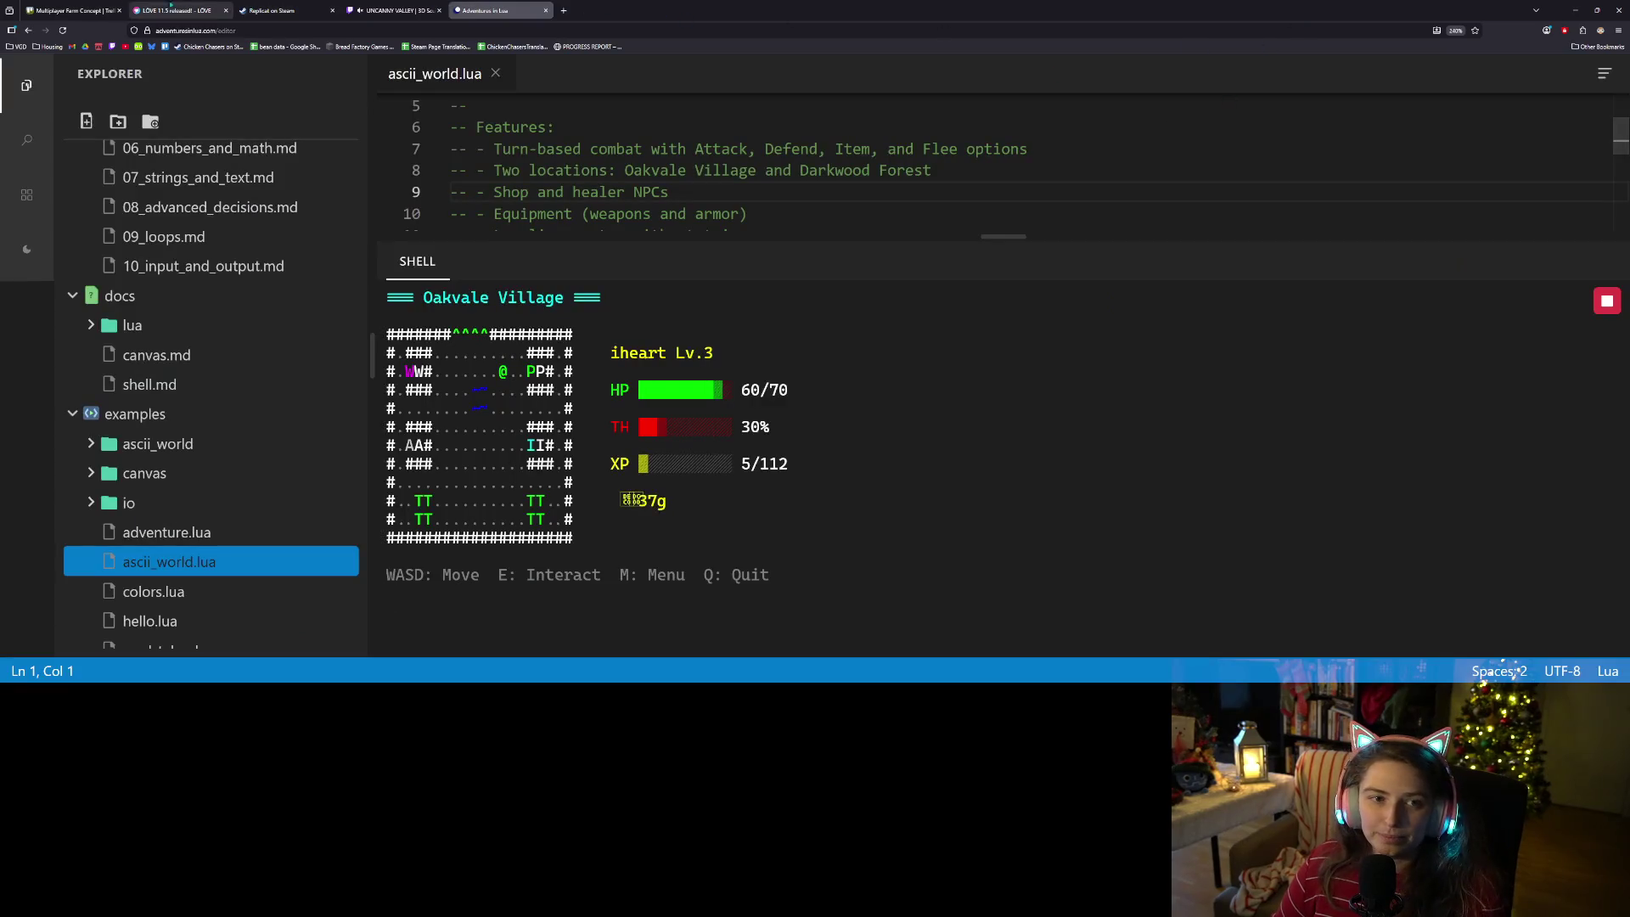
pyautogui.click(72, 10)
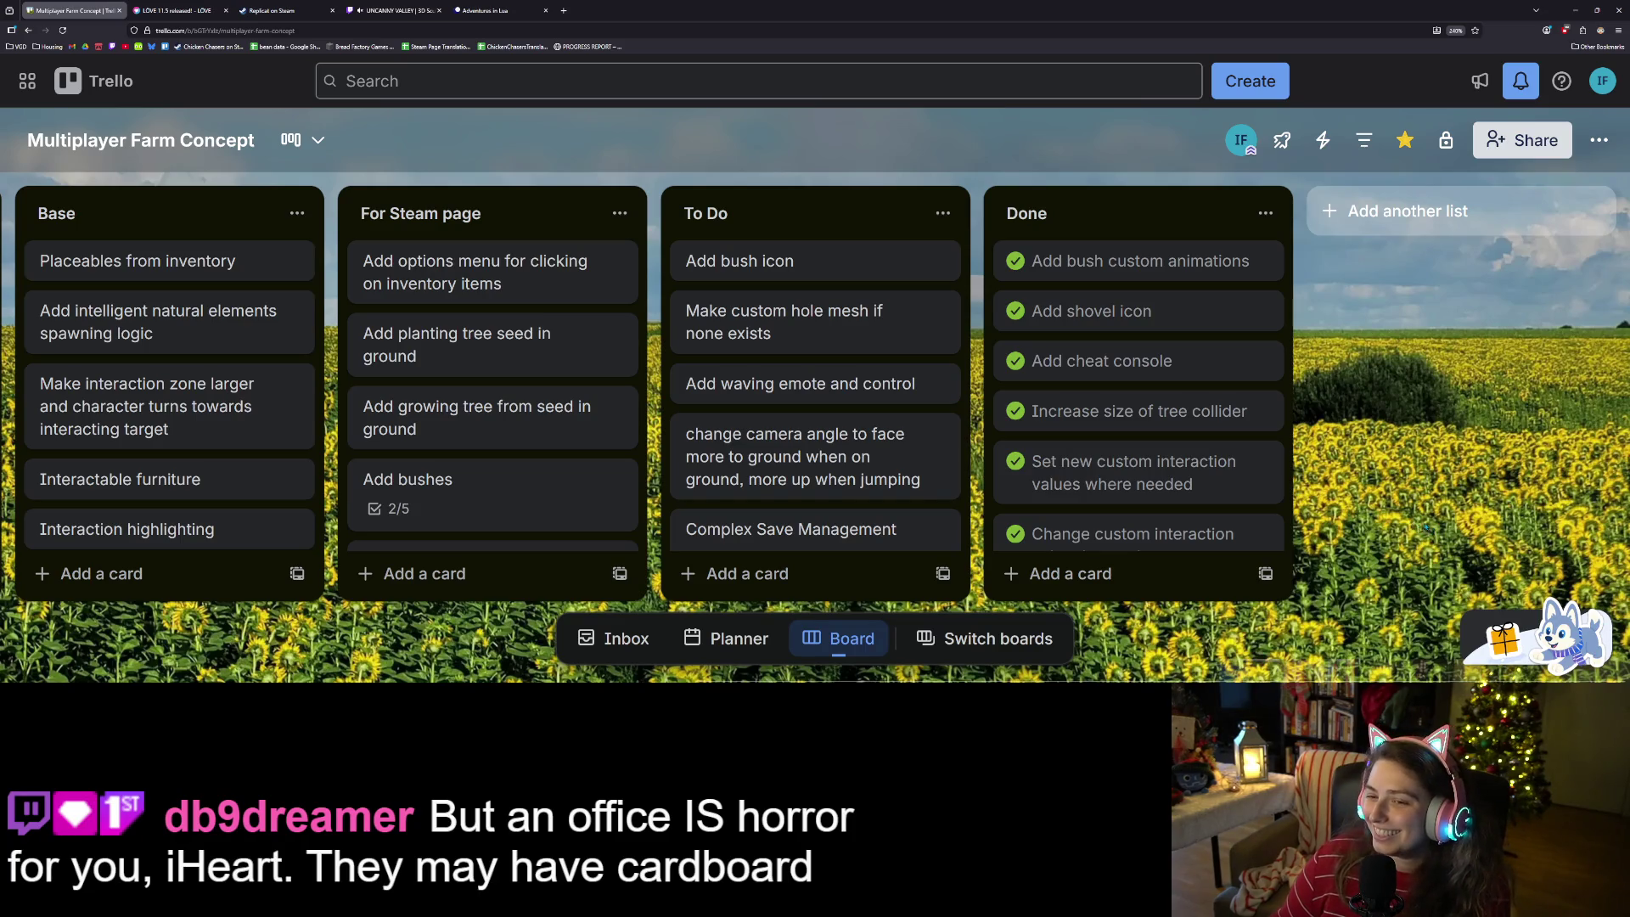
pyautogui.moveTo(795, 261); pyautogui.dragTo(1113, 259)
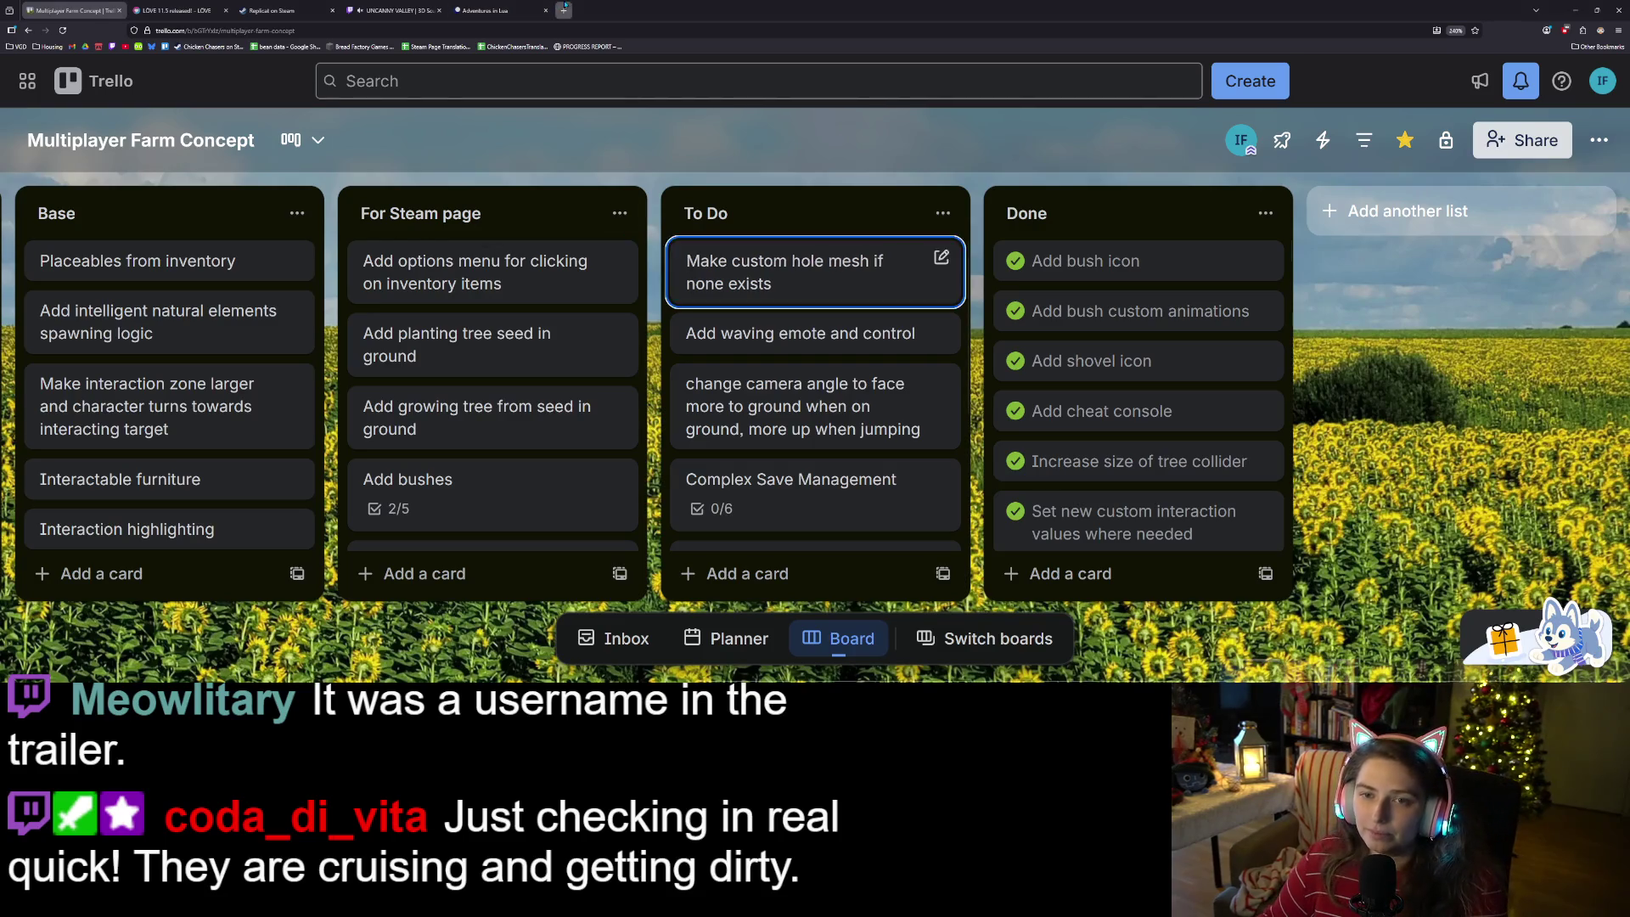
pyautogui.click(565, 8)
# - Search Google for 'flyingjacob', then go back to the Multiplayer Farm Concept board
pyautogui.write('flying')
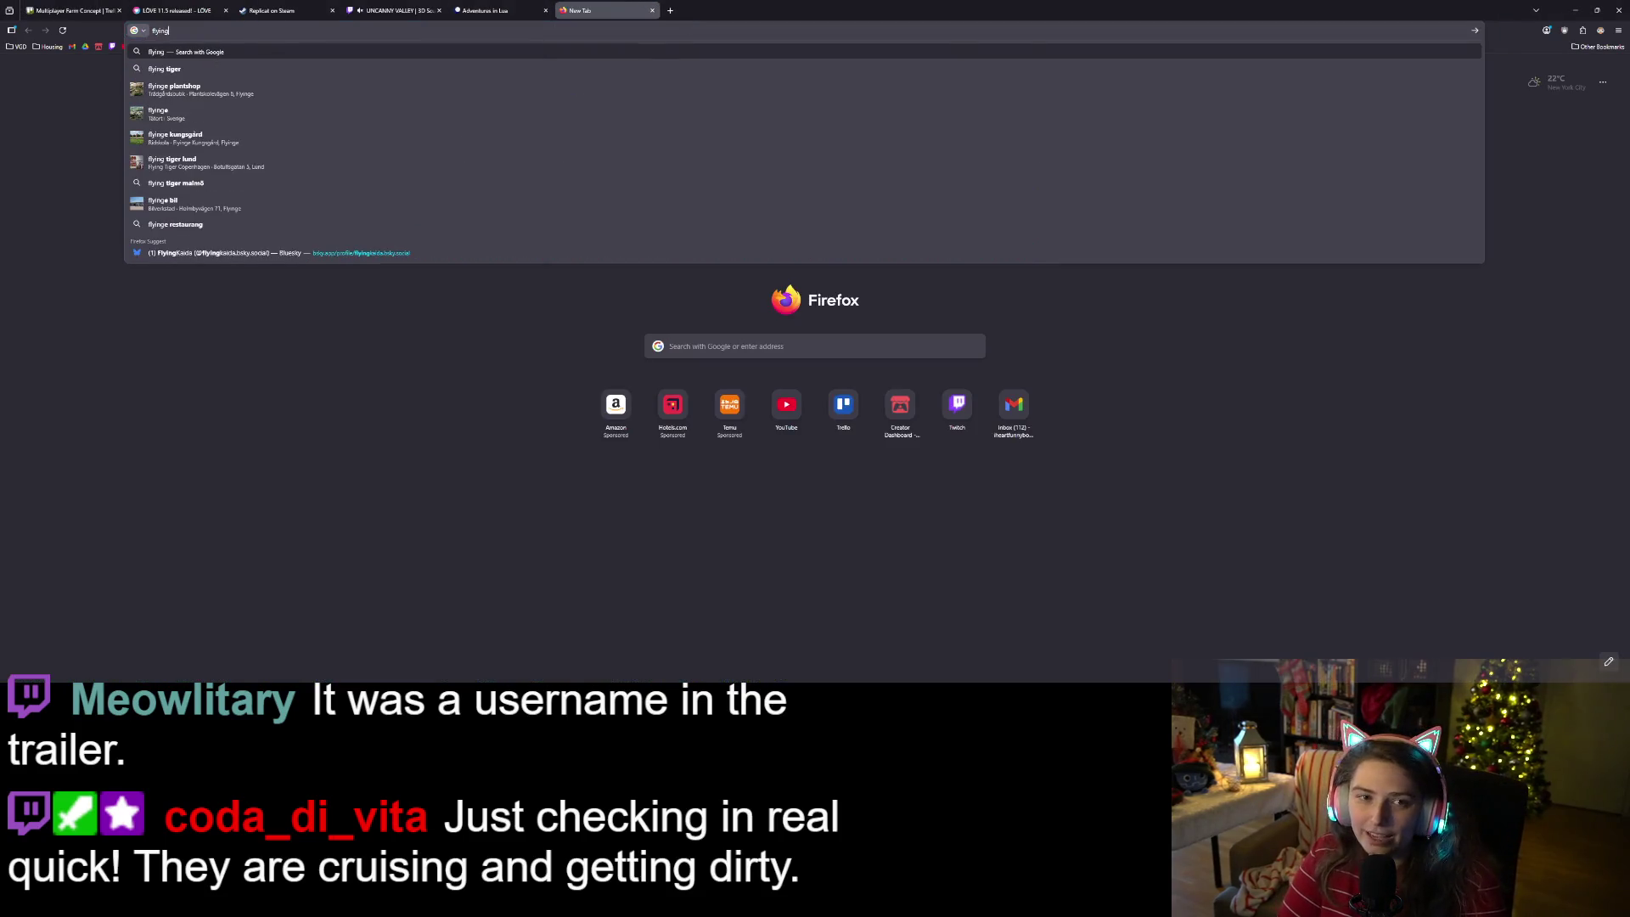
pyautogui.write('jacon')
pyautogui.press('BackSpace')
pyautogui.write('b')
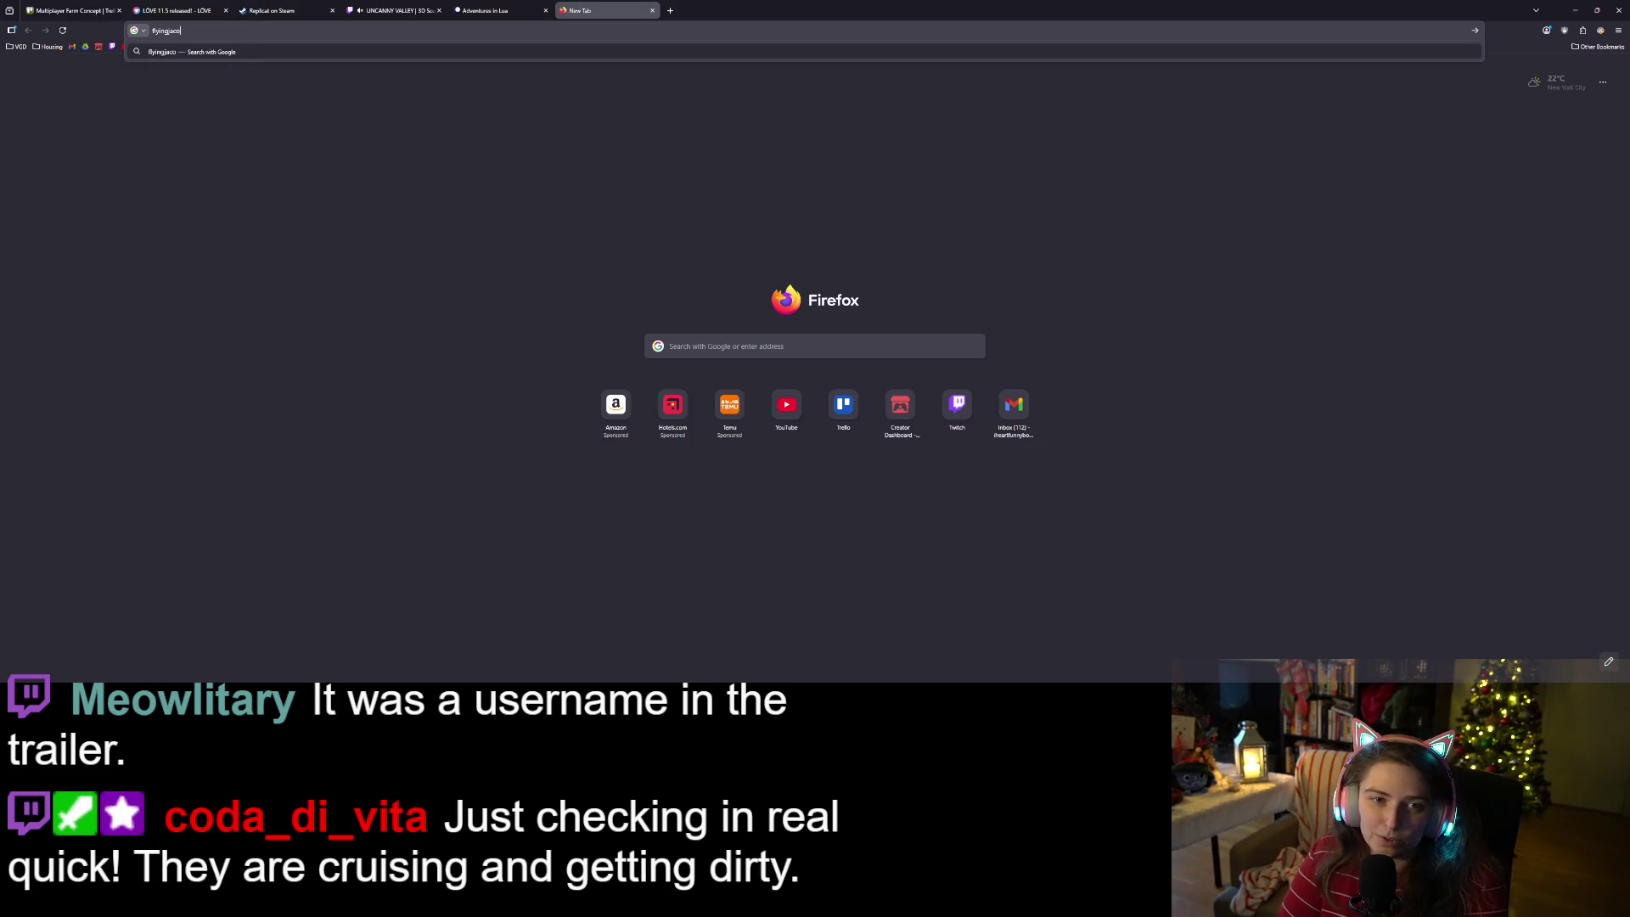
pyautogui.press('Return')
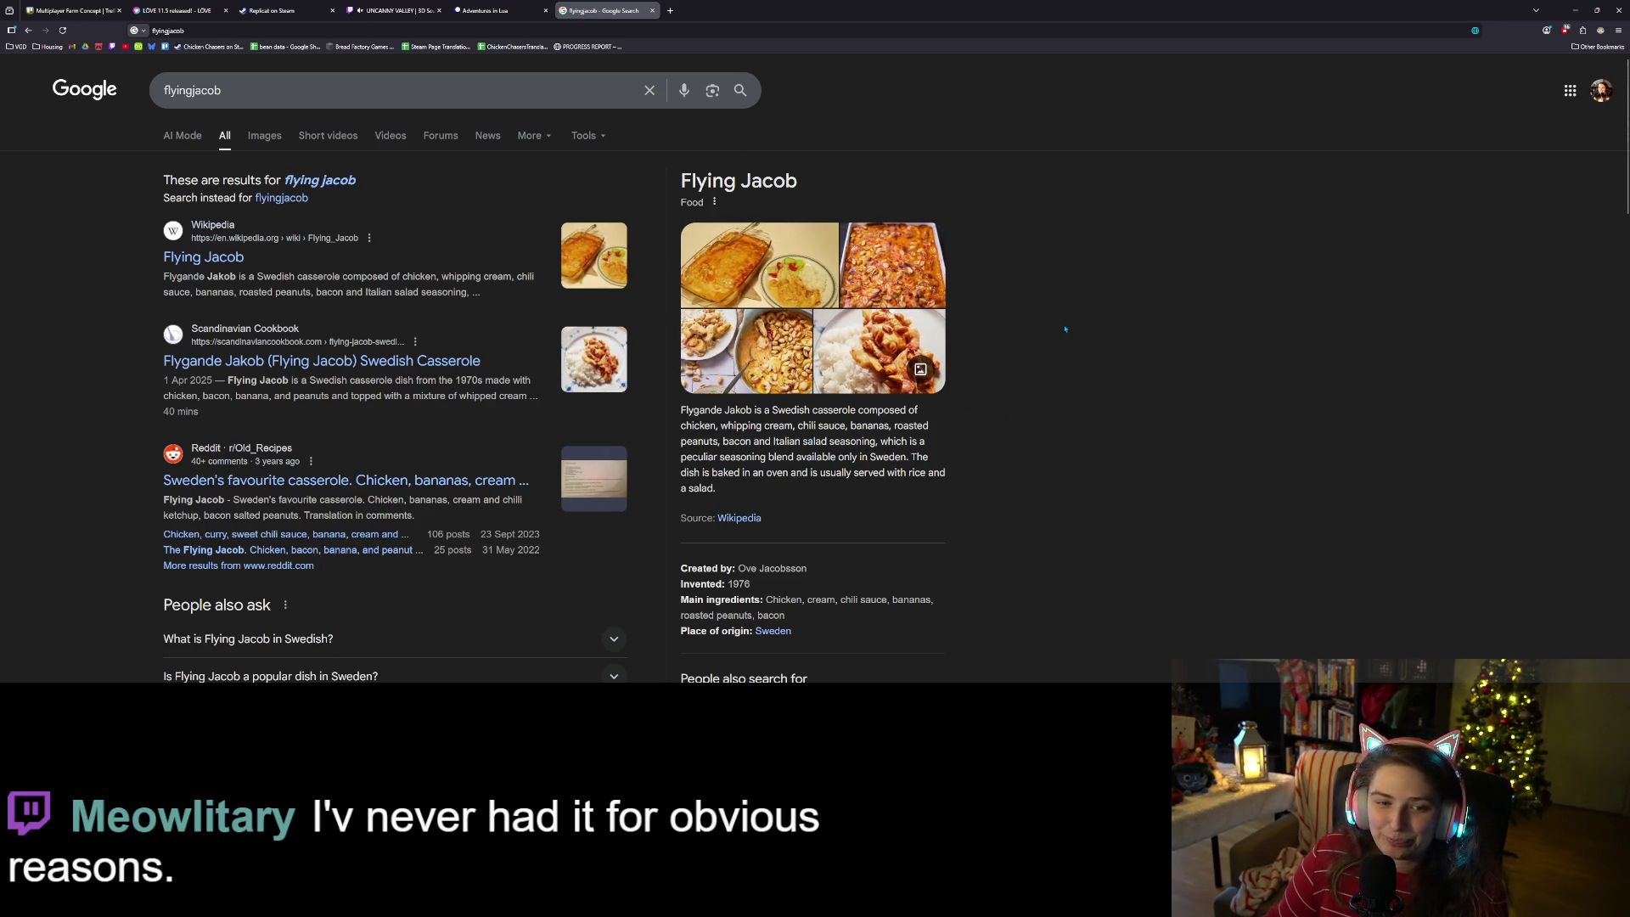
pyautogui.click(72, 10)
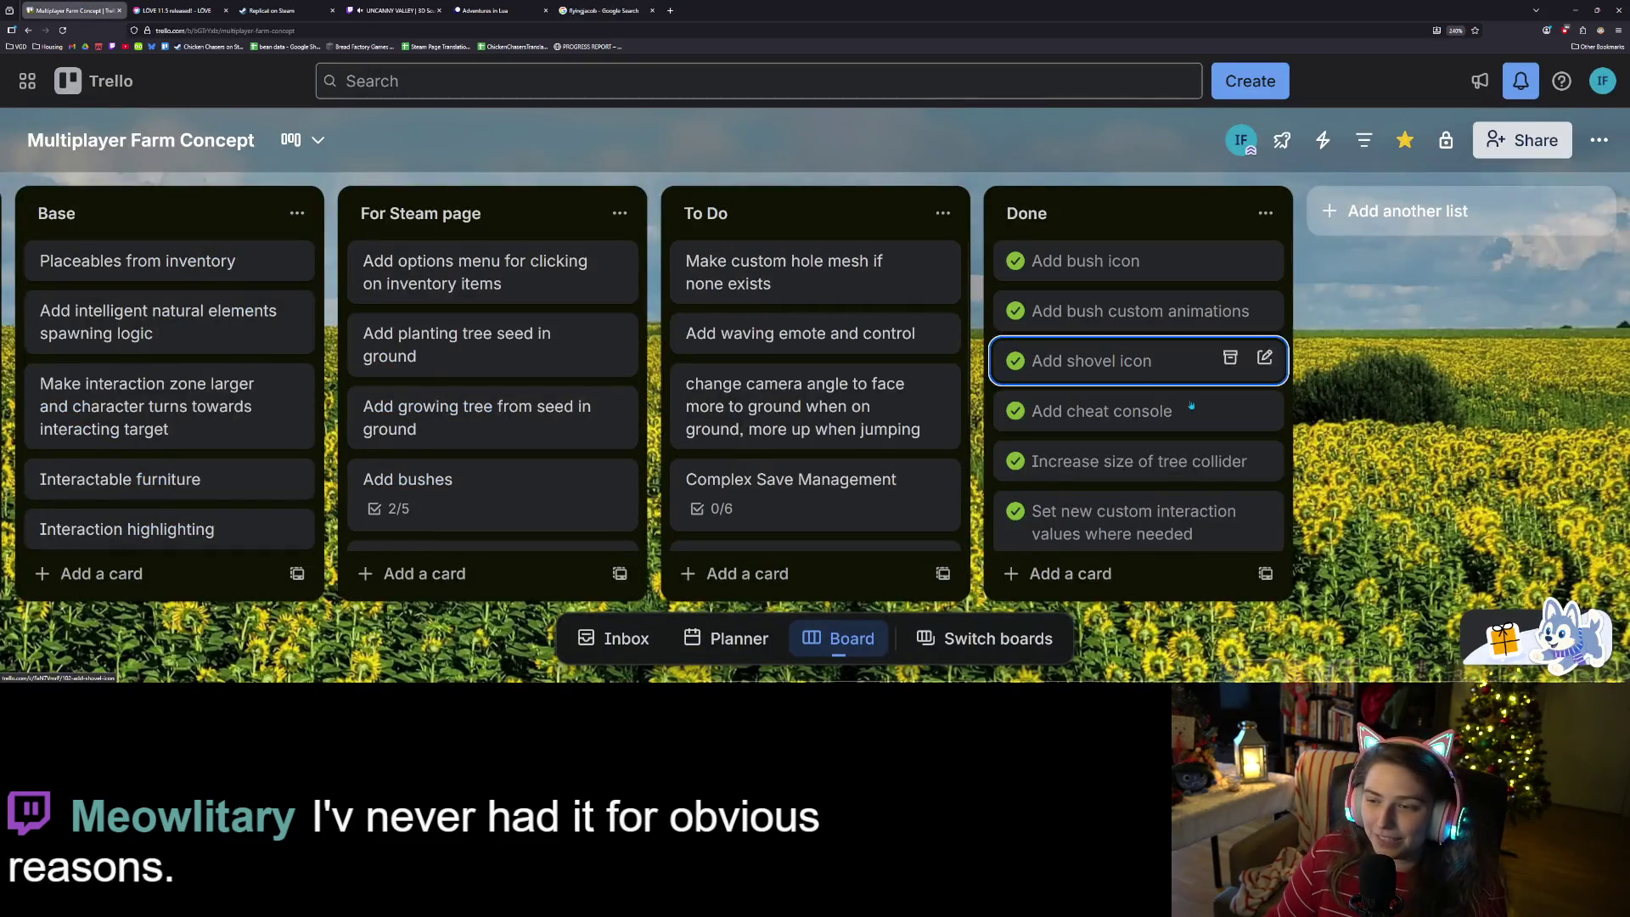
# - Scroll through the To Do cards down to Beautiful Title Screen
pyautogui.scroll(-1, 912, 399)
pyautogui.scroll(1, 911, 408)
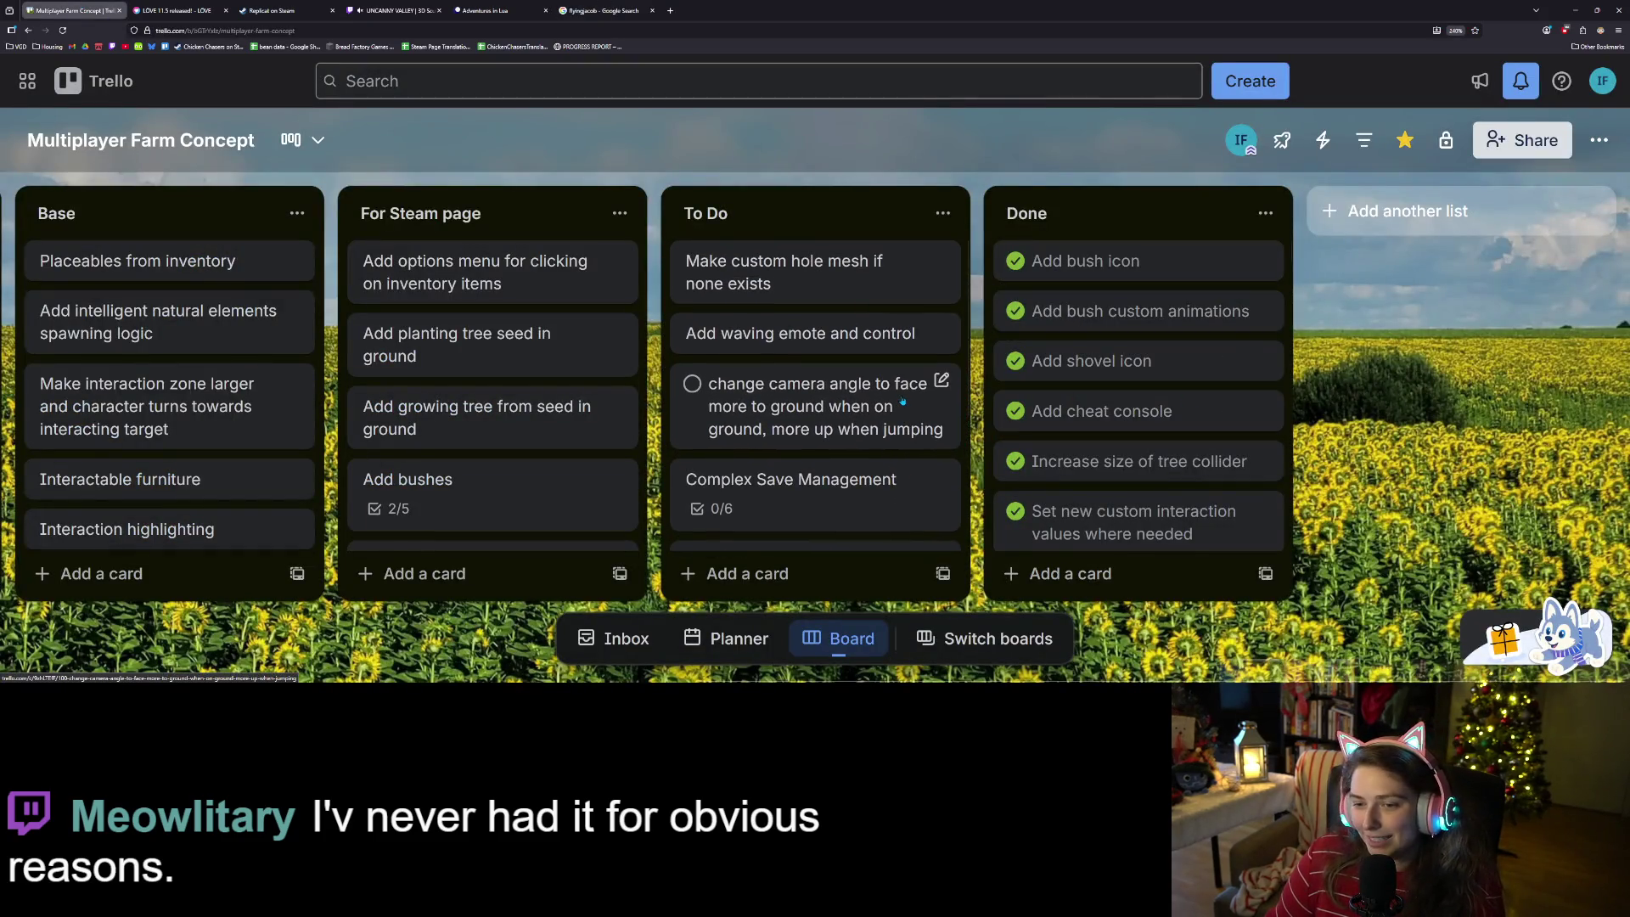
pyautogui.scroll(-3, 911, 414)
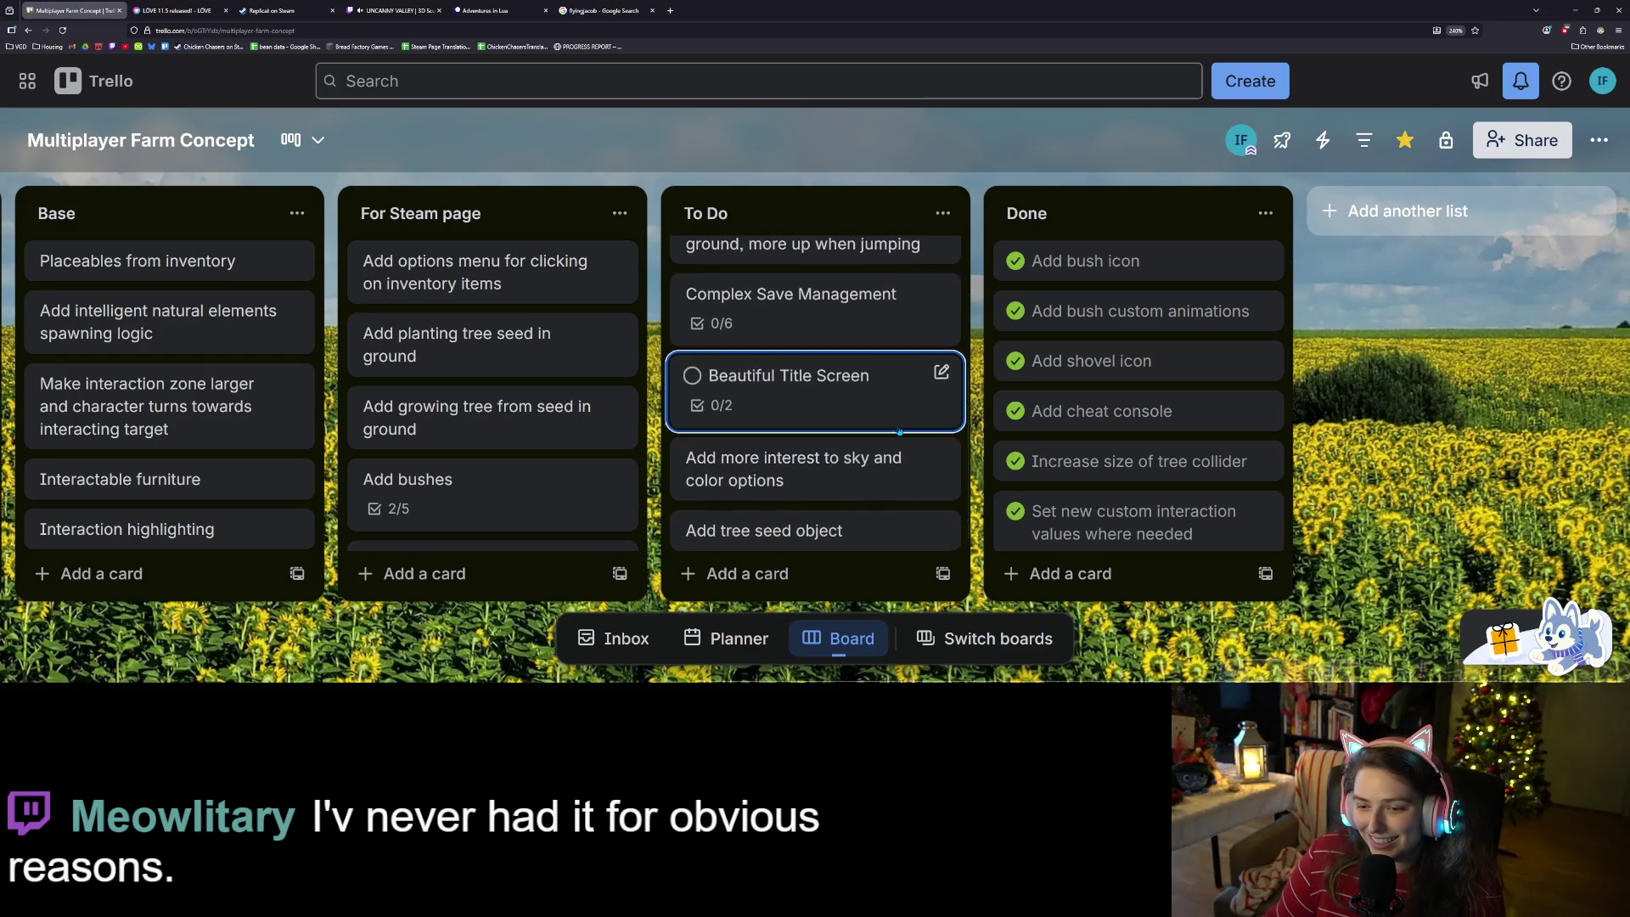
pyautogui.scroll(3, 899, 431)
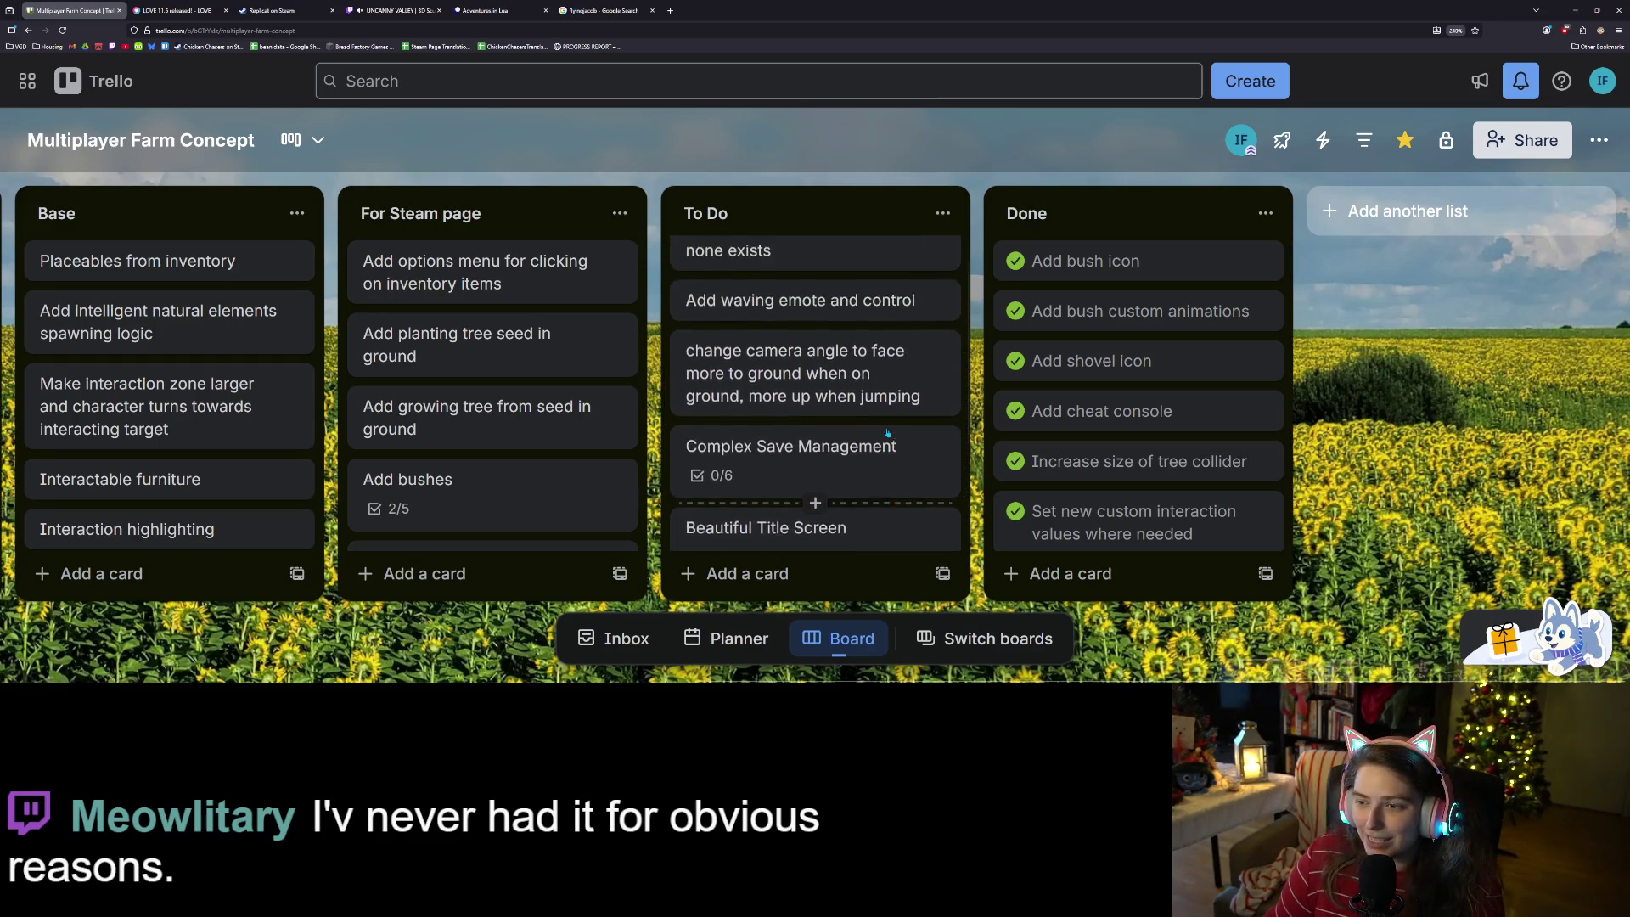
pyautogui.scroll(-1, 860, 433)
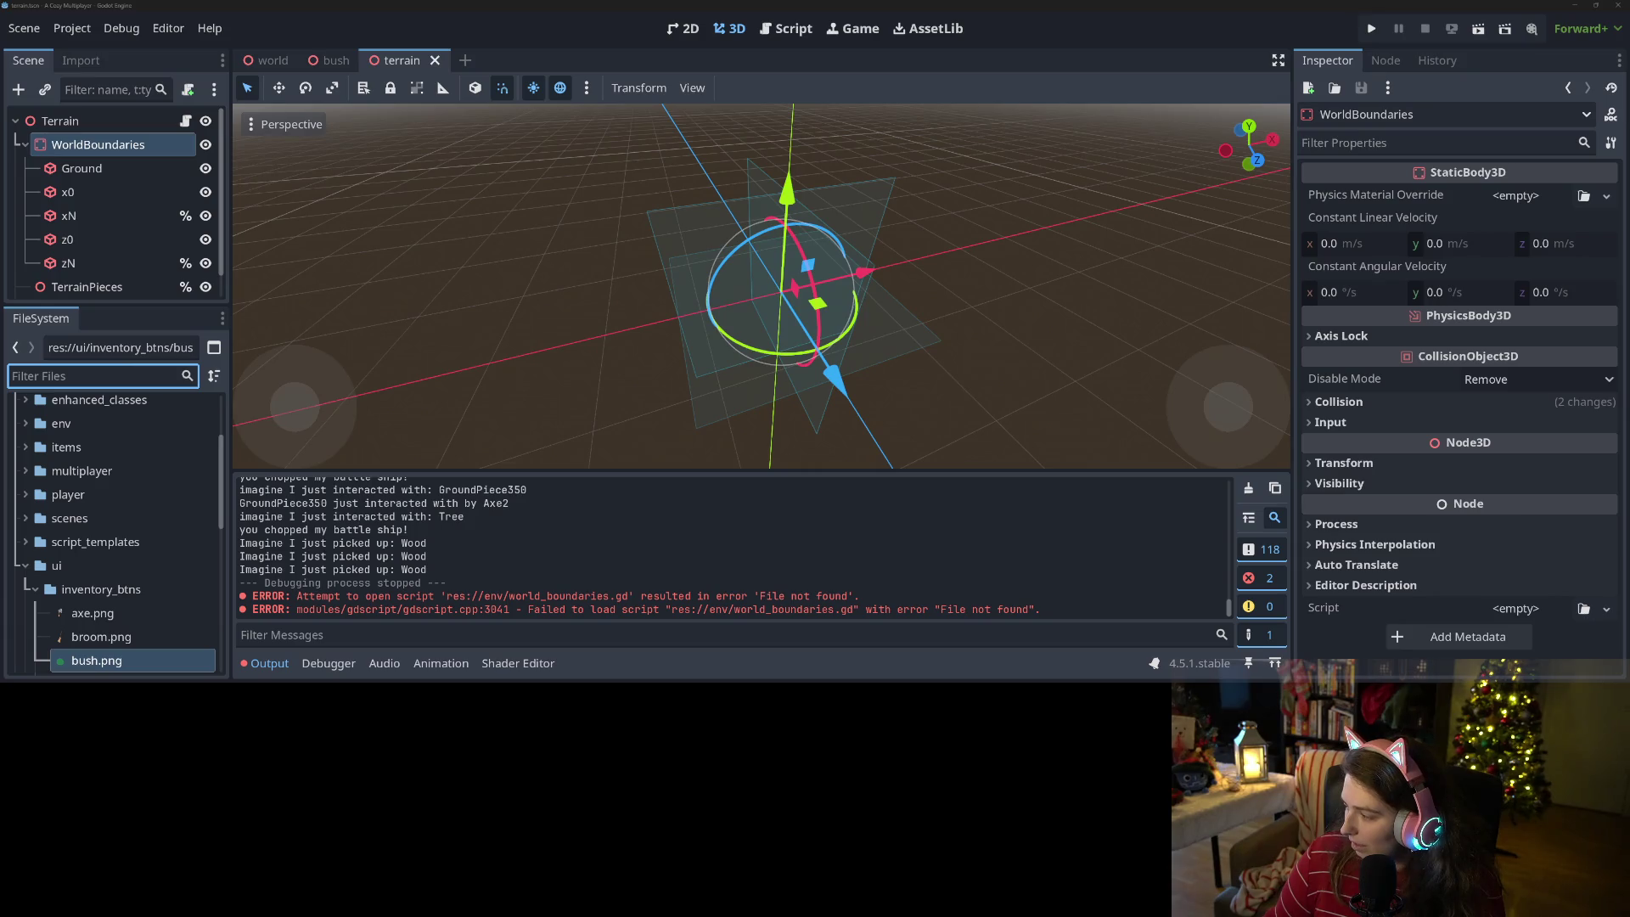
pyautogui.hotkey('alt', 'Tab')
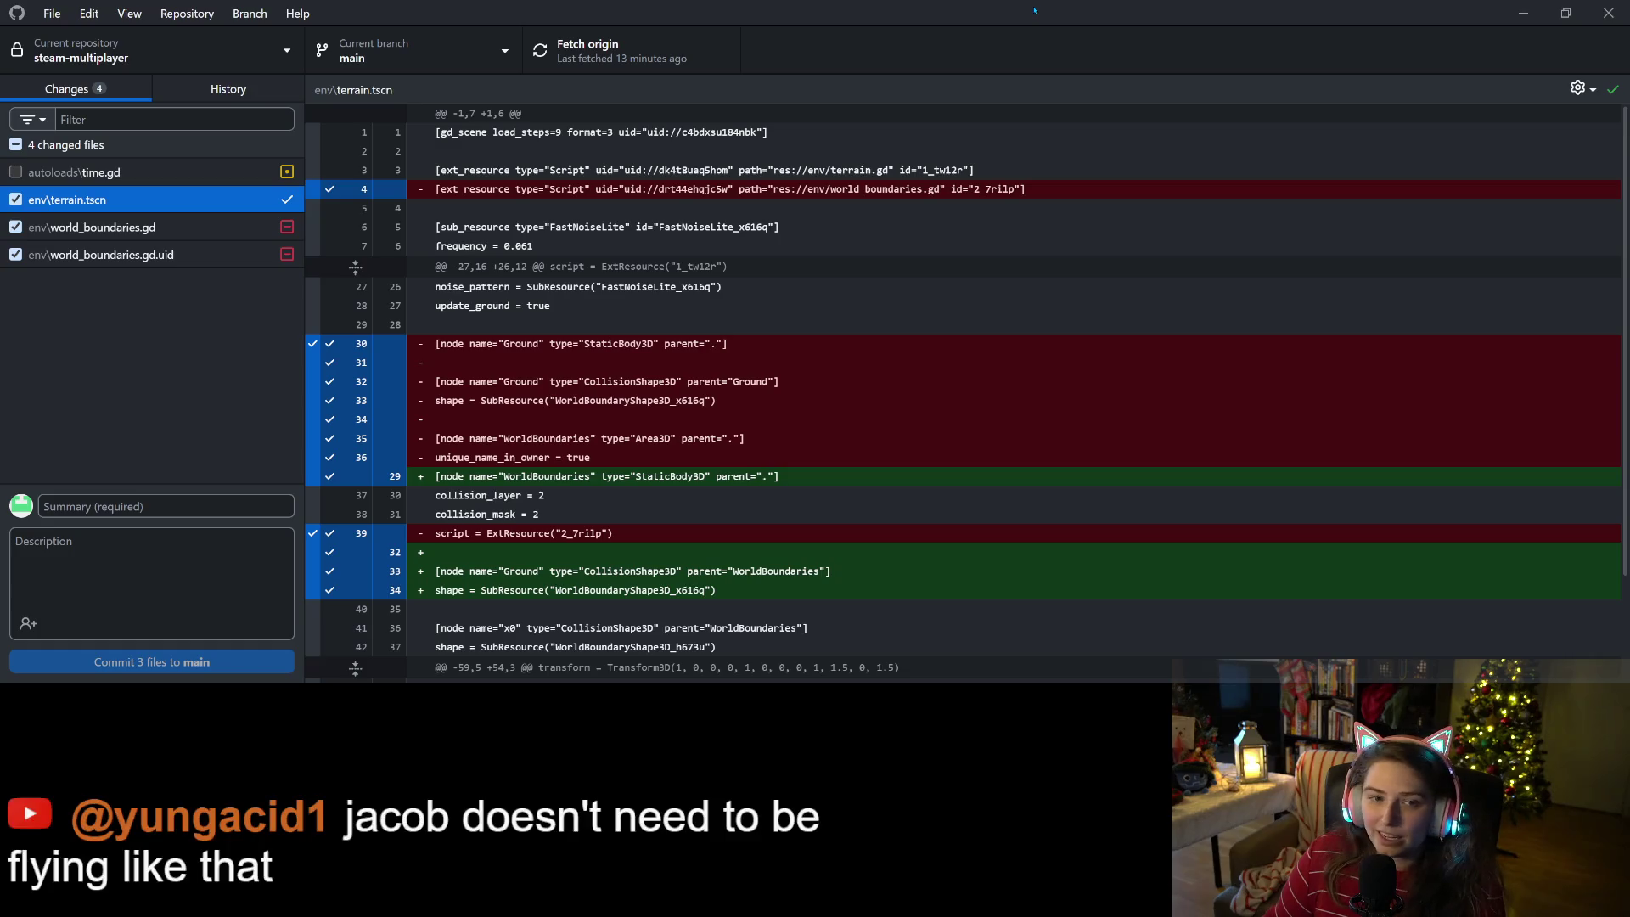
pyautogui.click(159, 260)
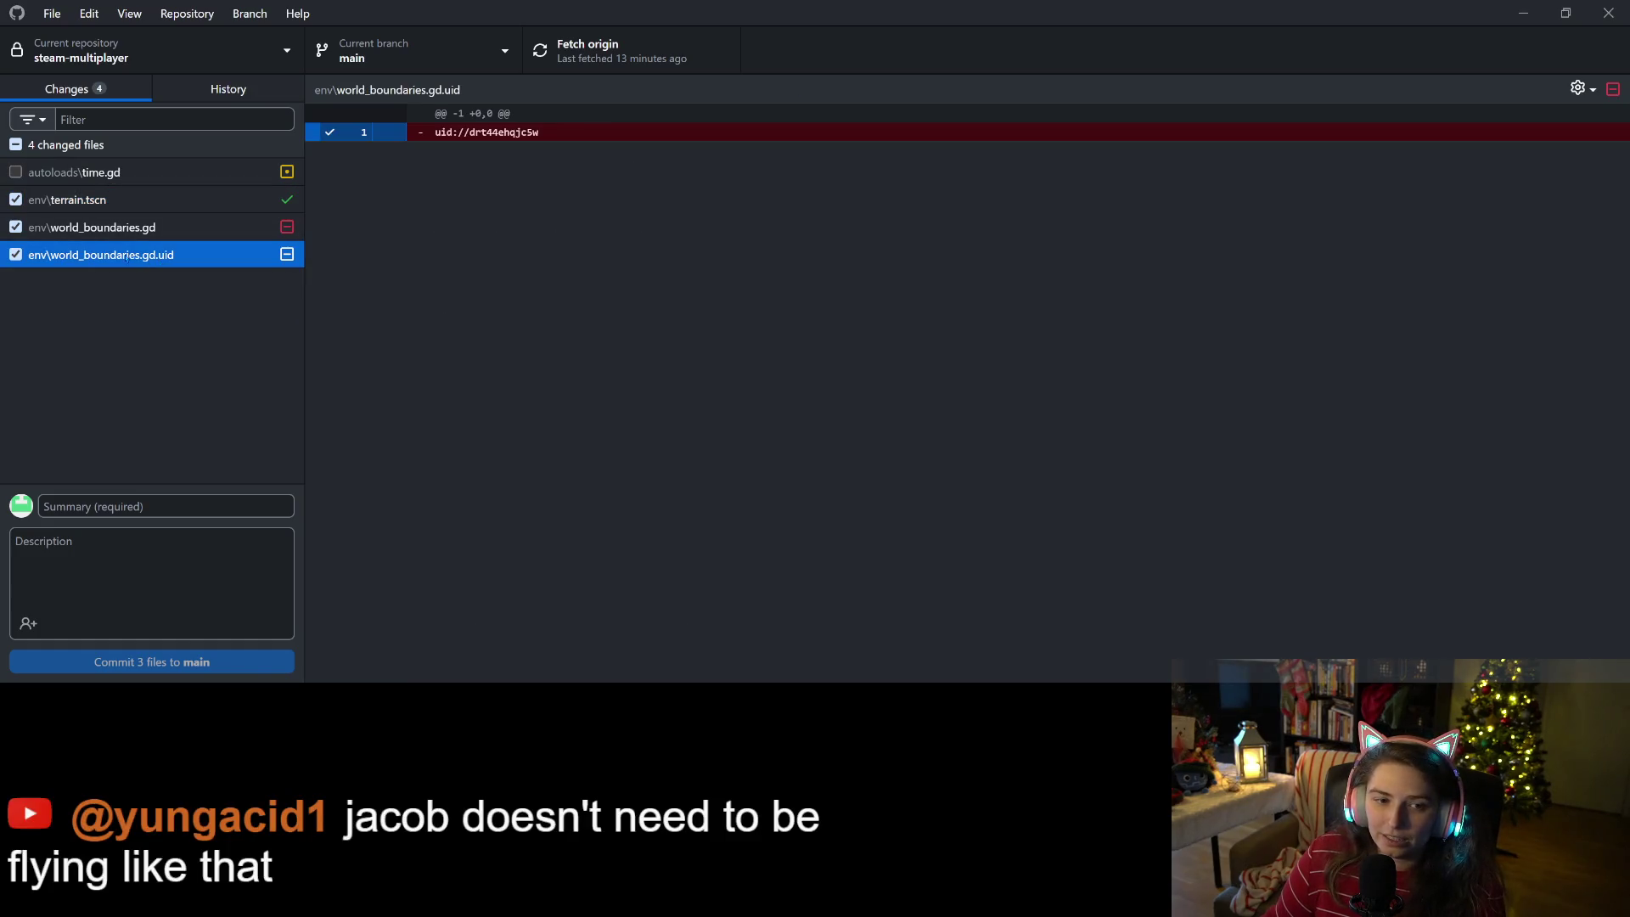
pyautogui.click(117, 238)
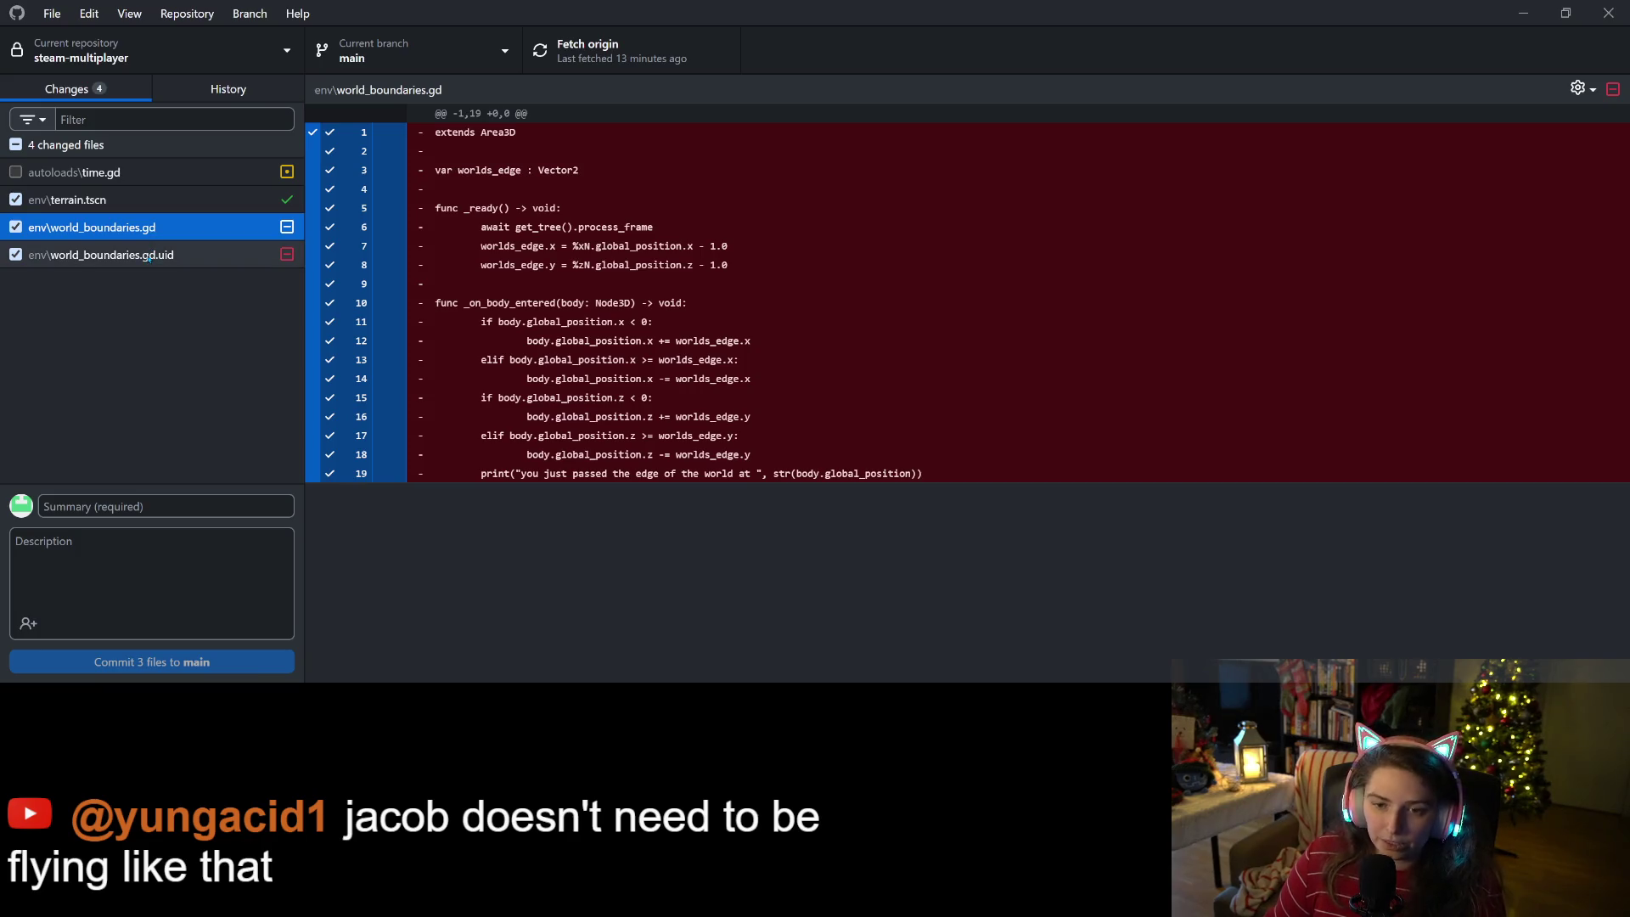
pyautogui.click(149, 254)
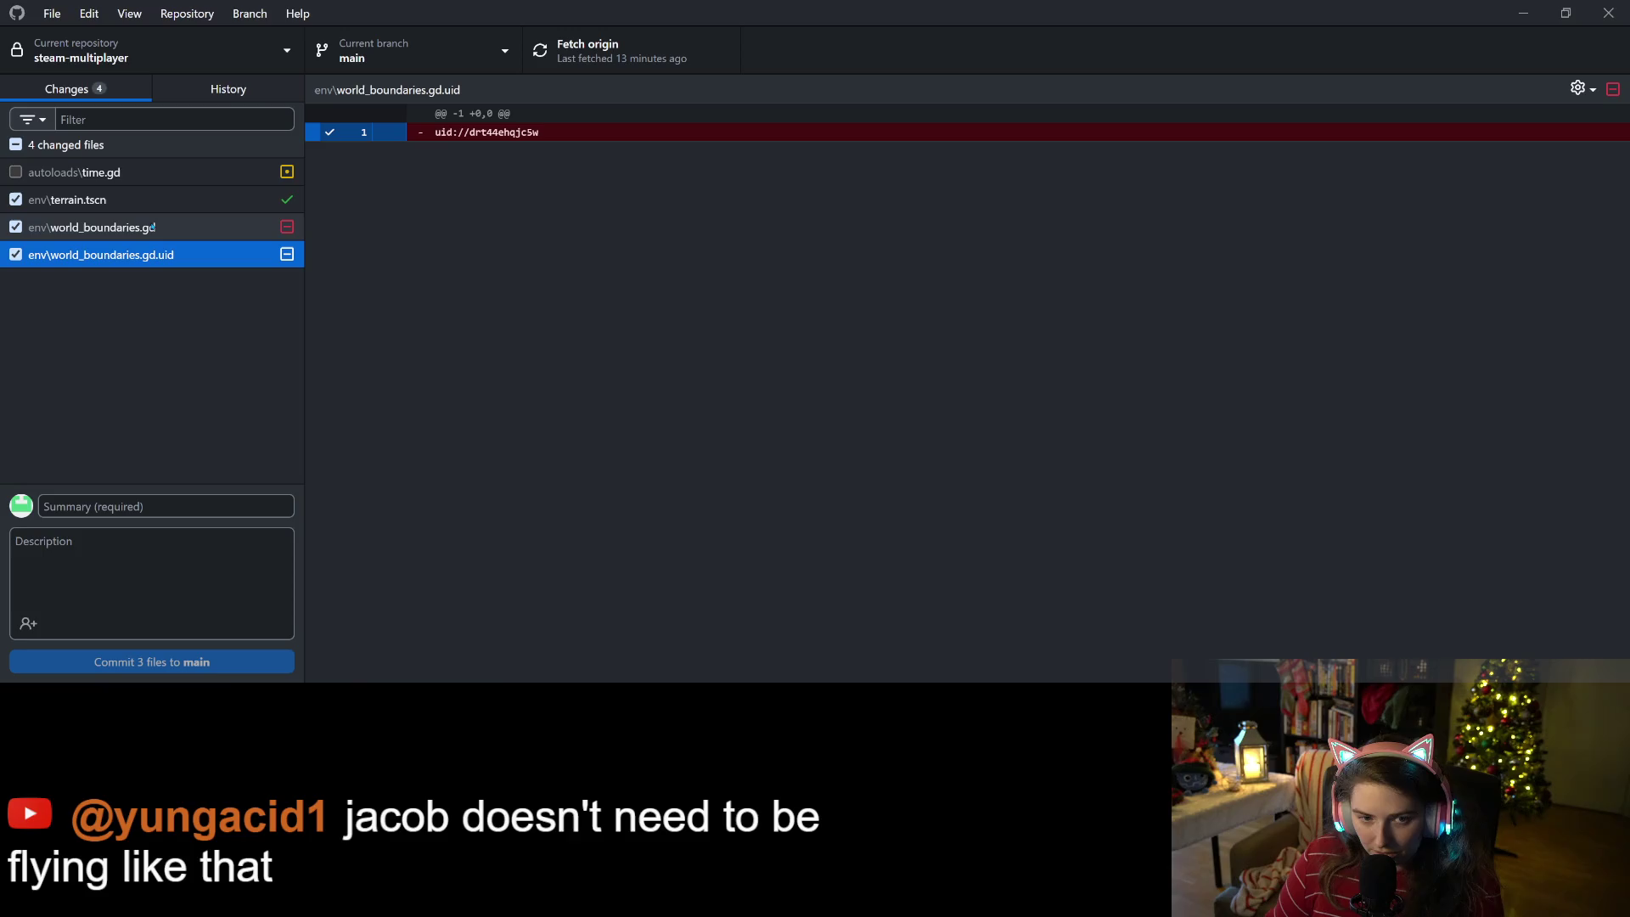
pyautogui.click(161, 202)
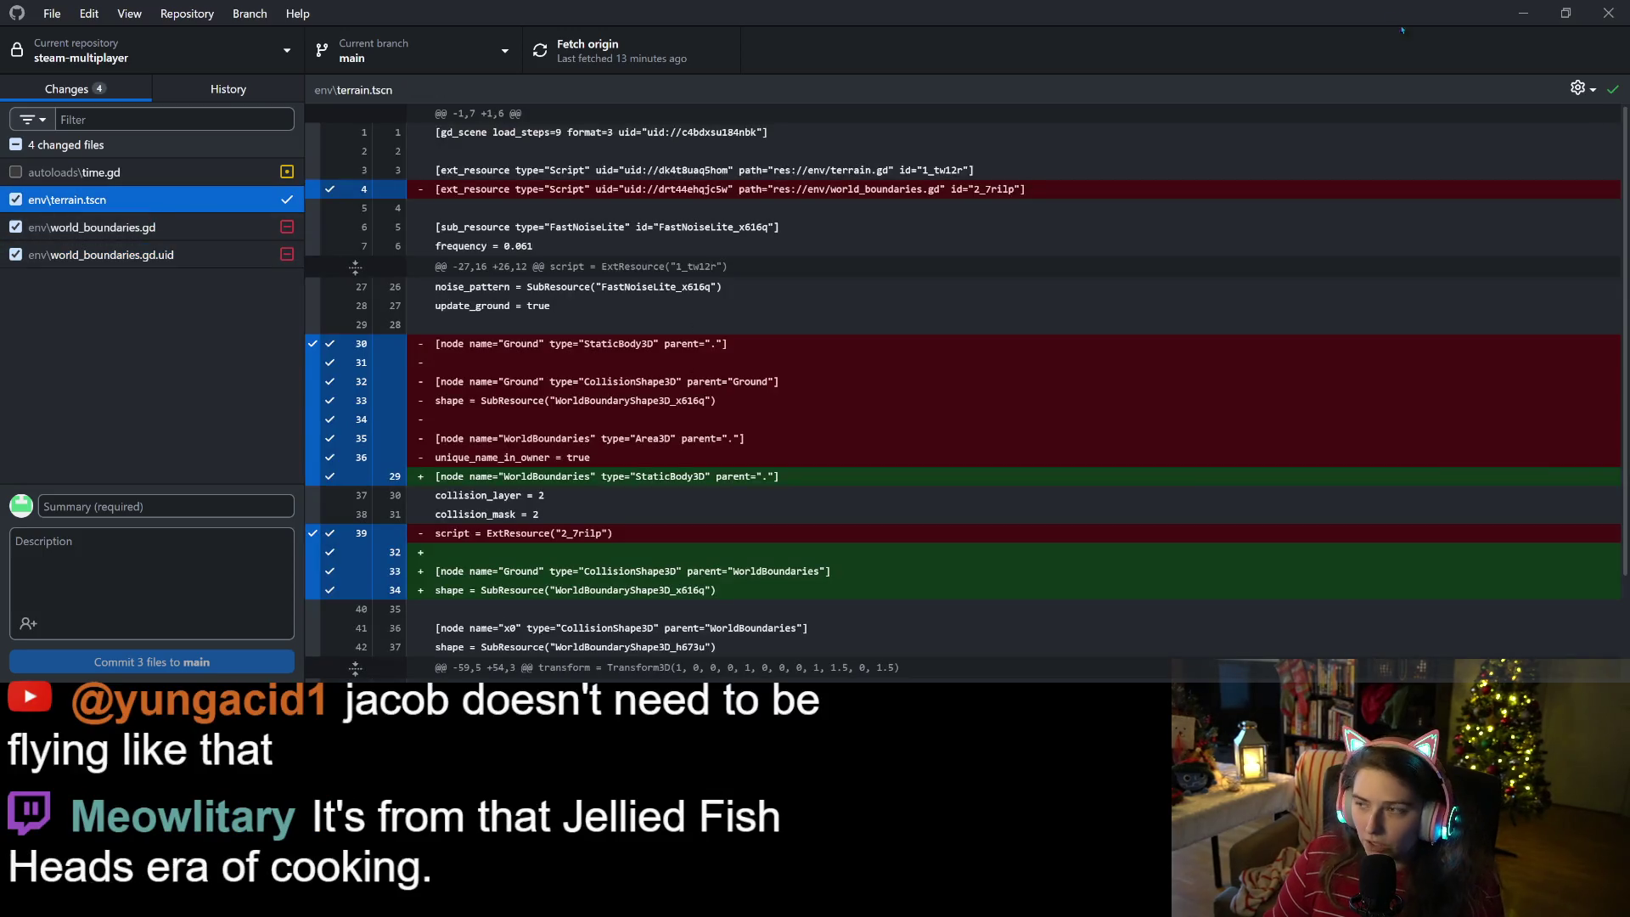
pyautogui.click(1523, 13)
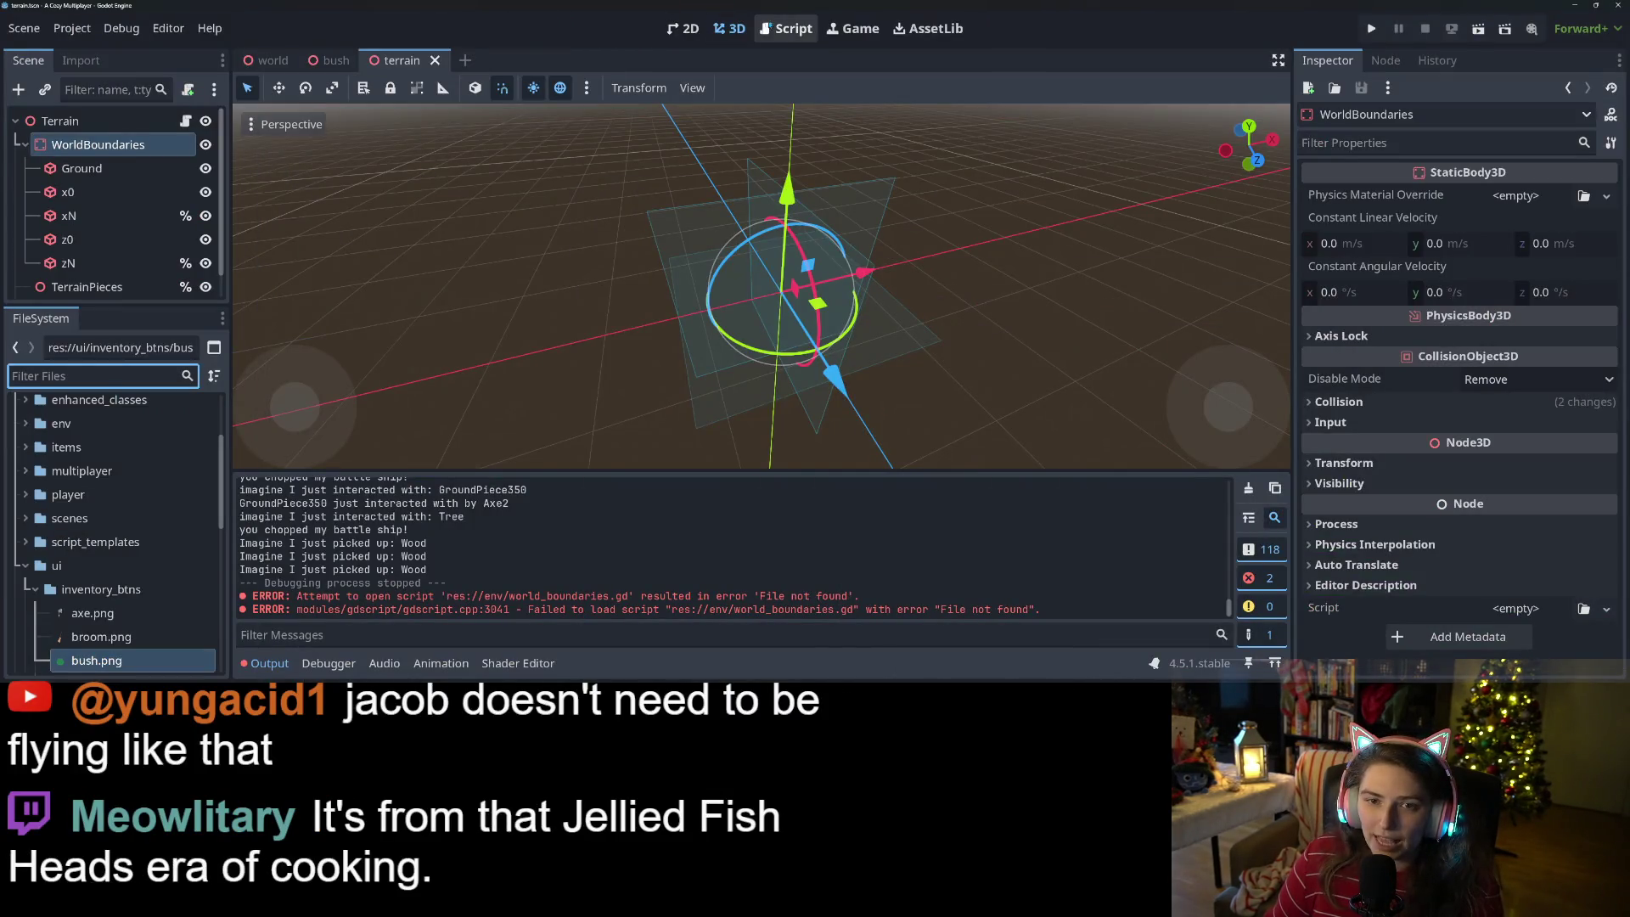
# - Close world_boundaries.gd in the Script workspace, leaving bush.gd open, and run the project
pyautogui.click(786, 28)
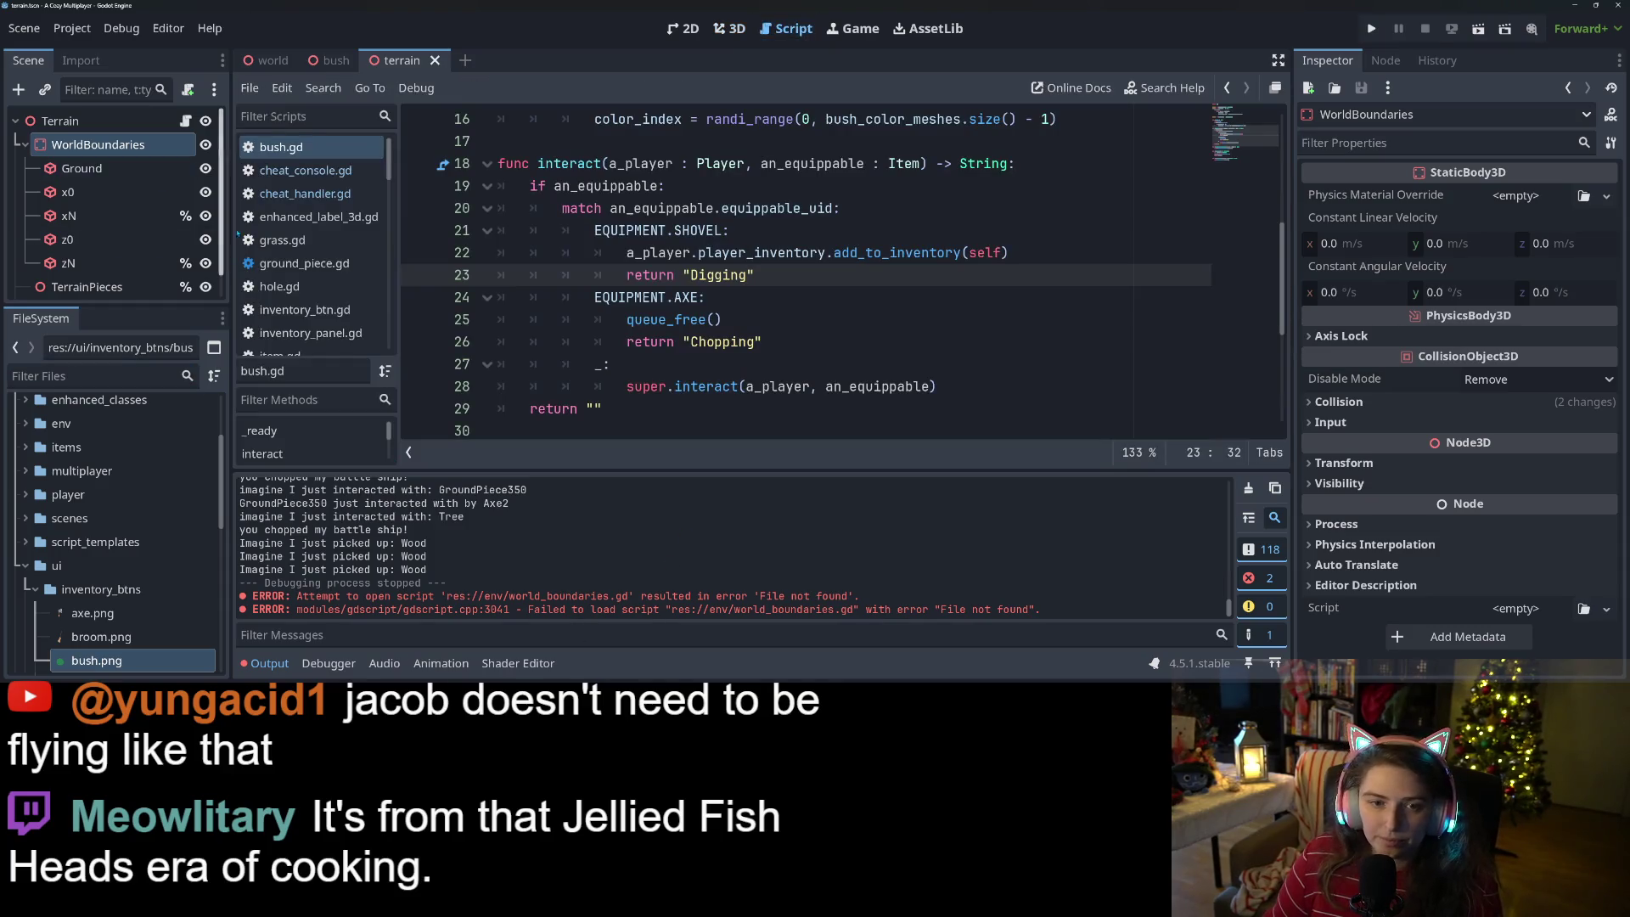
pyautogui.scroll(-10, 297, 271)
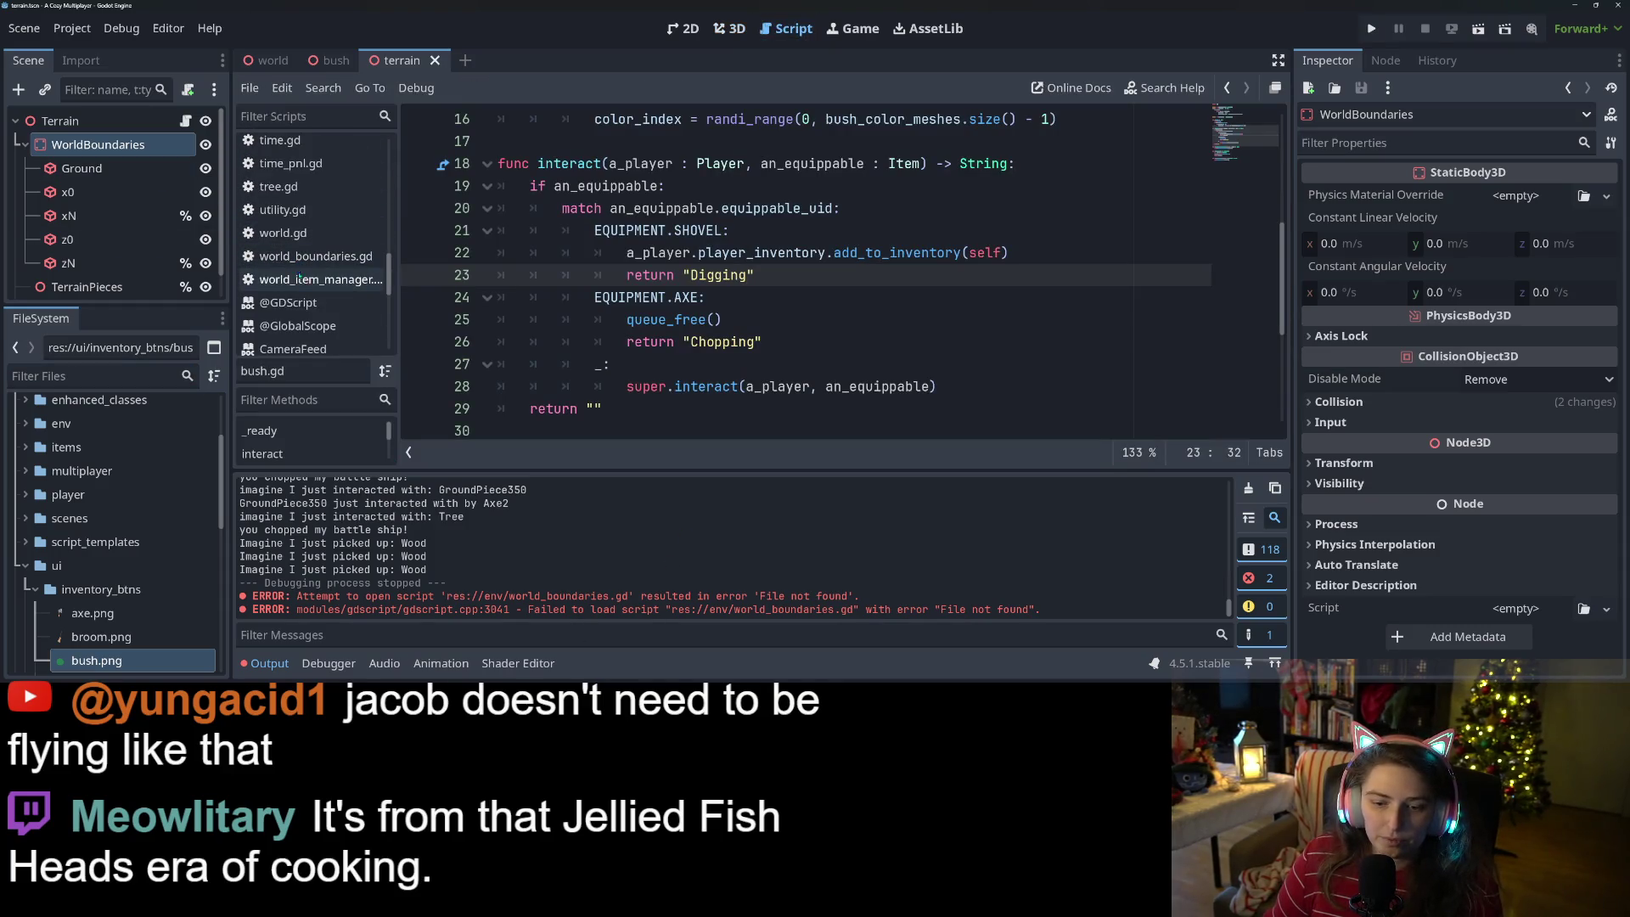
pyautogui.scroll(-1, 305, 272)
pyautogui.click(329, 231)
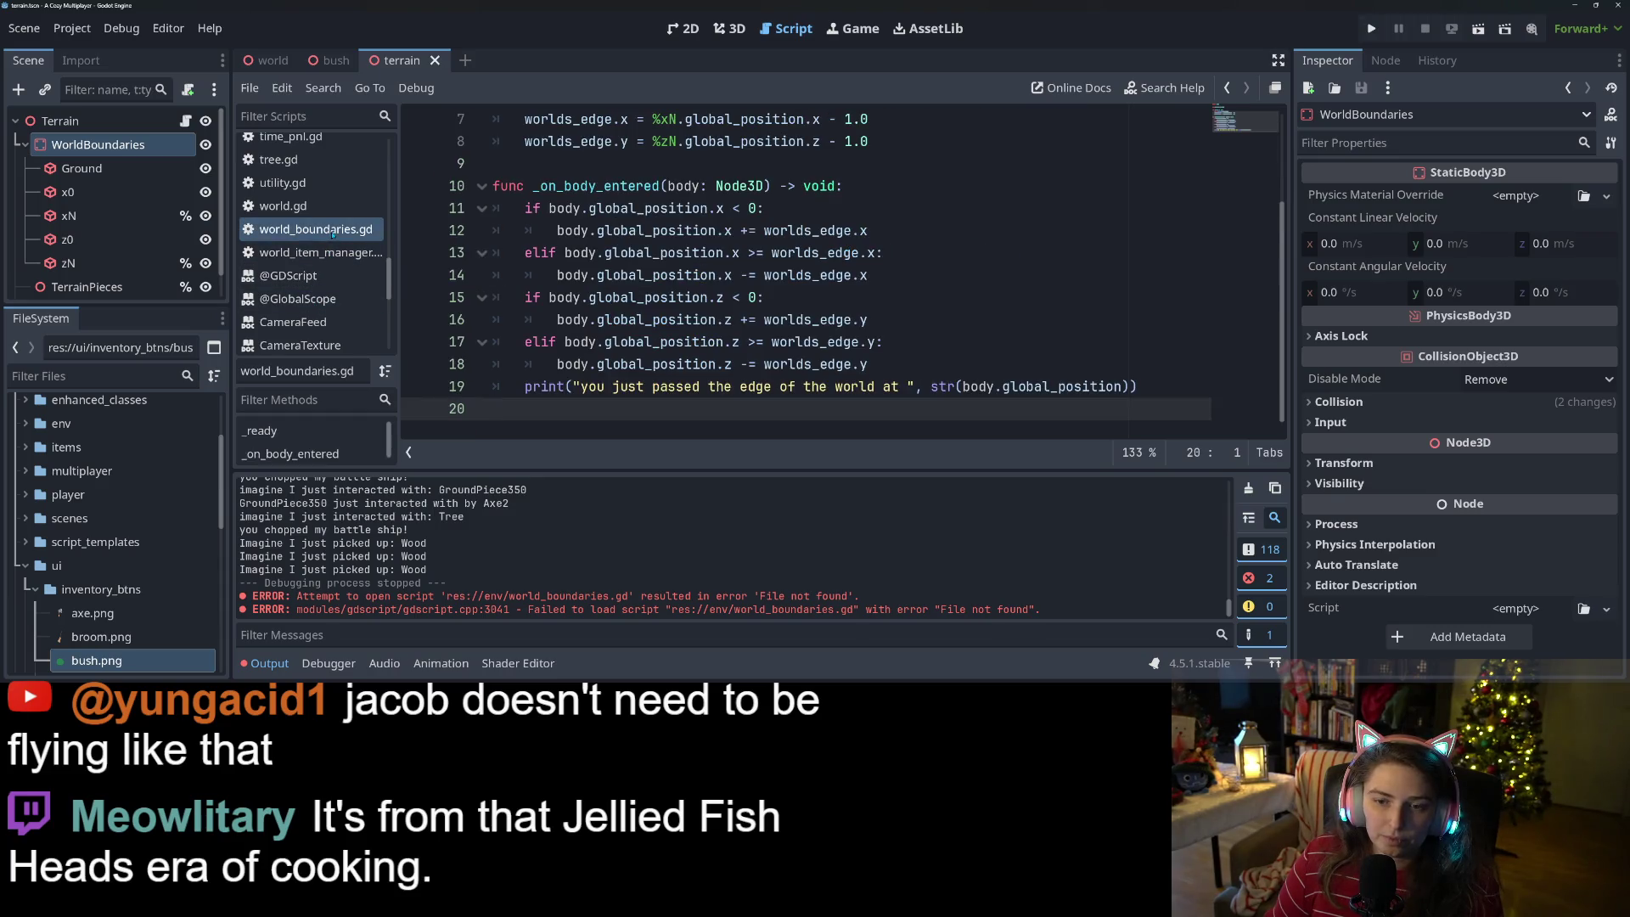
pyautogui.rightClick(332, 233)
pyautogui.click(339, 270)
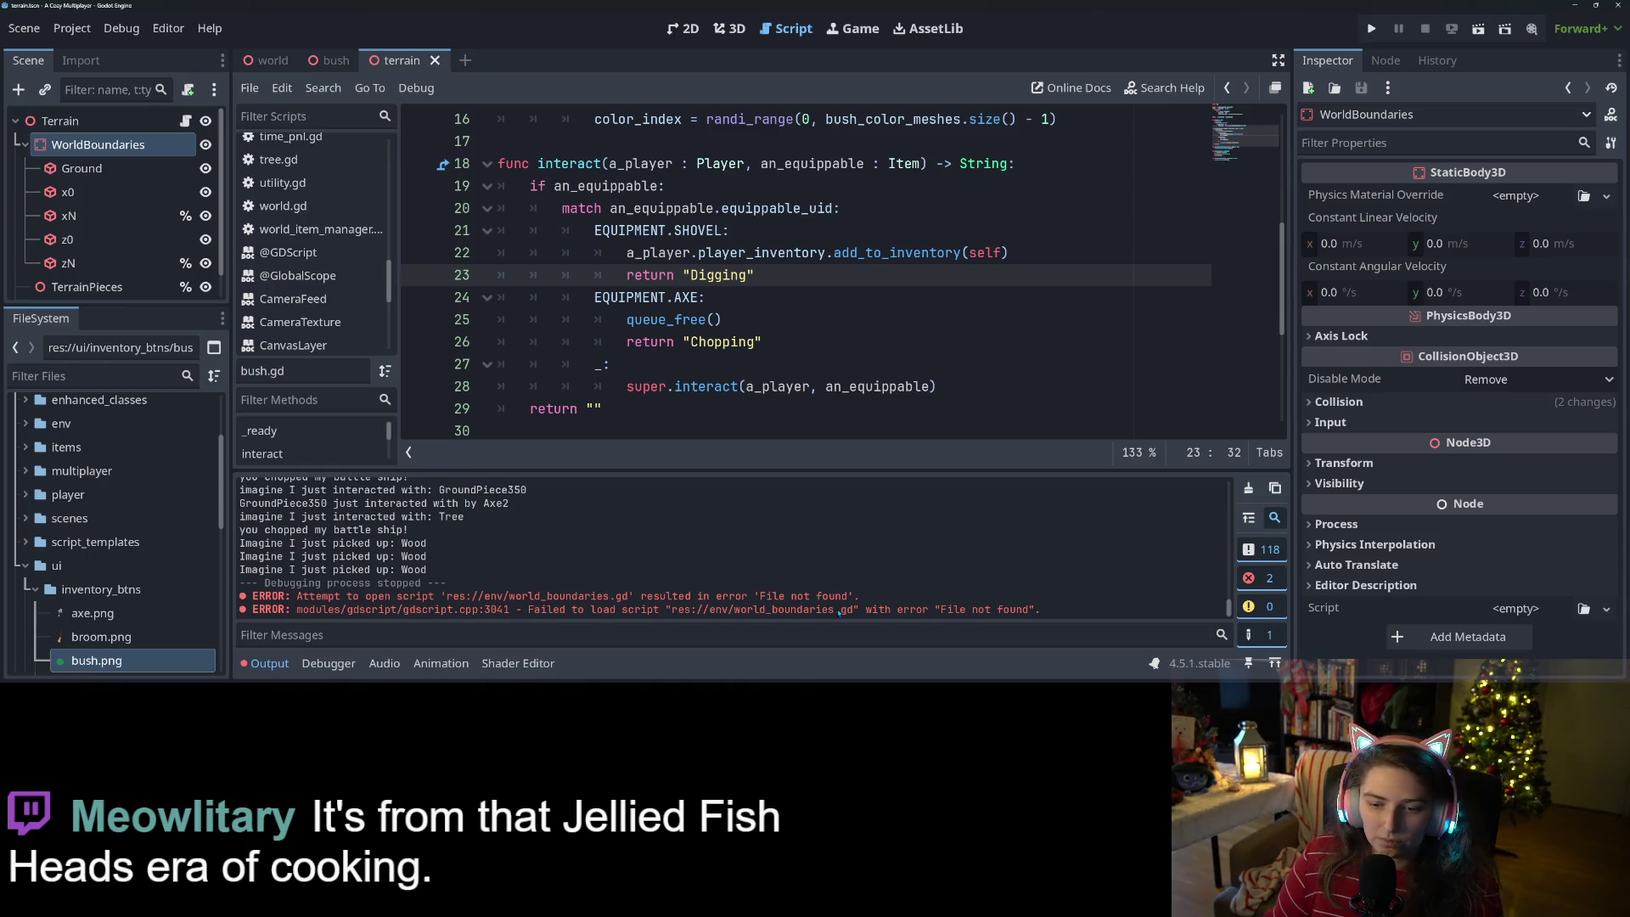
pyautogui.click(1371, 28)
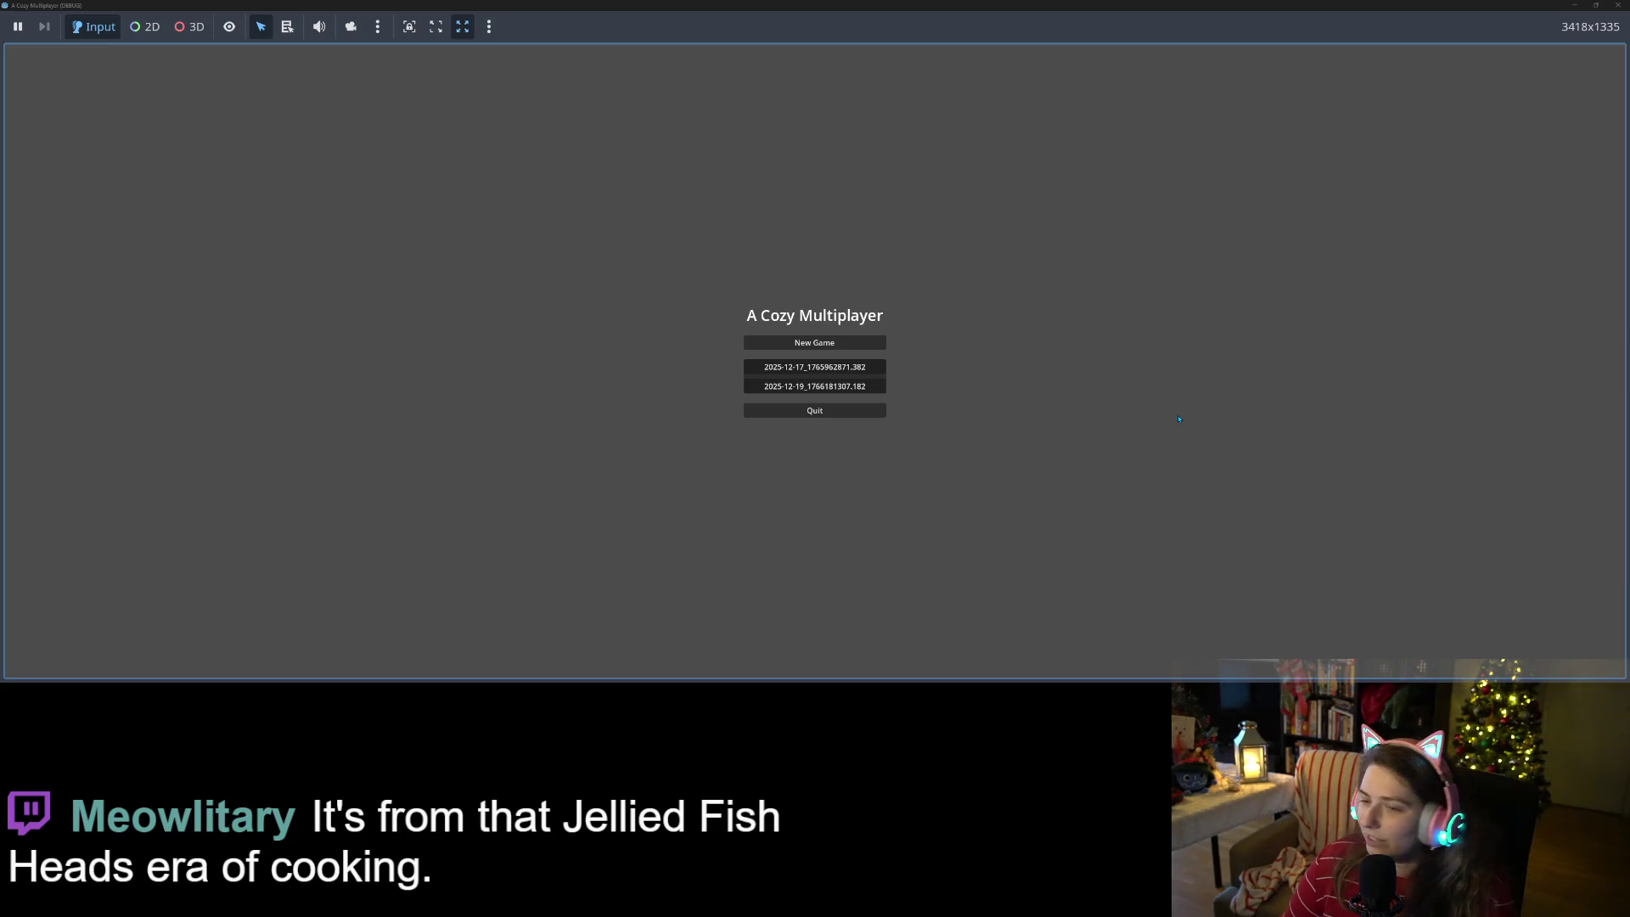
# - Load a saved game and walk the character left and down across the island
pyautogui.click(884, 390)
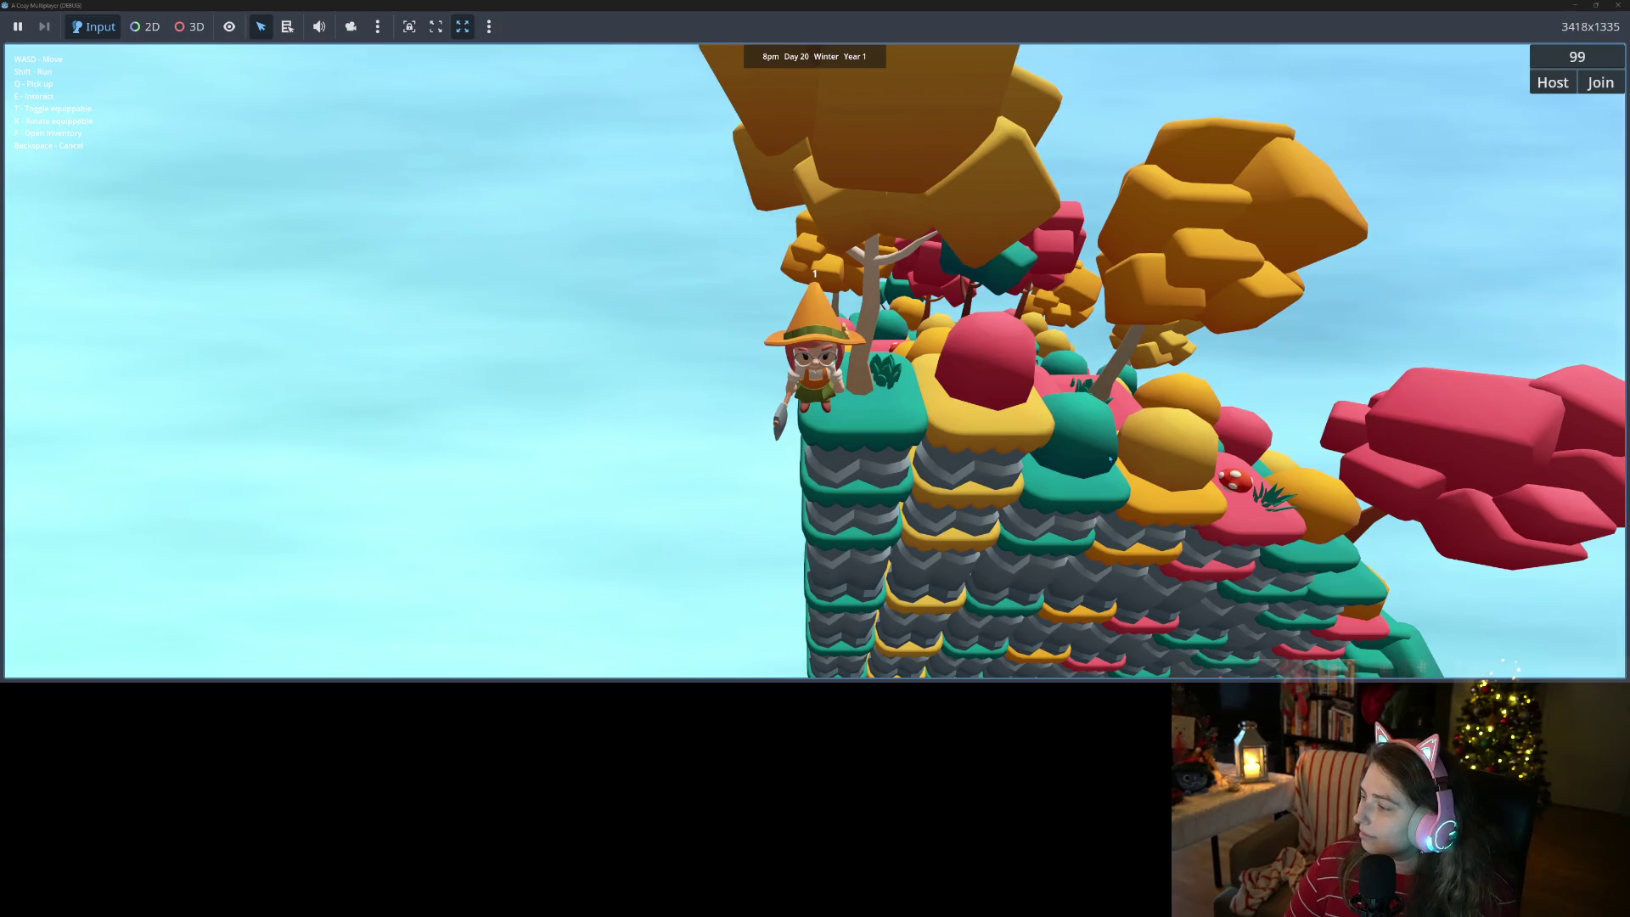
pyautogui.press('a')
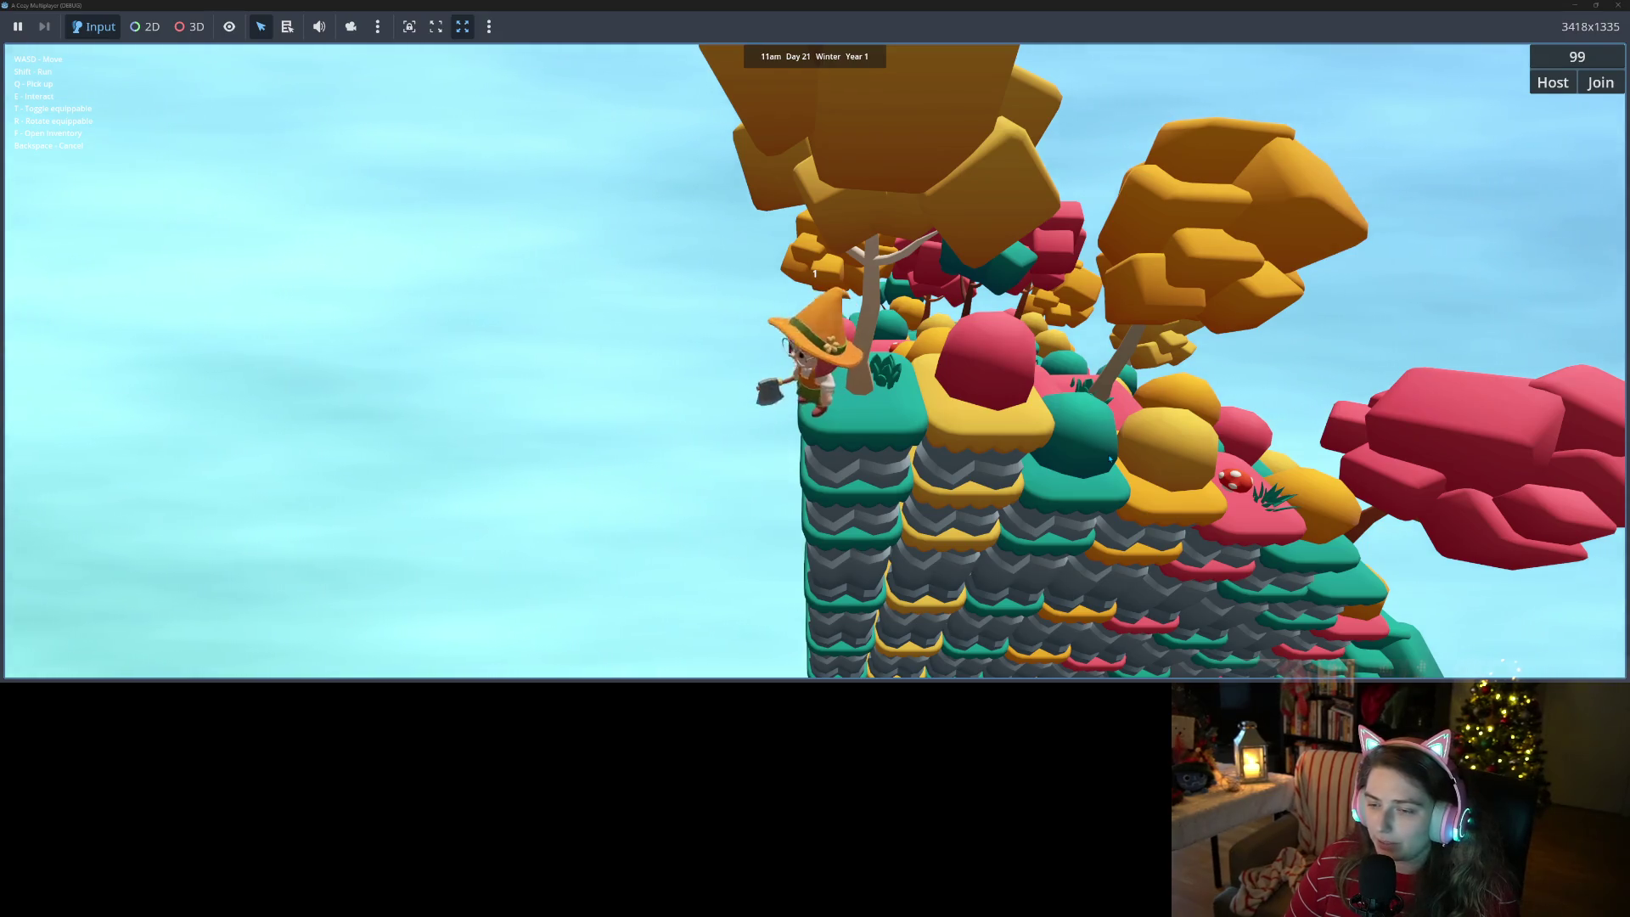
pyautogui.press('a')
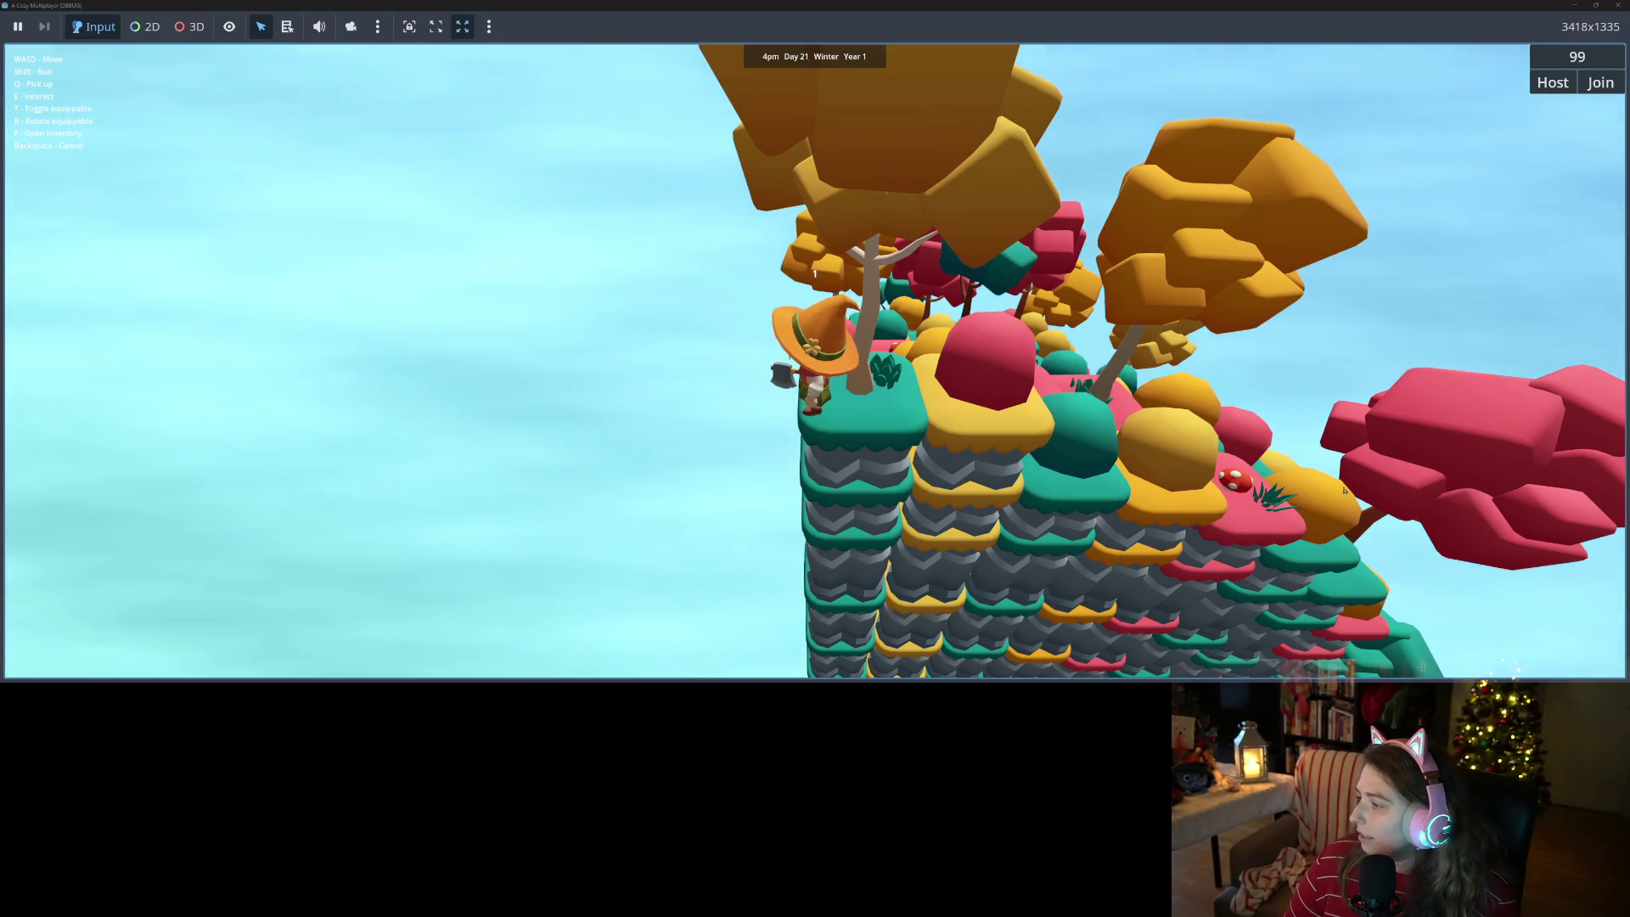
pyautogui.press('s')
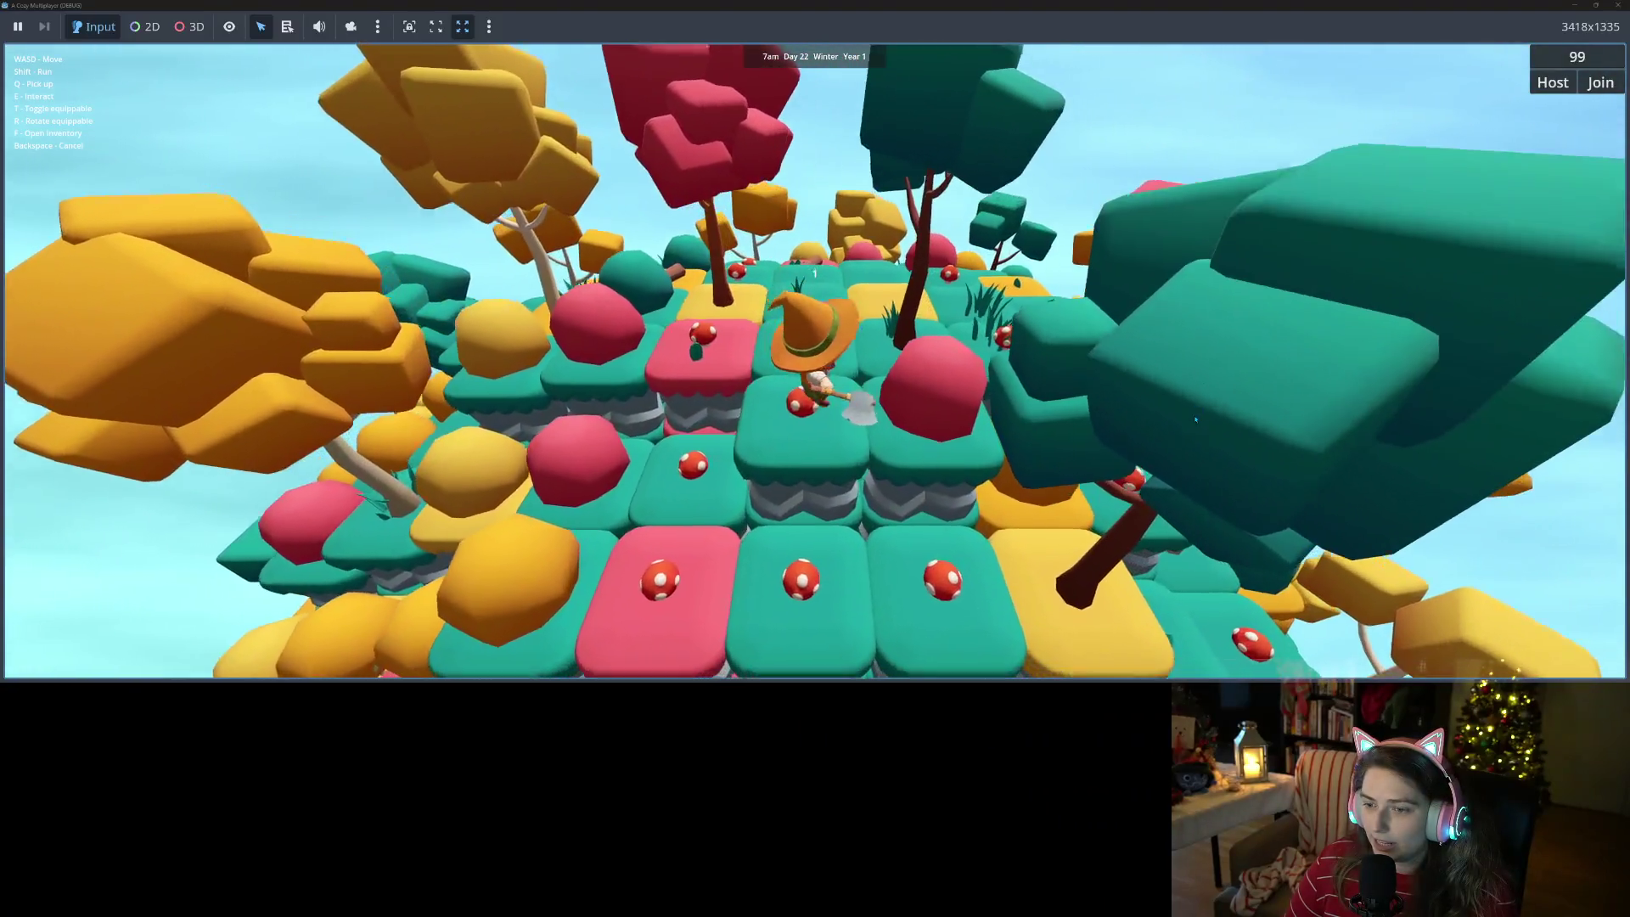
pyautogui.press('s')
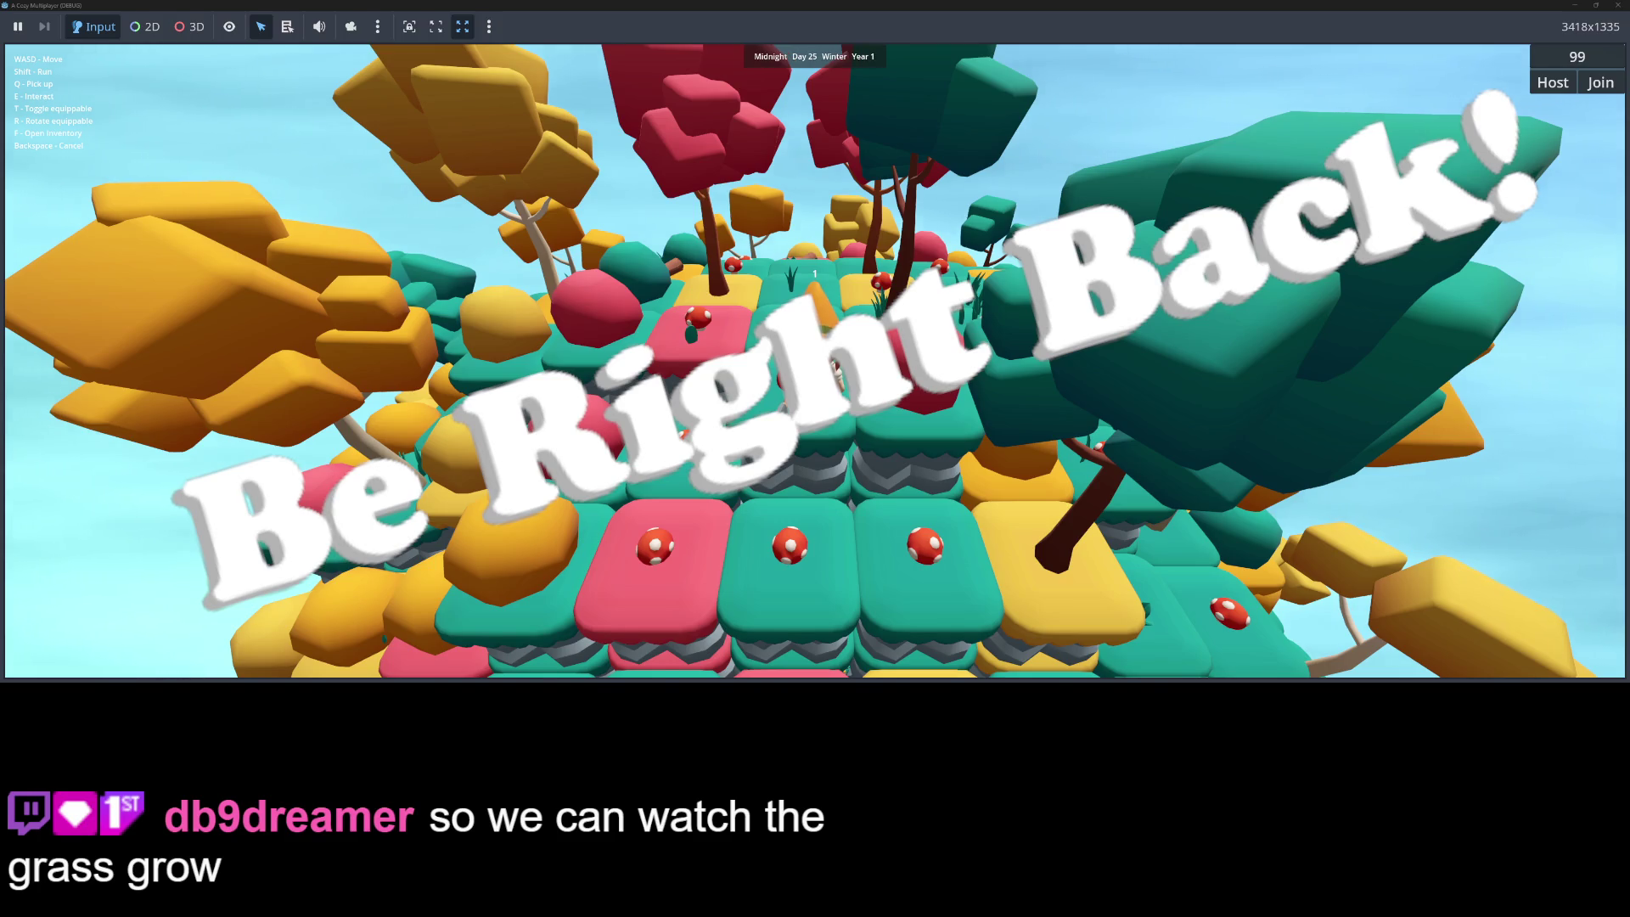
pyautogui.scroll(2, 799, 422)
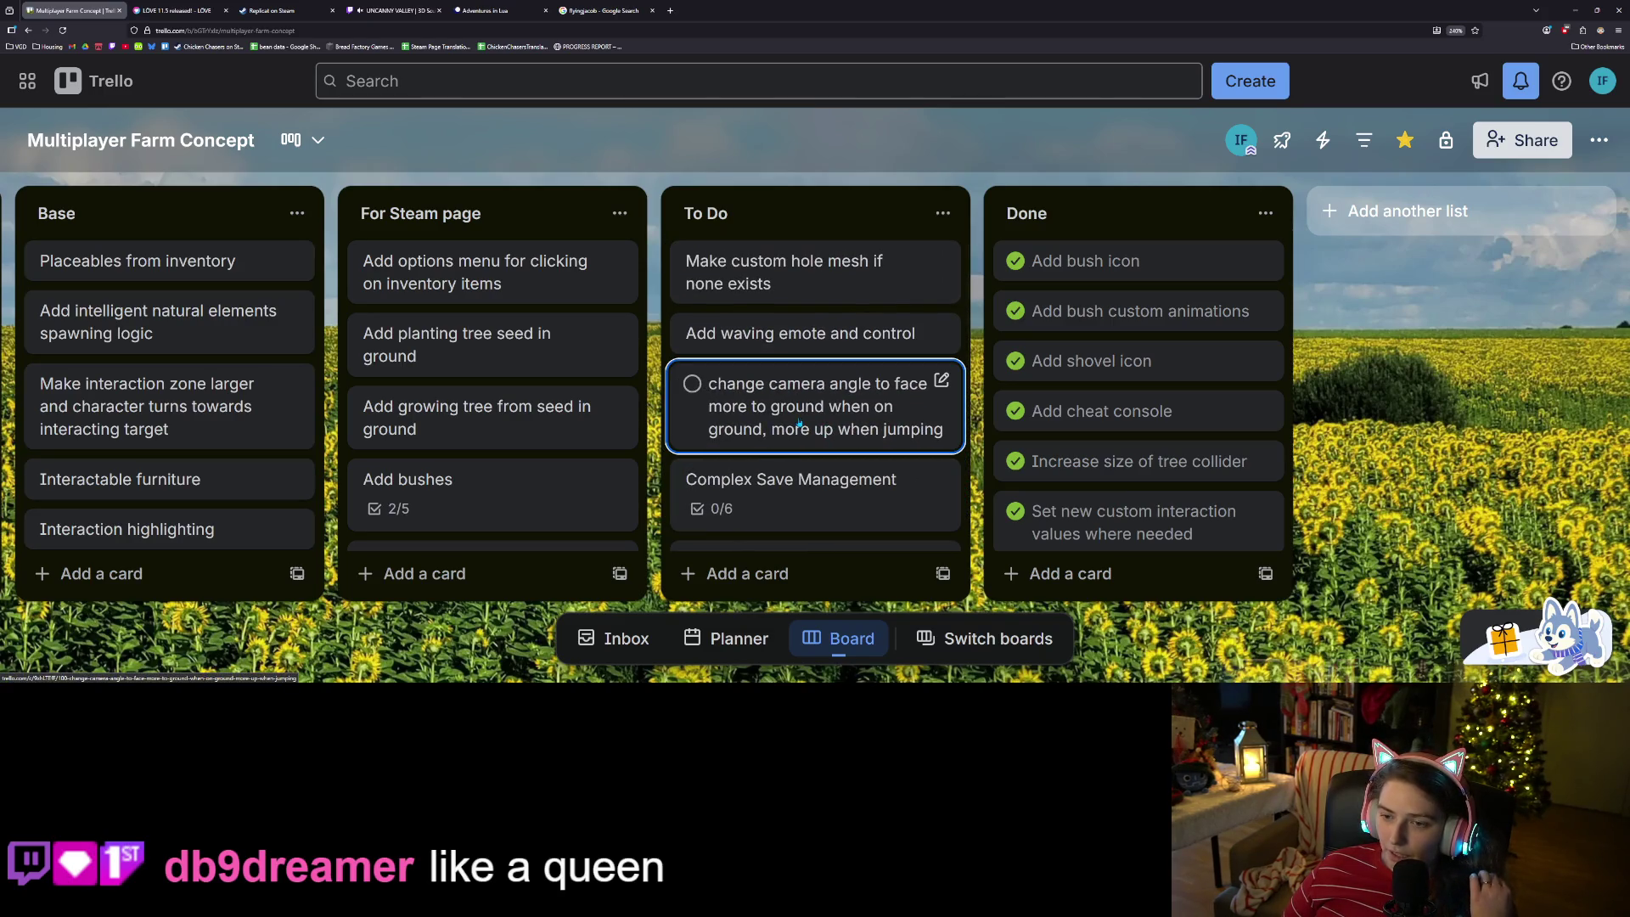
# - Scroll through the To Do and For Steam page lists, then minimize the browser
pyautogui.scroll(-3, 836, 400)
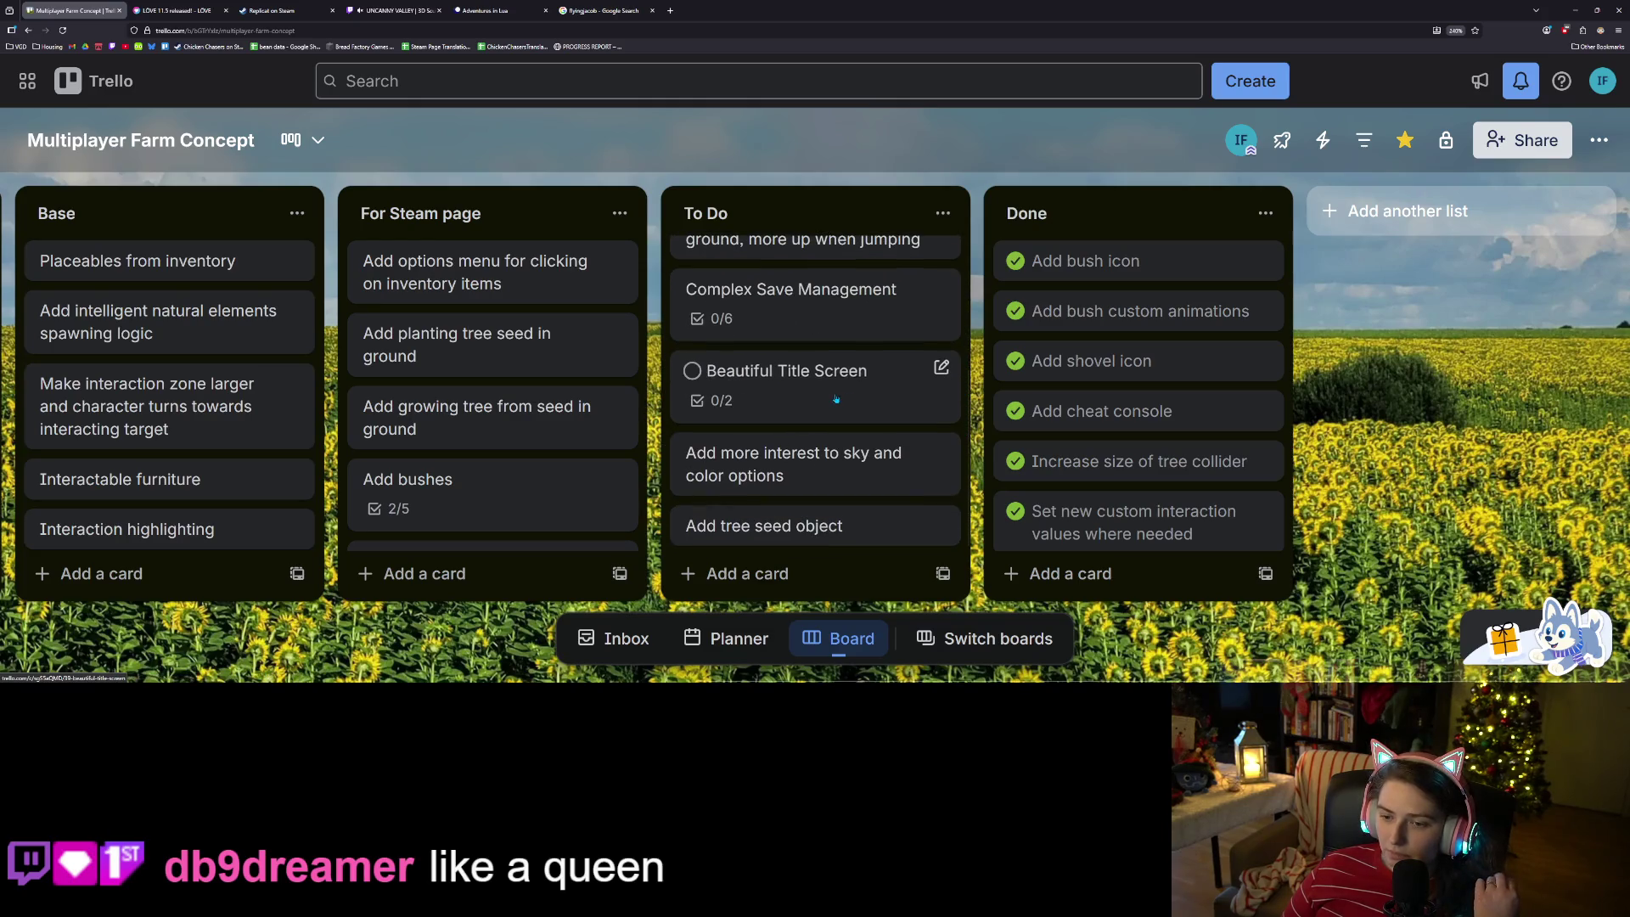
pyautogui.scroll(2, 840, 444)
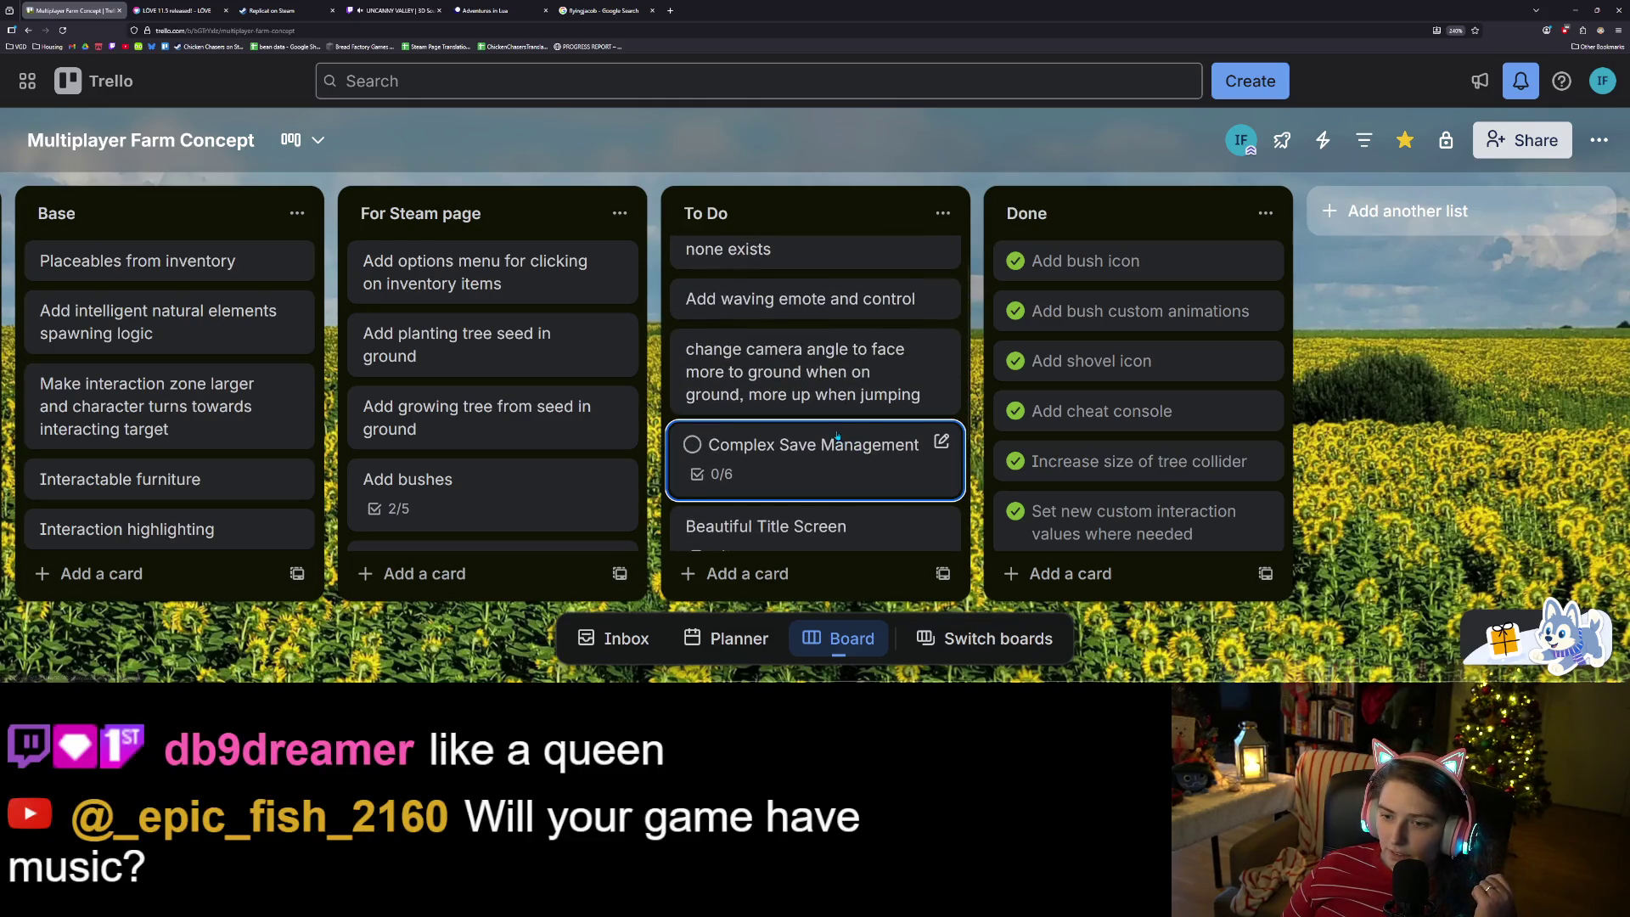
pyautogui.scroll(-3, 836, 436)
pyautogui.scroll(2, 836, 434)
pyautogui.scroll(-3, 474, 427)
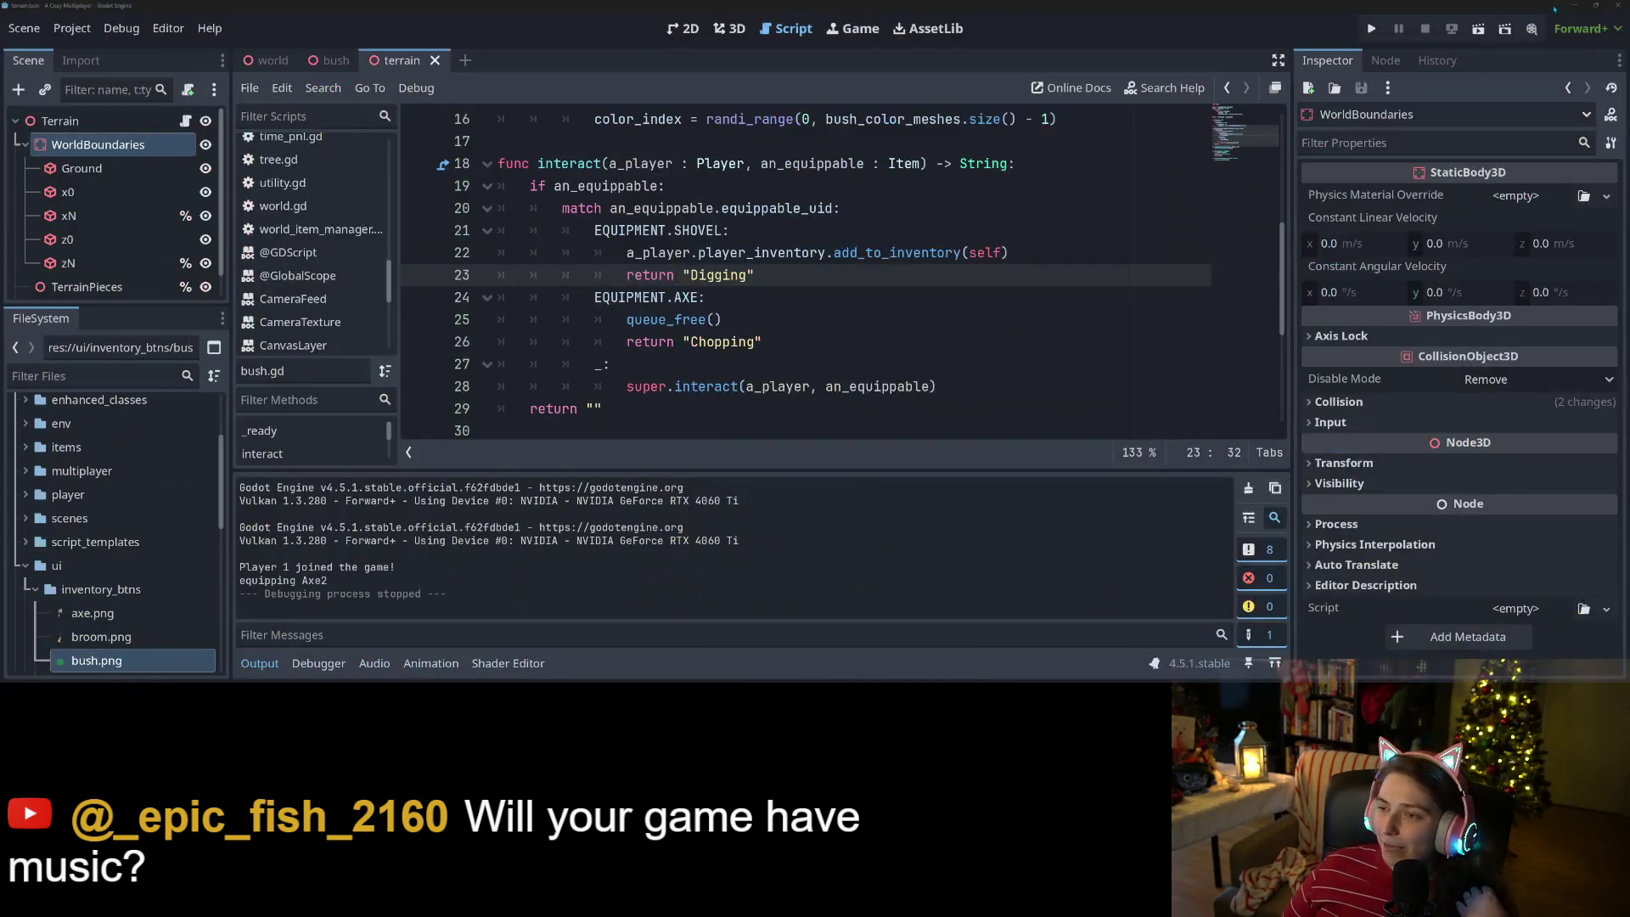
pyautogui.click(1578, 8)
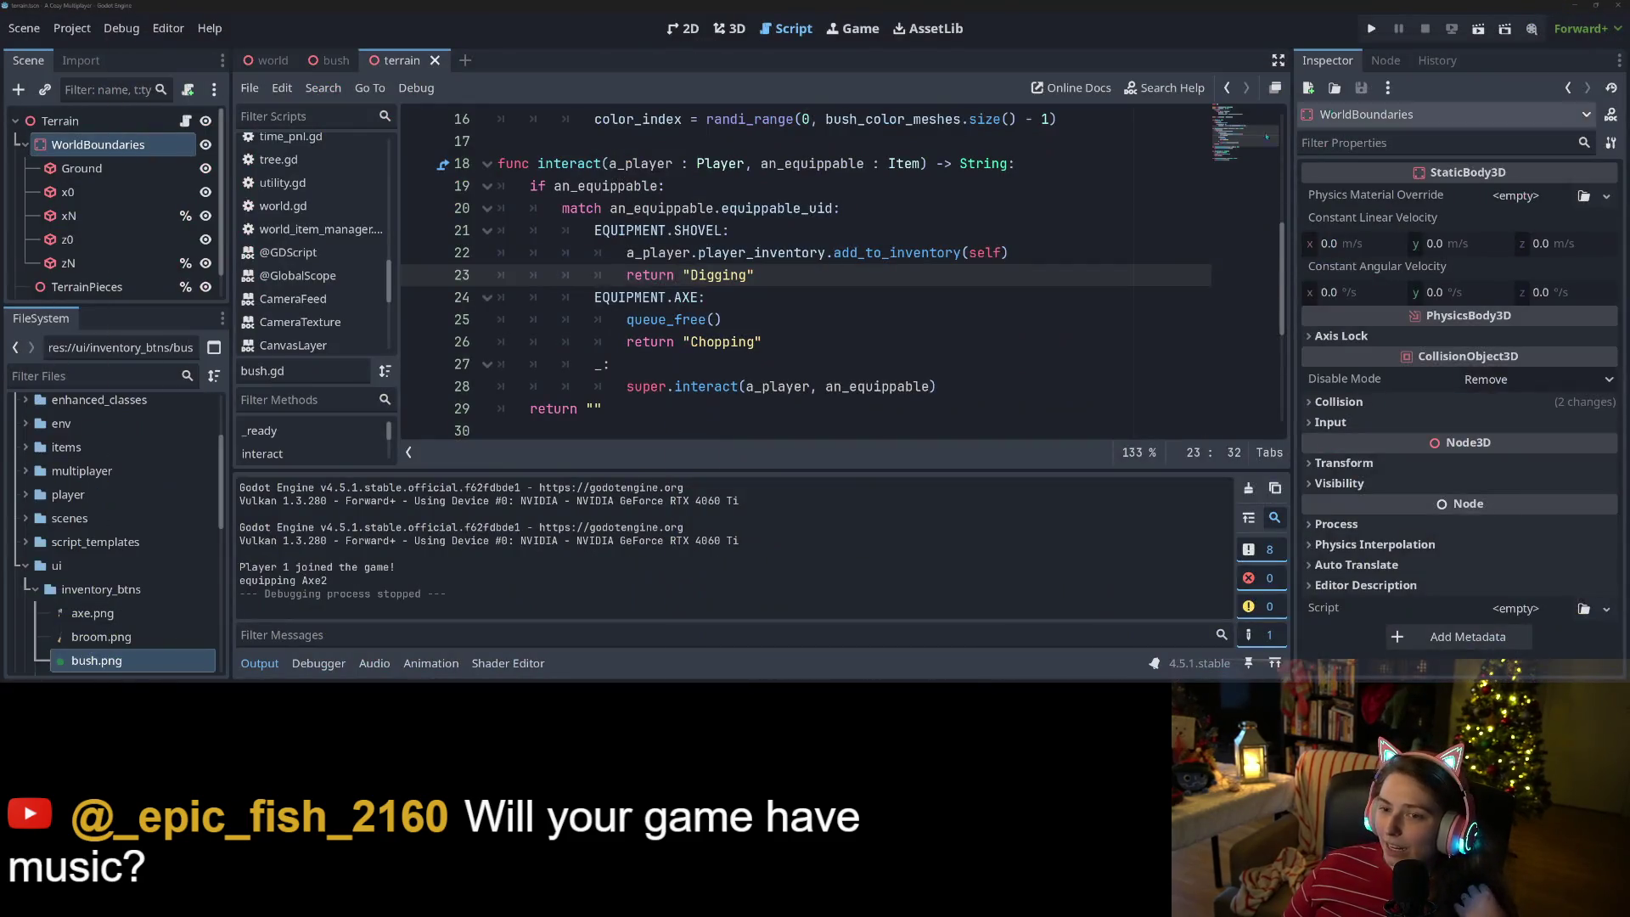
# - Review the pending terrain.tscn, world_boundaries.gd and world_boundaries.gd.uid diffs in GitHub Desktop
pyautogui.click(818, 208)
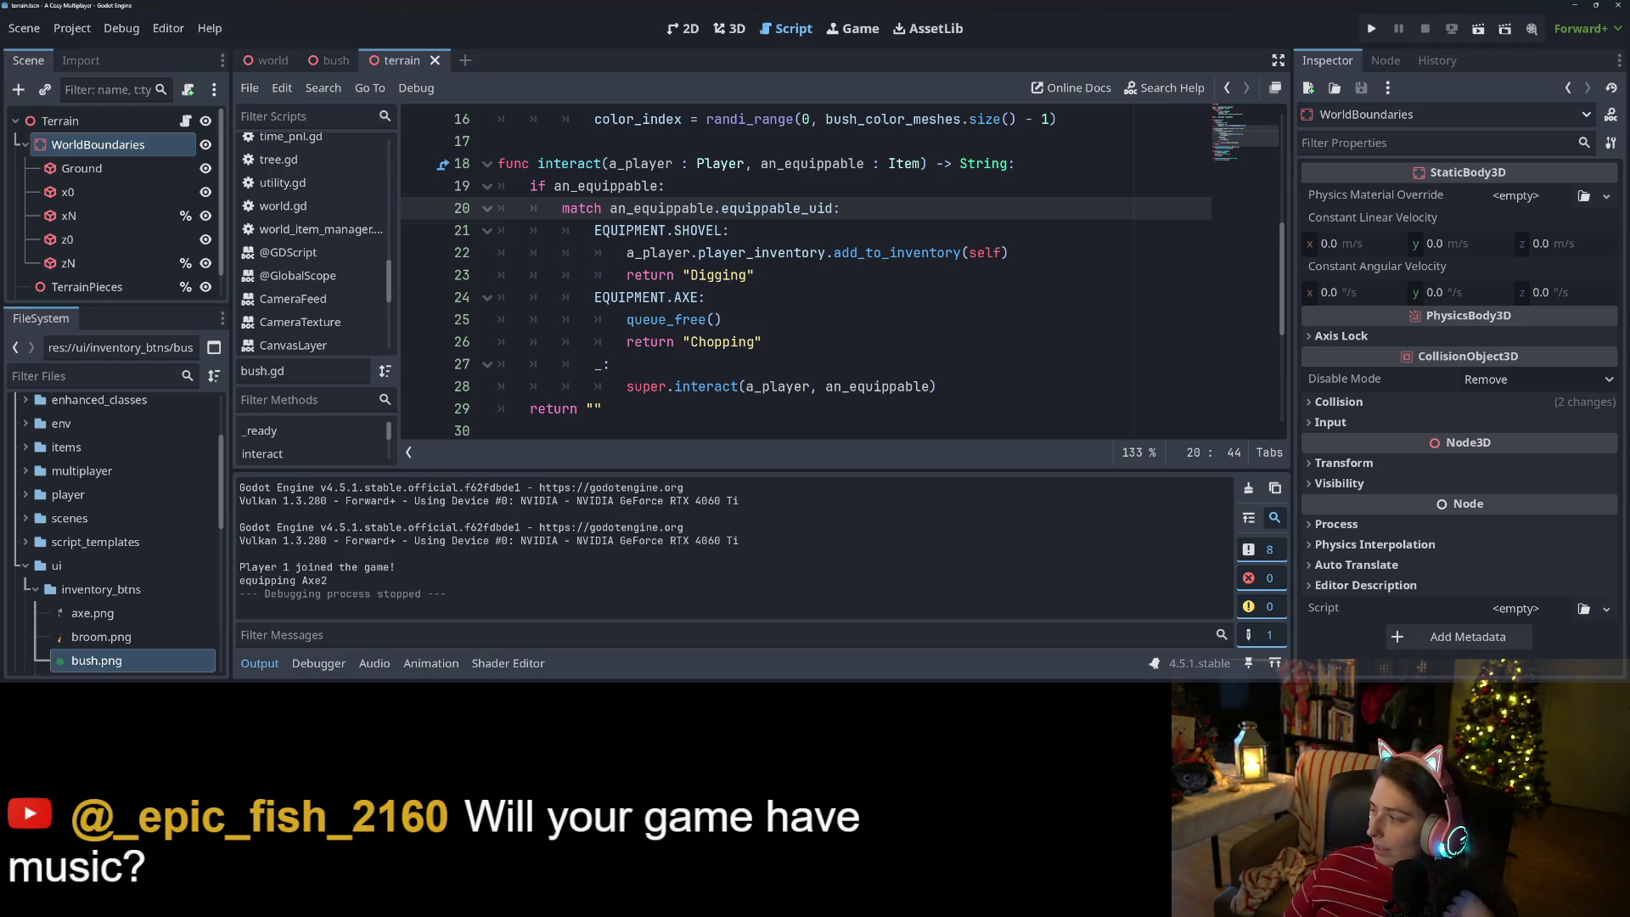
pyautogui.hotkey('alt', 'Tab')
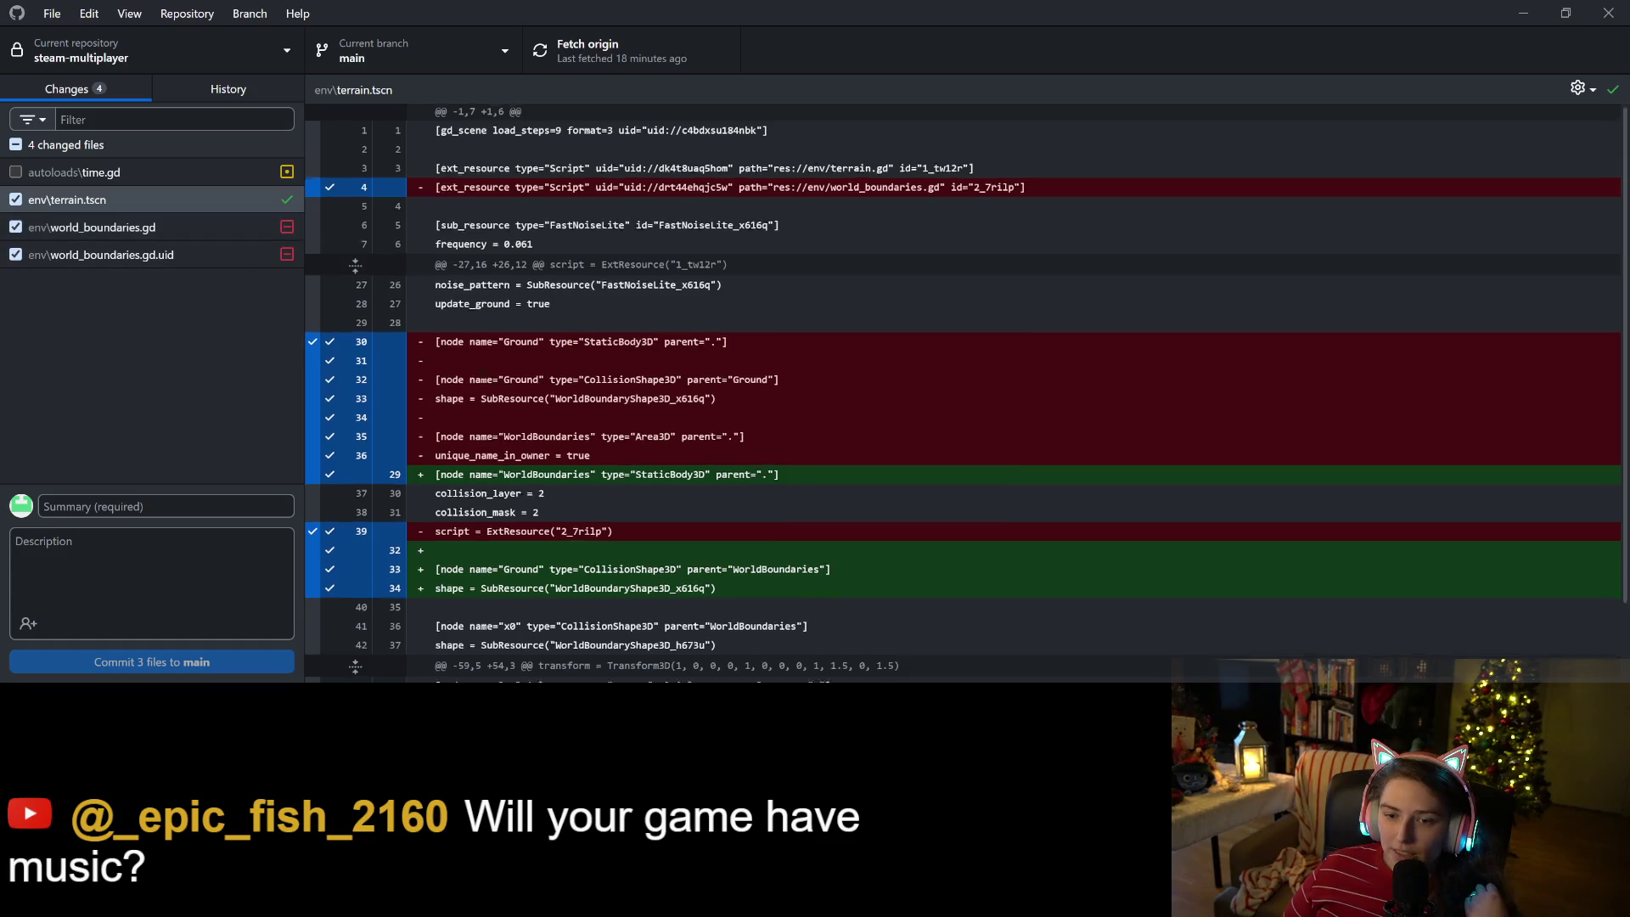
pyautogui.scroll(-2, 849, 382)
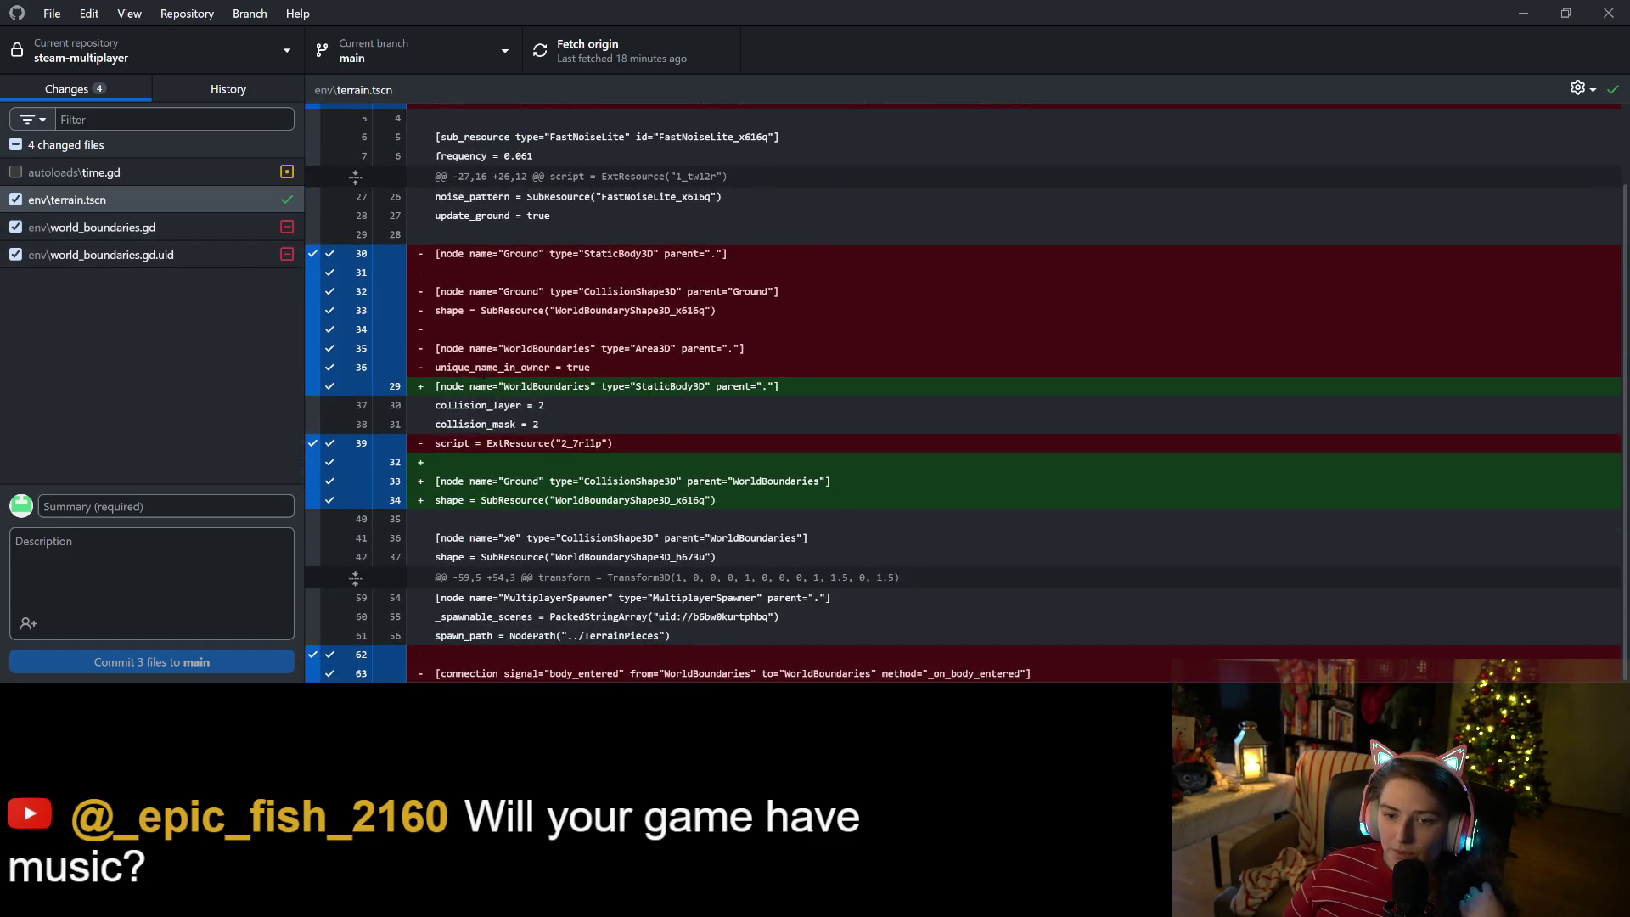
pyautogui.click(146, 221)
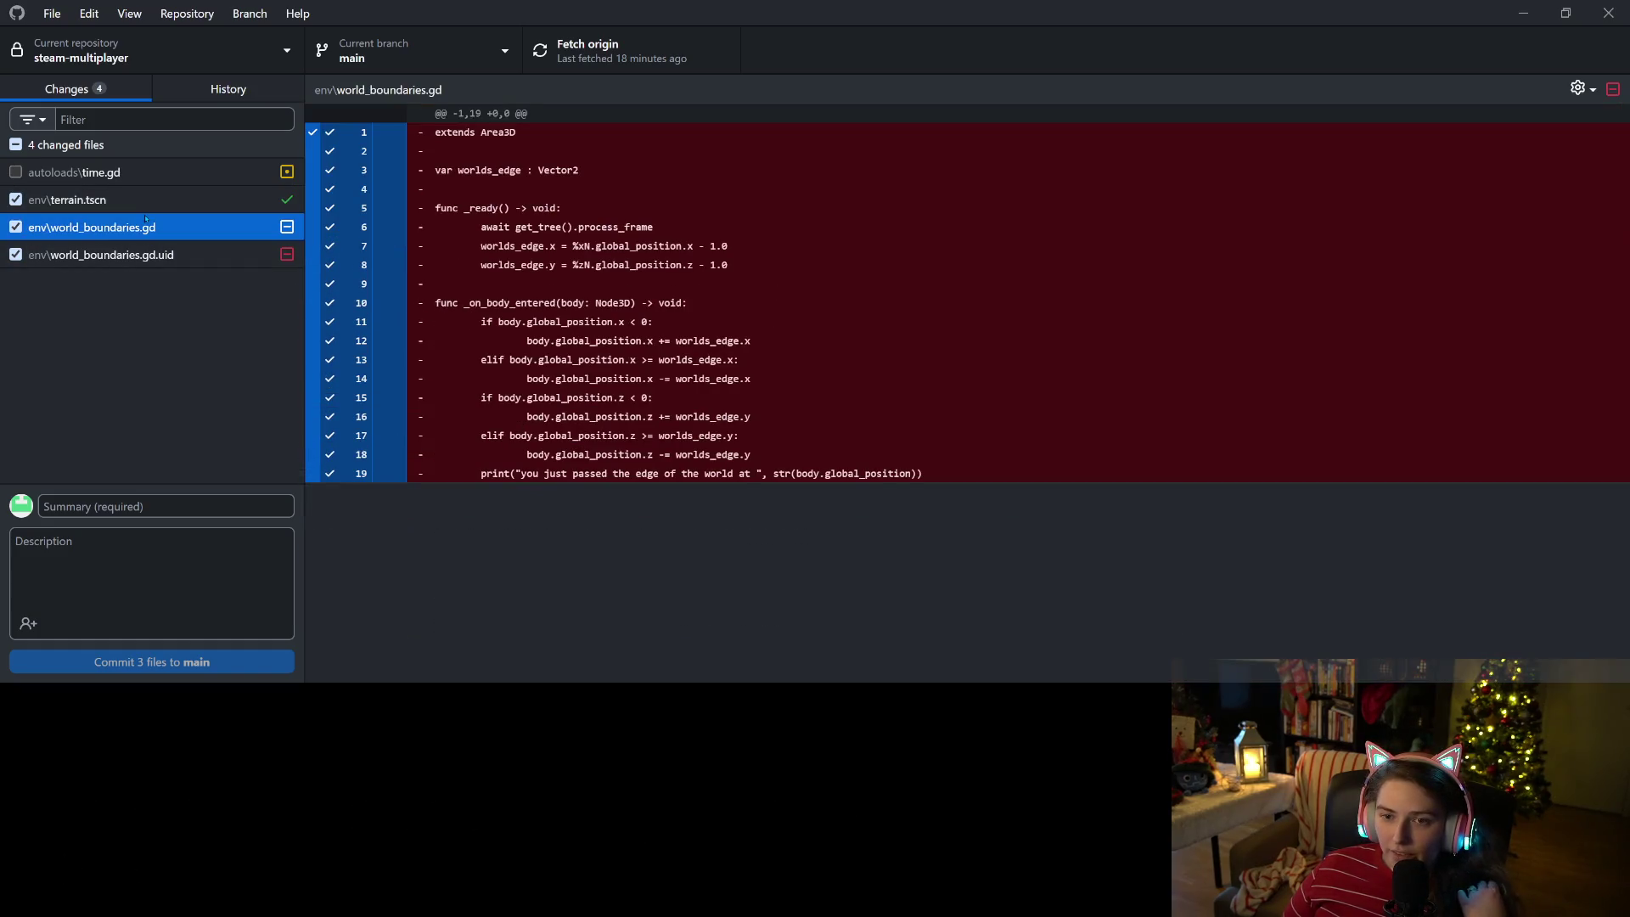
pyautogui.click(188, 257)
pyautogui.click(170, 200)
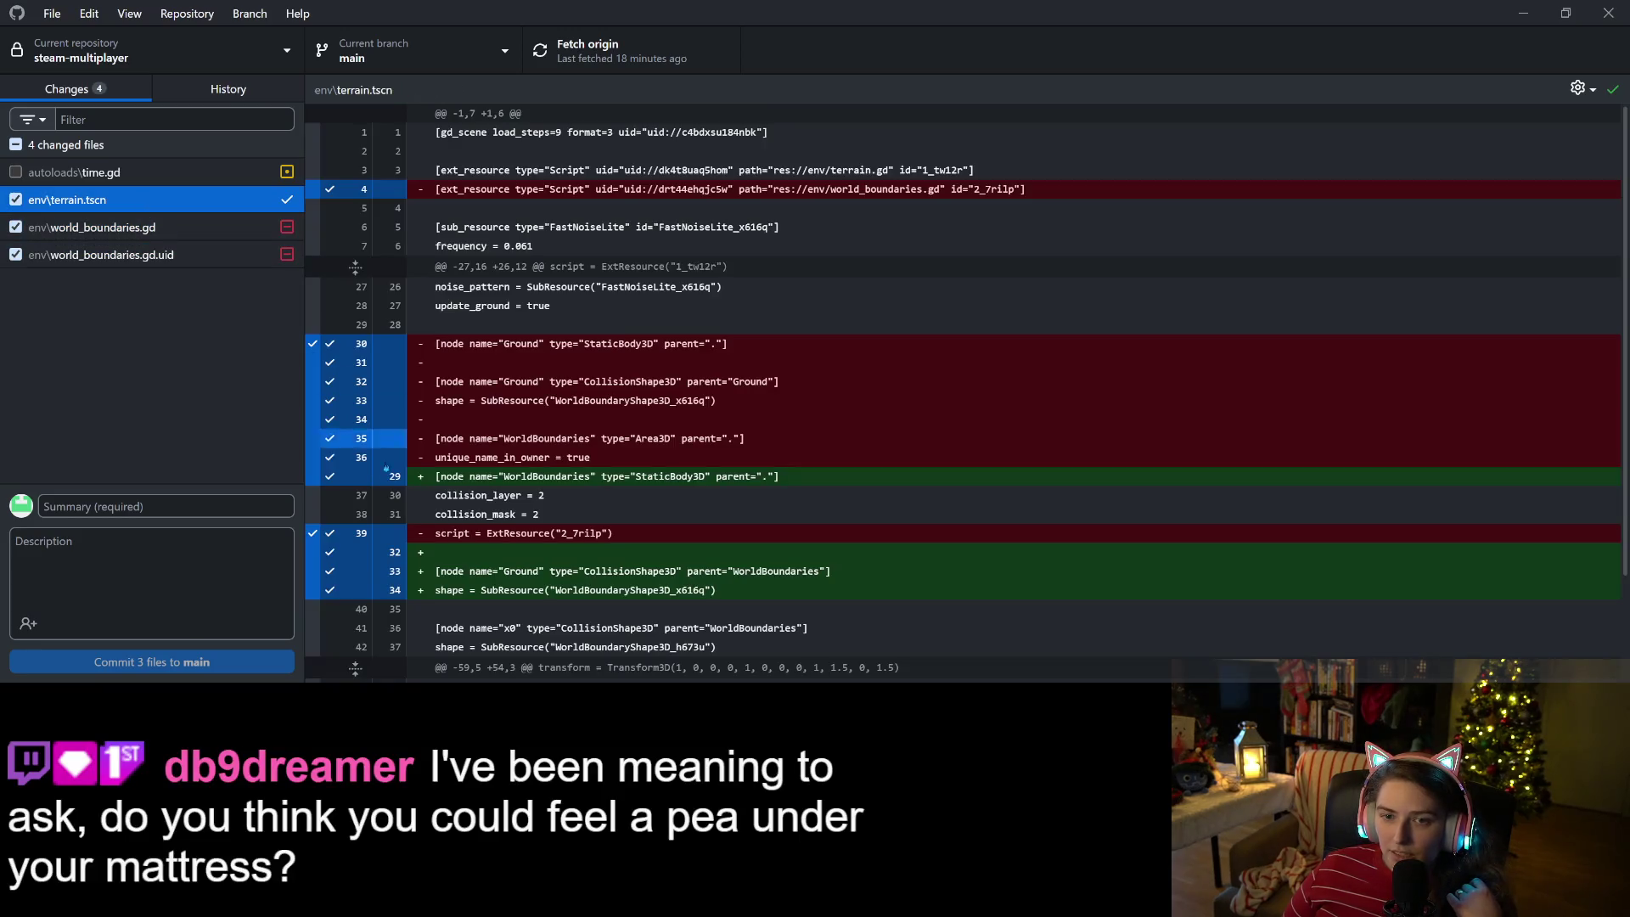
# - Commit the three files to main as 'removes looping world and re-adds boundary on edge', push, and return to Godot
pyautogui.click(213, 506)
pyautogui.write('r')
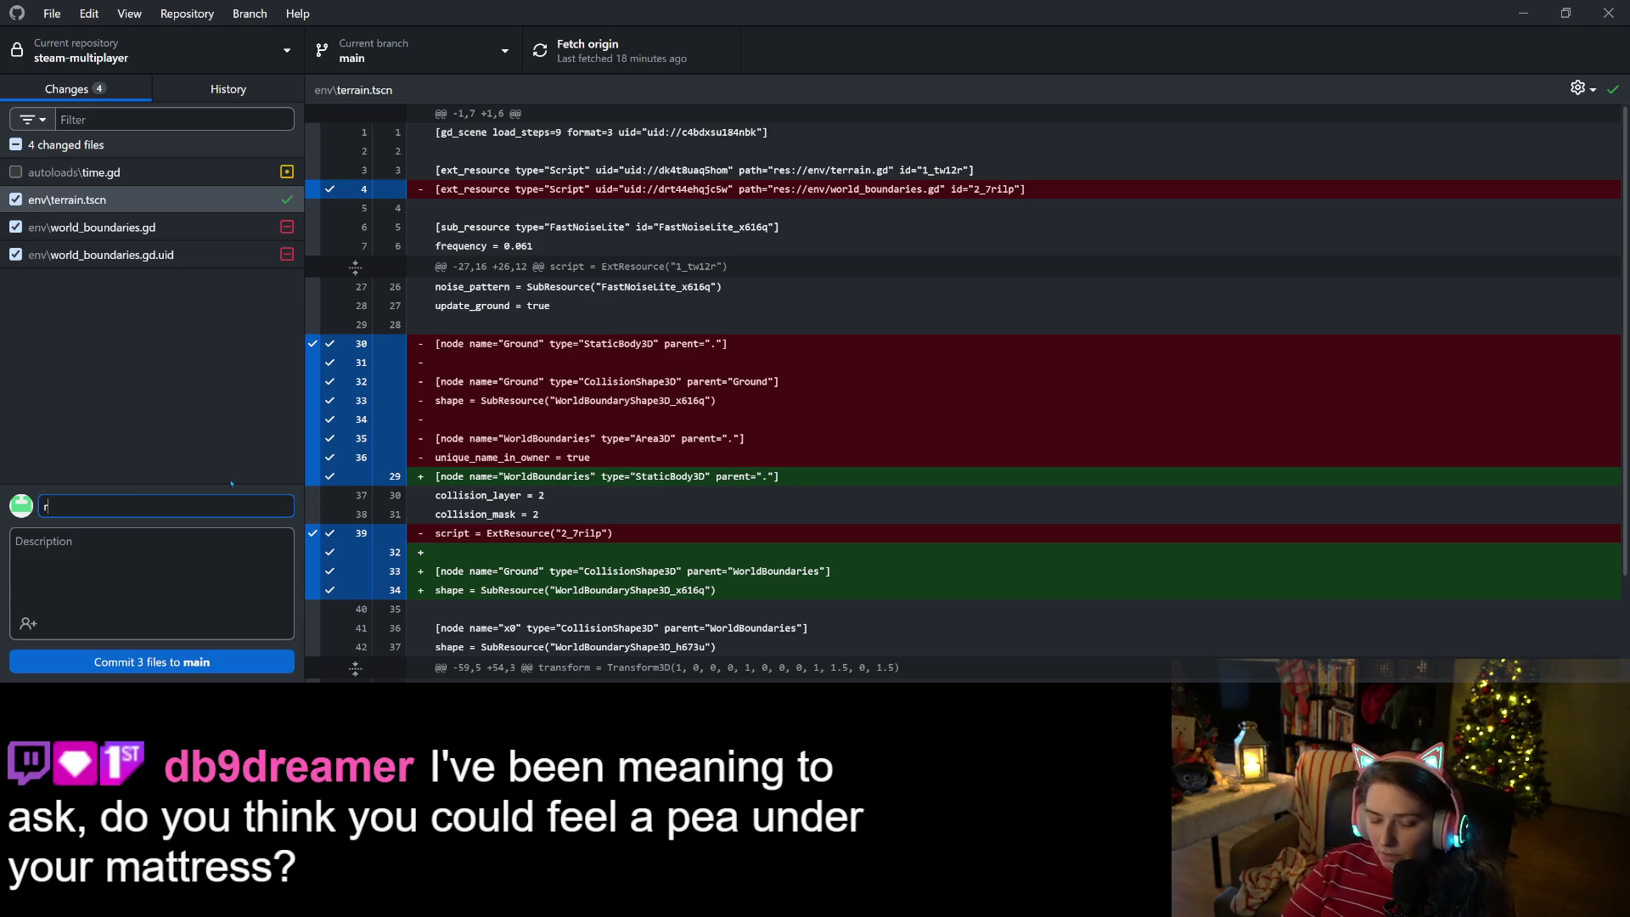
pyautogui.write('emoves lop')
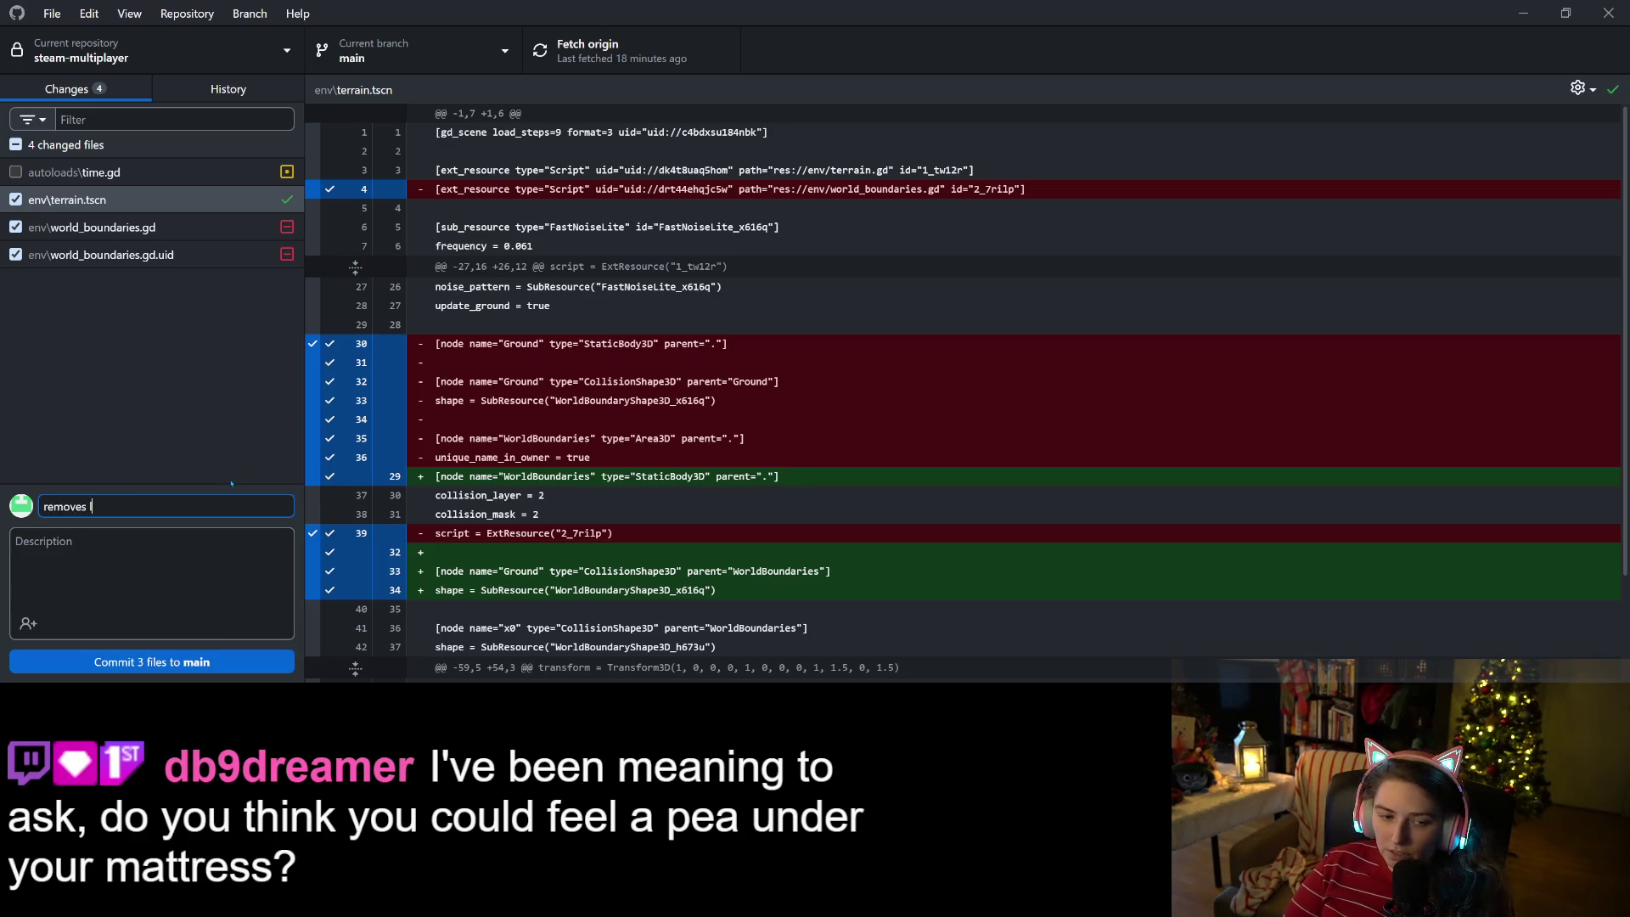
pyautogui.press('BackSpace')
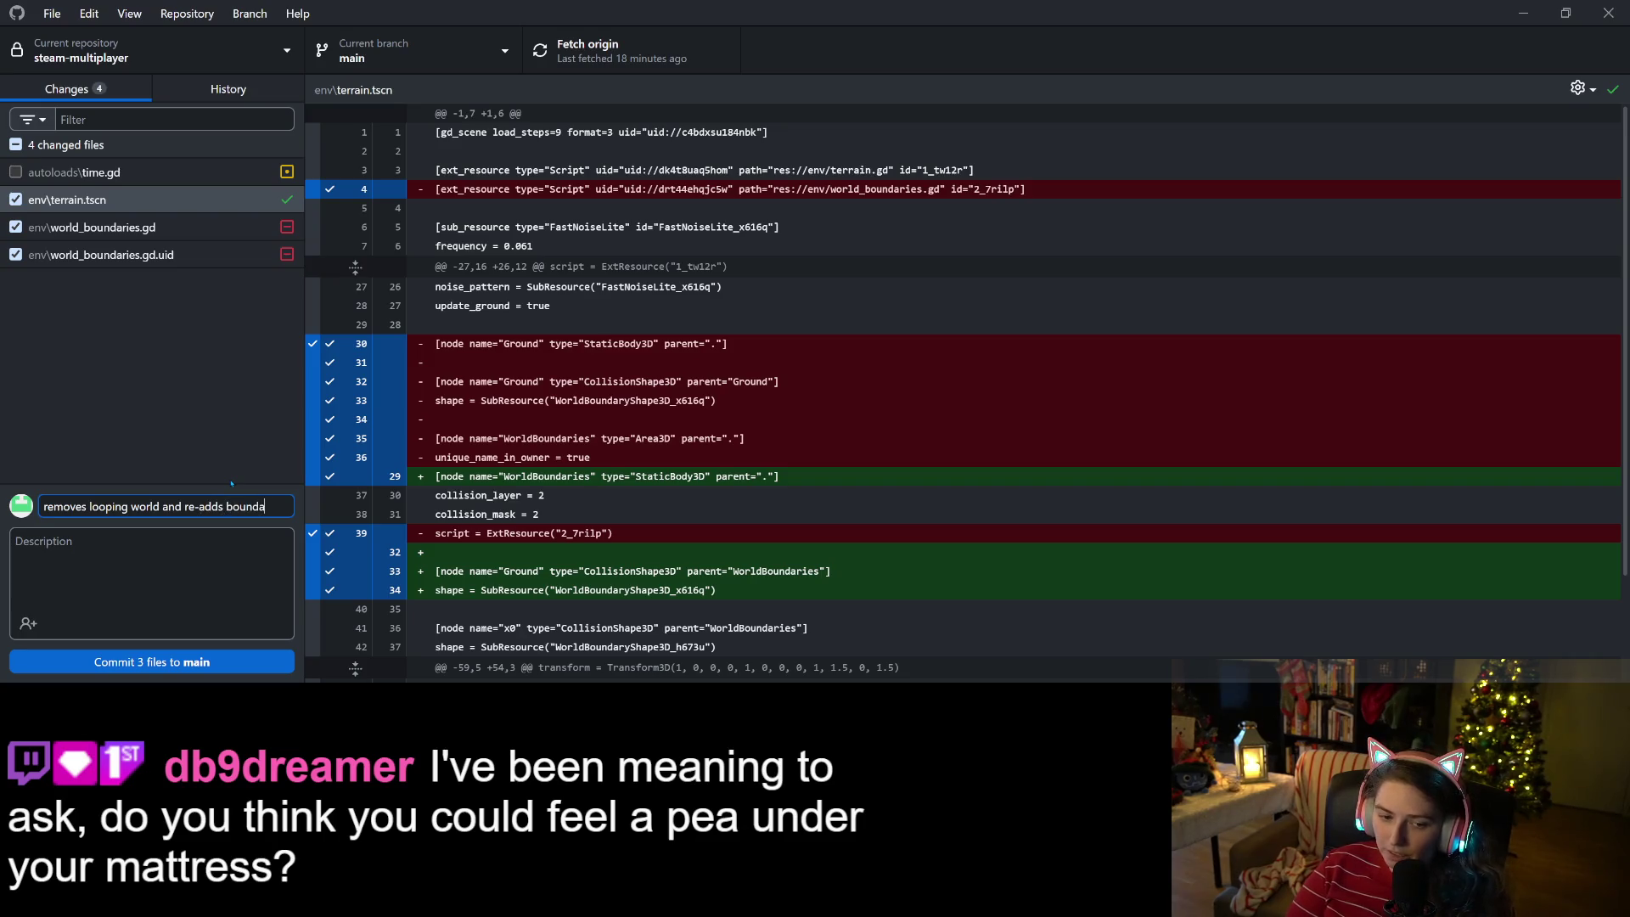
pyautogui.write('on edge')
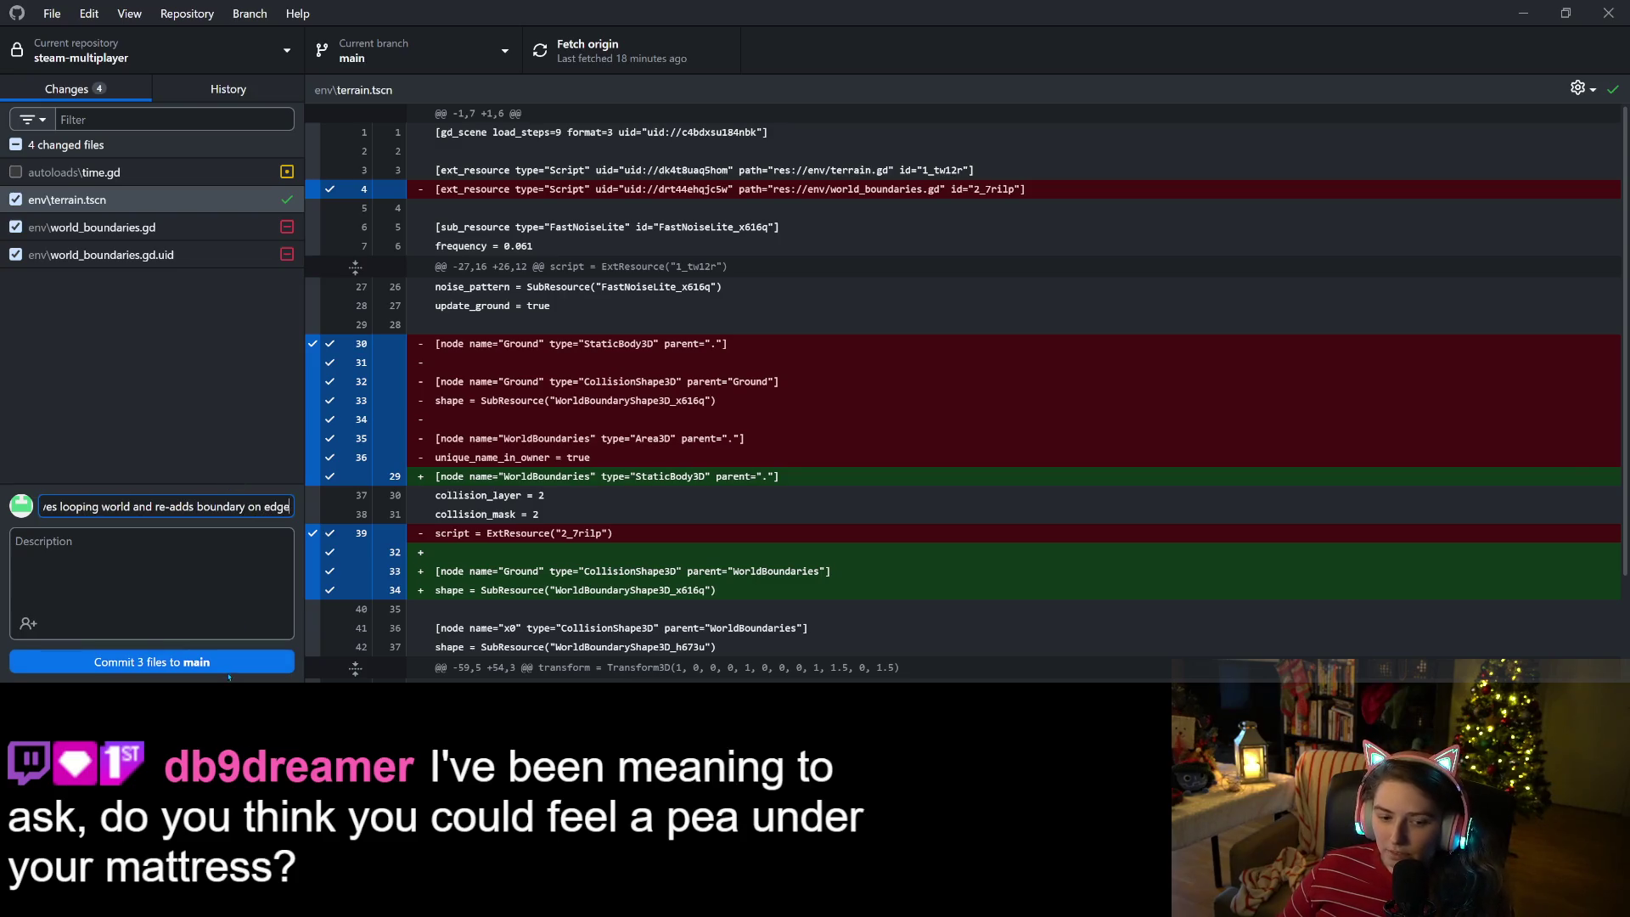
pyautogui.click(152, 662)
pyautogui.click(702, 60)
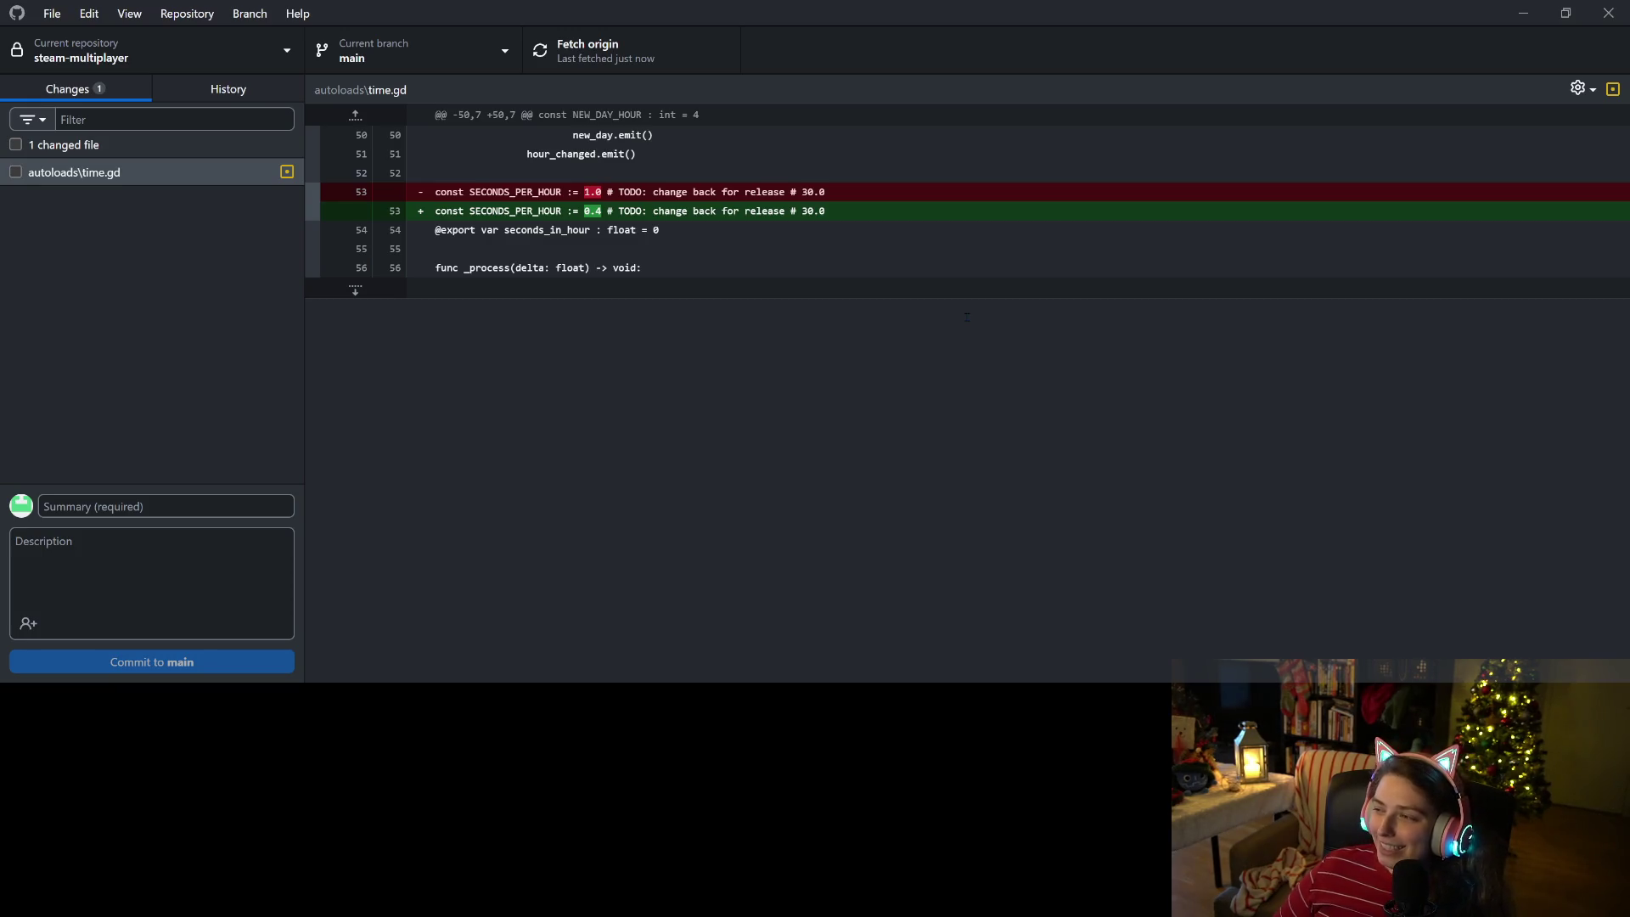
pyautogui.click(1523, 13)
pyautogui.click(843, 241)
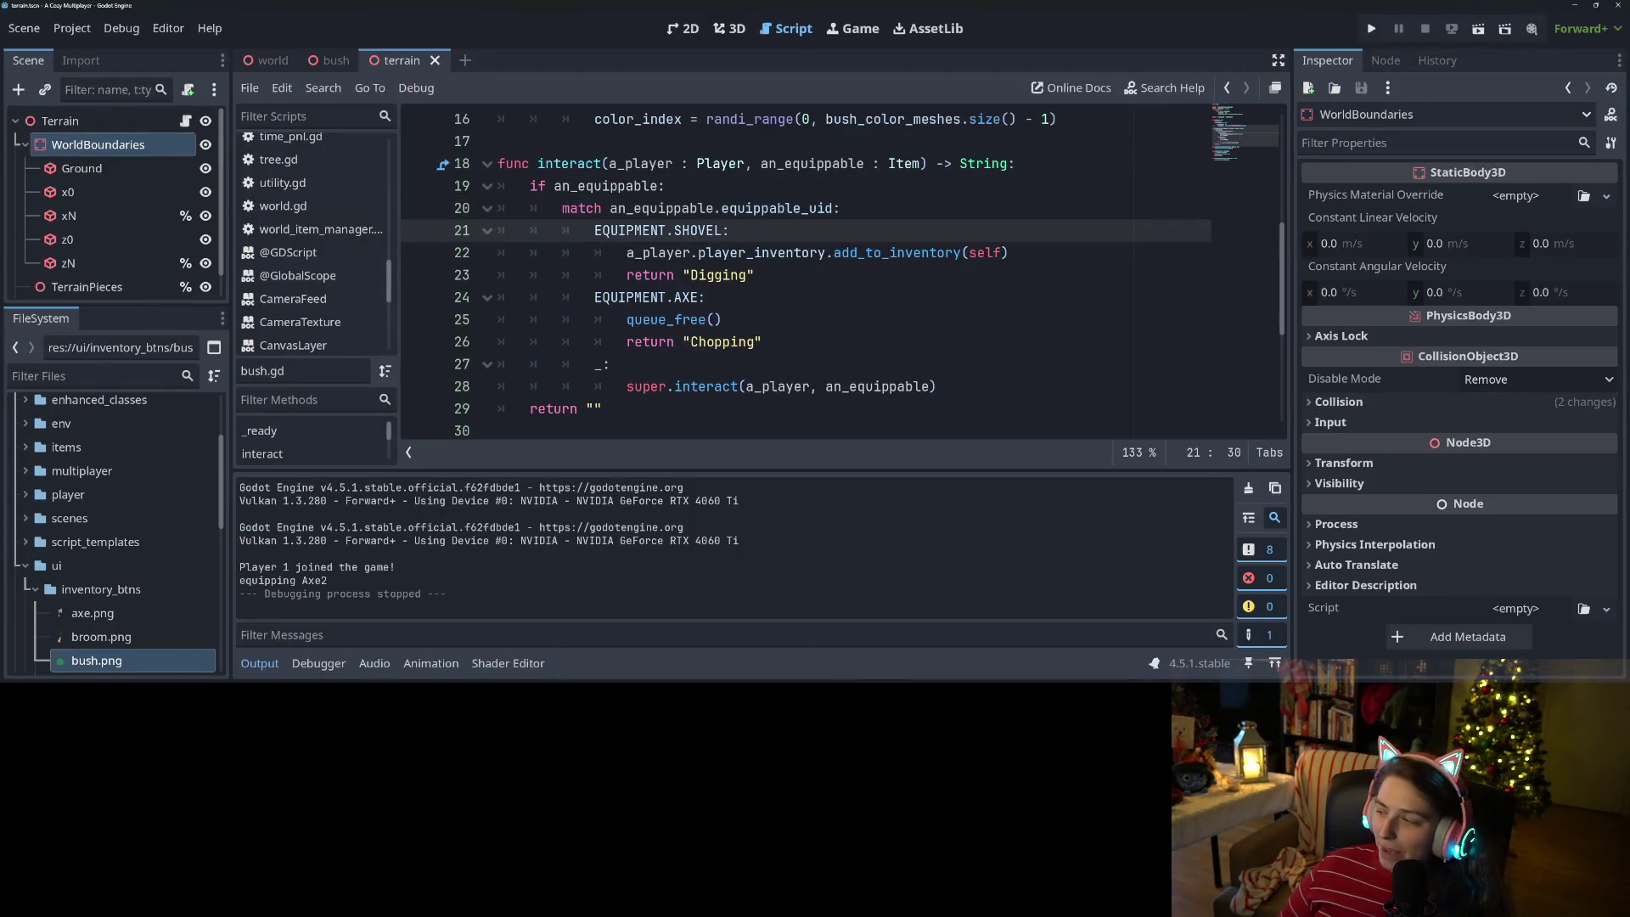
# - Scroll through the To Do cards on the Multiplayer Farm Concept Trello board
pyautogui.hotkey('alt', 'Tab')
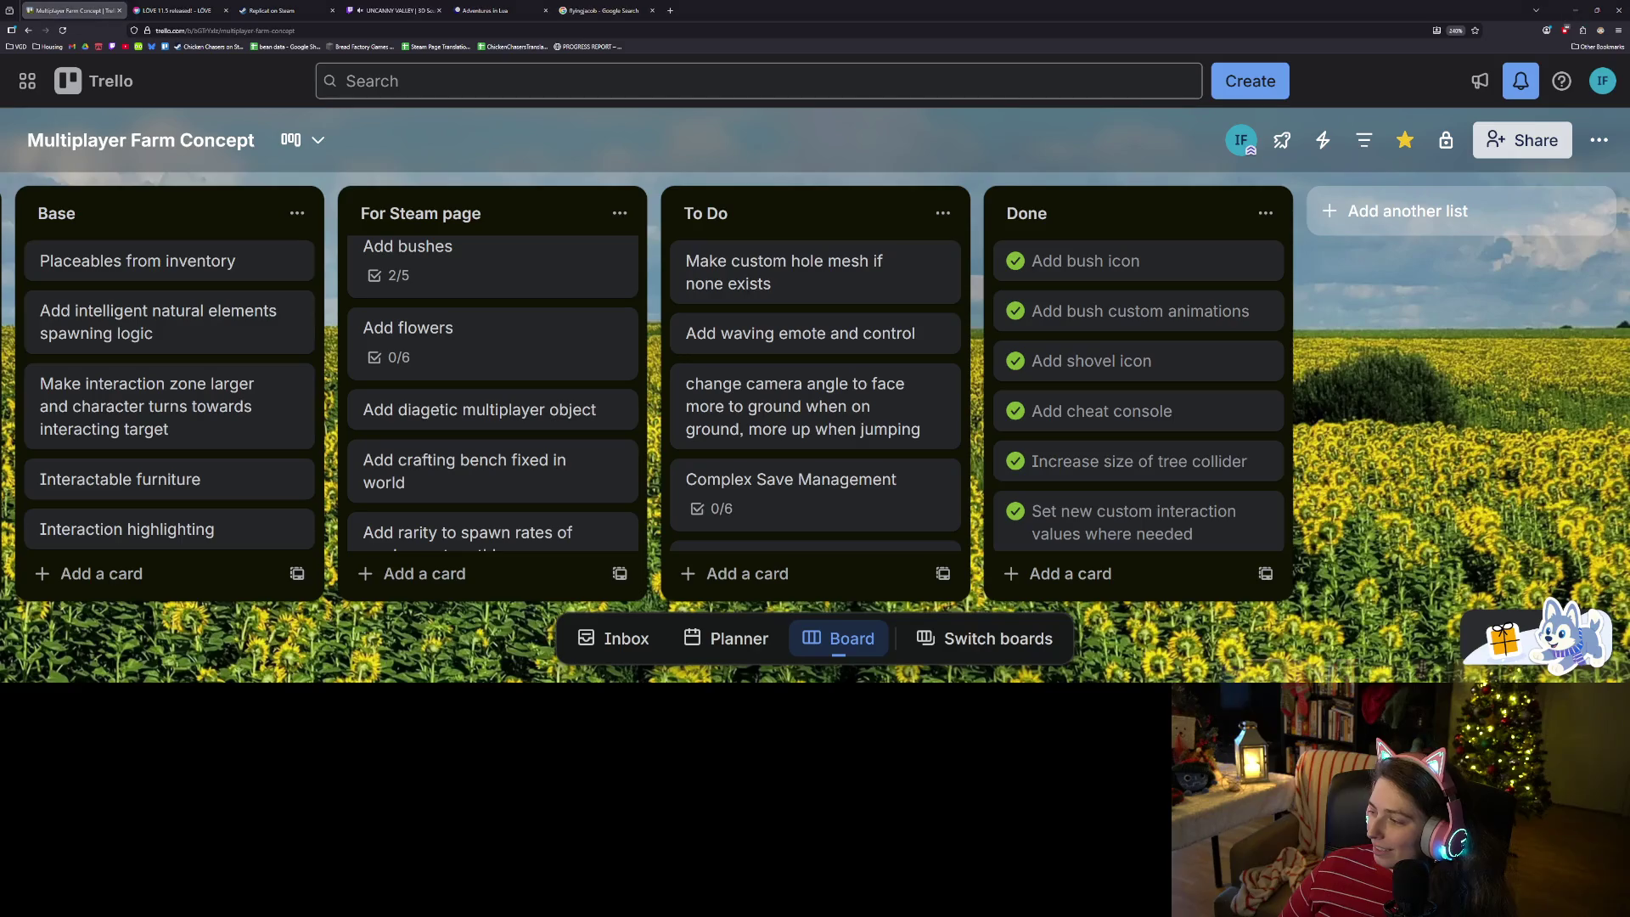
pyautogui.scroll(-2, 819, 331)
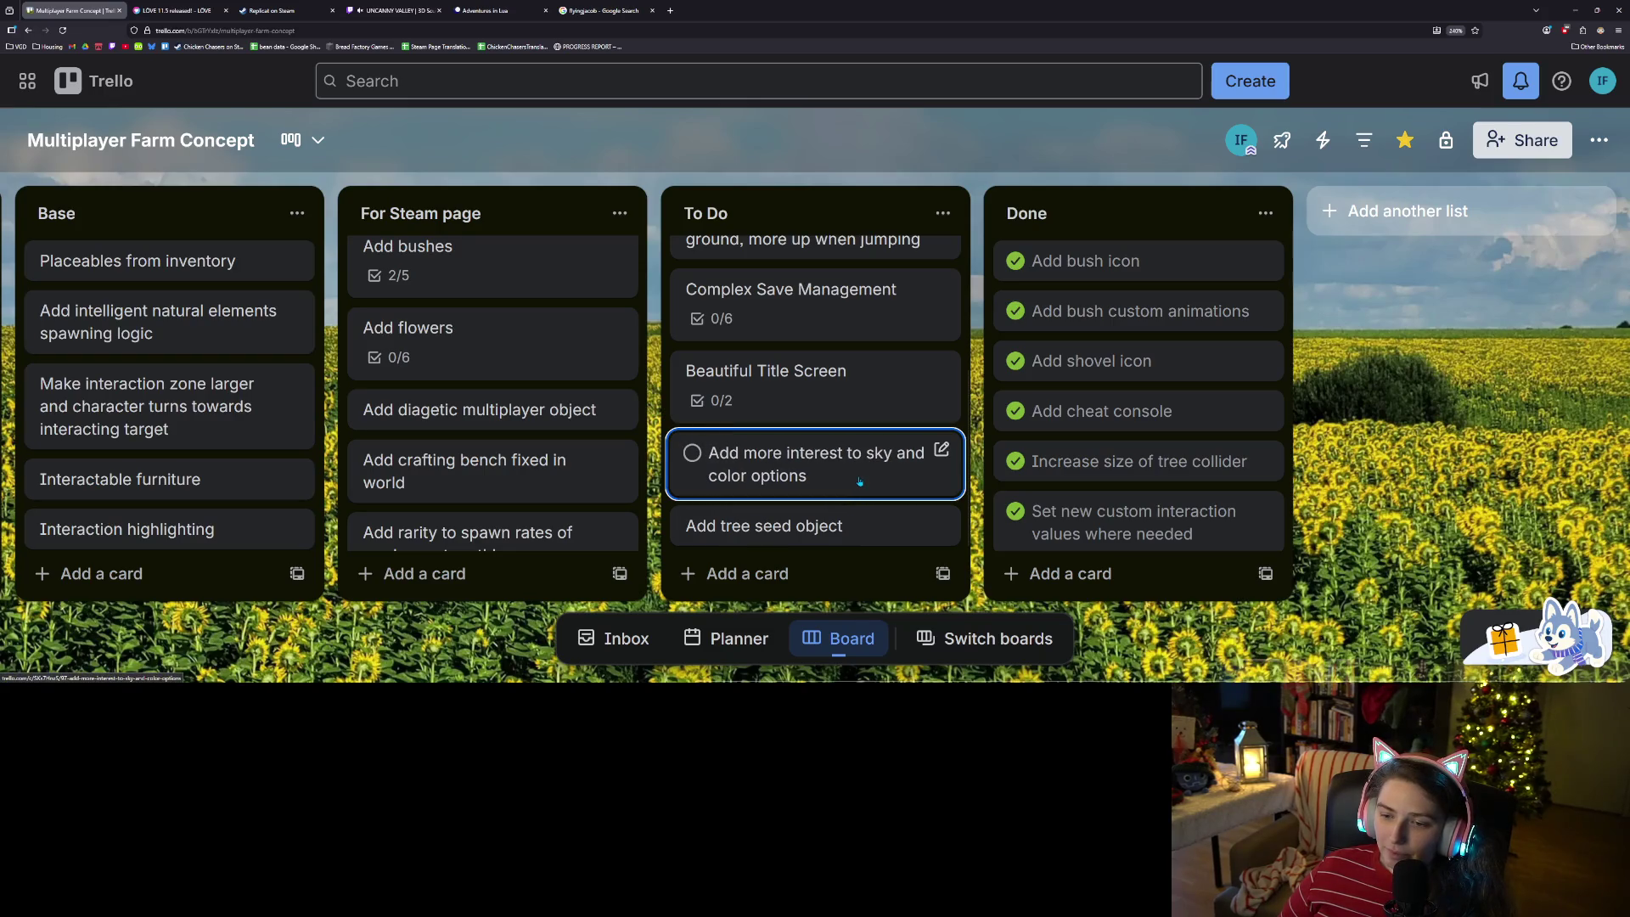
pyautogui.scroll(2, 859, 481)
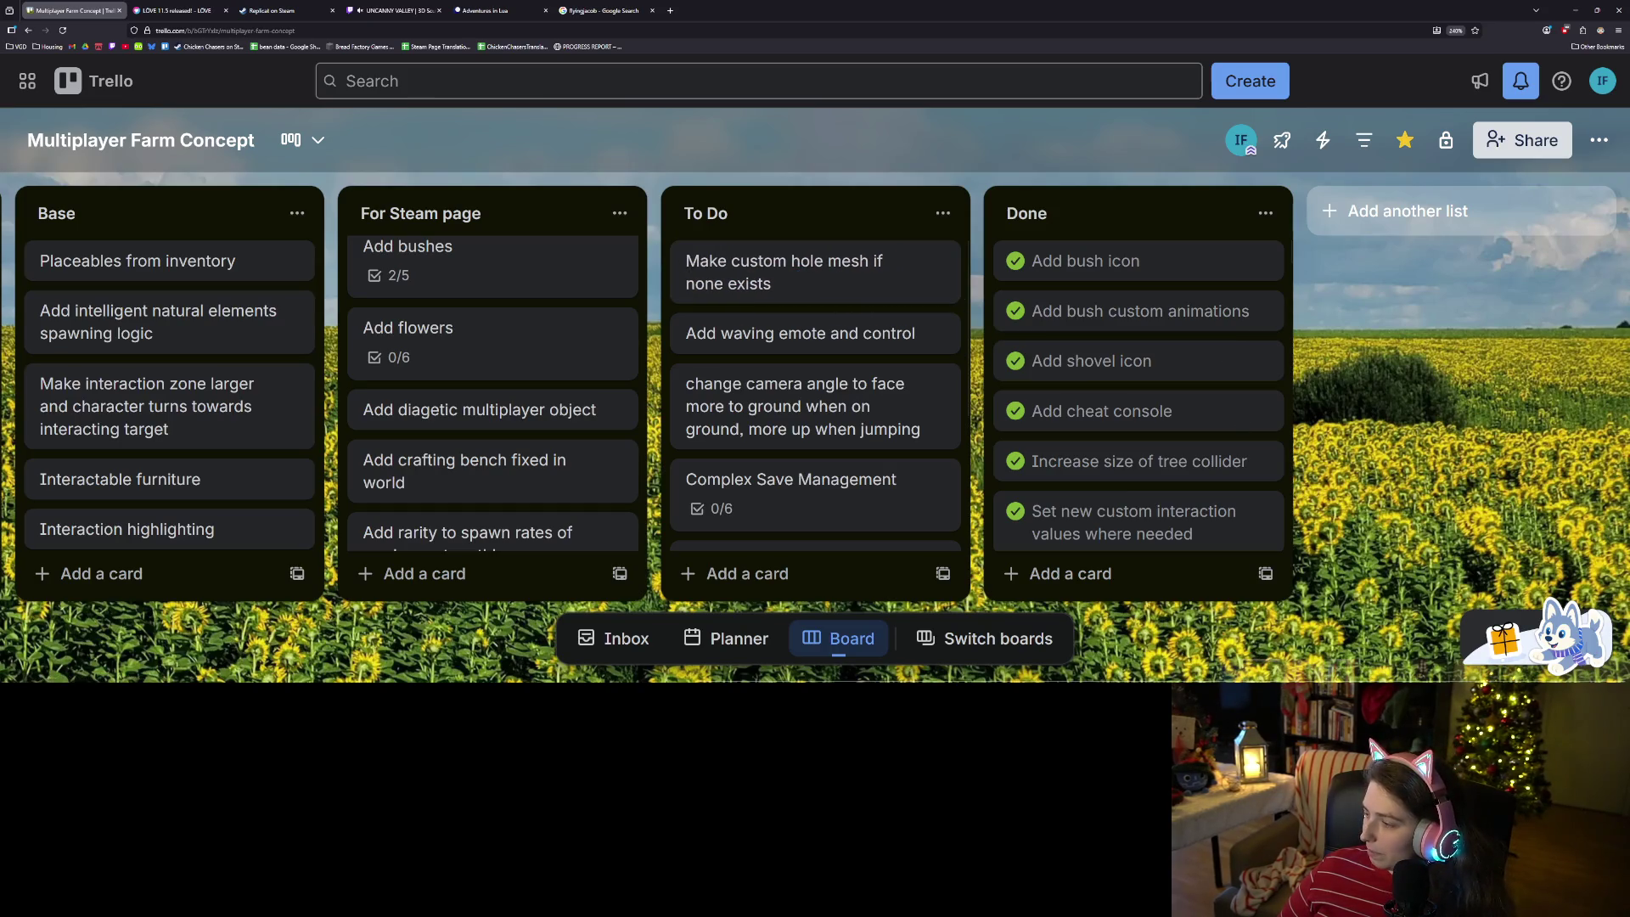
pyautogui.hotkey('alt', 'Tab')
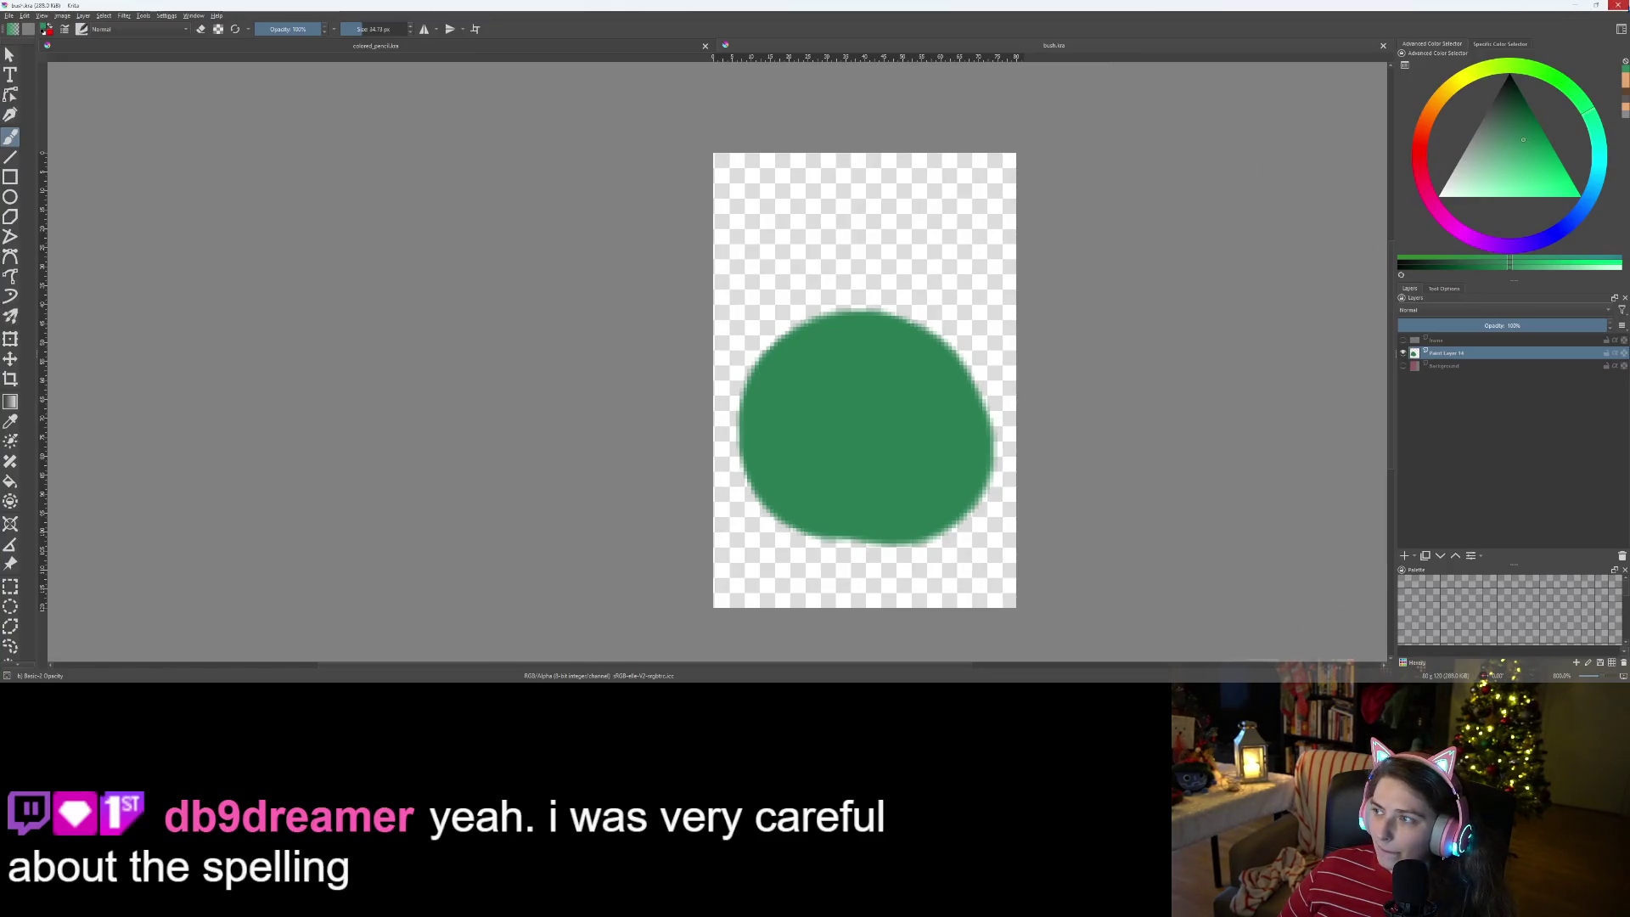
pyautogui.hotkey('alt', 'Tab')
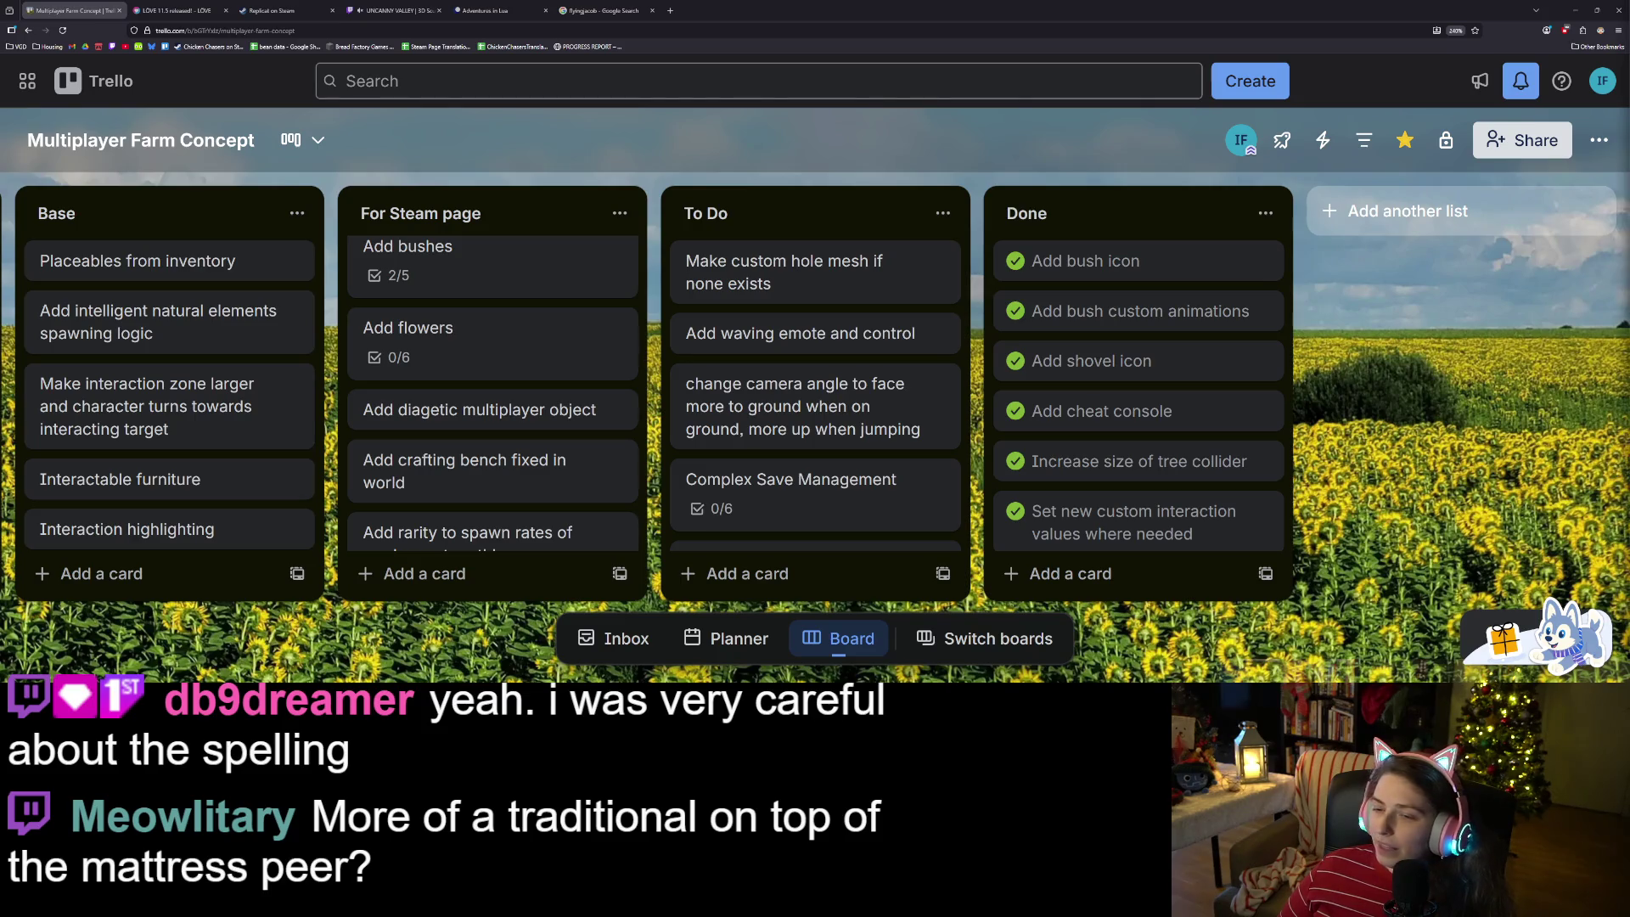
pyautogui.scroll(-3, 910, 399)
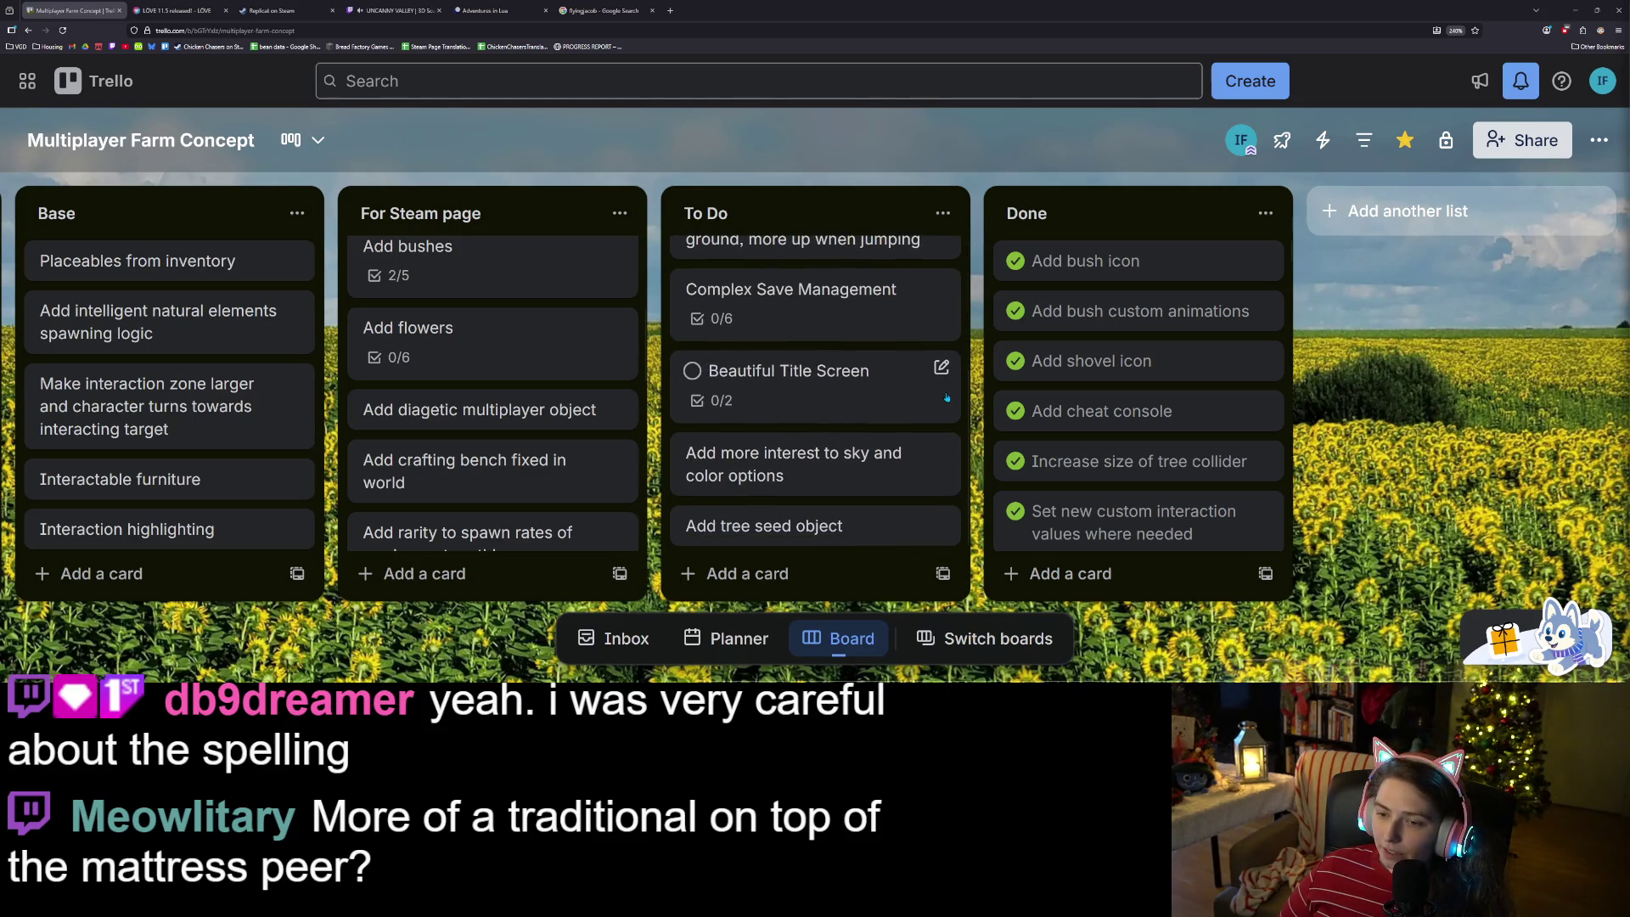
pyautogui.scroll(3, 896, 417)
pyautogui.scroll(-3, 891, 420)
pyautogui.scroll(3, 889, 422)
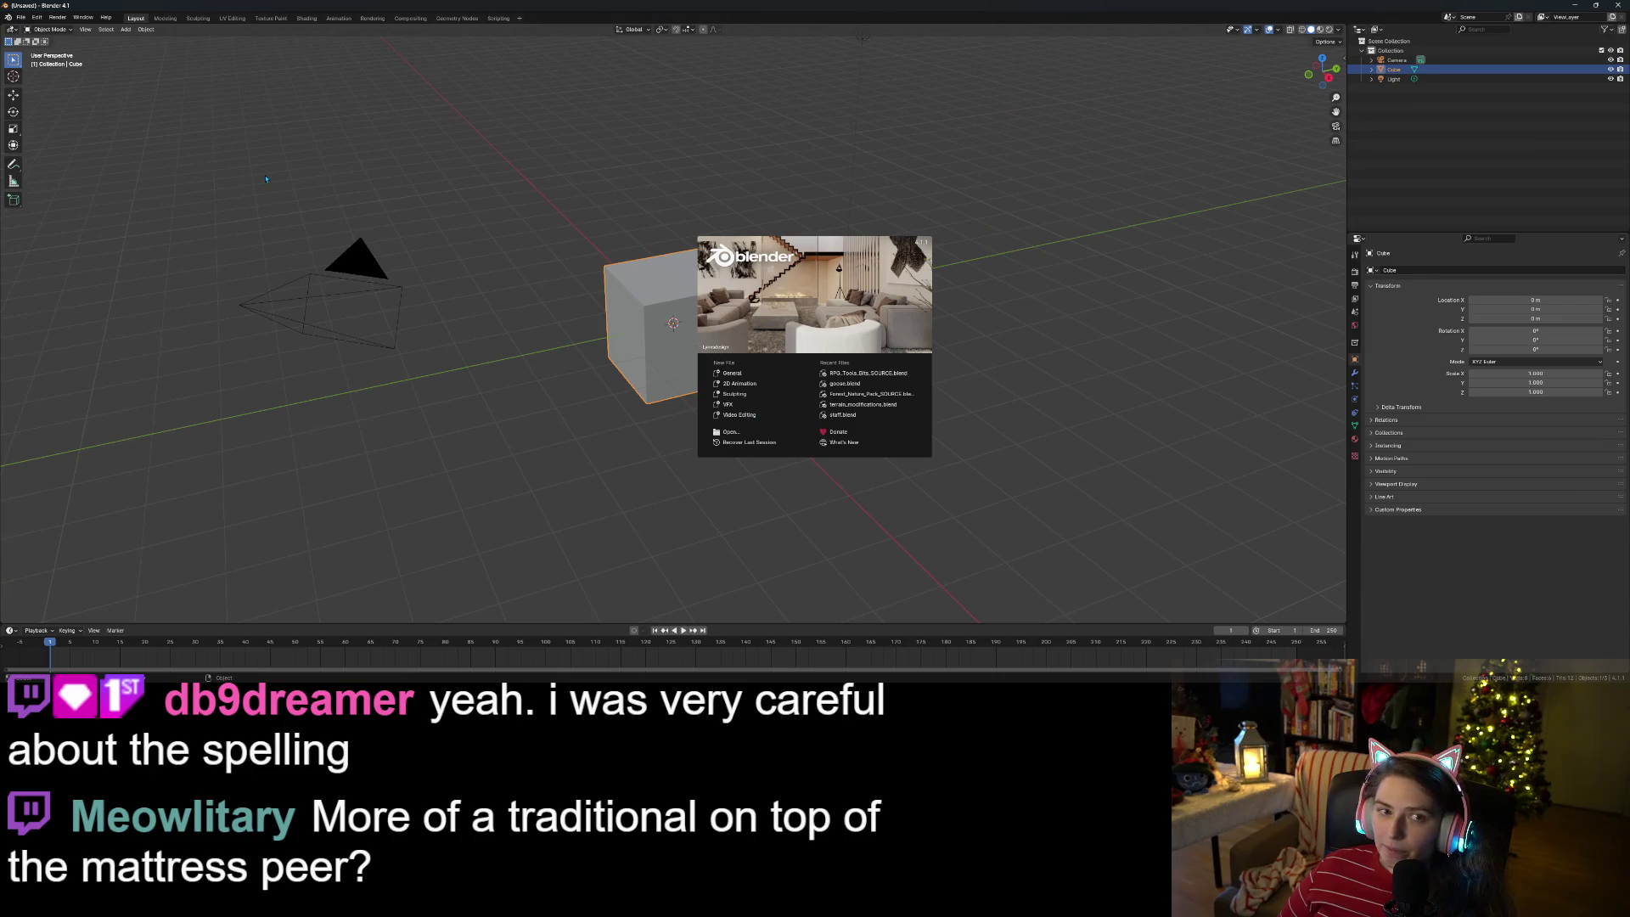
# - Try reopening the Forest Nature Pack file from Open Recent, which fails with a missing-file error
pyautogui.click(20, 18)
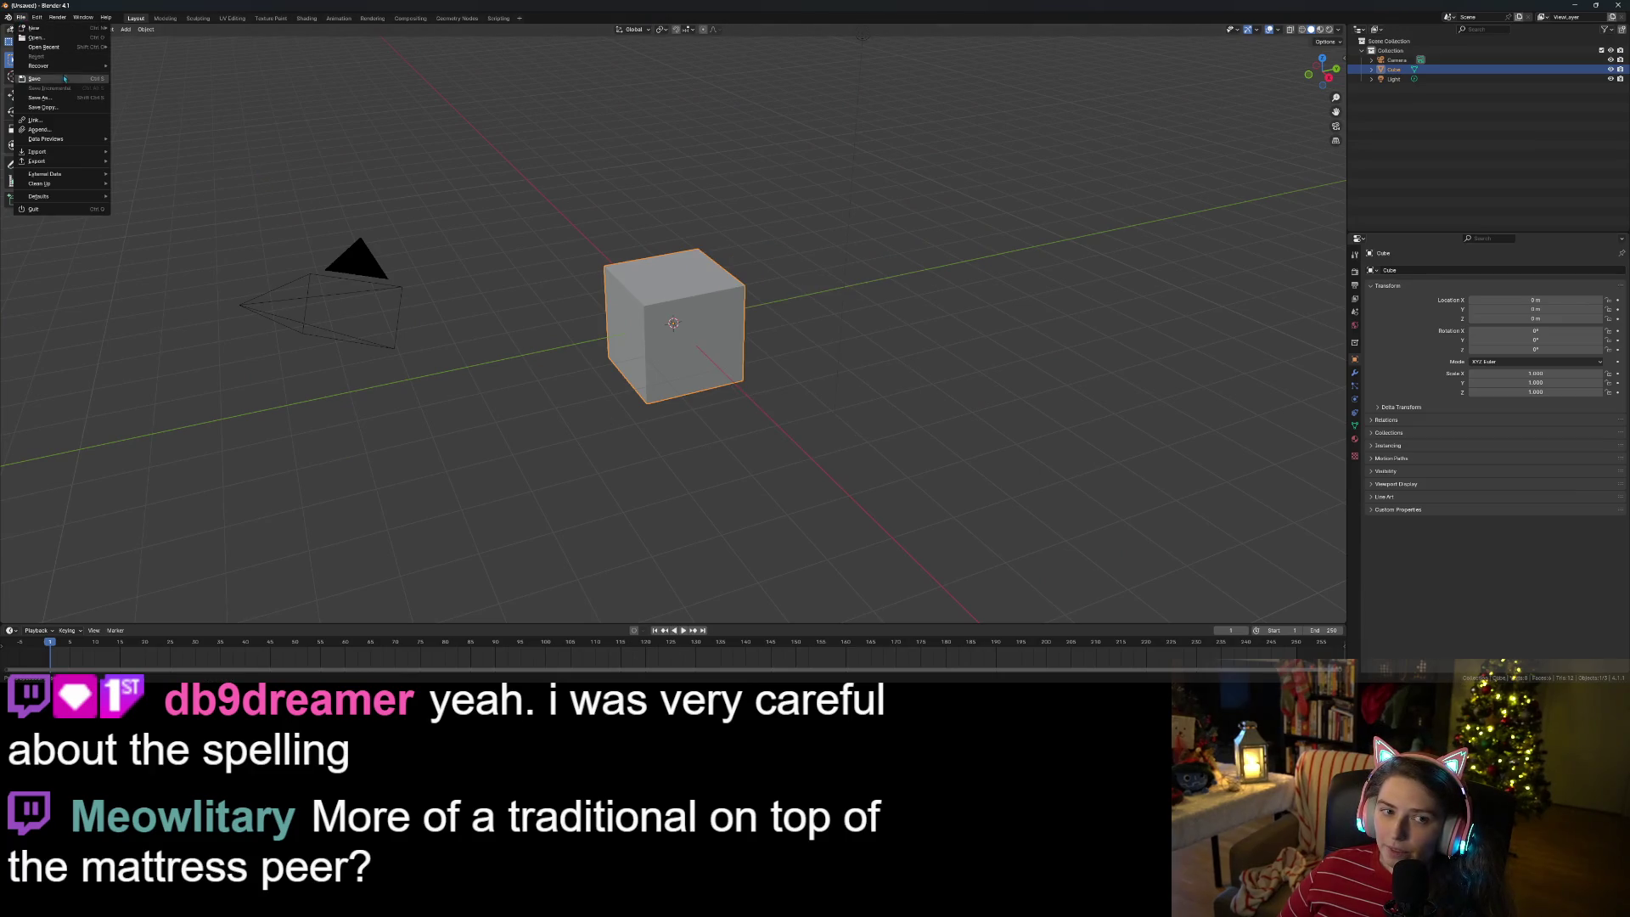
pyautogui.moveTo(51, 46)
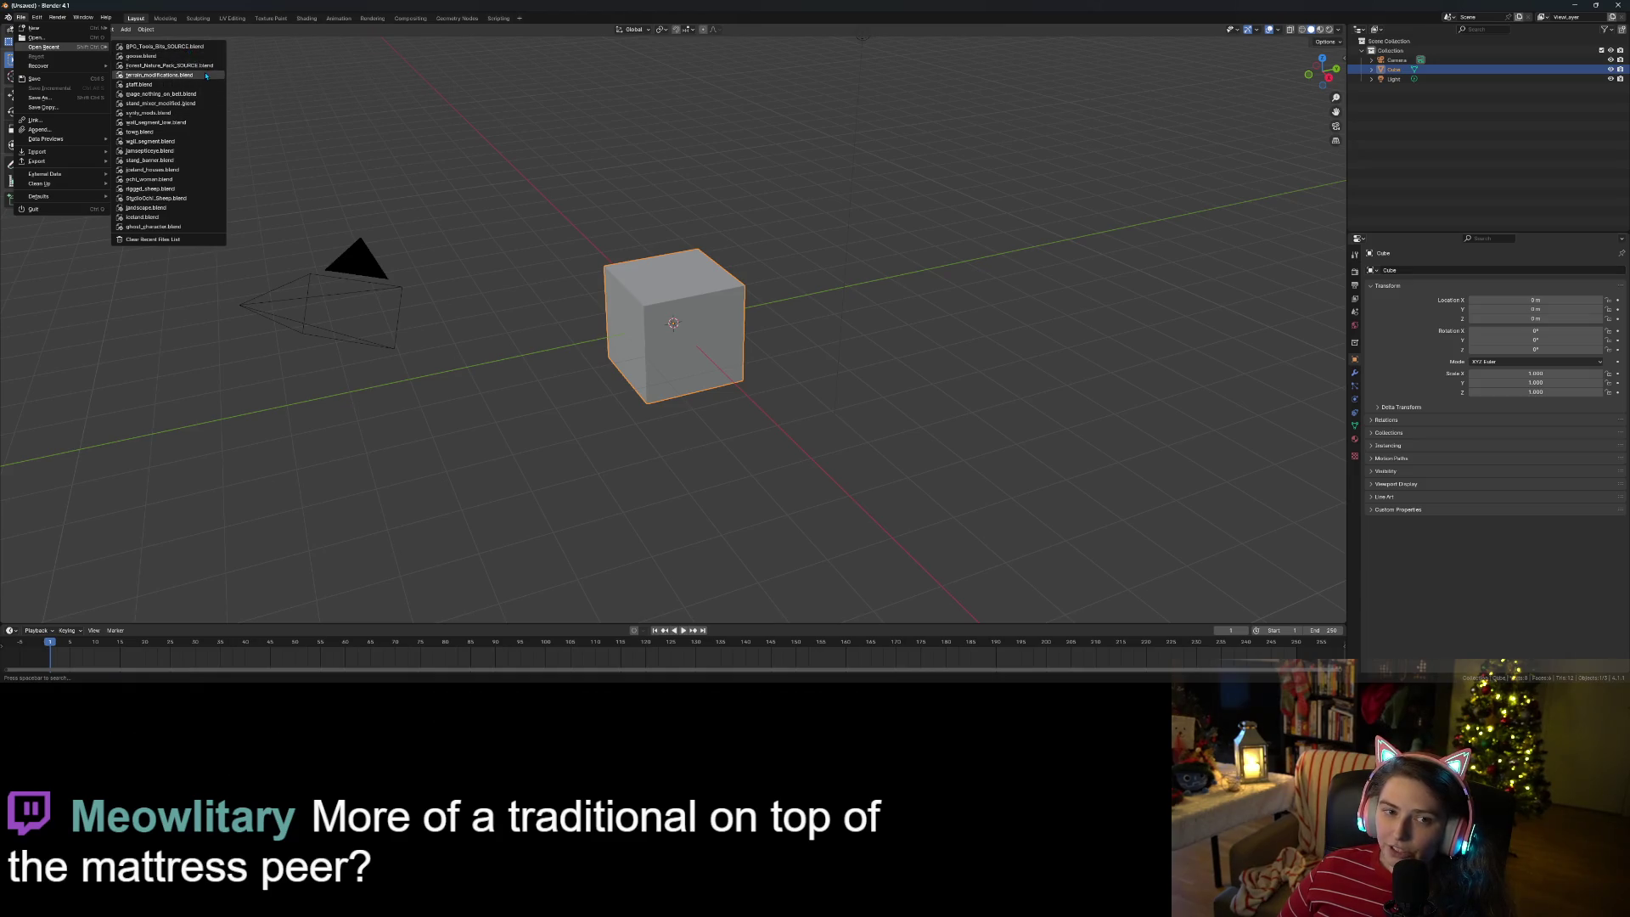
pyautogui.click(203, 66)
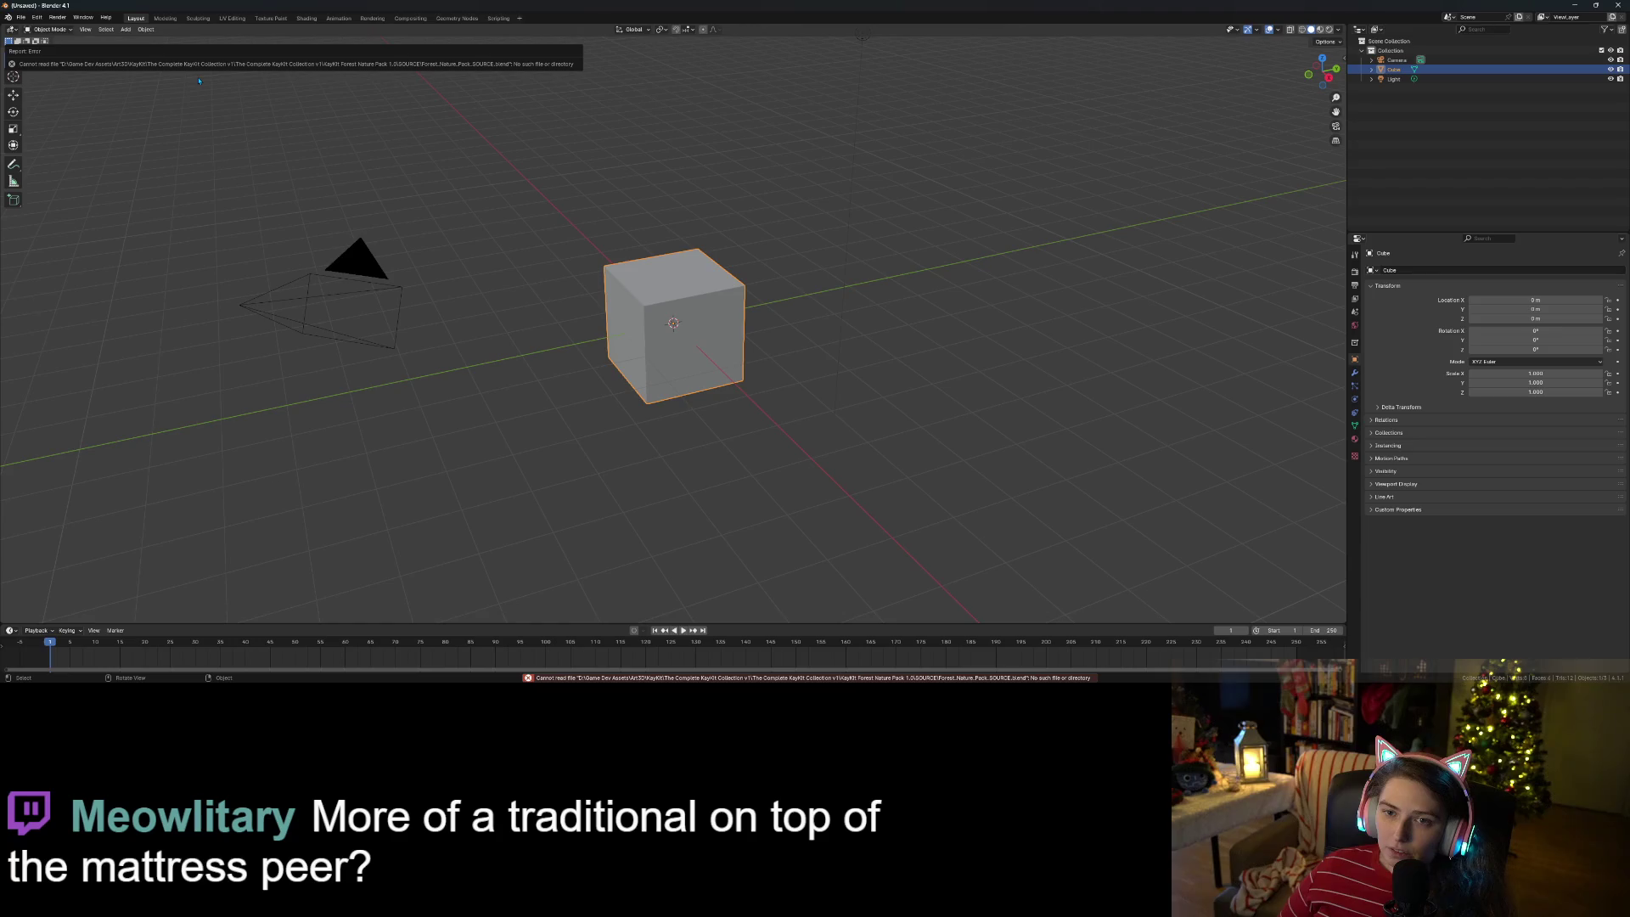
pyautogui.click(21, 17)
# - Browse to KayKit Forest Nature Pack 1.0/SOURCE and open Forest_Nature_Pack_SOURCE.blend
pyautogui.click(35, 38)
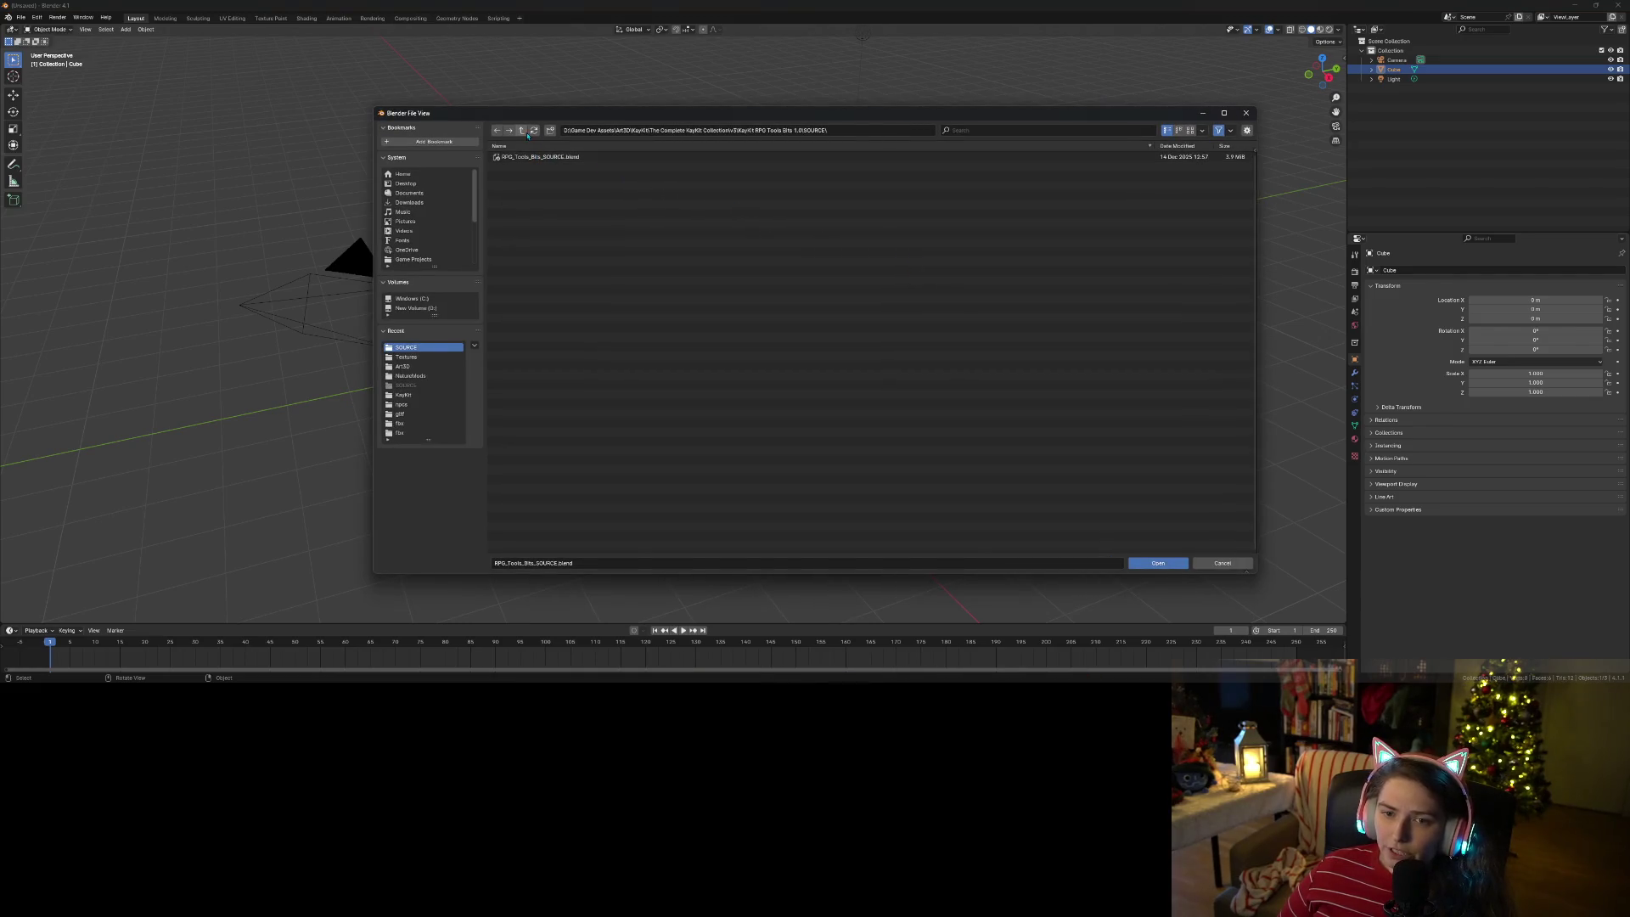
pyautogui.click(422, 377)
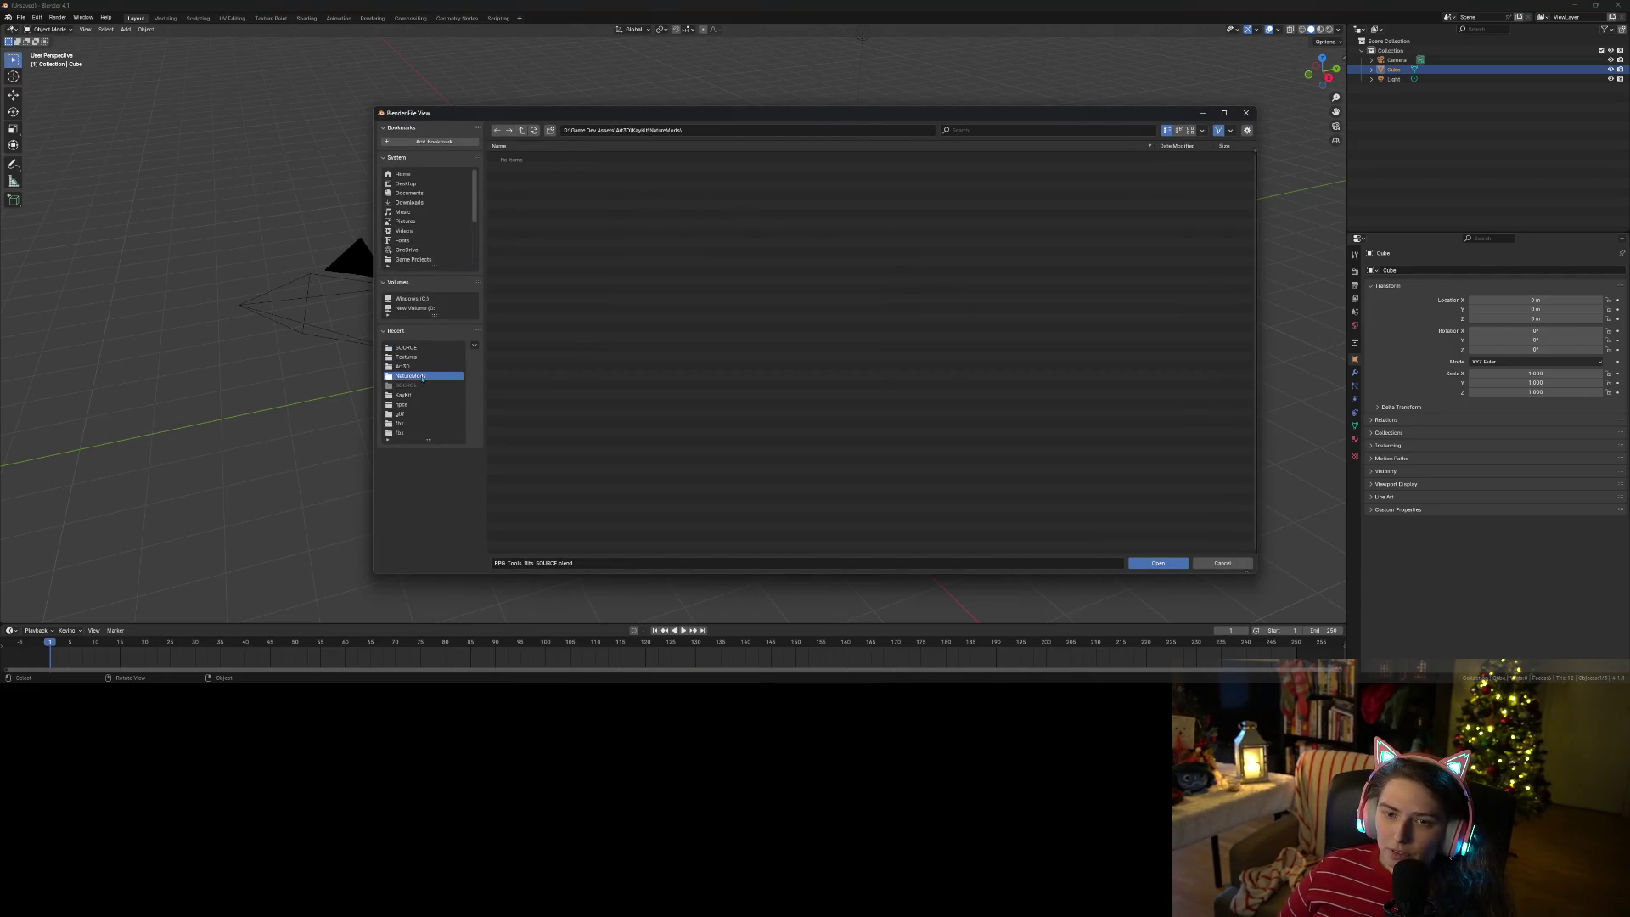
pyautogui.click(522, 130)
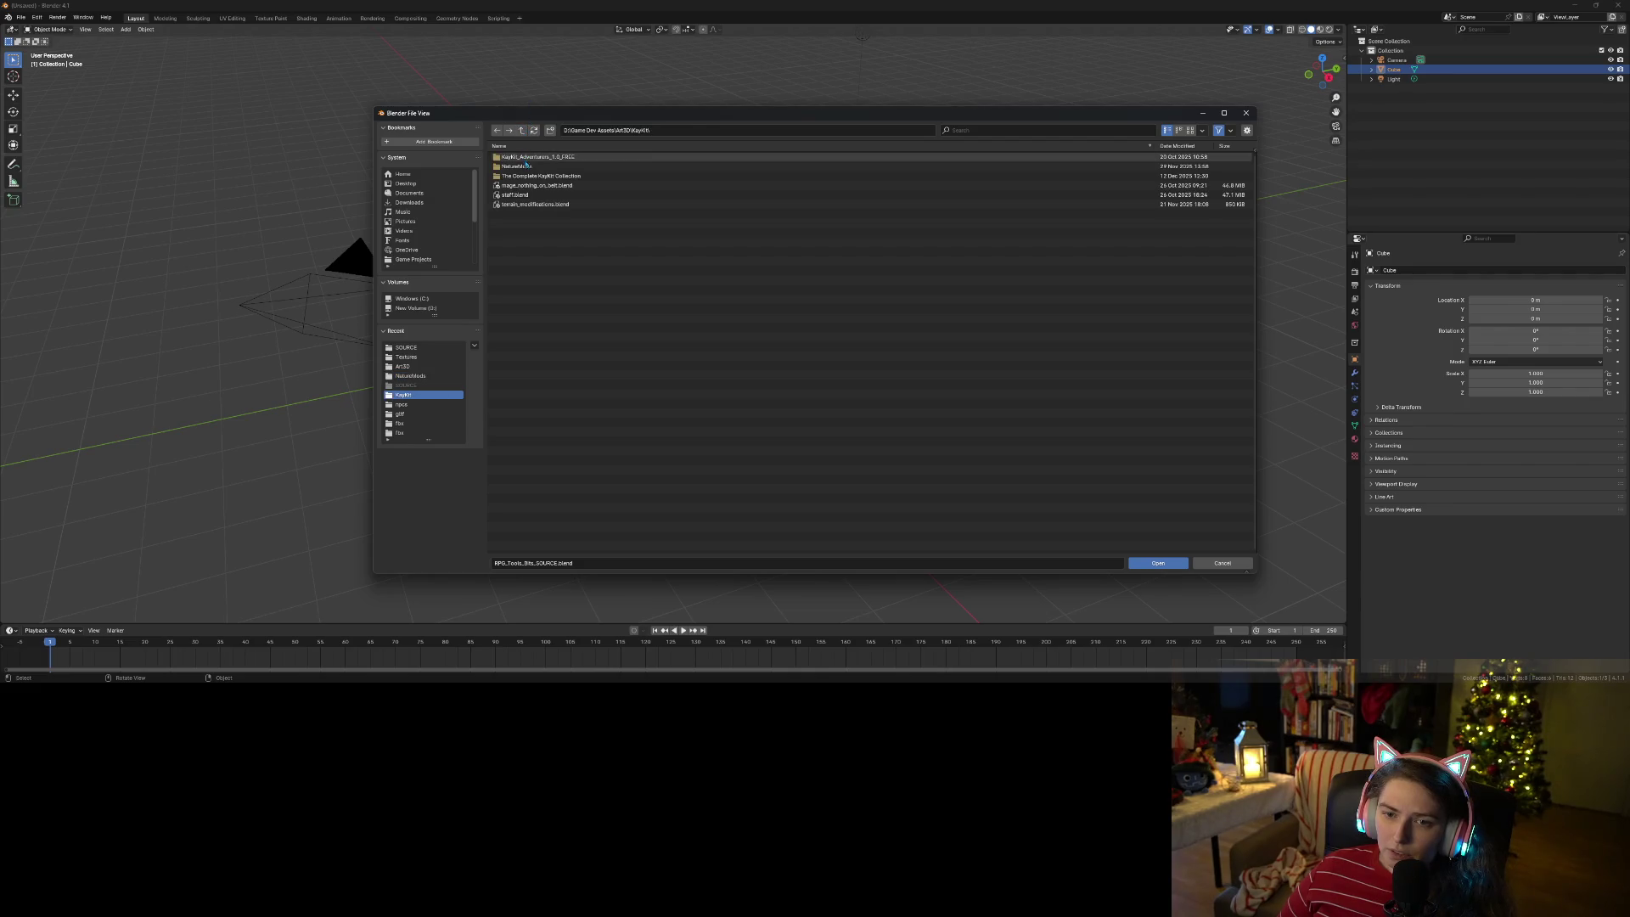
pyautogui.doubleClick(551, 177)
pyautogui.click(549, 159)
pyautogui.doubleClick(548, 159)
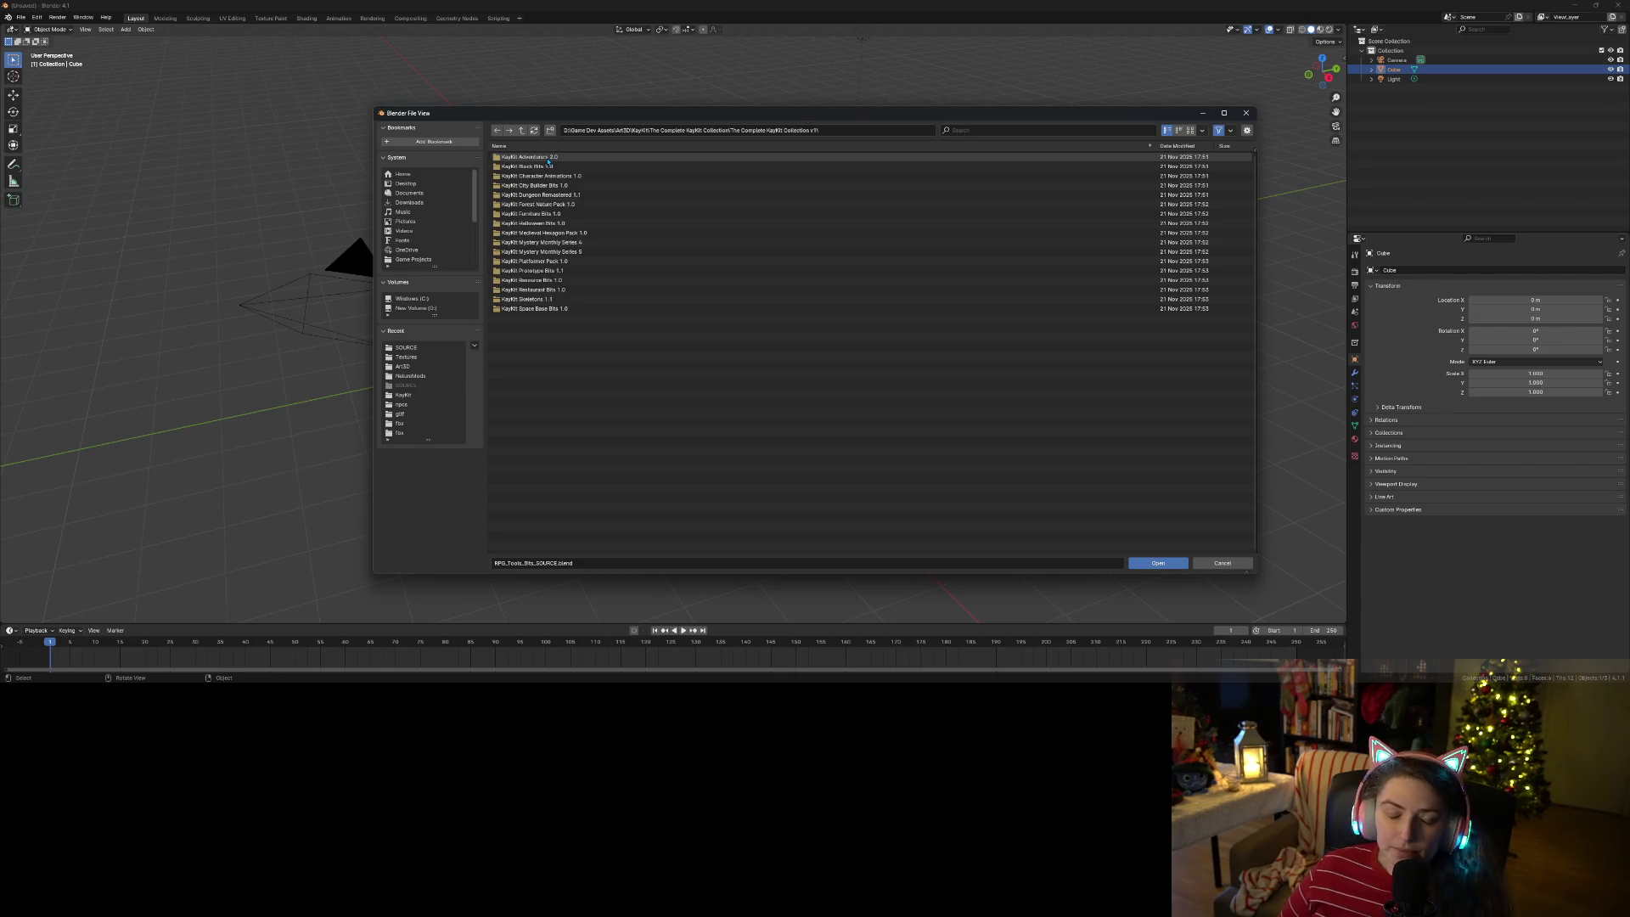
pyautogui.doubleClick(578, 205)
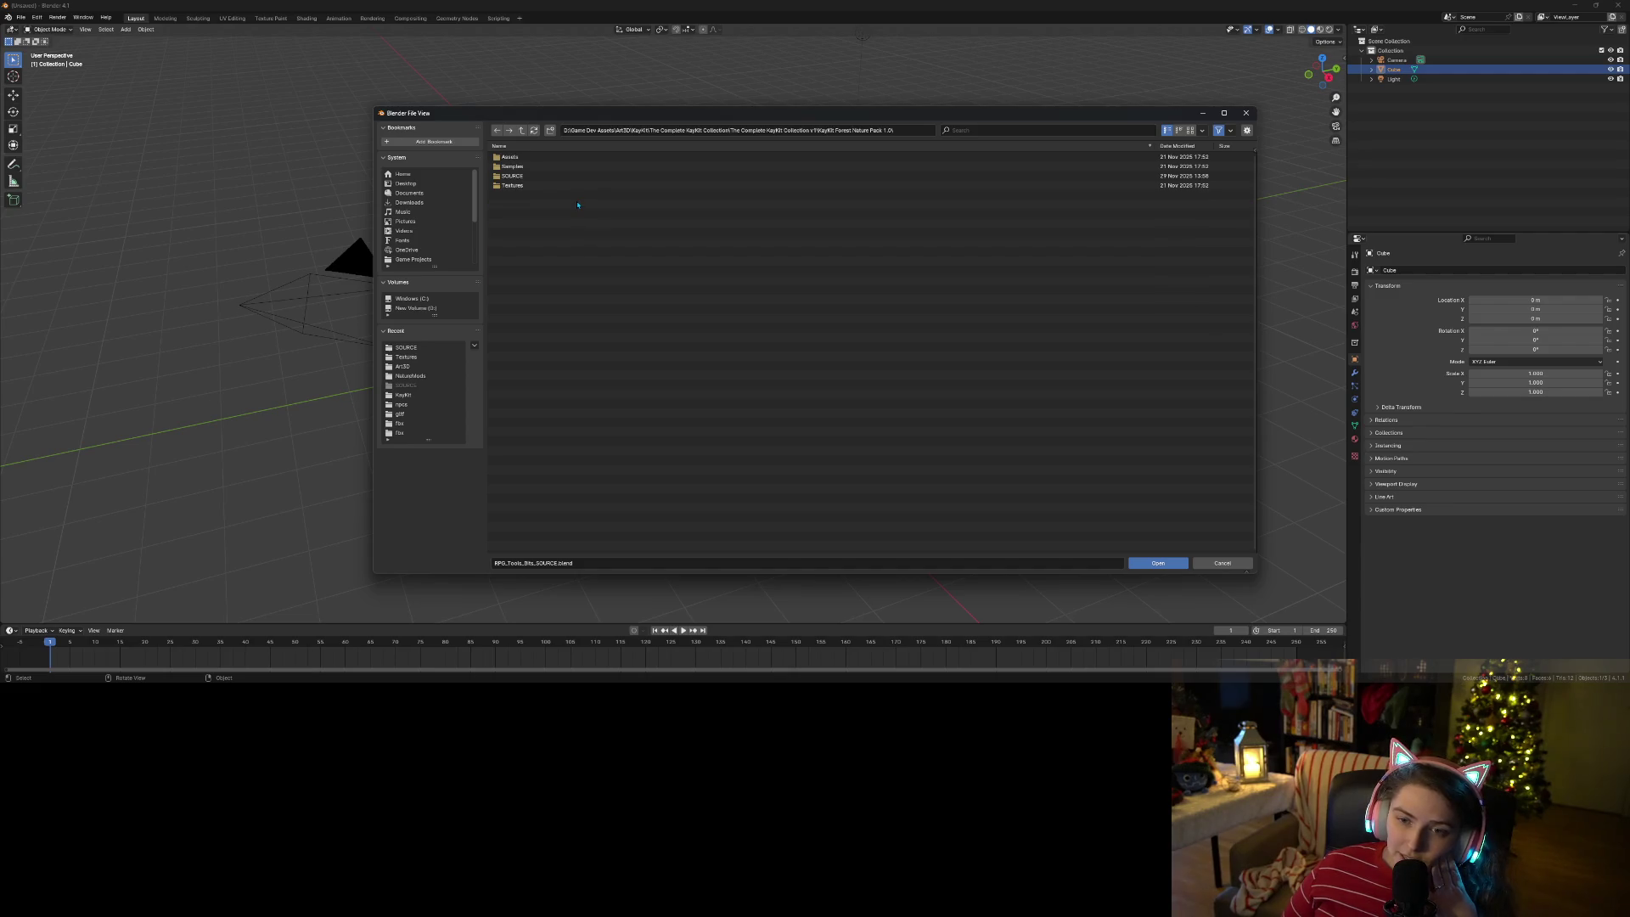
pyautogui.click(527, 177)
pyautogui.doubleClick(527, 177)
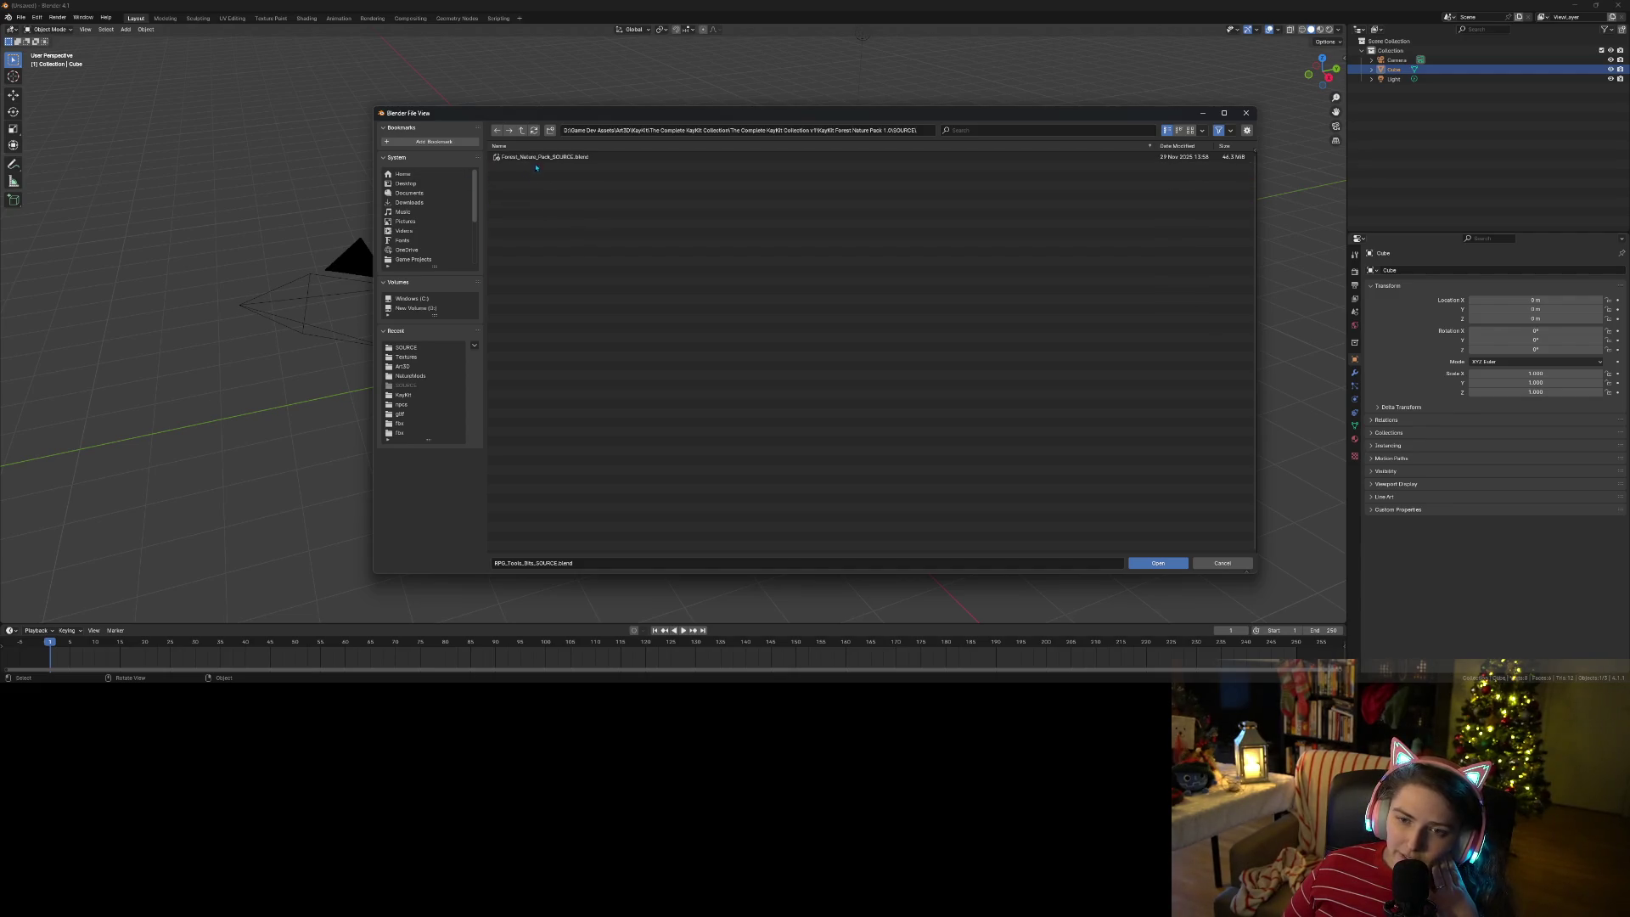
pyautogui.doubleClick(545, 158)
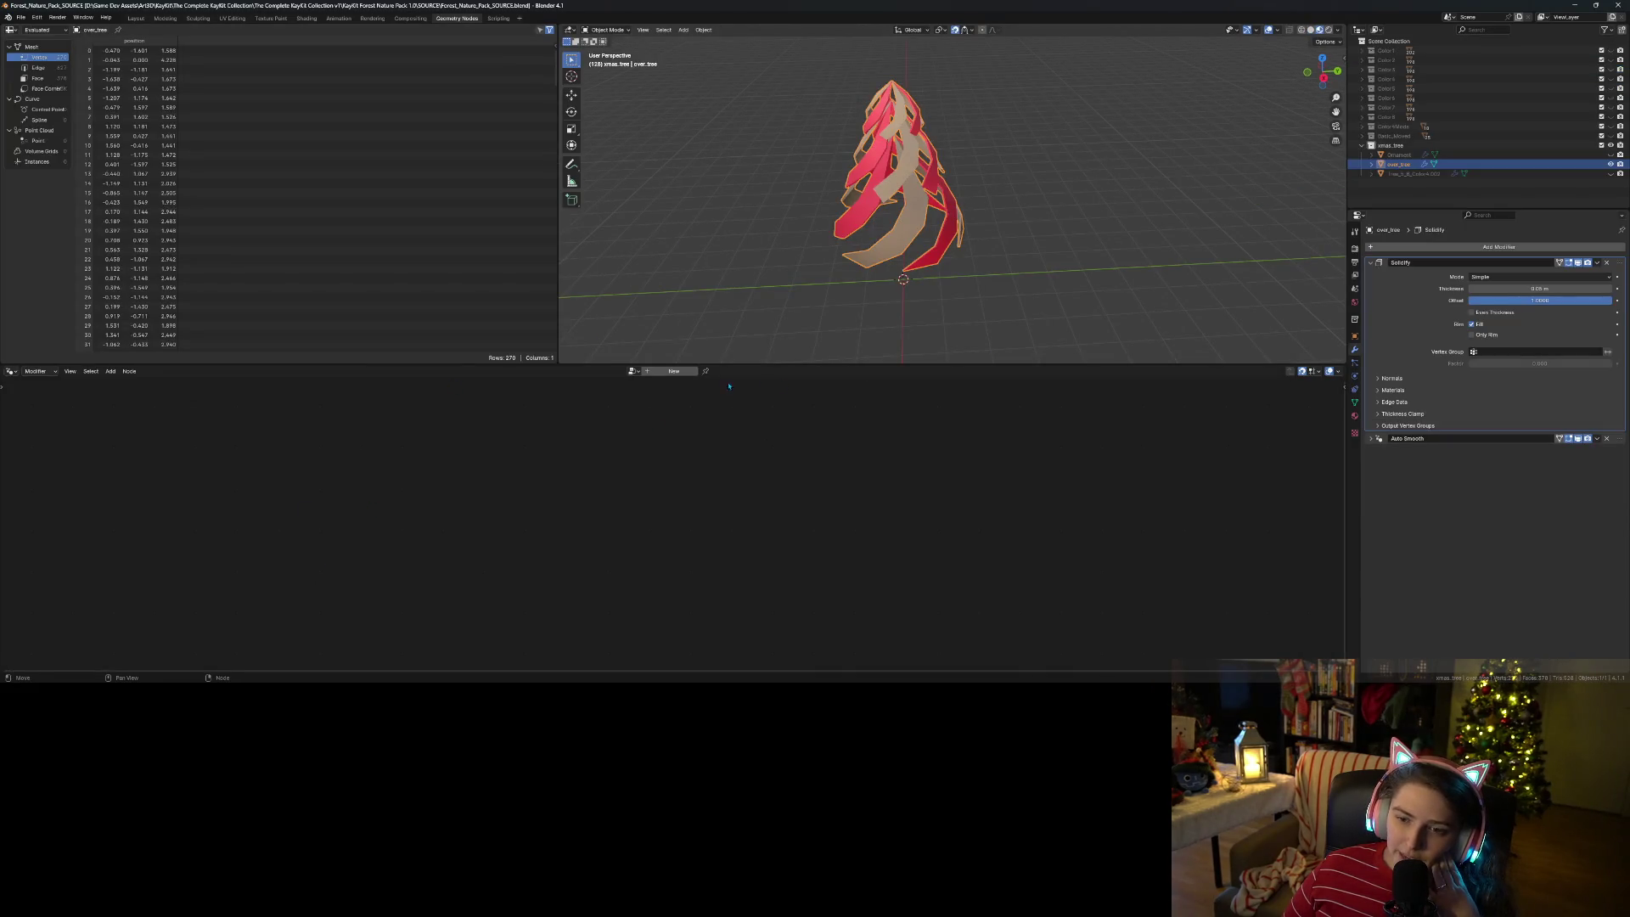
# - Switch to the Layout workspace and zoom and orbit around the tree to inspect its leaves
pyautogui.click(136, 18)
pyautogui.scroll(-5, 798, 379)
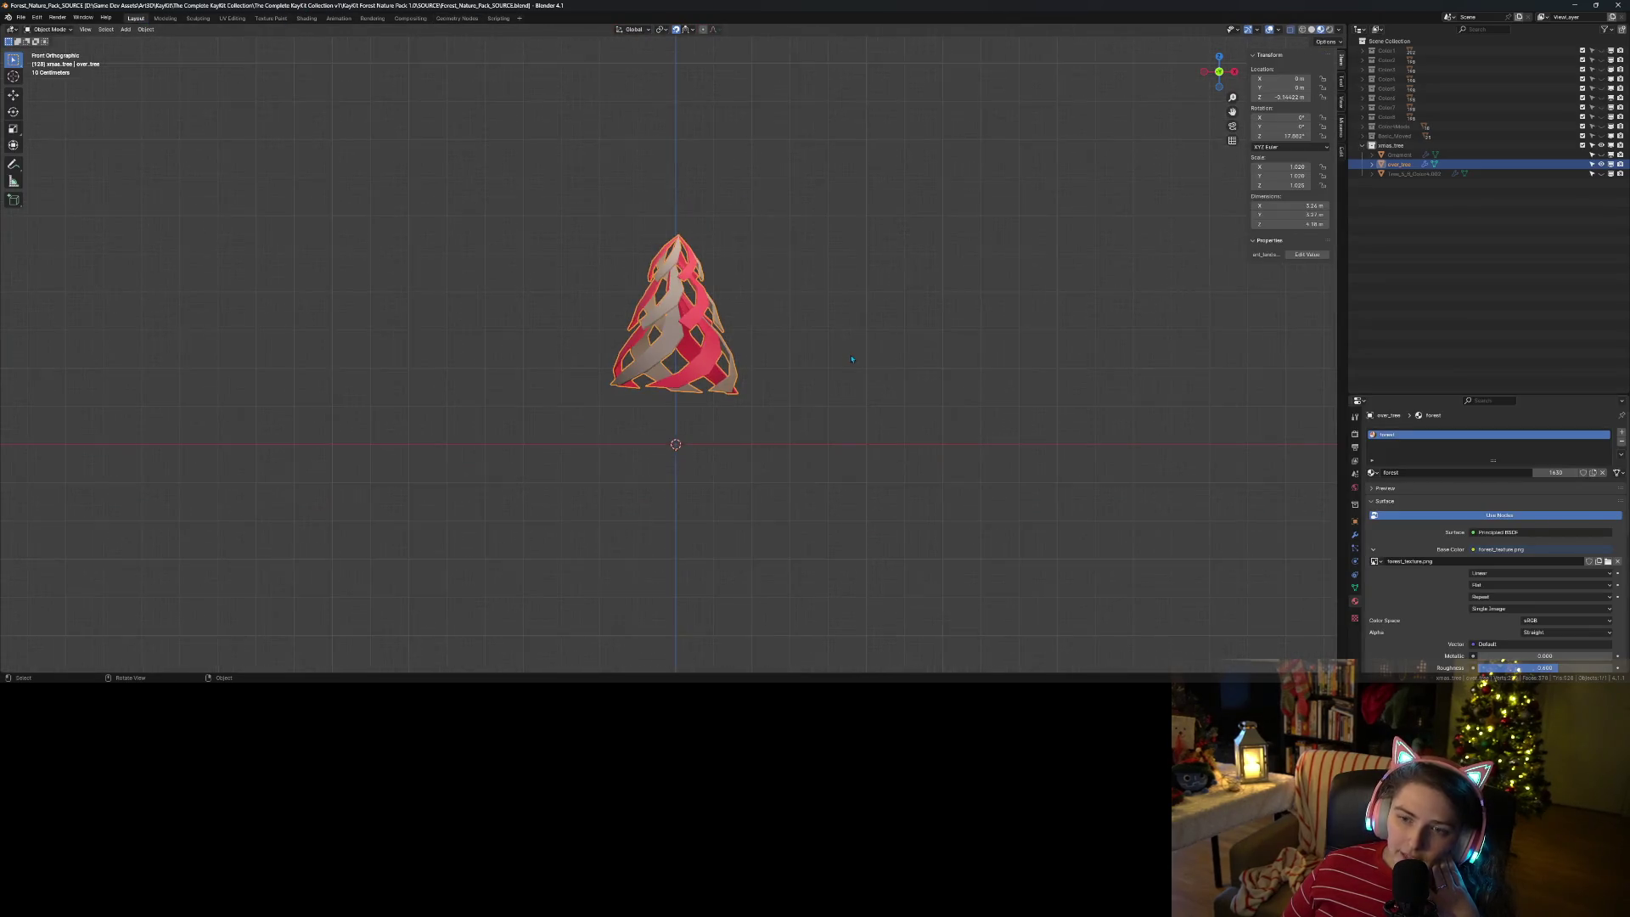
pyautogui.scroll(-5, 798, 379)
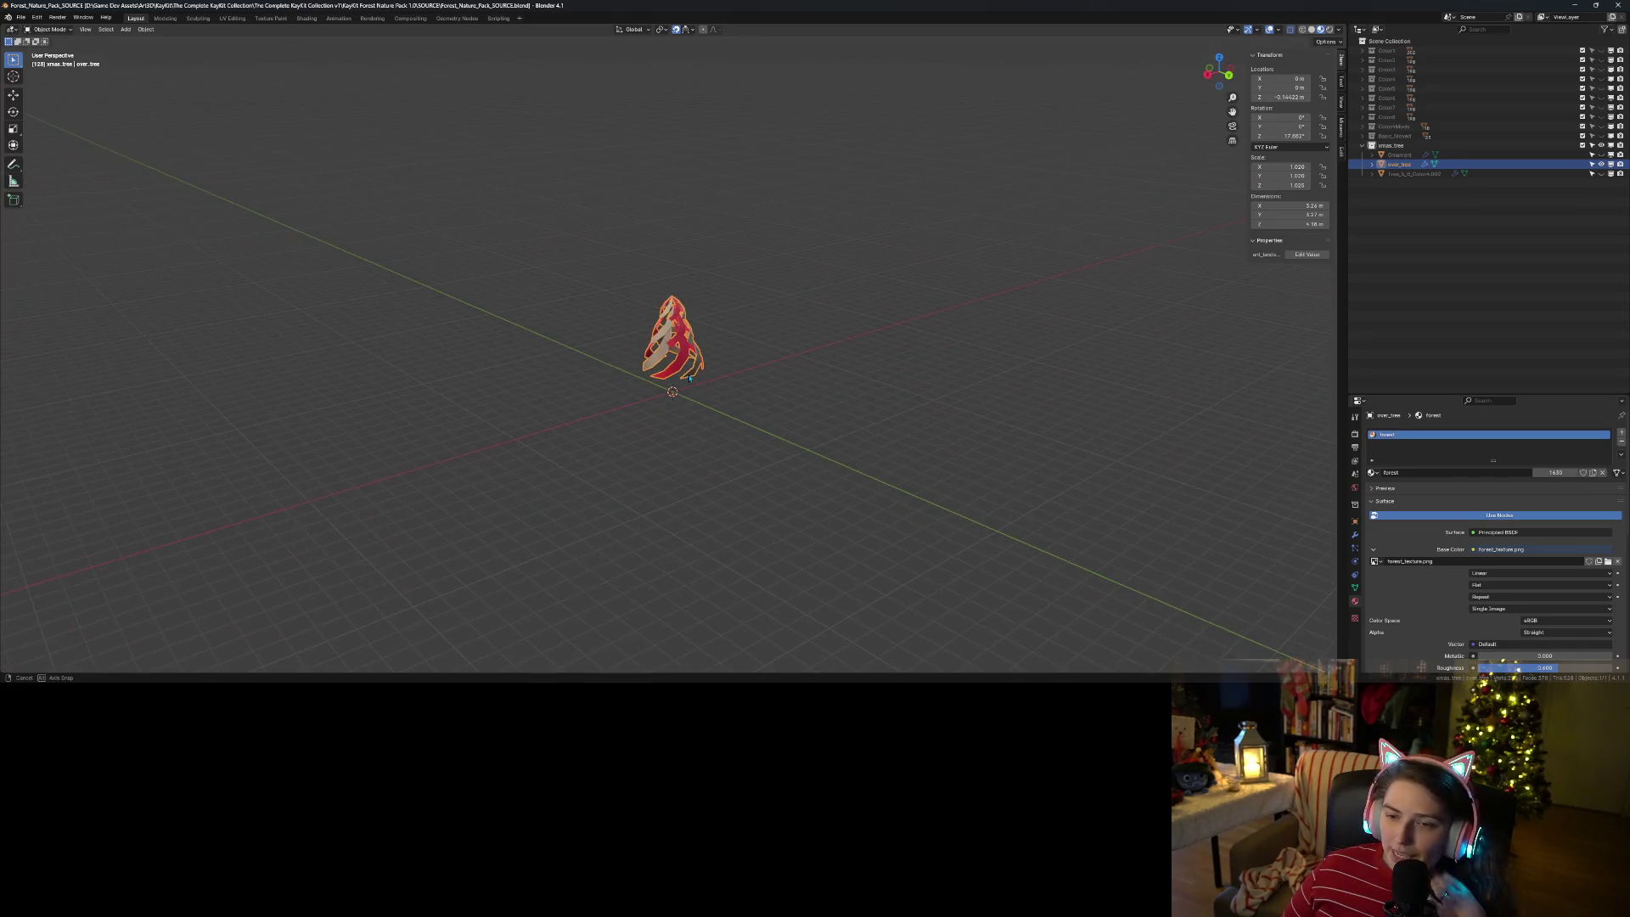
pyautogui.moveTo(802, 363)
pyautogui.mouseDown()
pyautogui.moveTo(829, 379)
pyautogui.moveTo(747, 378)
pyautogui.moveTo(711, 358)
pyautogui.moveTo(945, 372)
pyautogui.mouseUp()
pyautogui.scroll(3, 708, 357)
pyautogui.scroll(2, 708, 357)
pyautogui.moveTo(1021, 371); pyautogui.dragTo(1109, 394)
pyautogui.moveTo(475, 466)
pyautogui.mouseDown()
pyautogui.moveTo(669, 491)
pyautogui.moveTo(854, 486)
pyautogui.moveTo(817, 480)
pyautogui.mouseUp()
pyautogui.moveTo(712, 485); pyautogui.dragTo(905, 496)
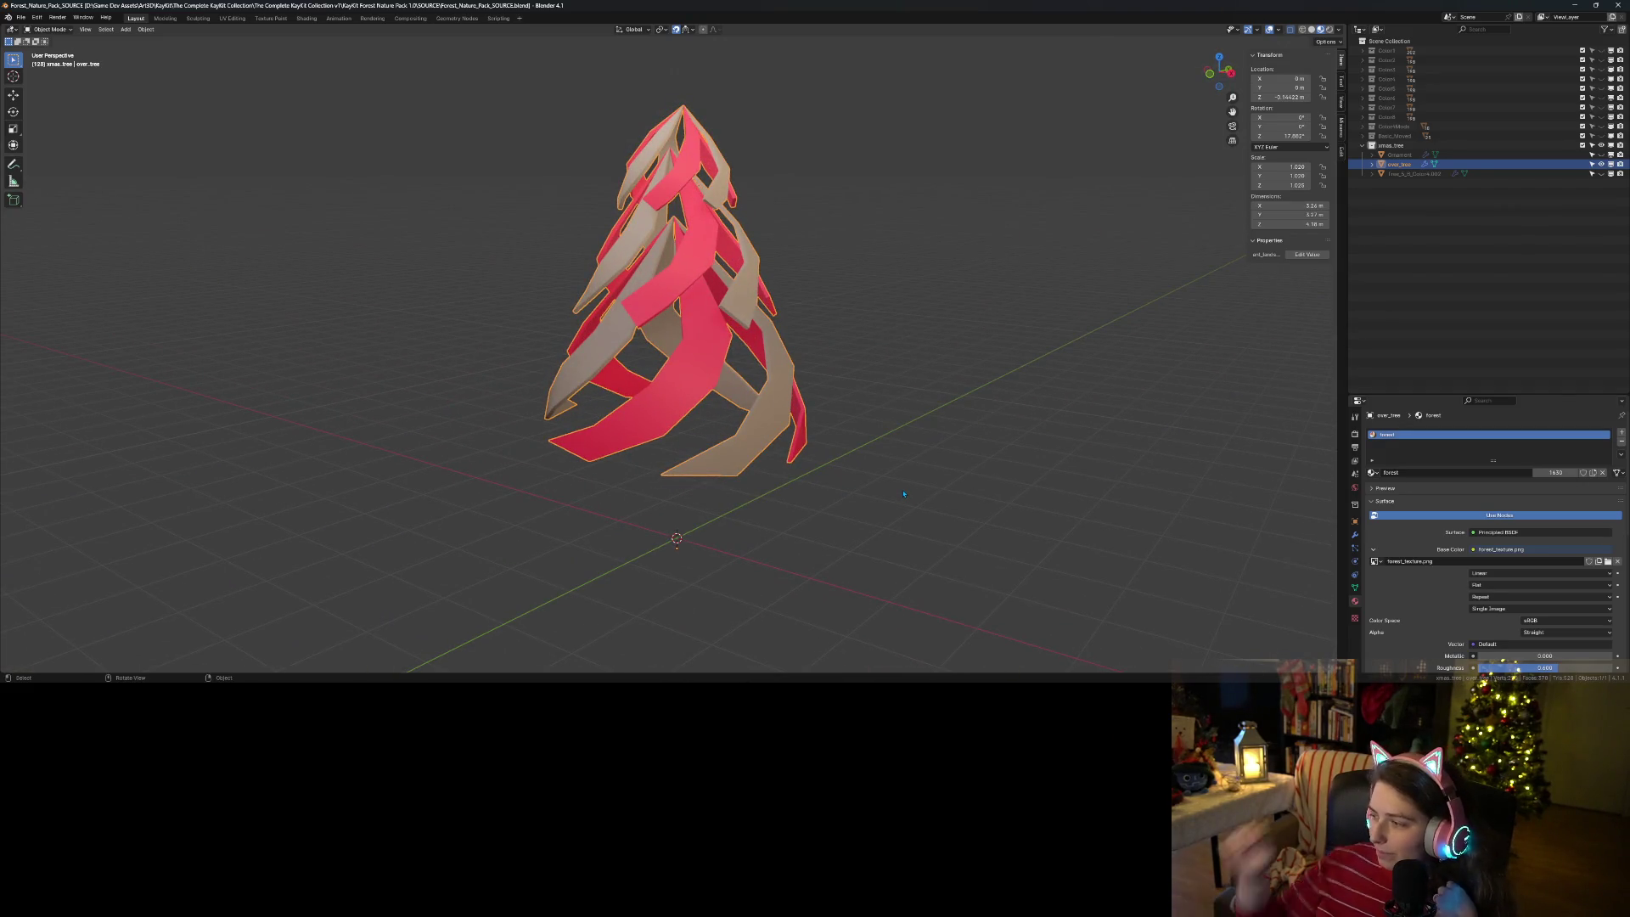